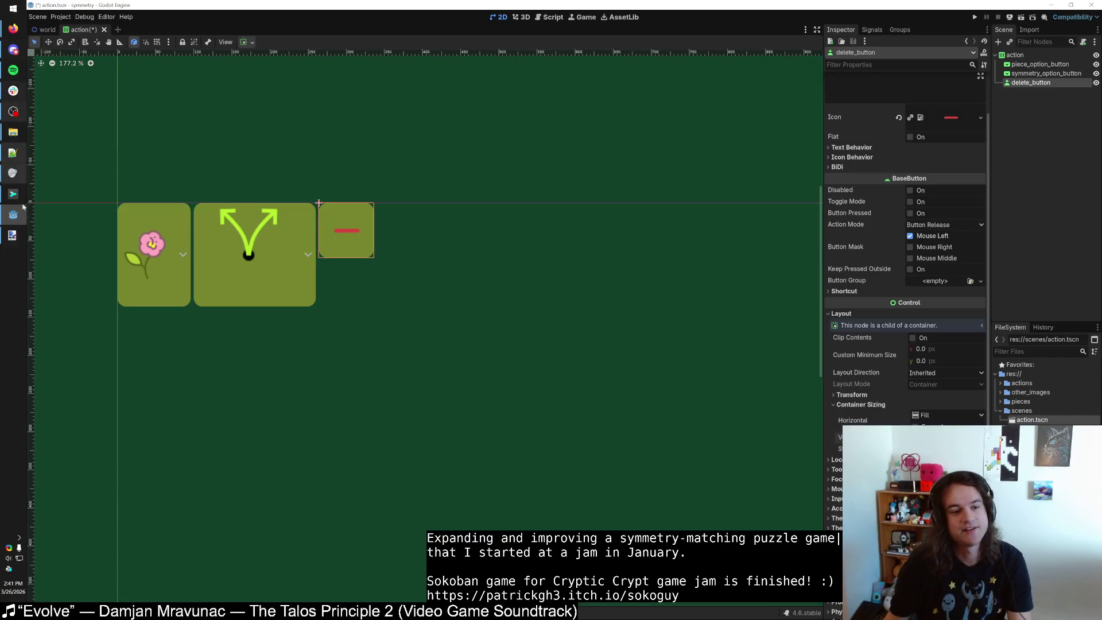
Create a new 128×128 image in paint.net and fill the whole canvas with black.
click(12, 235)
key(ctrl+n)
text(128)
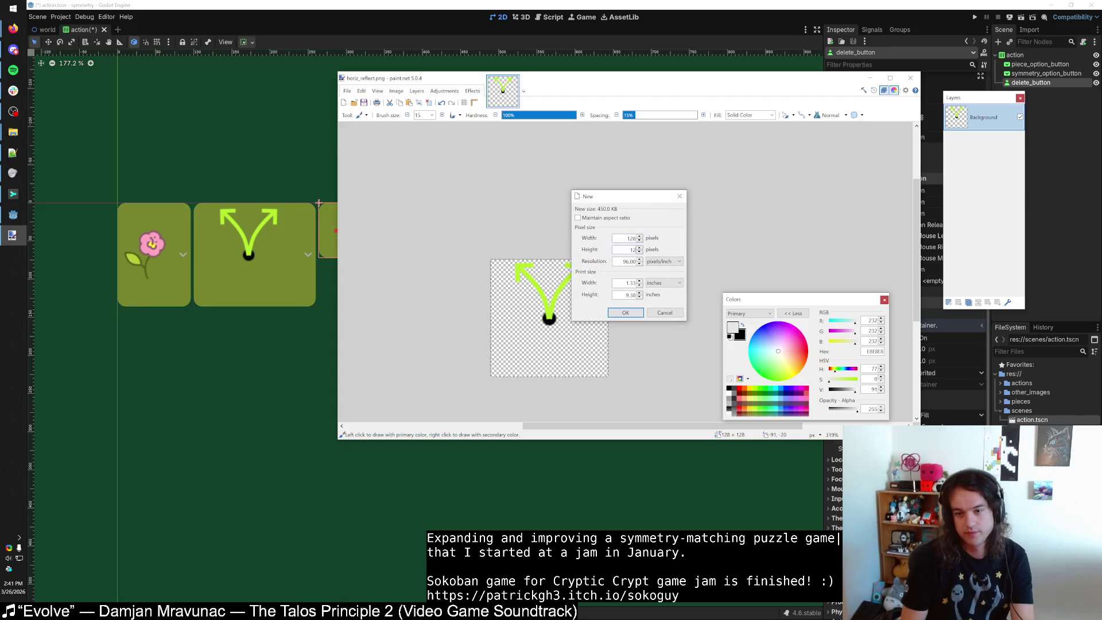
key(Return)
scroll(524, 357, up, 5)
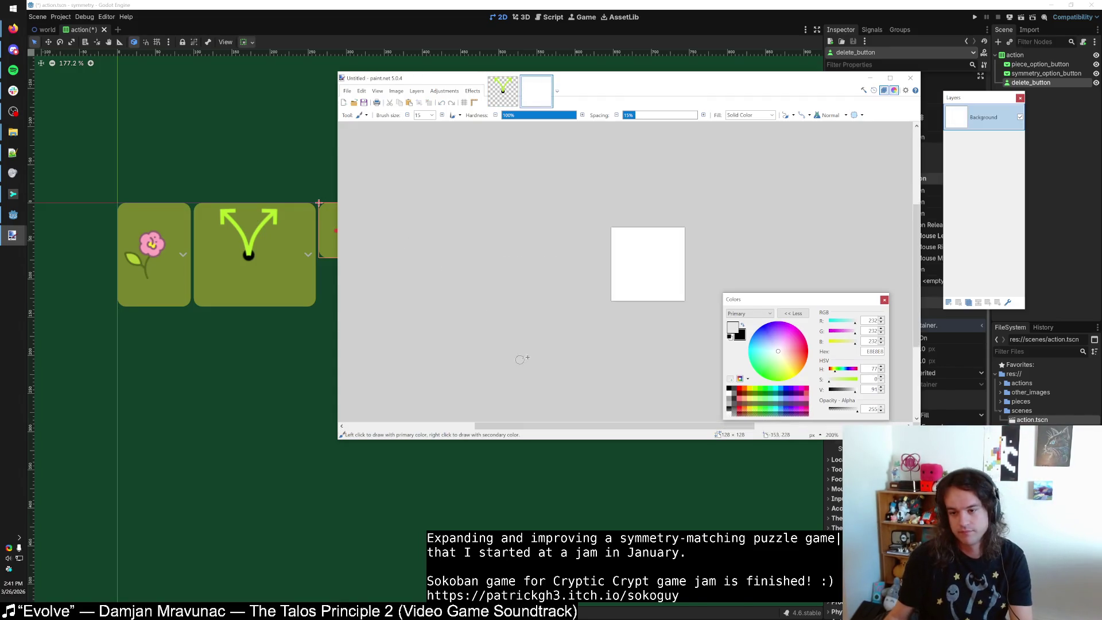
key(ctrl+shift+i)
key(s)
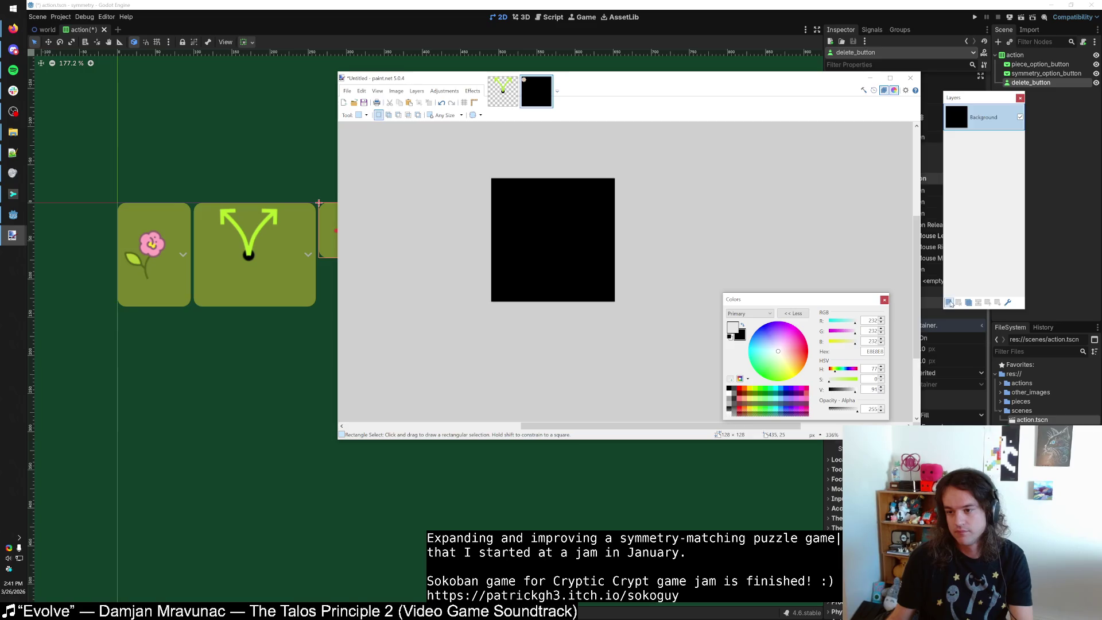
Add a new layer and set the drawing colour to dark red BC3131.
click(948, 303)
click(739, 389)
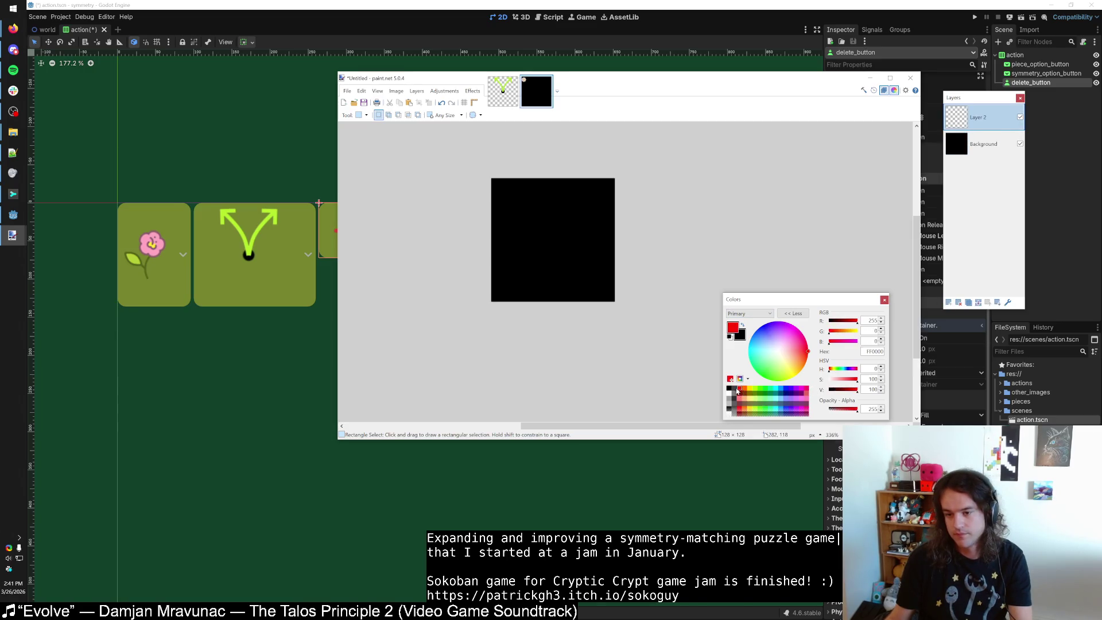
click(850, 379)
click(851, 390)
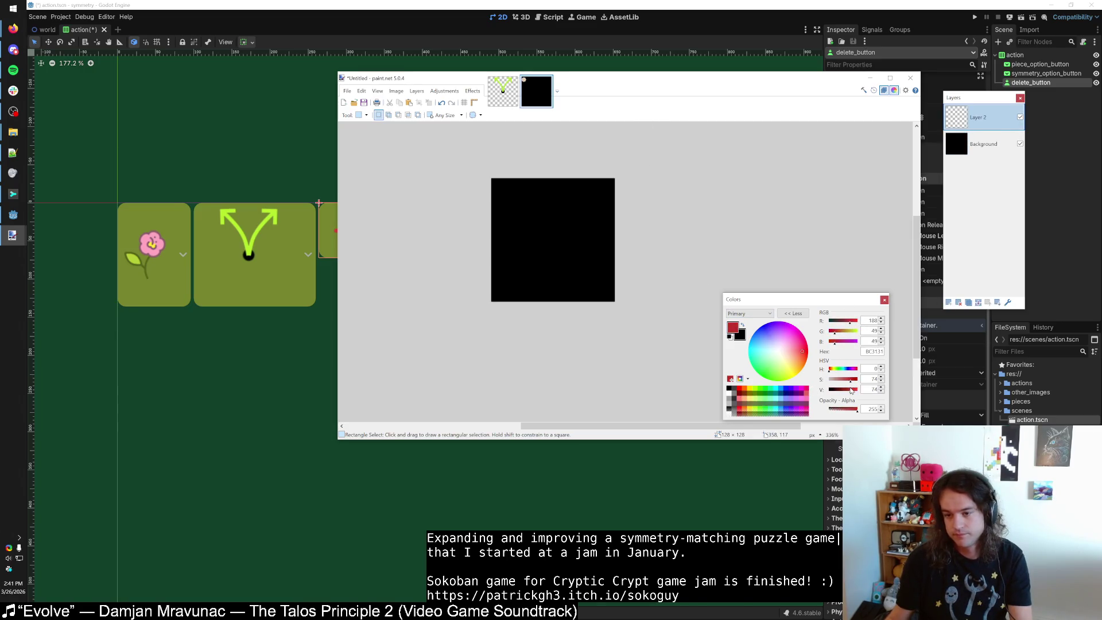
Draw an outlined red X on the canvas with the X shape at brush size 10.
key(o)
drag(508, 193, 608, 261)
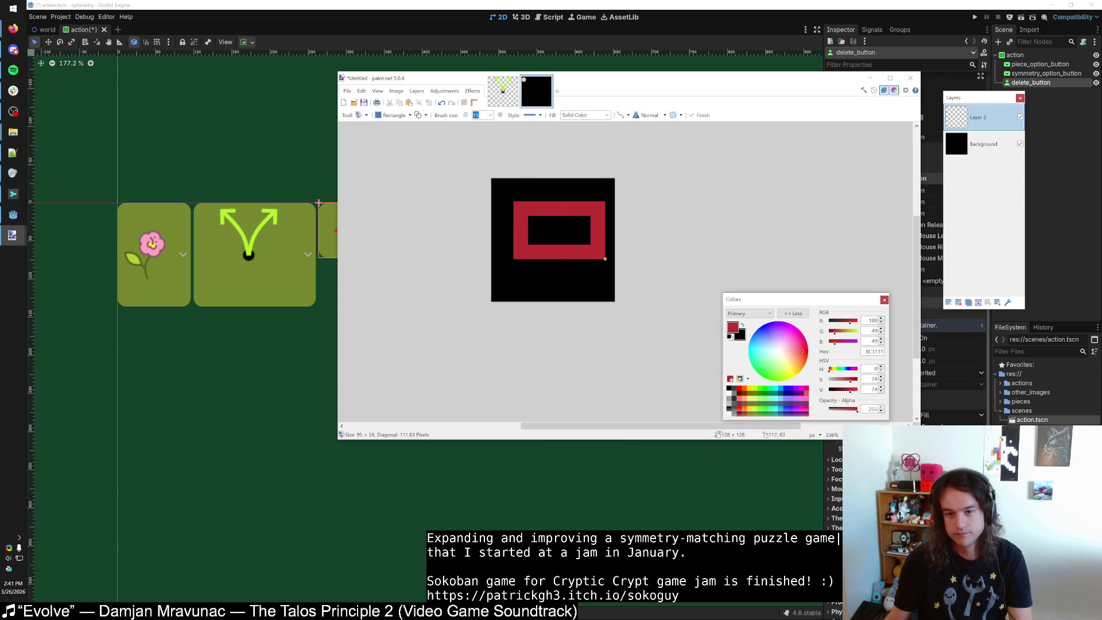
key(ctrl+z)
click(388, 115)
click(406, 226)
mouse_move(491, 192)
mouse_down()
mouse_move(583, 266)
mouse_move(580, 286)
mouse_up()
key(ctrl+z)
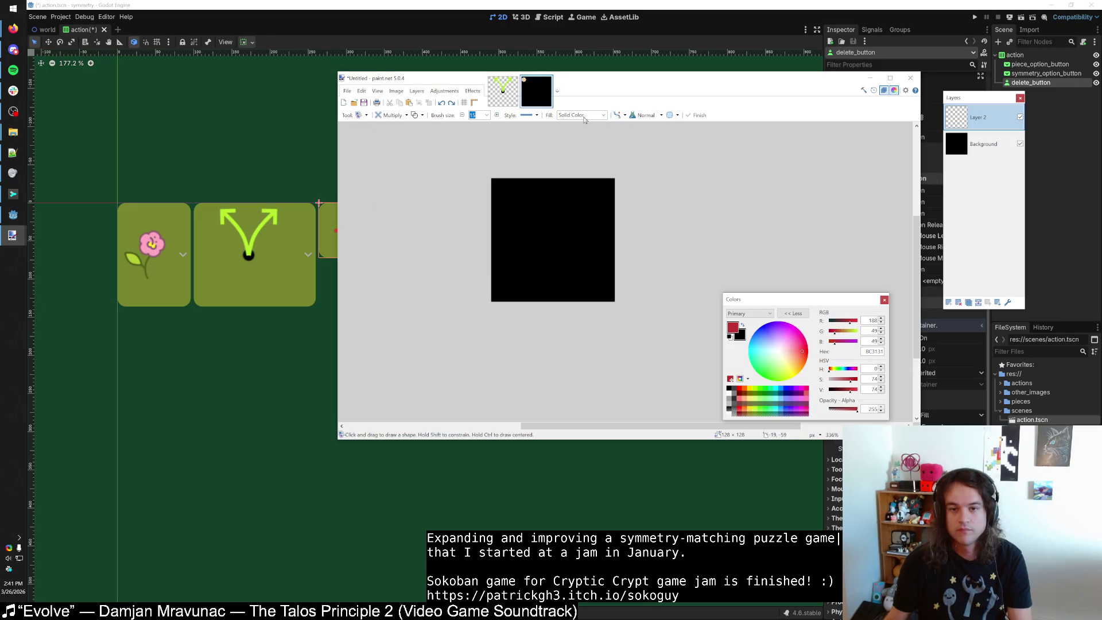
click(462, 115)
drag(513, 193, 599, 279)
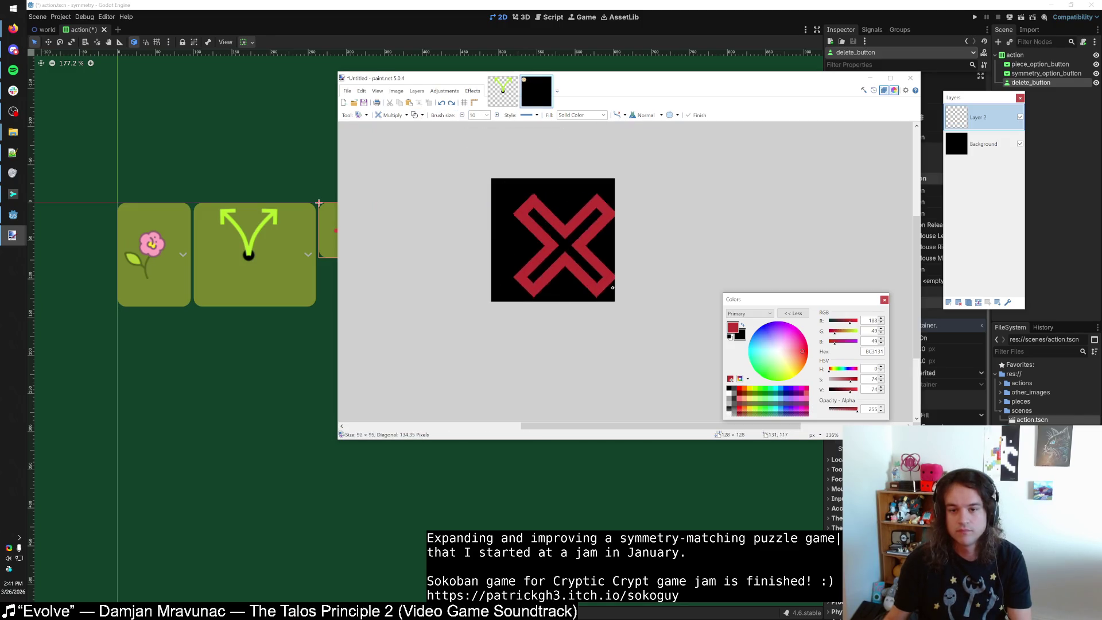
Make the X solid filled, enlarge it to about 98 pixels, and shift it slightly lower.
click(414, 116)
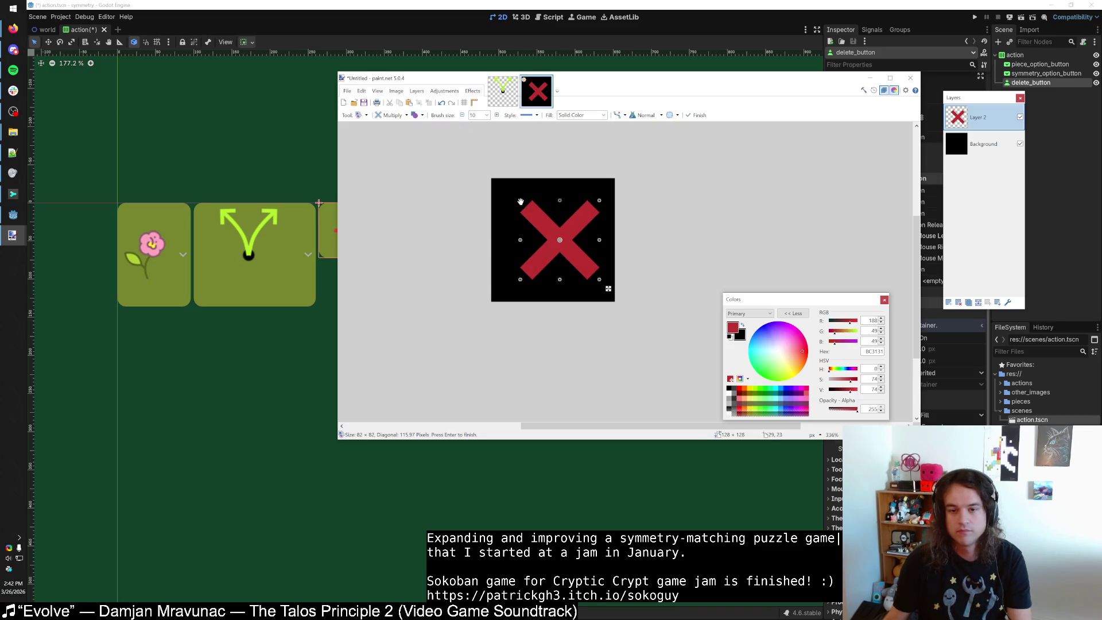
drag(512, 202, 497, 187)
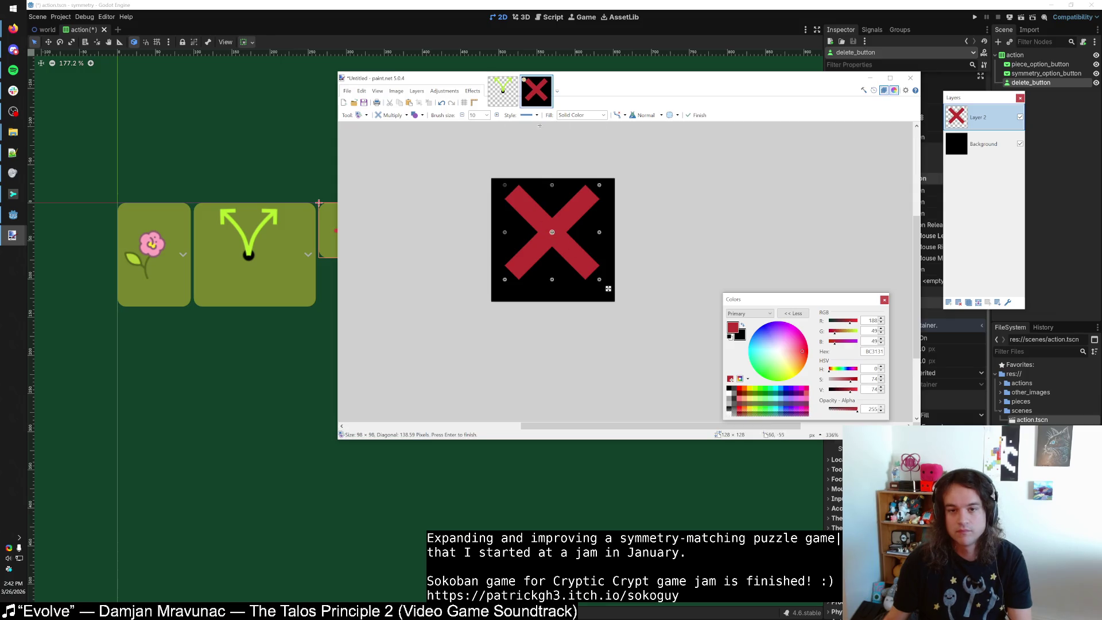
click(496, 115)
click(495, 115)
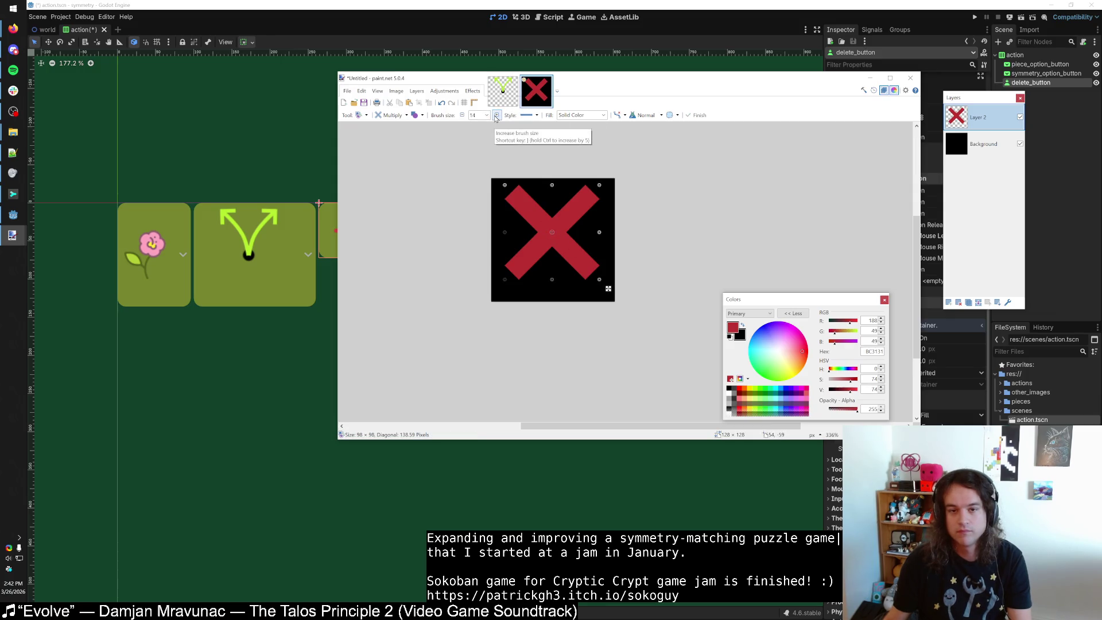
click(463, 115)
click(463, 116)
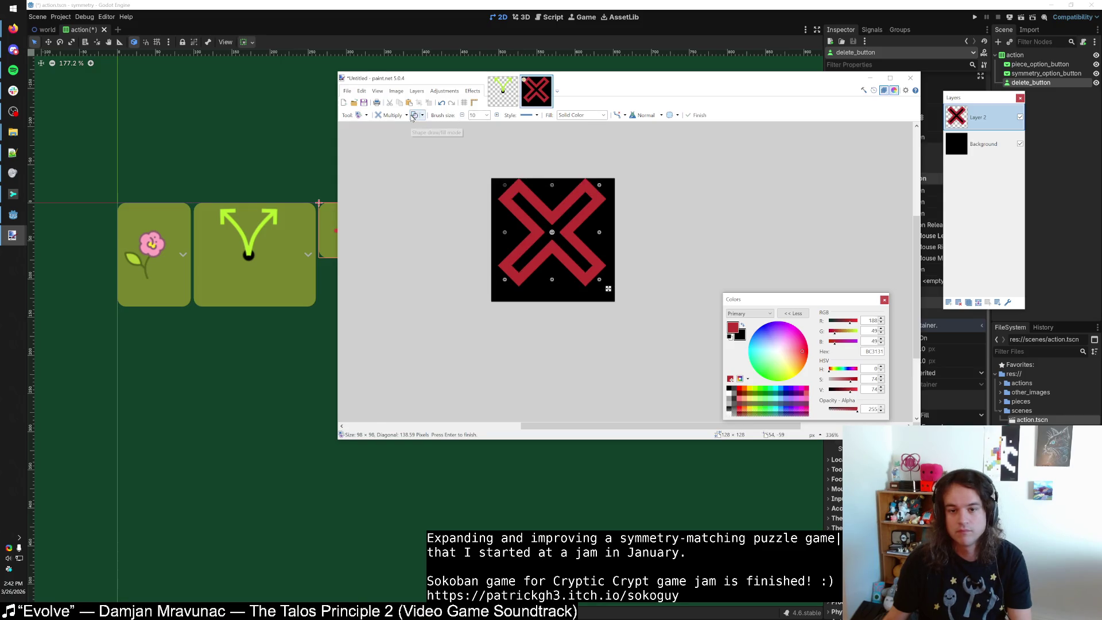
click(412, 116)
drag(602, 259, 584, 270)
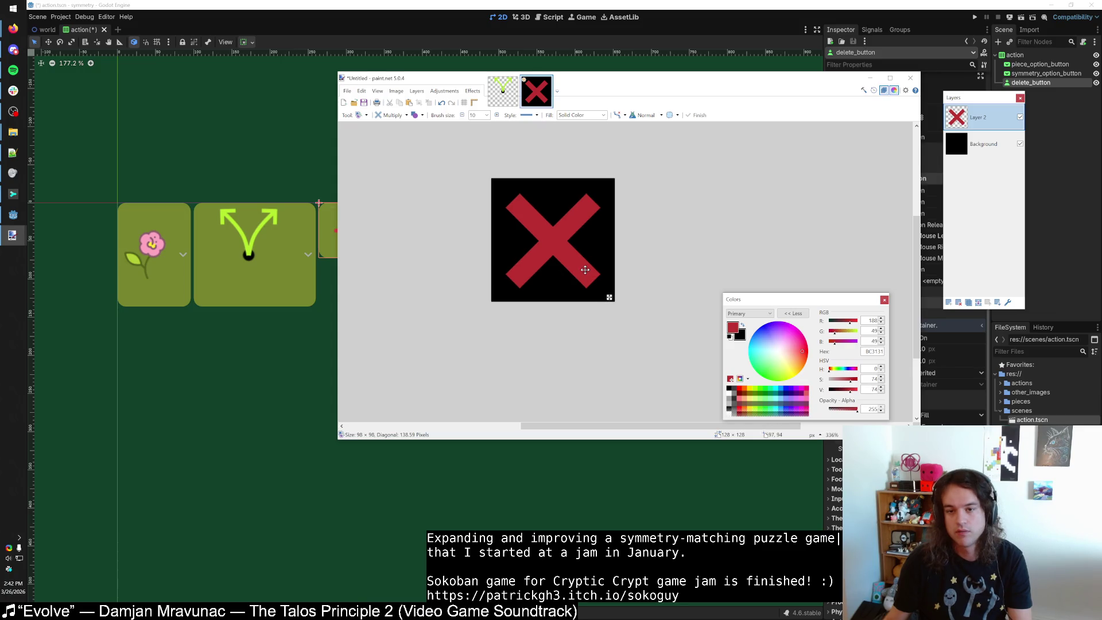
Redraw the X across the whole image and commit it.
key(s)
scroll(585, 270, up, 5)
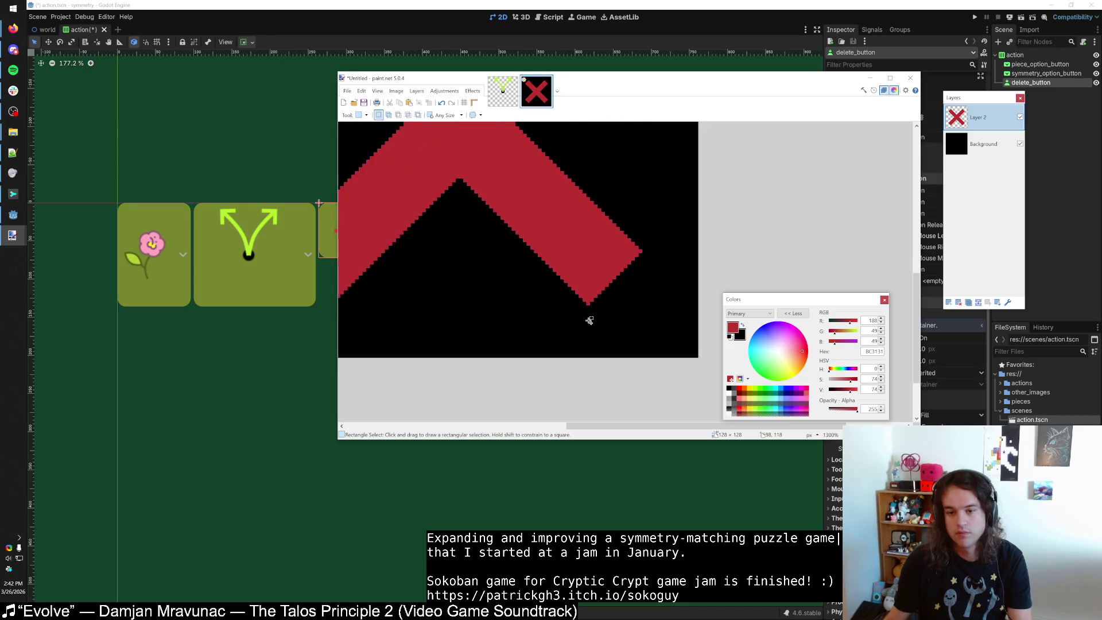
scroll(589, 321, down, 5)
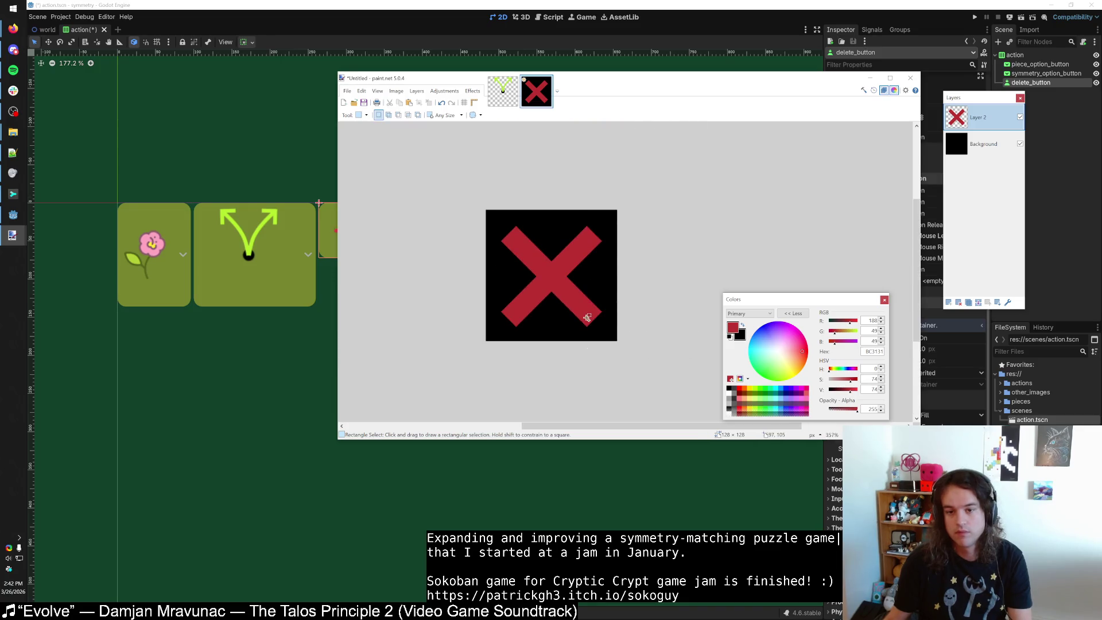
key(o)
drag(600, 318, 500, 217)
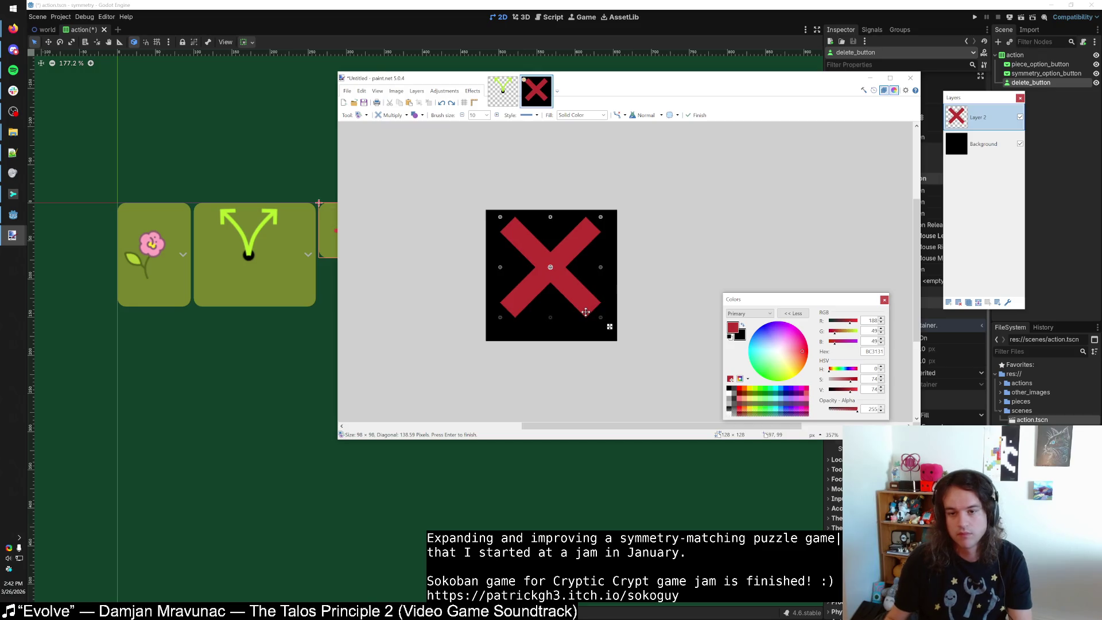
key(Return)
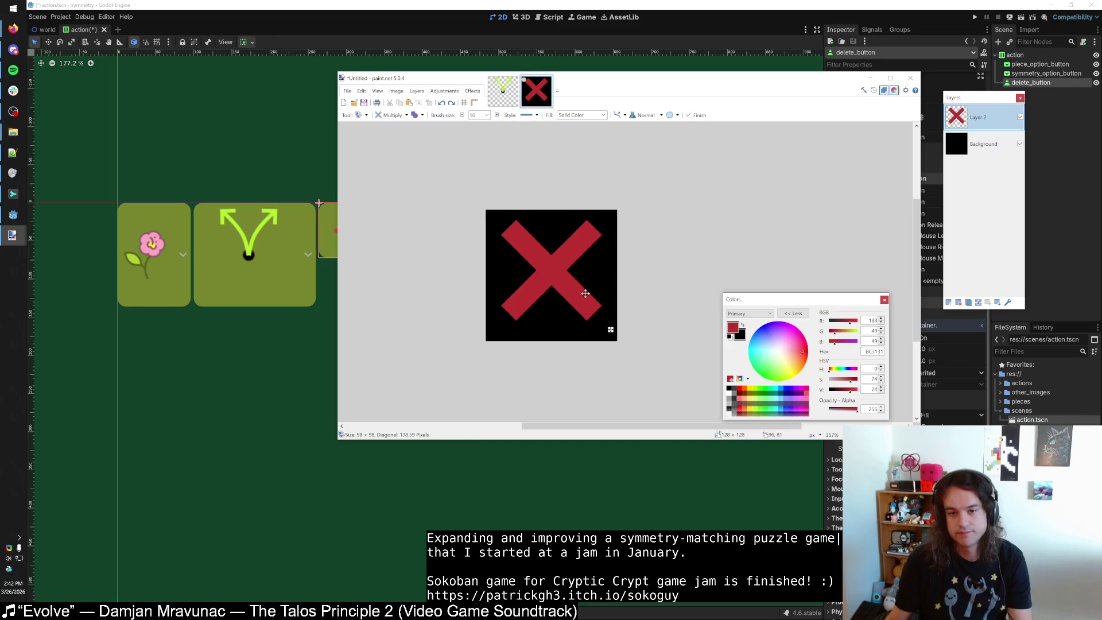
Measure the empty margins below and right of the X with rectangle selections.
key(s)
scroll(521, 322, up, 5)
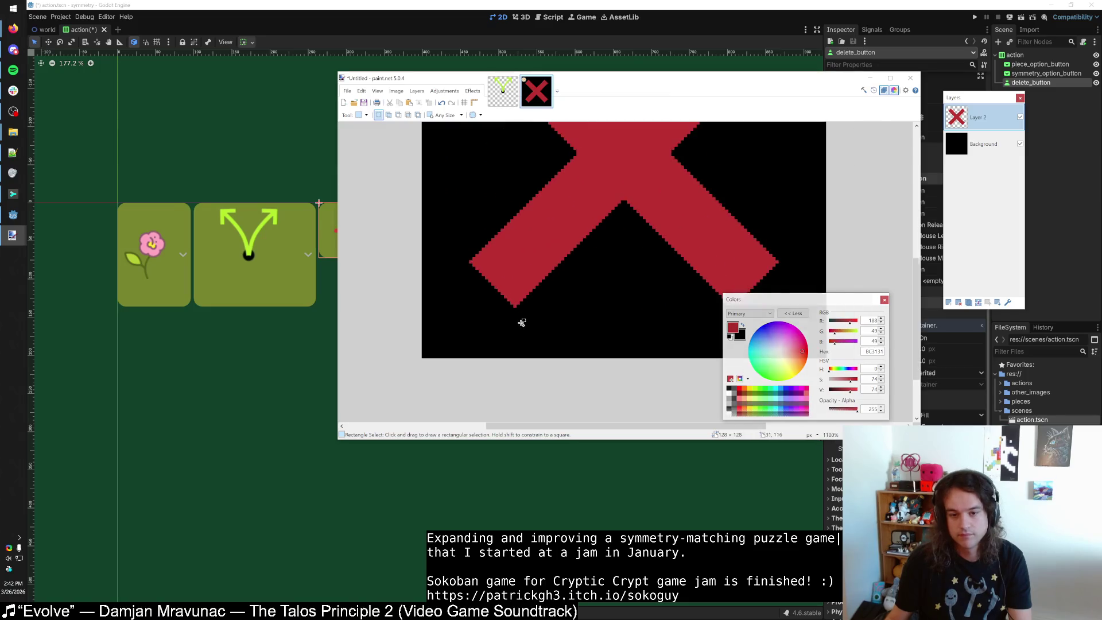
scroll(521, 323, up, 1)
drag(516, 305, 497, 365)
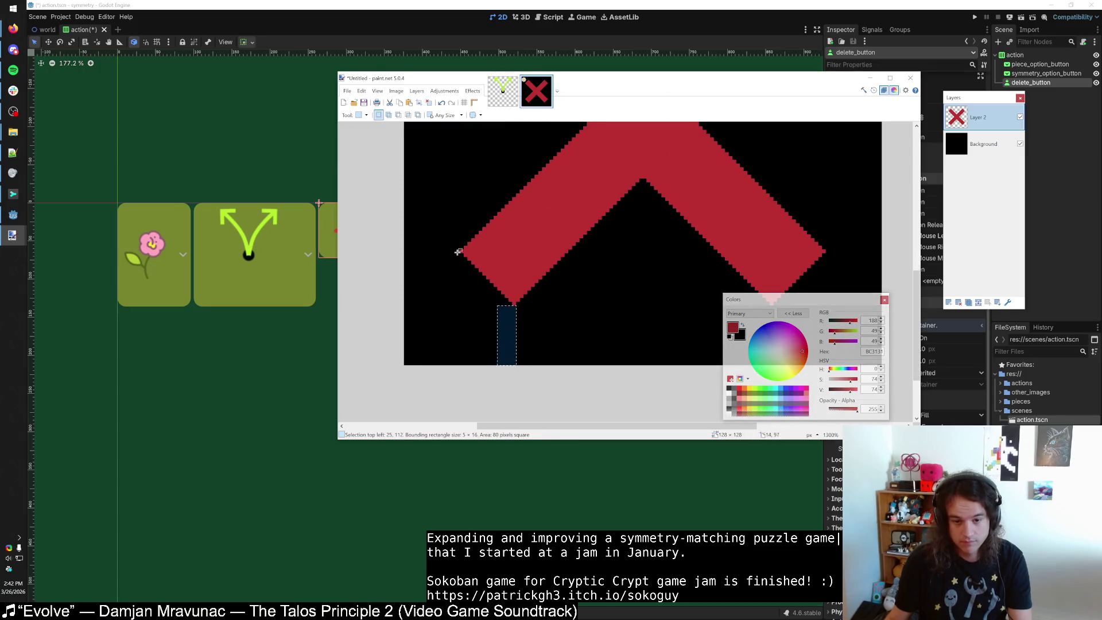
drag(458, 251, 403, 233)
scroll(401, 241, right, 5)
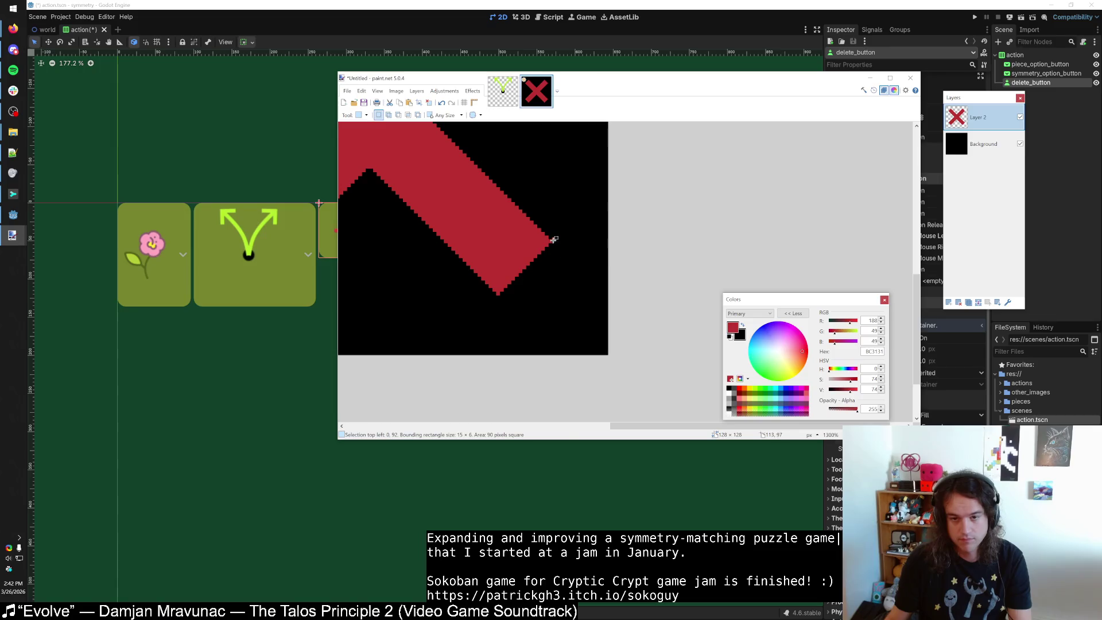
mouse_move(553, 239)
mouse_down()
mouse_move(509, 305)
mouse_move(498, 295)
mouse_move(608, 357)
mouse_up()
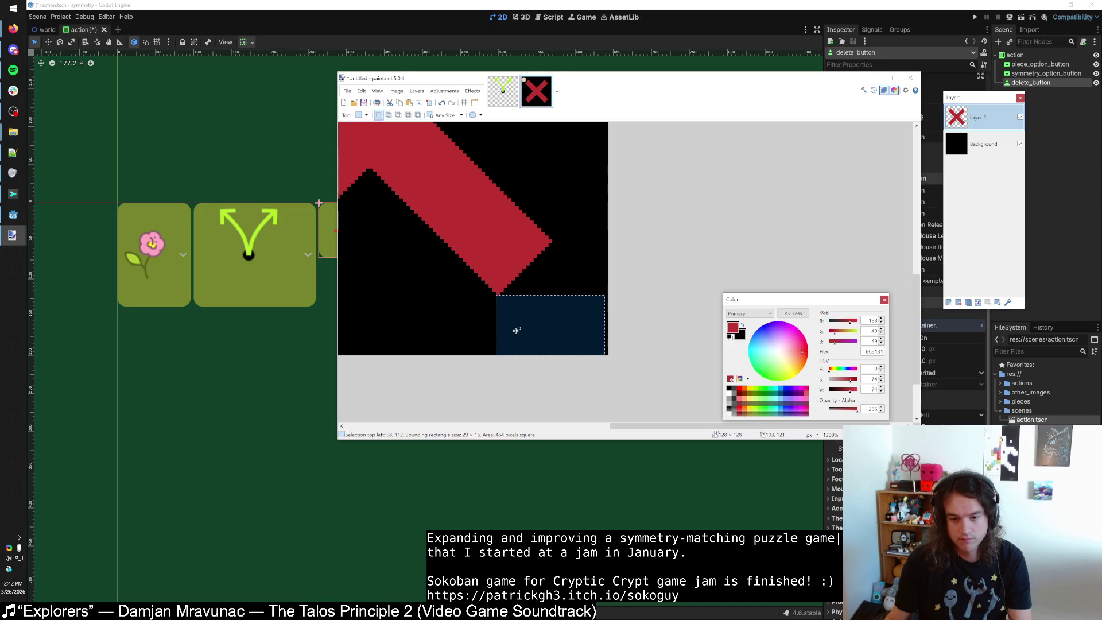
scroll(515, 335, down, 3)
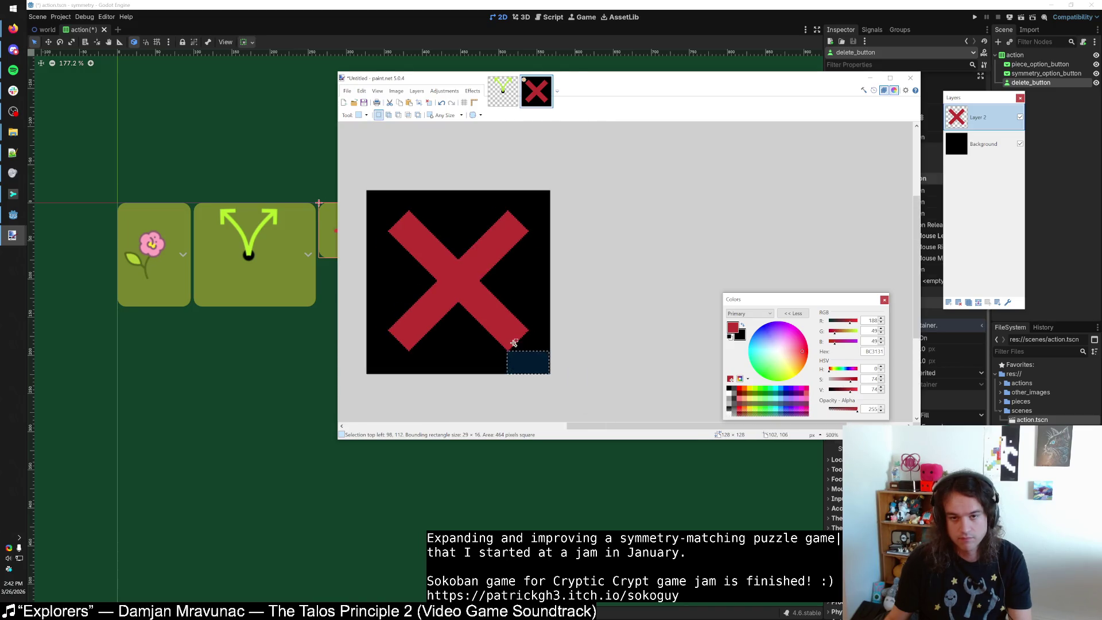
Nudge the X down one pixel, recheck the lower-left margin, and select the Background layer.
key(ctrl+a)
key(m)
key(Down)
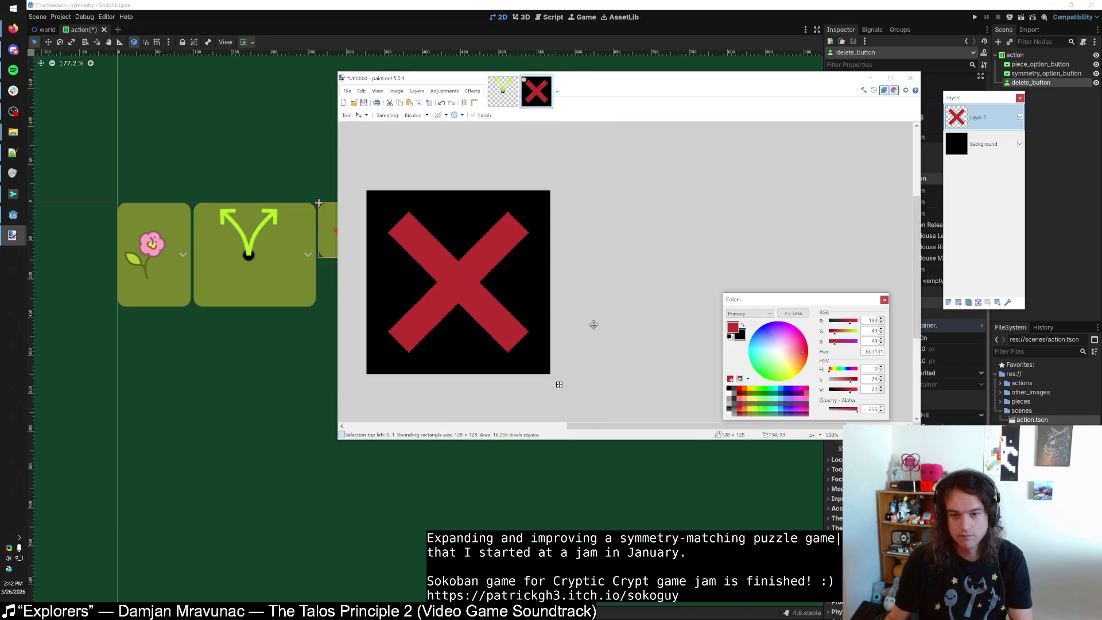
key(s)
scroll(389, 316, up, 5)
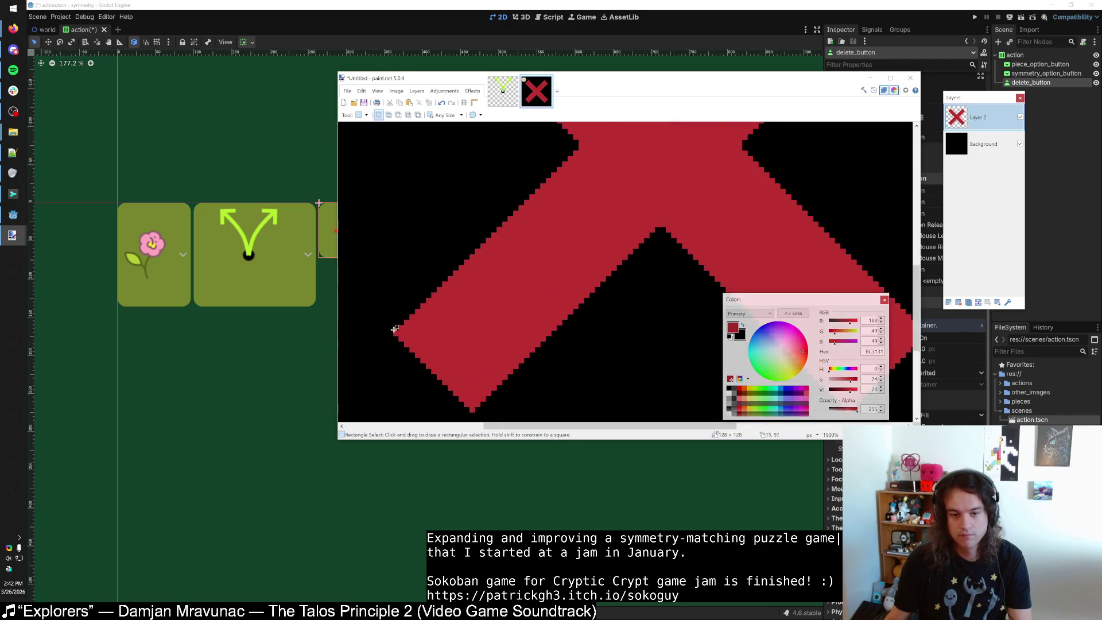
drag(377, 331, 461, 363)
click(421, 287)
scroll(401, 293, down, 5)
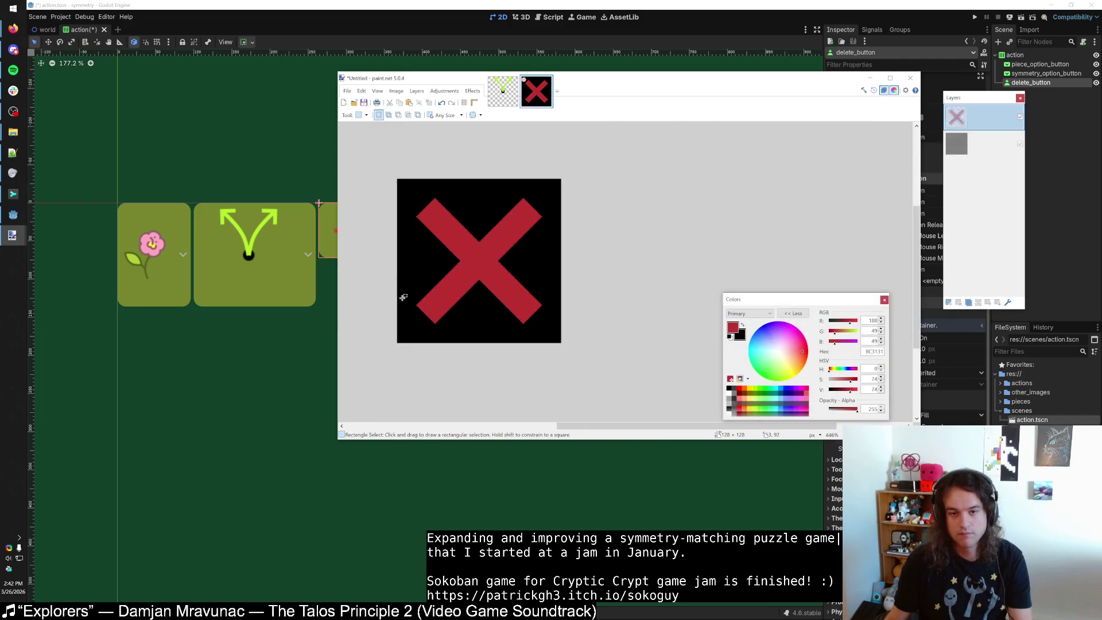
click(1016, 147)
Erase the black background, flatten the image, and save it over remove_action.png.
key(Delete)
key(ctrl+shift+f)
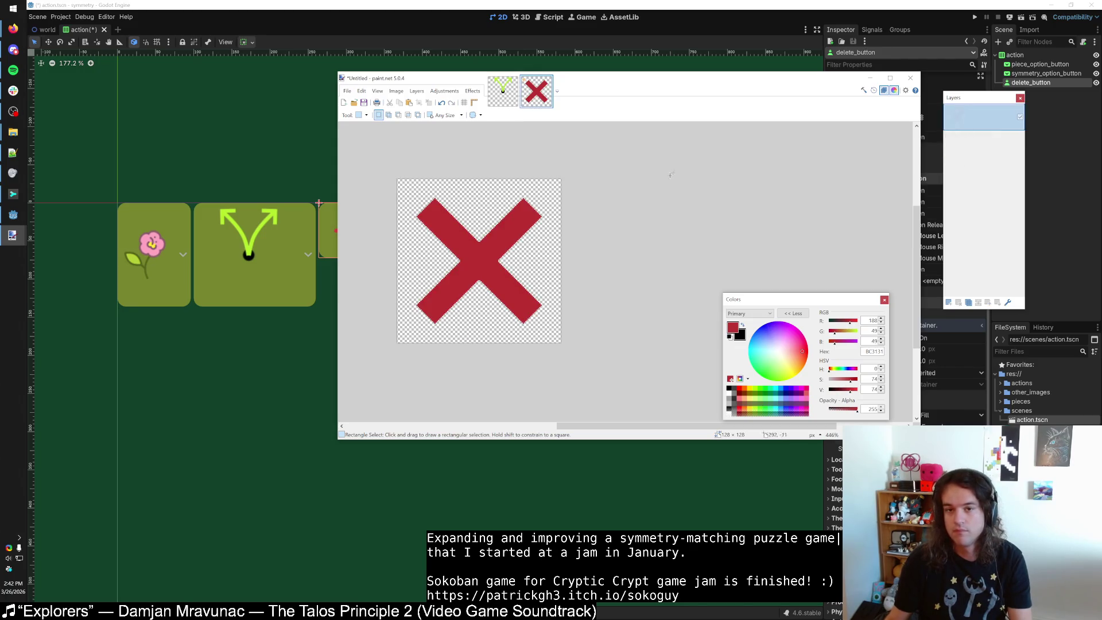
key(ctrl+s)
double_click(772, 159)
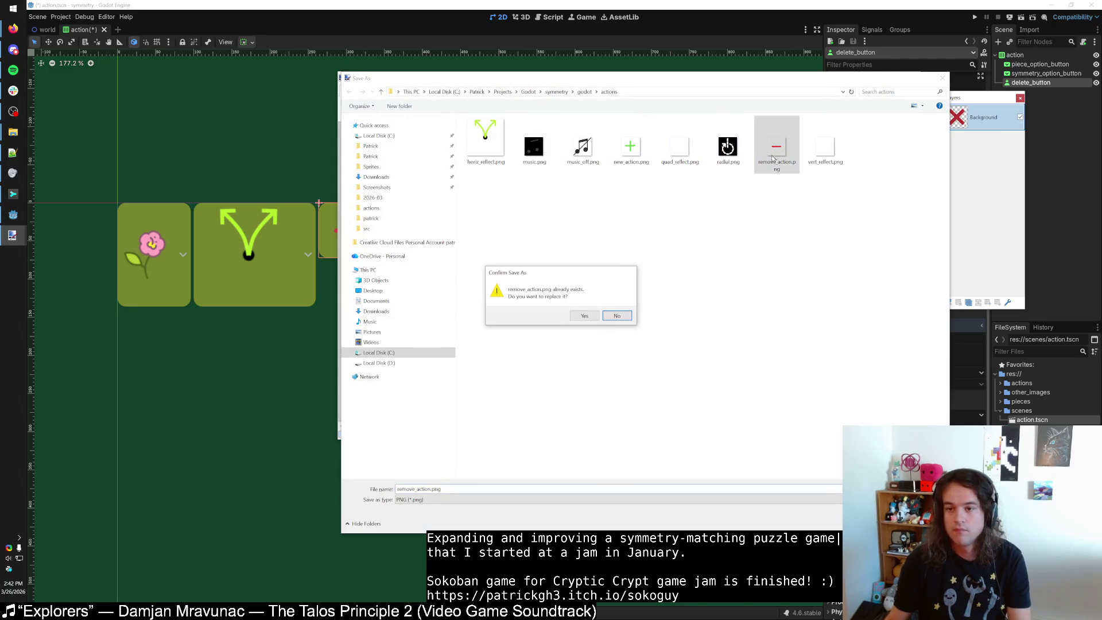
click(584, 316)
click(568, 295)
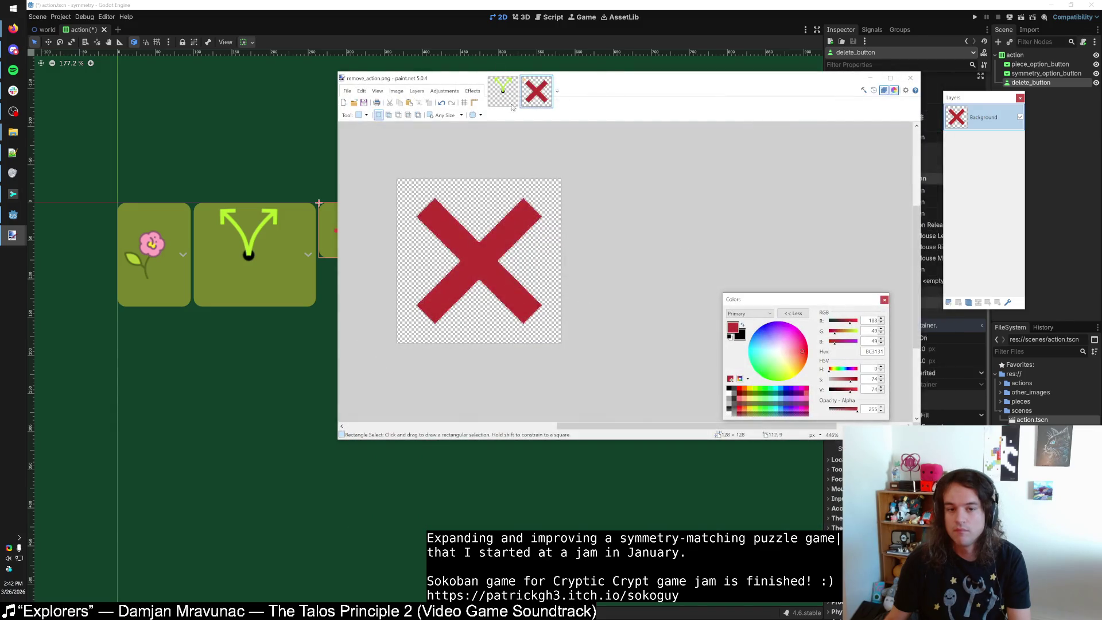
click(460, 4)
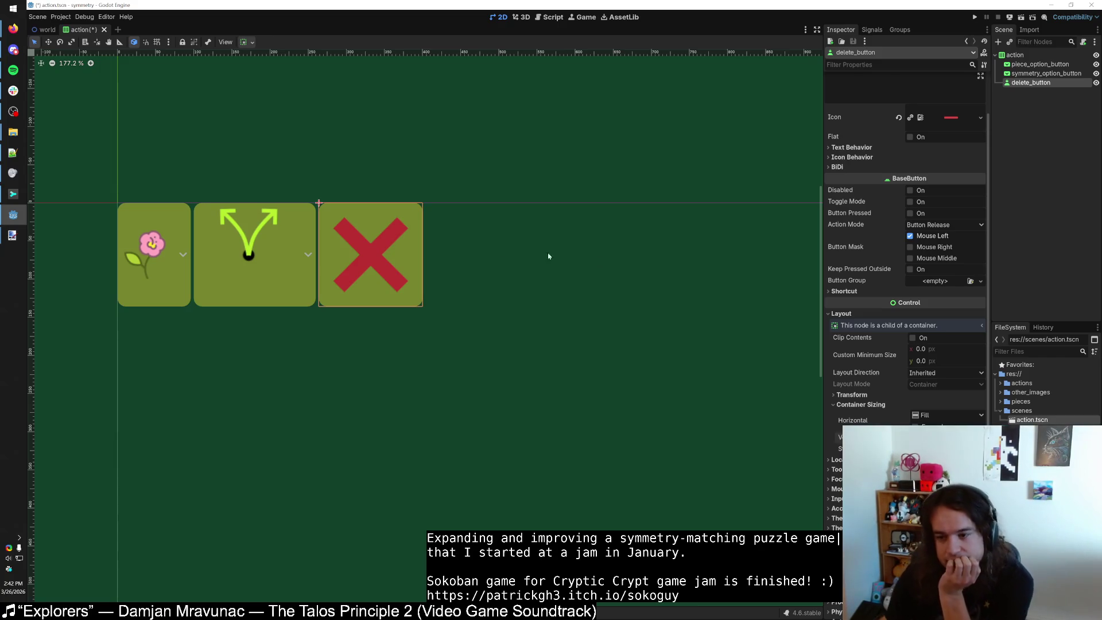
Assign the new red X texture as the delete button's icon.
click(933, 120)
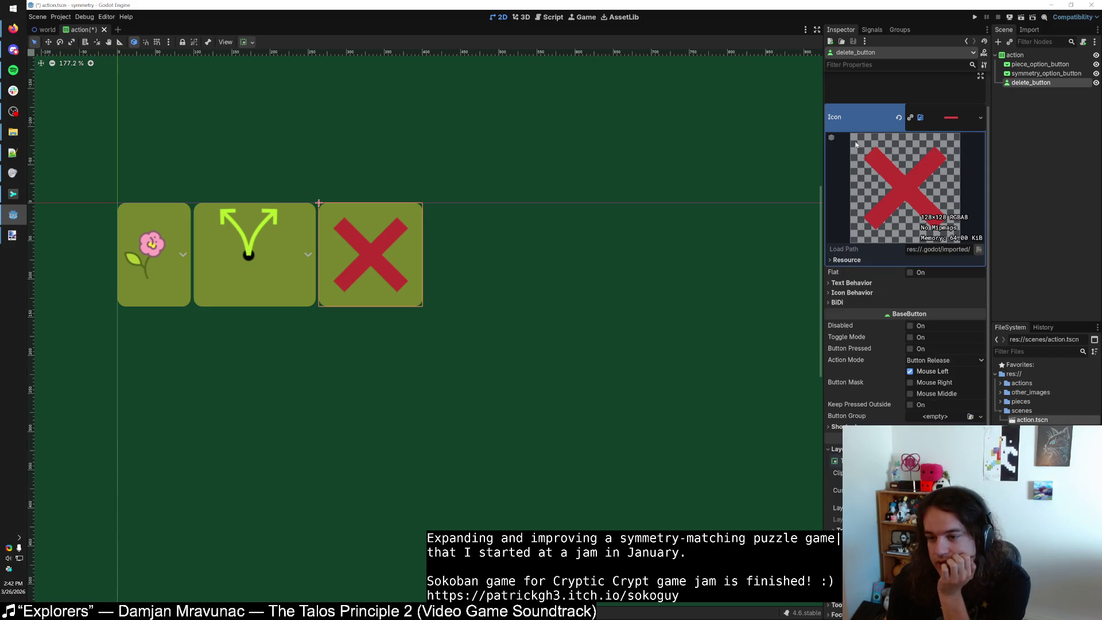
scroll(851, 121, up, 2)
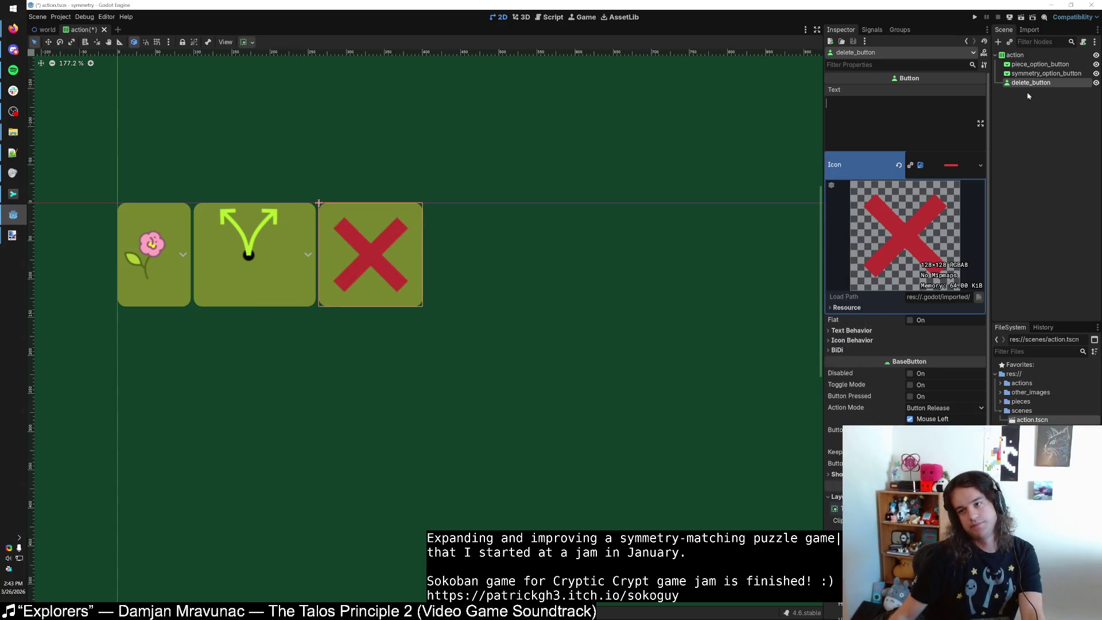
click(1039, 73)
click(1027, 82)
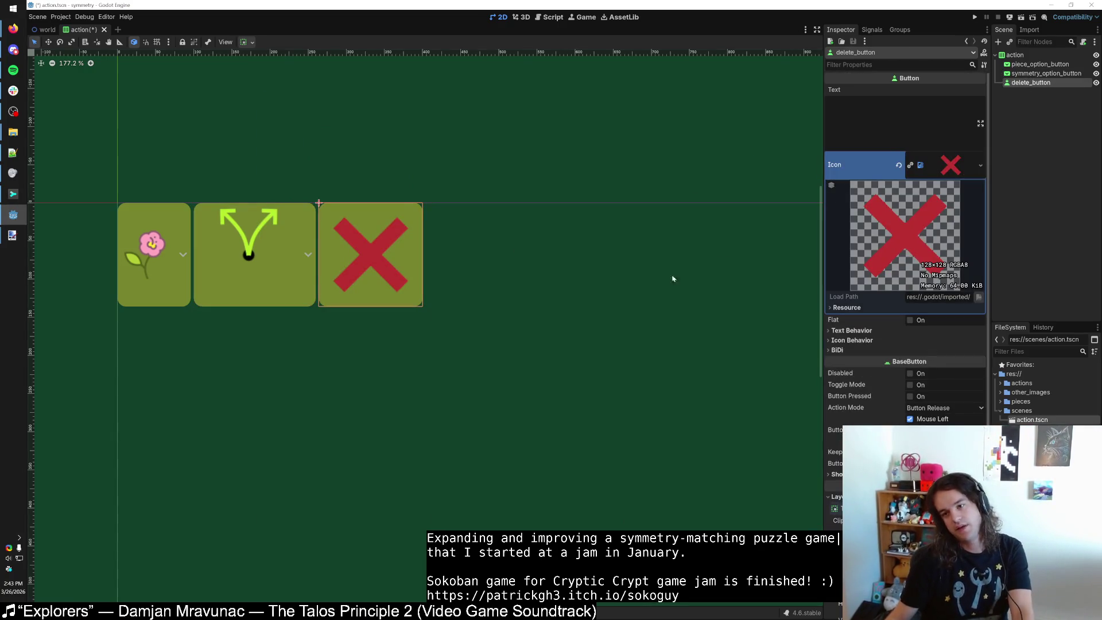
click(611, 295)
Duplicate the delete button, then cut the copy out of the action scene.
key(ctrl+v)
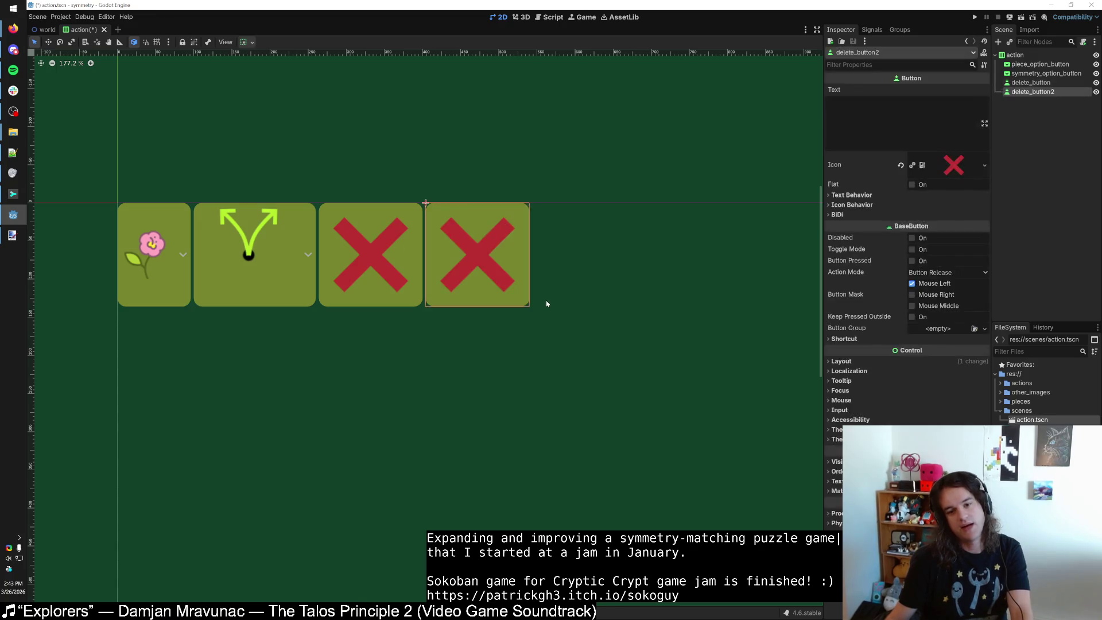
key(ctrl+z)
key(ctrl+shift+z)
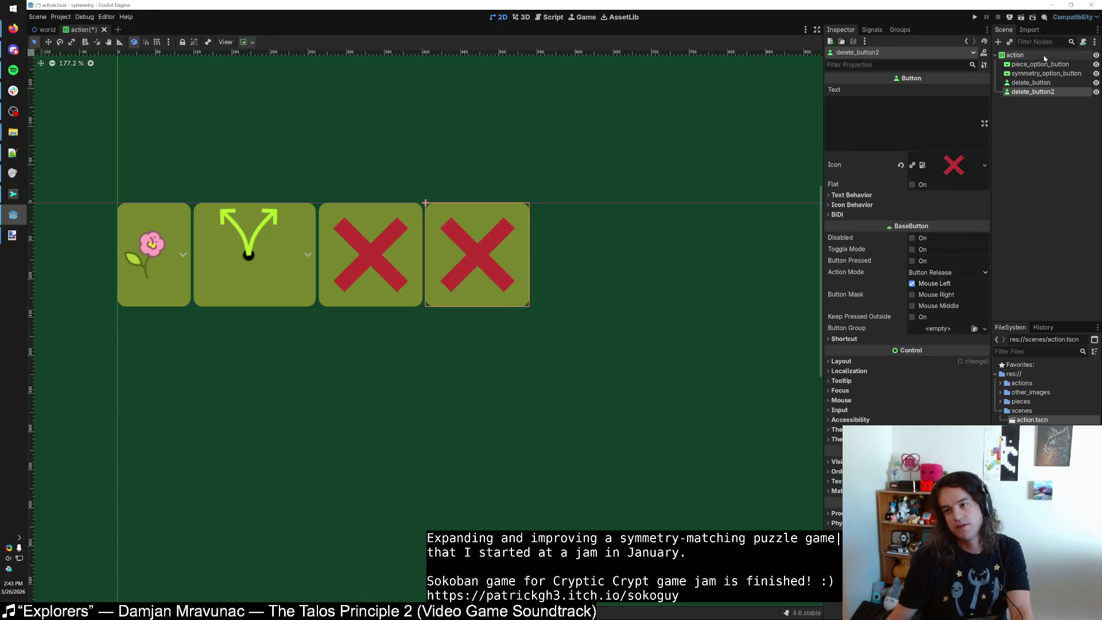
mouse_move(1031, 92)
mouse_down()
mouse_move(1024, 100)
mouse_move(1028, 57)
mouse_up()
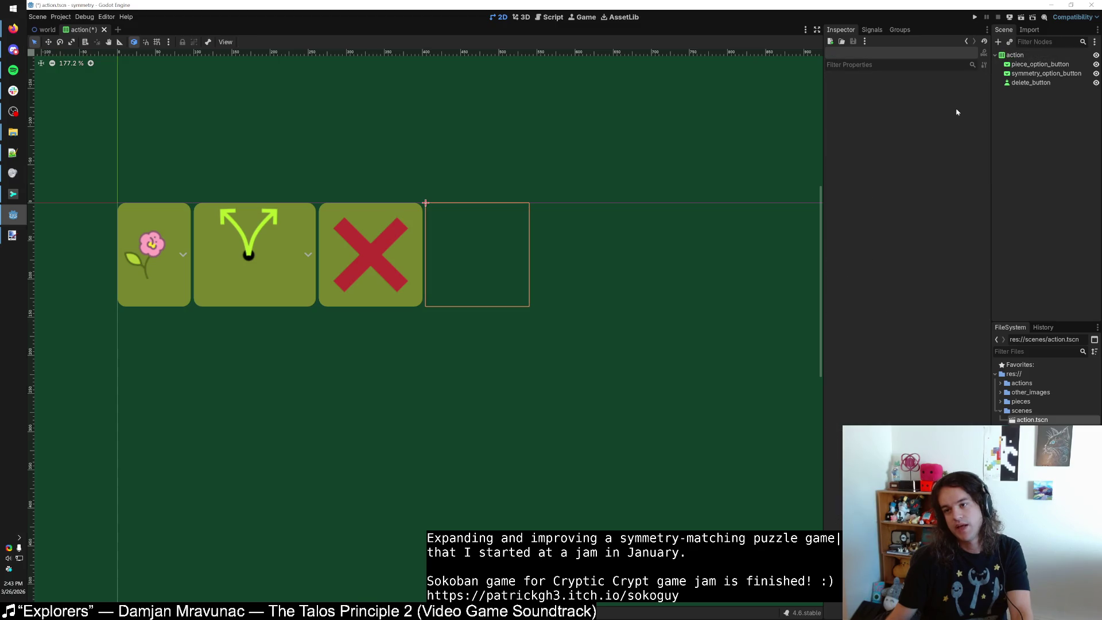
key(ctrl+z)
Paste the delete button into the world scene and try resizing it, then cancel.
click(44, 29)
key(ctrl+v)
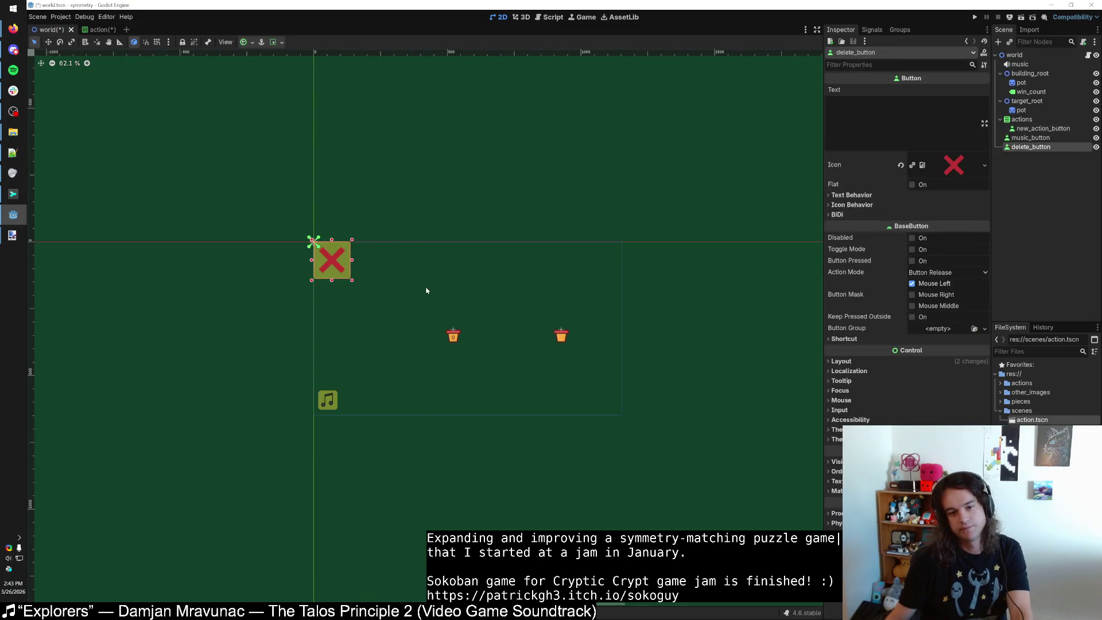
scroll(337, 299, down, 1)
scroll(337, 297, up, 7)
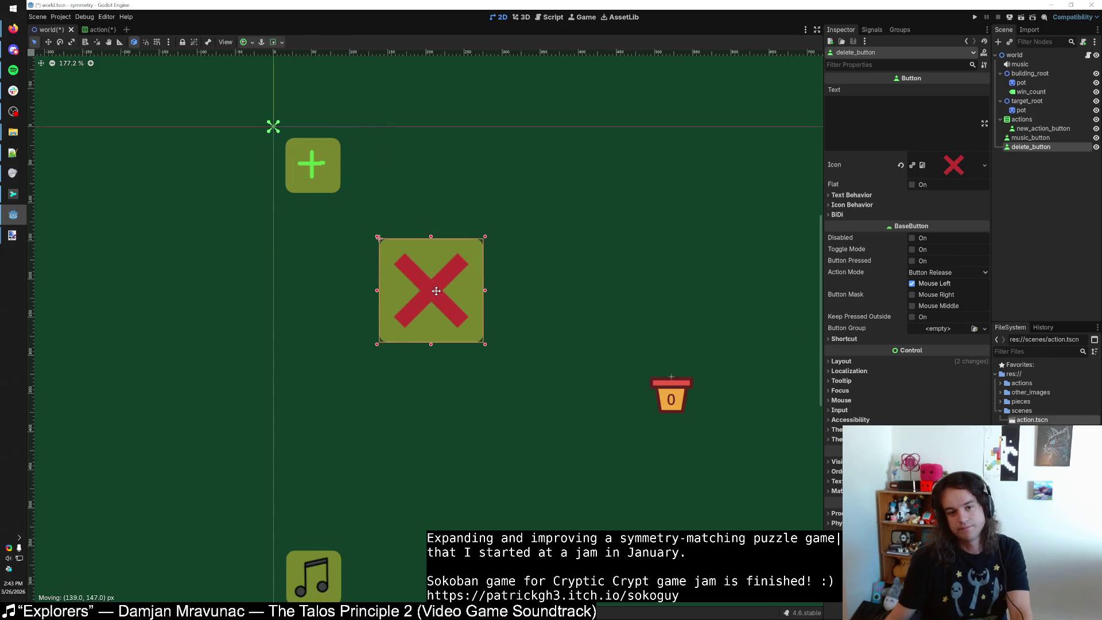
mouse_move(489, 343)
mouse_down()
mouse_move(603, 423)
mouse_move(449, 382)
mouse_move(546, 342)
mouse_up()
key(Escape)
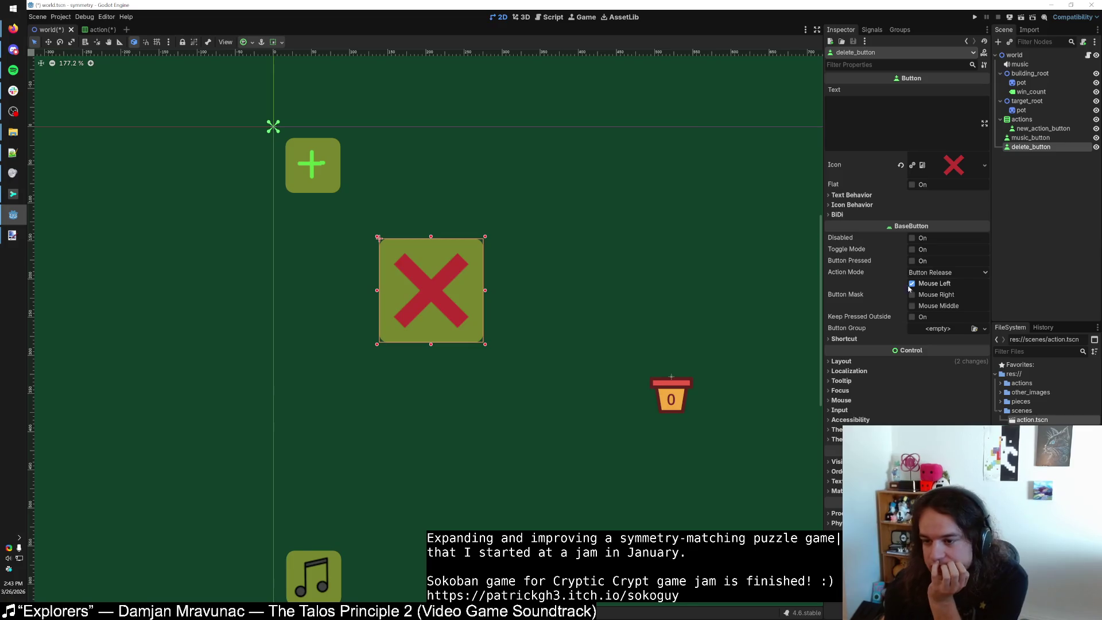
Experiment with Clip Contents and Custom Minimum Size, then reset the minimum size to zero.
click(851, 361)
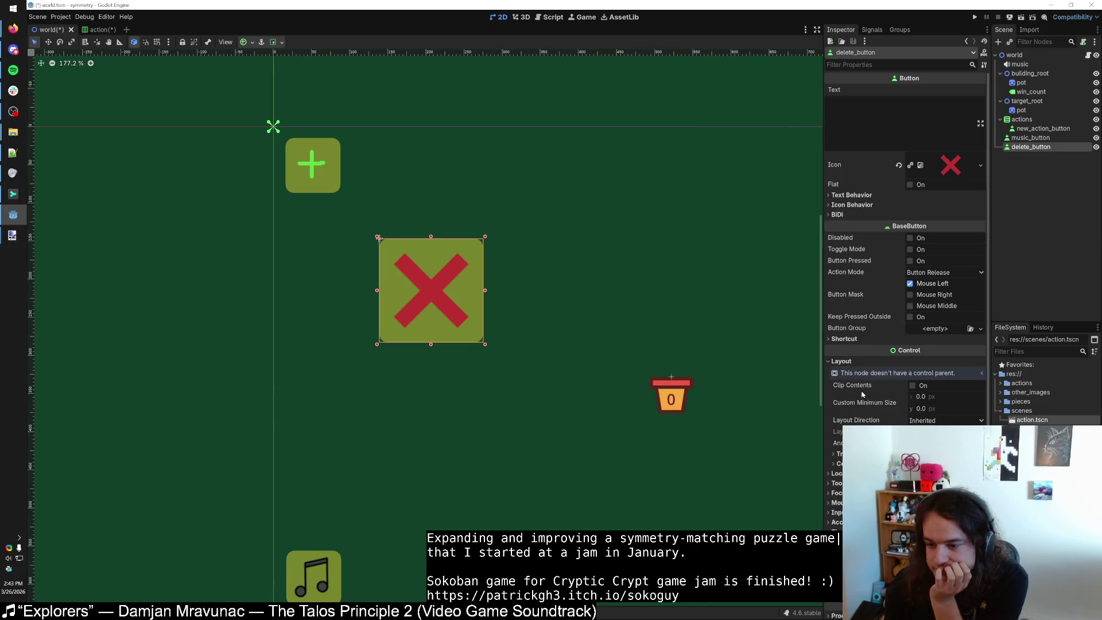
click(912, 386)
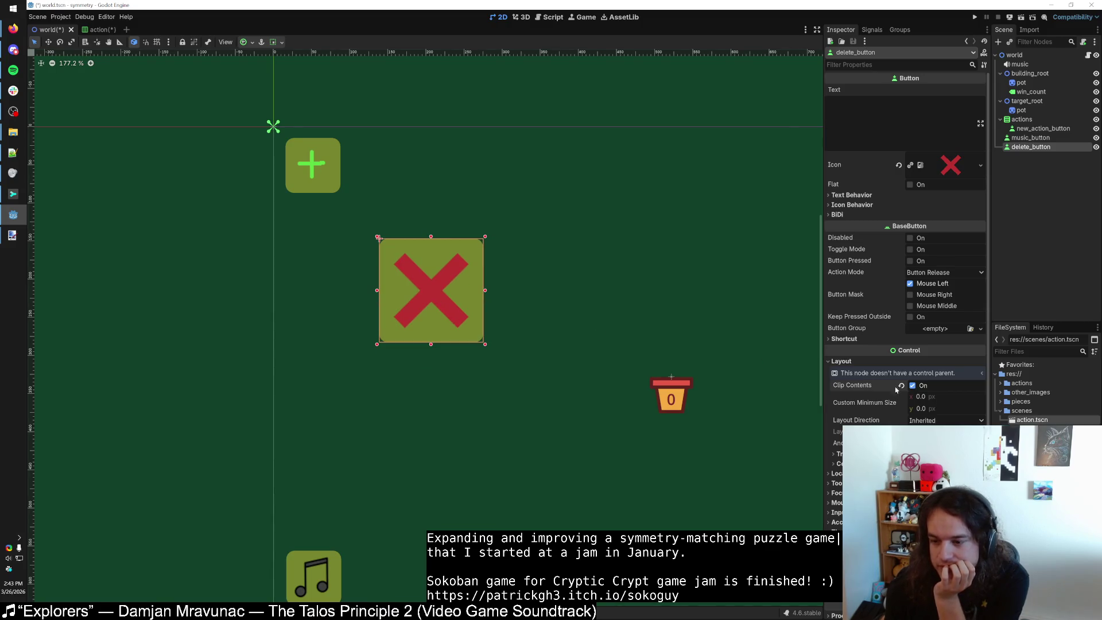
drag(917, 397, 935, 408)
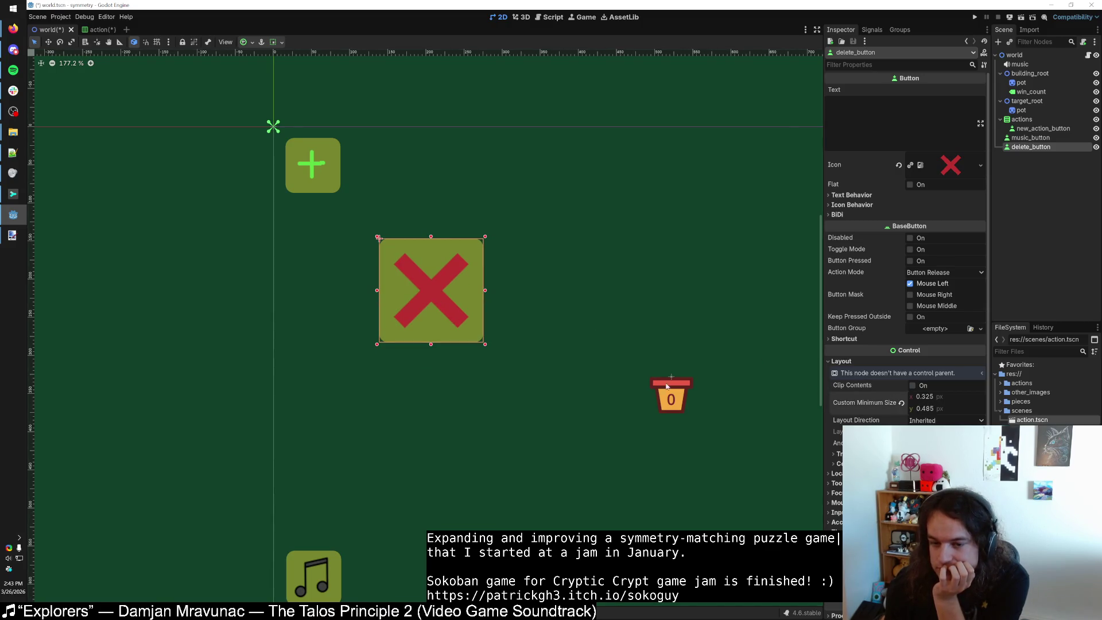
click(919, 386)
drag(479, 341, 514, 358)
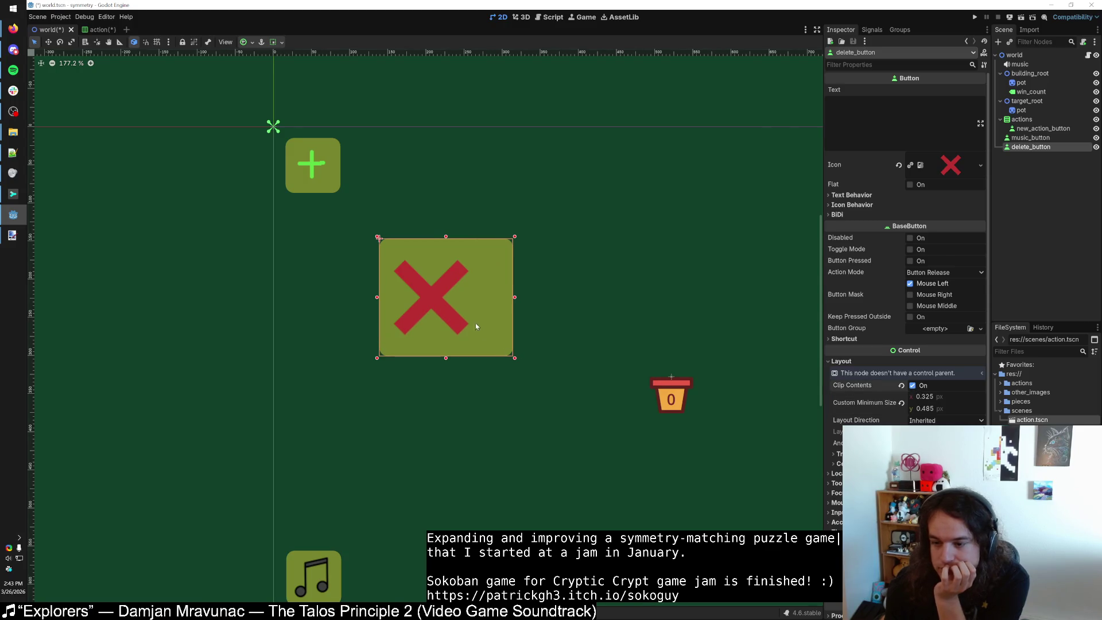
key(ctrl+z)
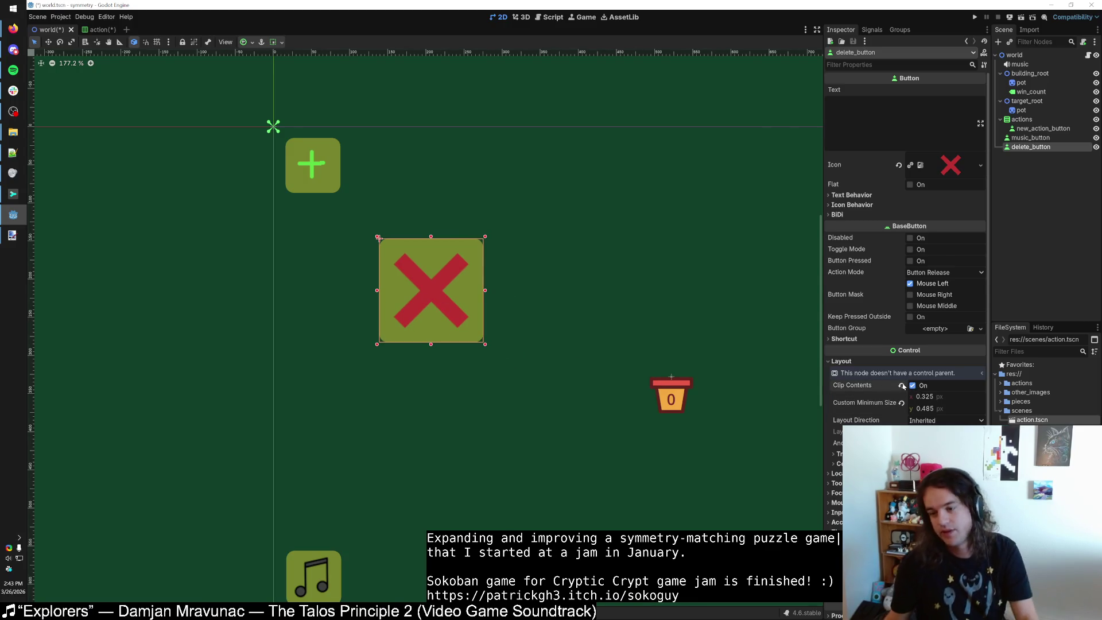
click(901, 403)
key(alt+Tab)
key(alt+Tab)
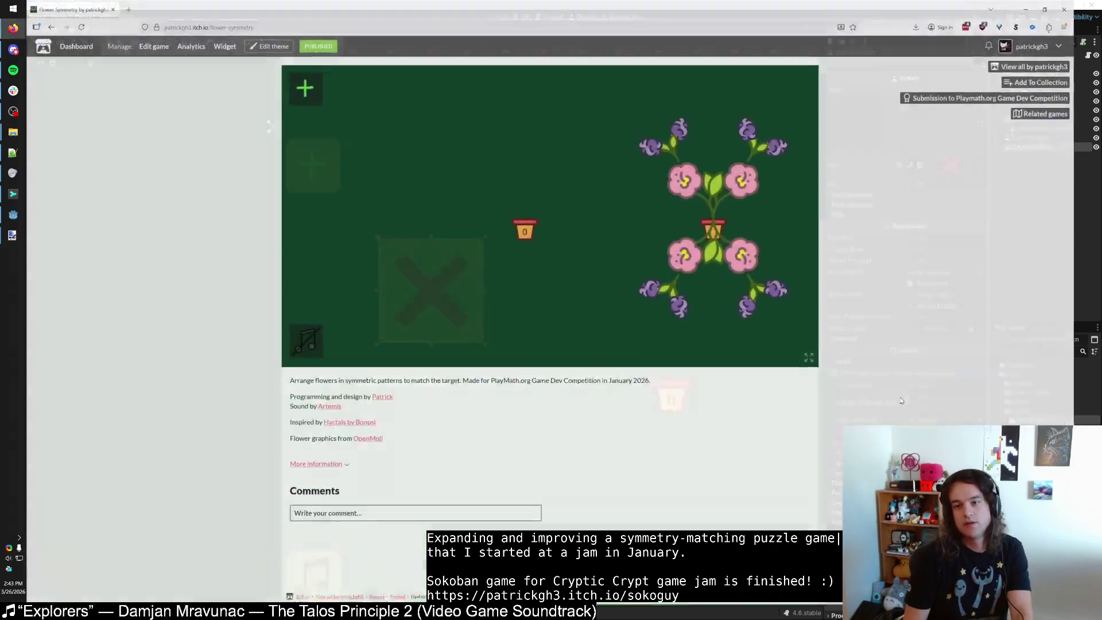
Search DuckDuckGo for 'godot how to make buttons smaller than icons' and open the forum result.
key(ctrl+t)
text(godot how to make buttons smaller )
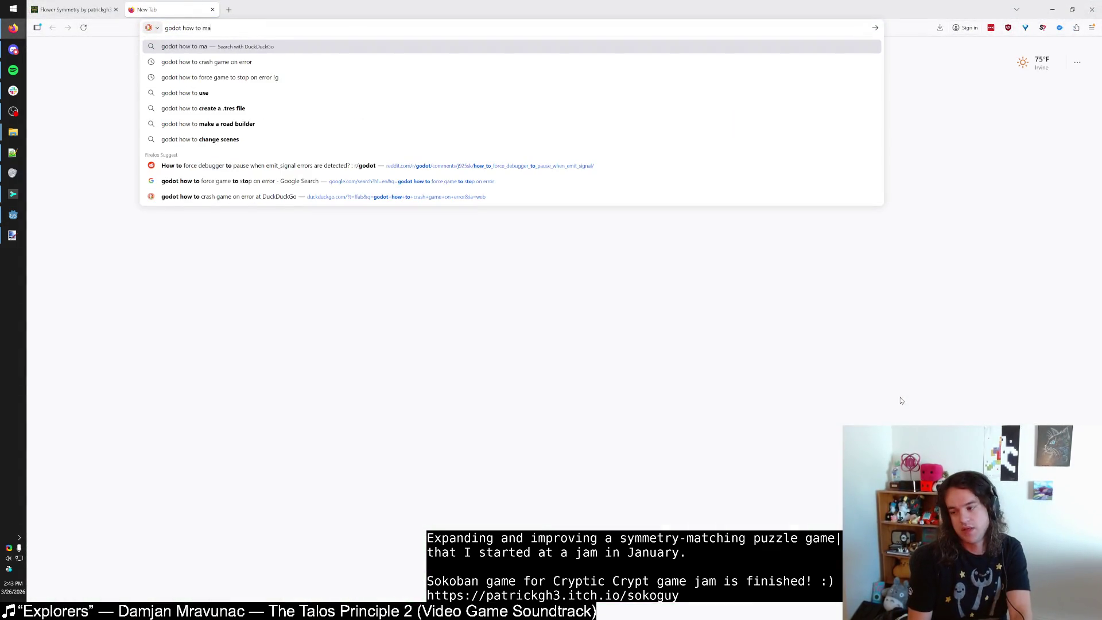
text(than icons)
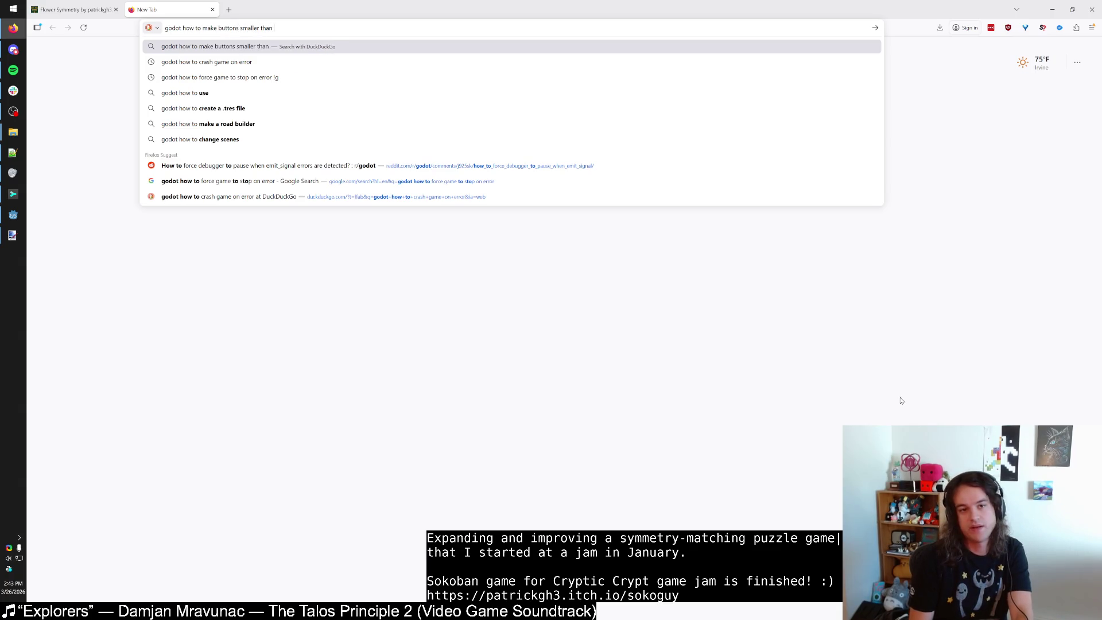
key(Return)
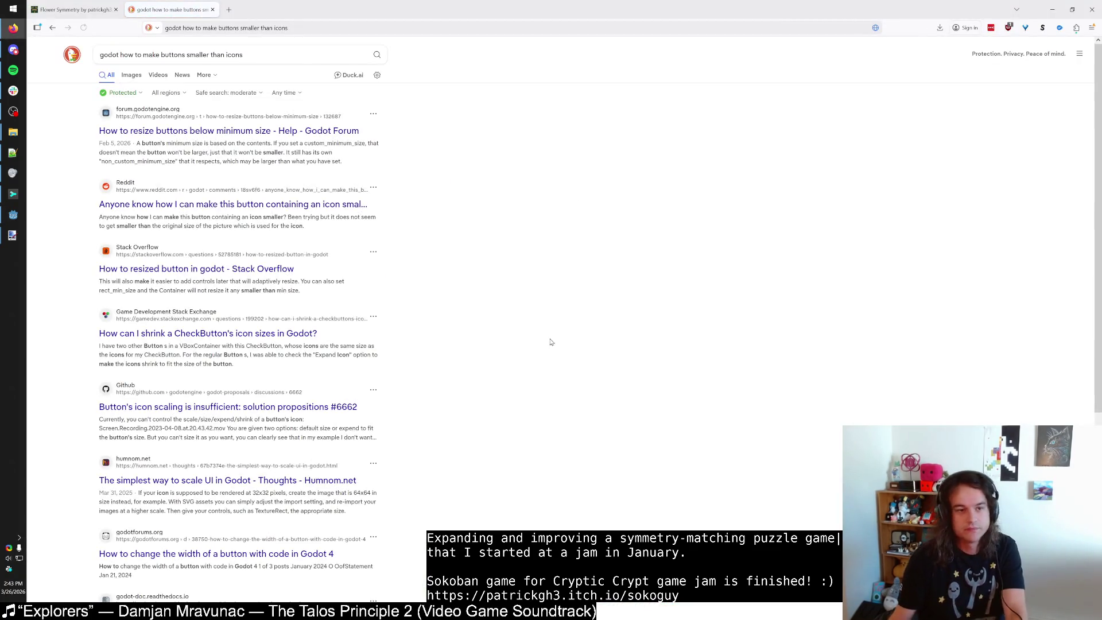
click(292, 132)
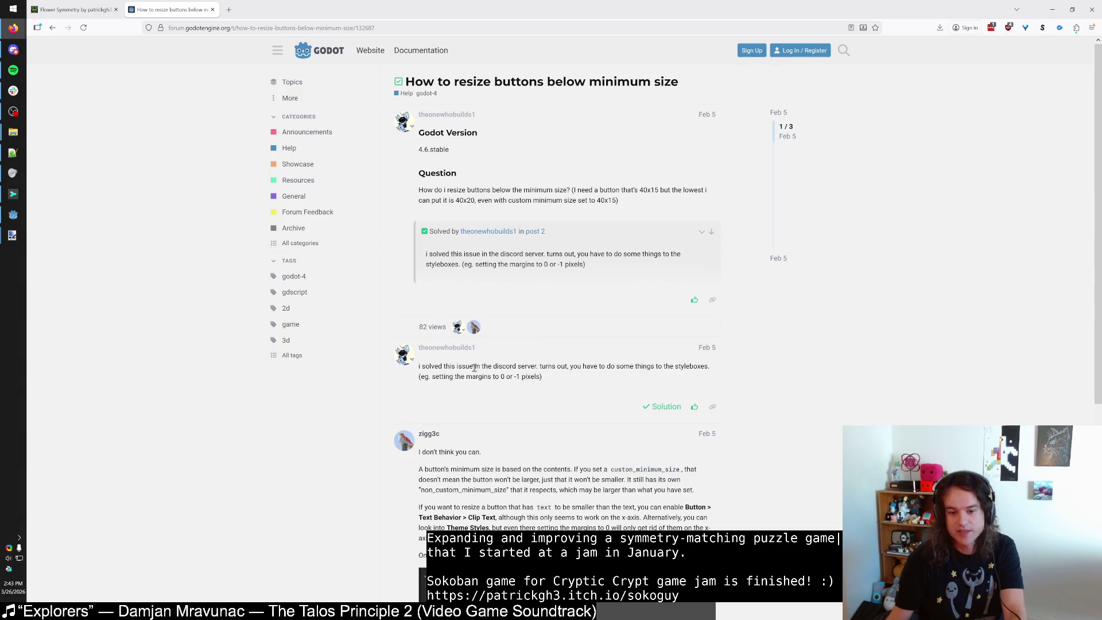
Read the forum replies on Clip Text and the empty-button workaround, then return to Godot.
scroll(389, 383, down, 2)
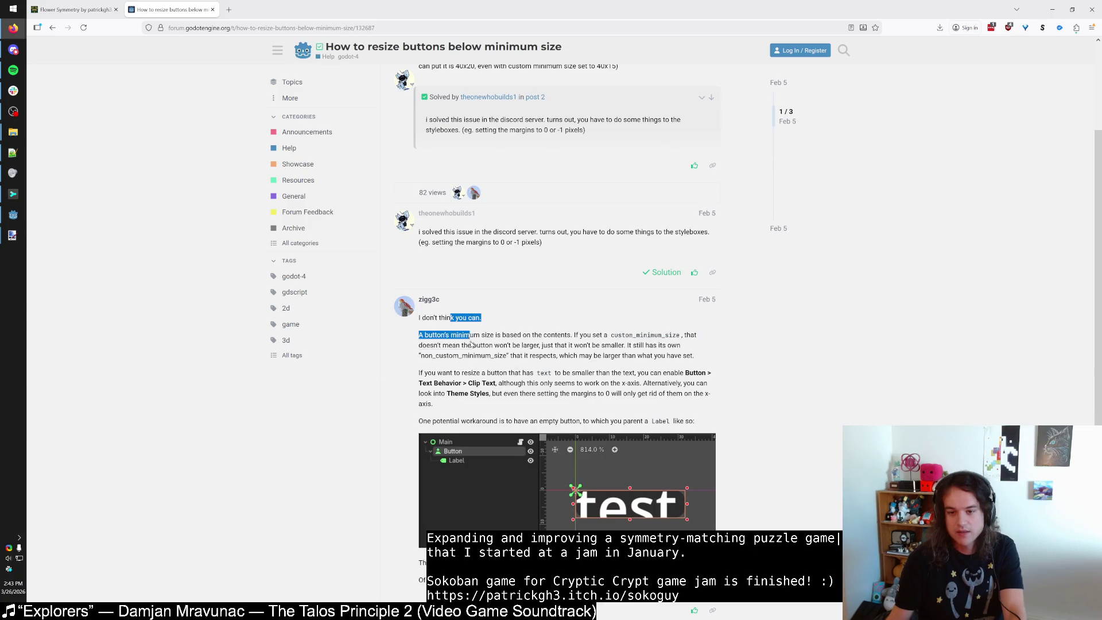
scroll(403, 405, up, 3)
scroll(403, 405, down, 2)
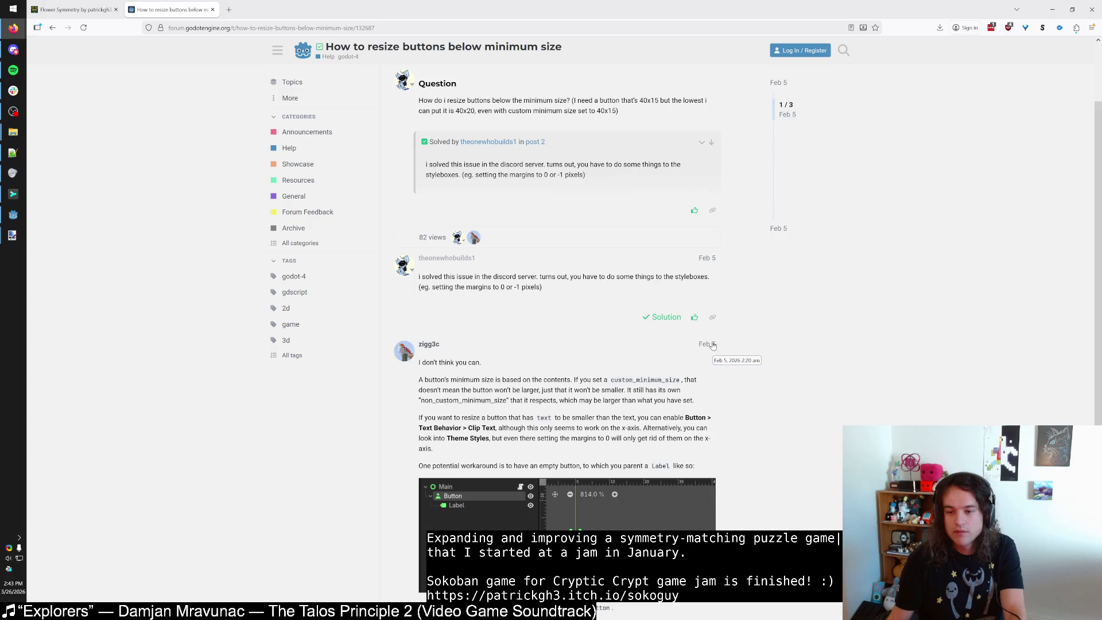
scroll(471, 394, down, 1)
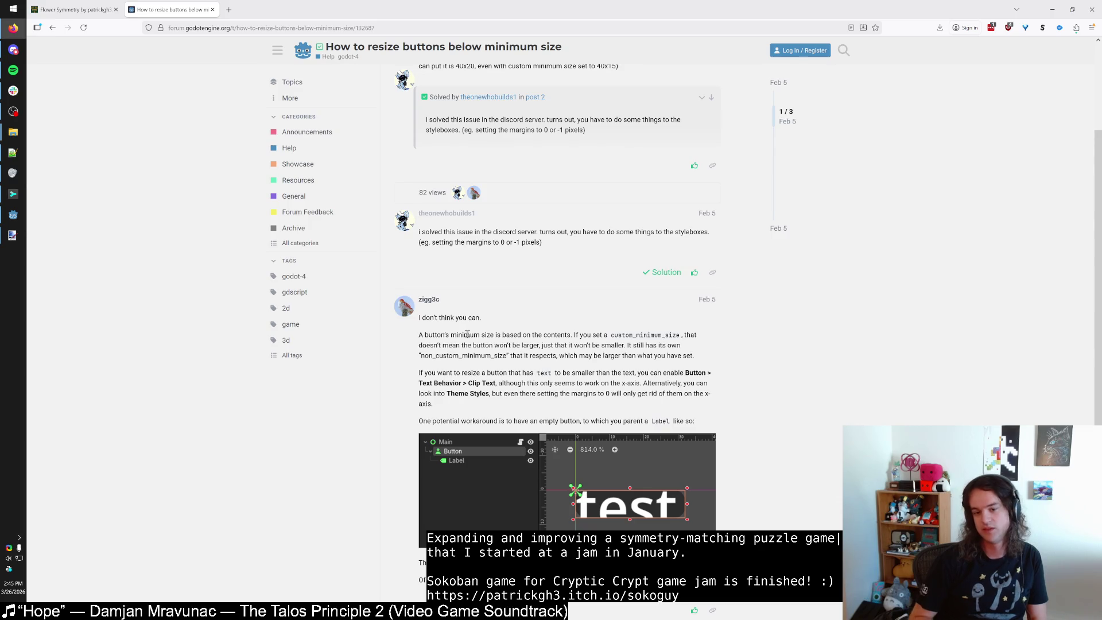
drag(501, 386, 644, 382)
click(132, 245)
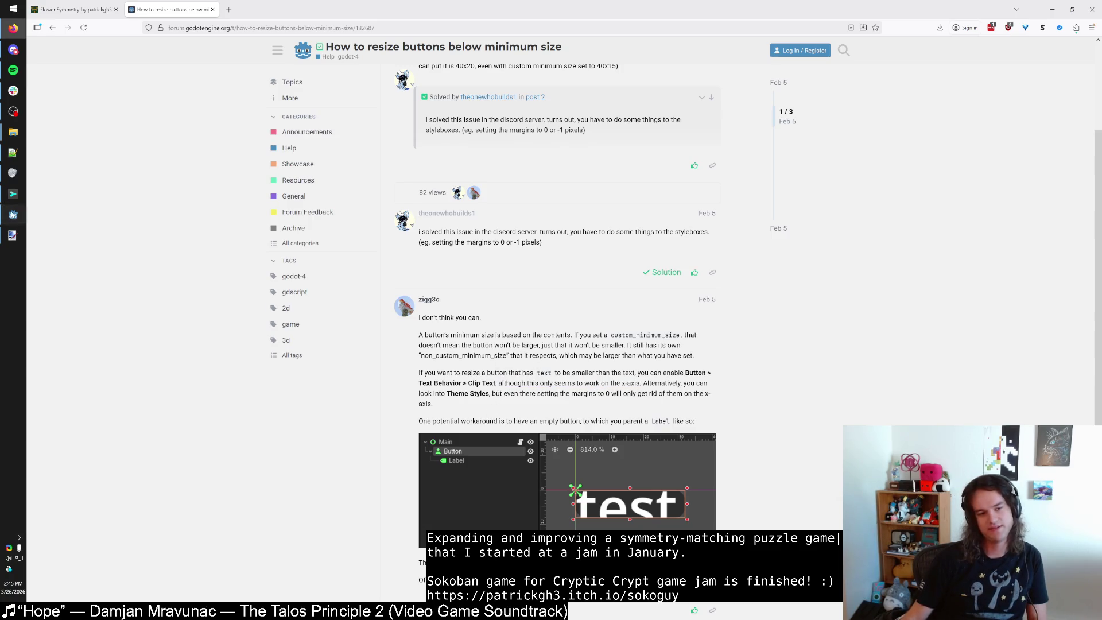
click(12, 215)
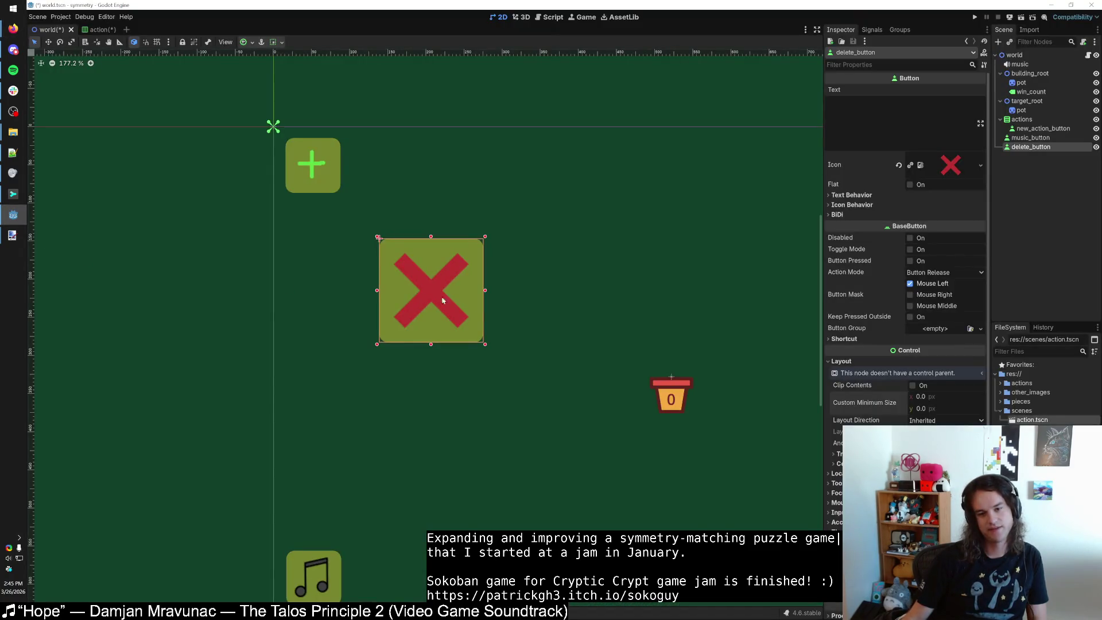
click(852, 195)
click(854, 271)
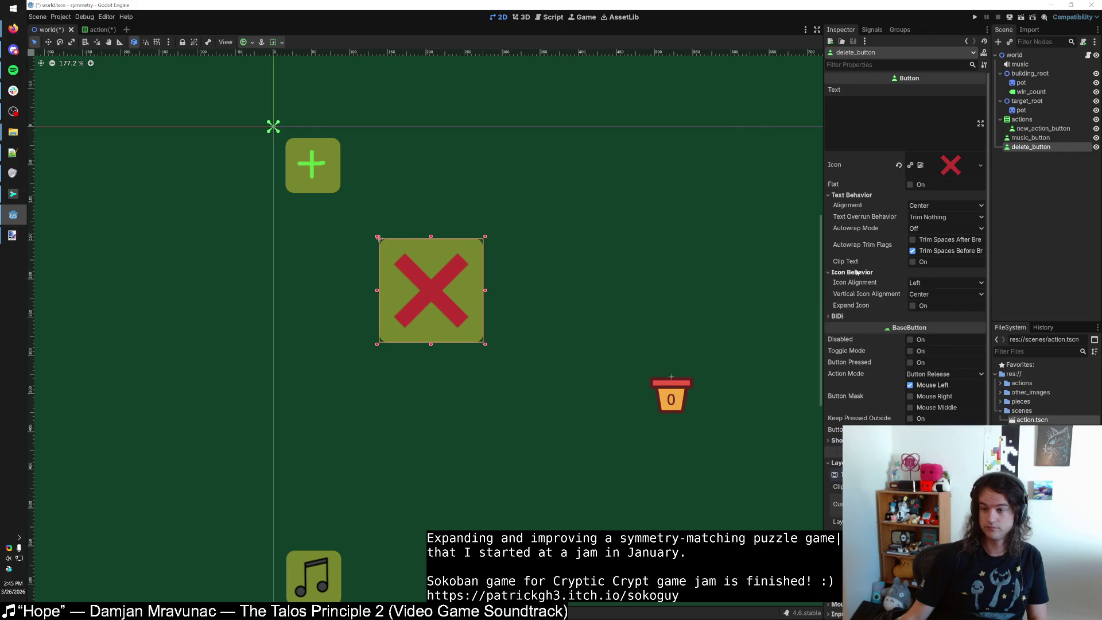
click(913, 261)
mouse_move(481, 290)
mouse_down()
mouse_move(546, 289)
mouse_move(484, 290)
mouse_up()
key(ctrl+z)
key(ctrl+z)
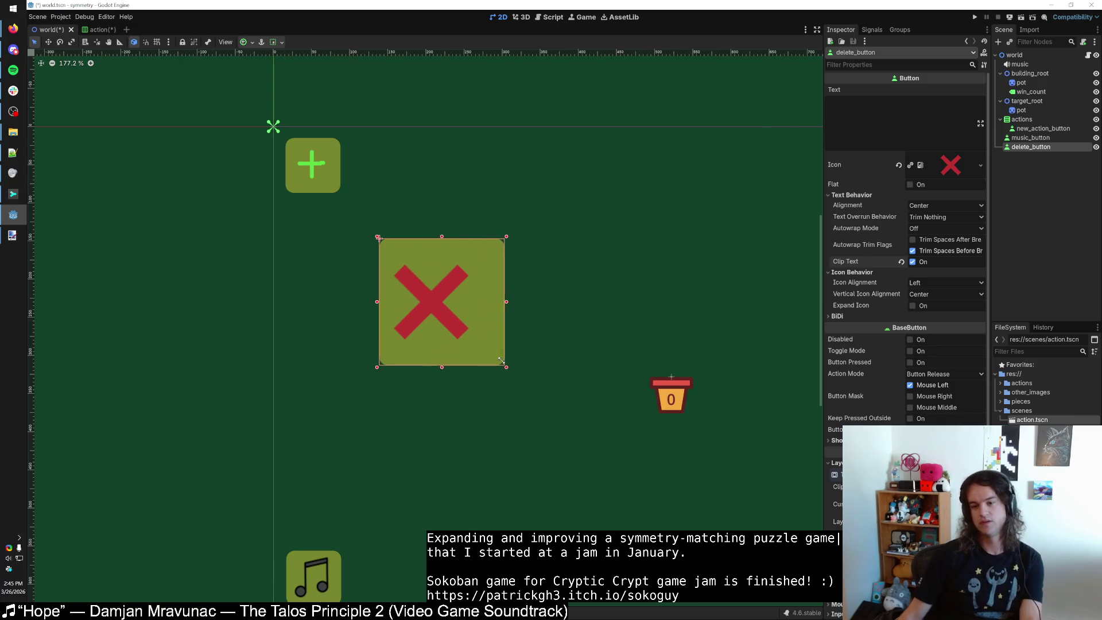
click(913, 261)
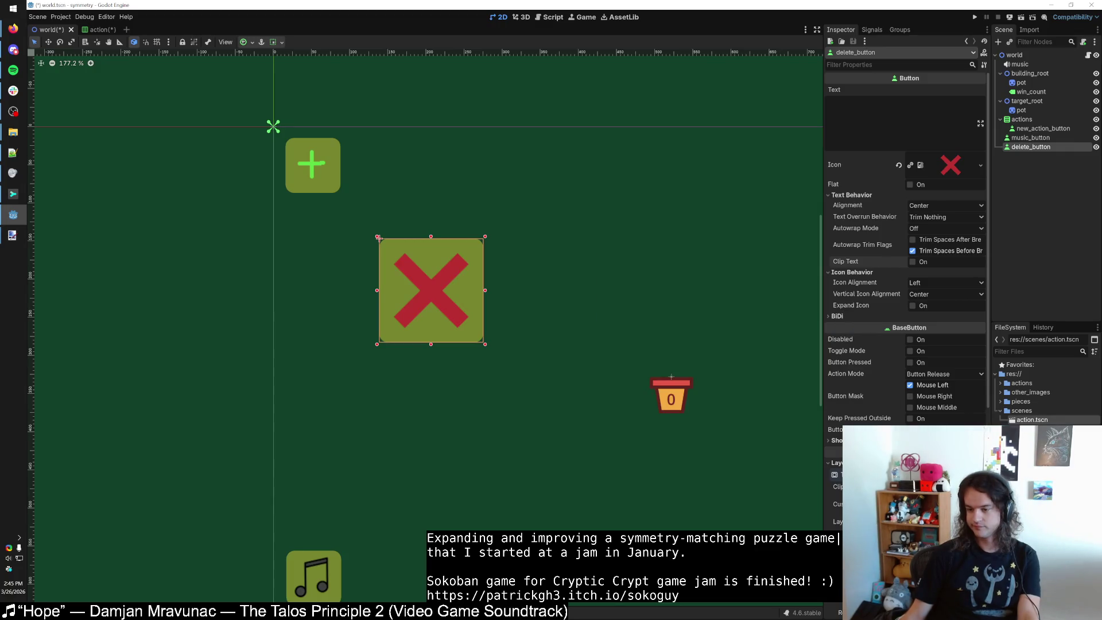
scroll(906, 241, down, 6)
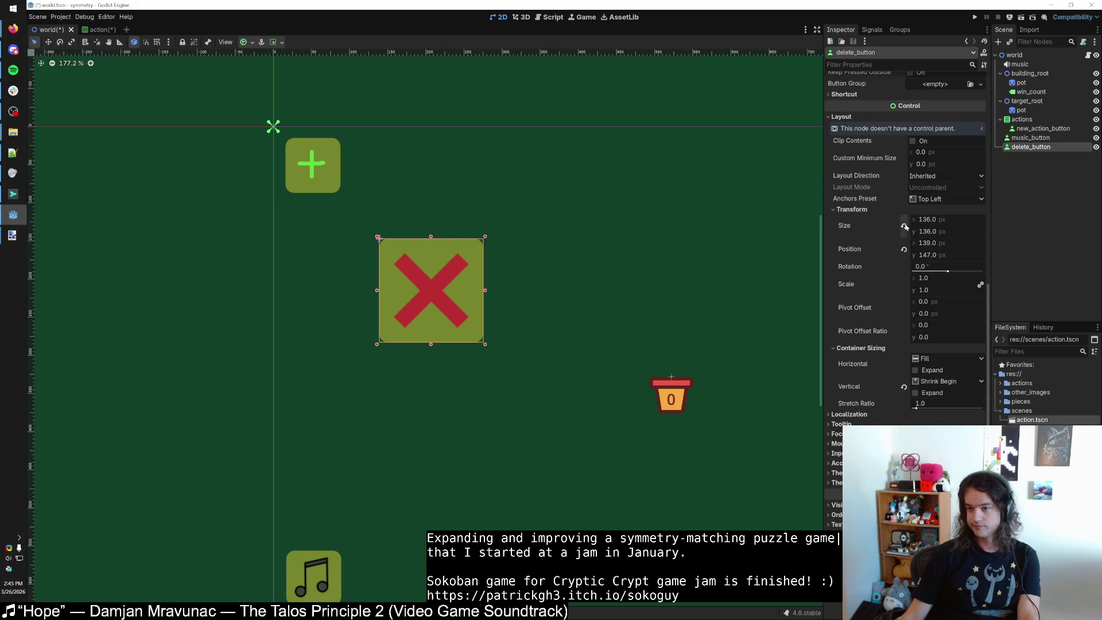
mouse_move(925, 278)
mouse_down()
mouse_move(895, 278)
mouse_move(941, 277)
mouse_move(953, 266)
mouse_move(901, 285)
mouse_move(916, 287)
mouse_up()
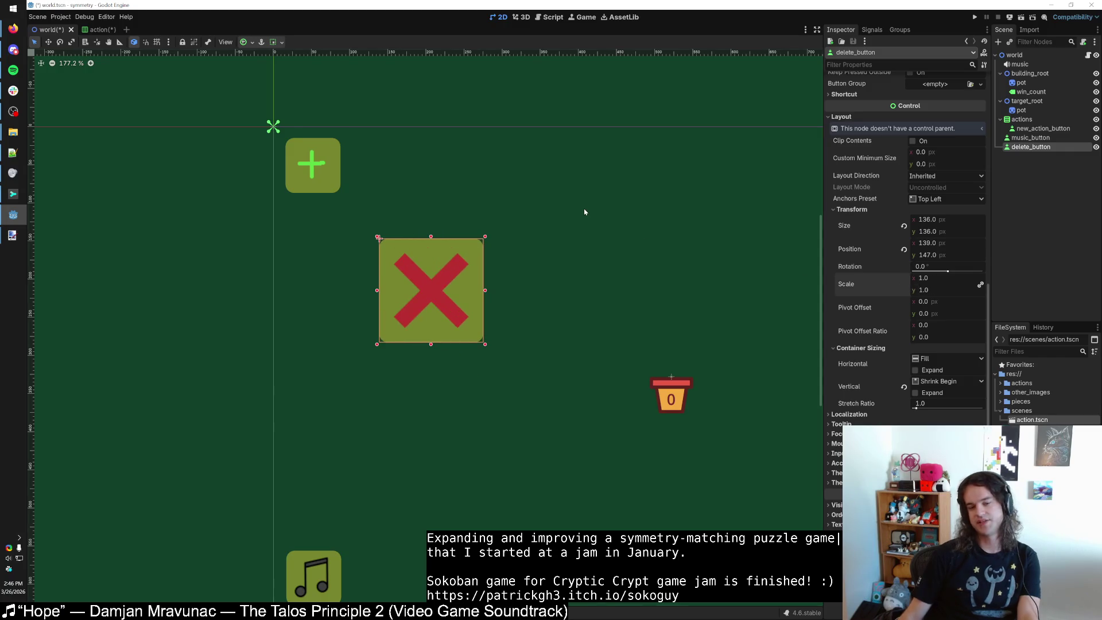
Remove the delete_button node from the world scene and save the scene.
key(Delete)
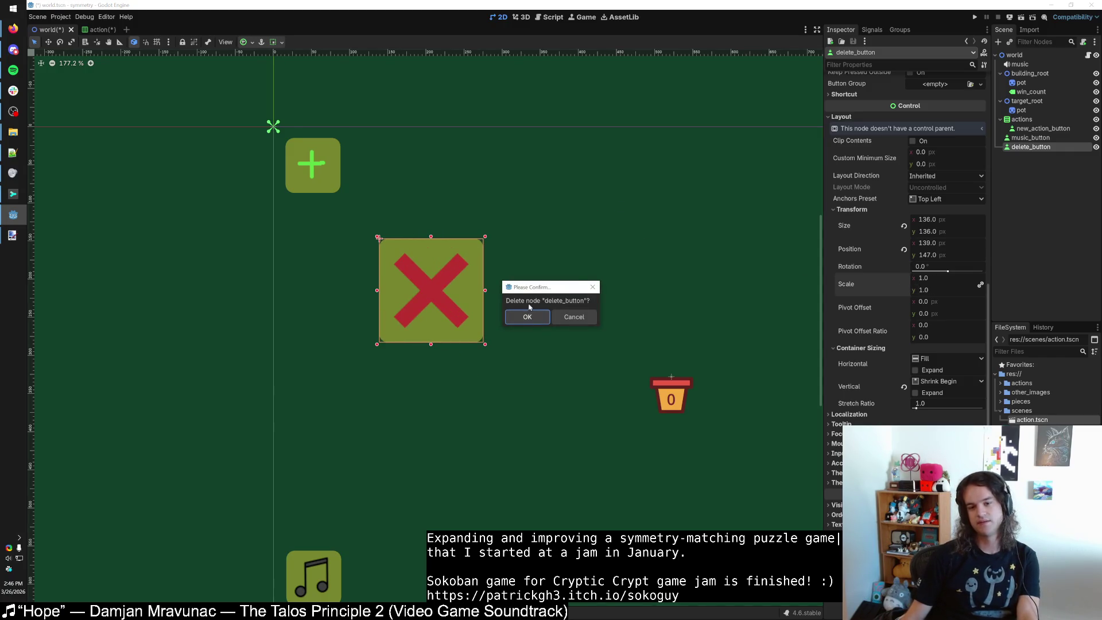
click(527, 316)
click(100, 29)
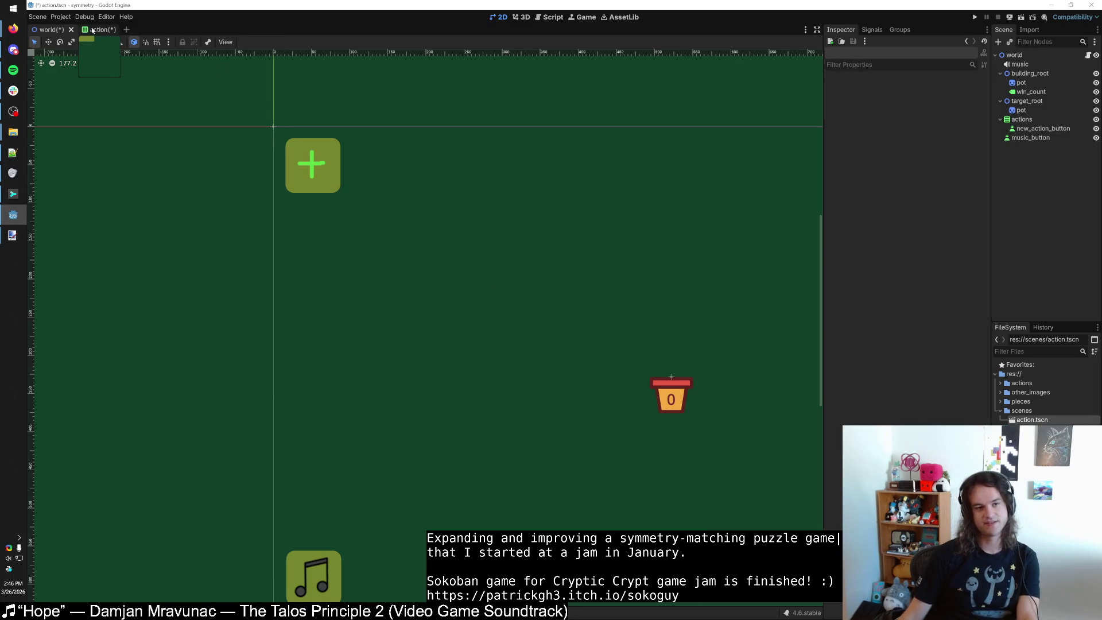
click(58, 30)
key(ctrl+z)
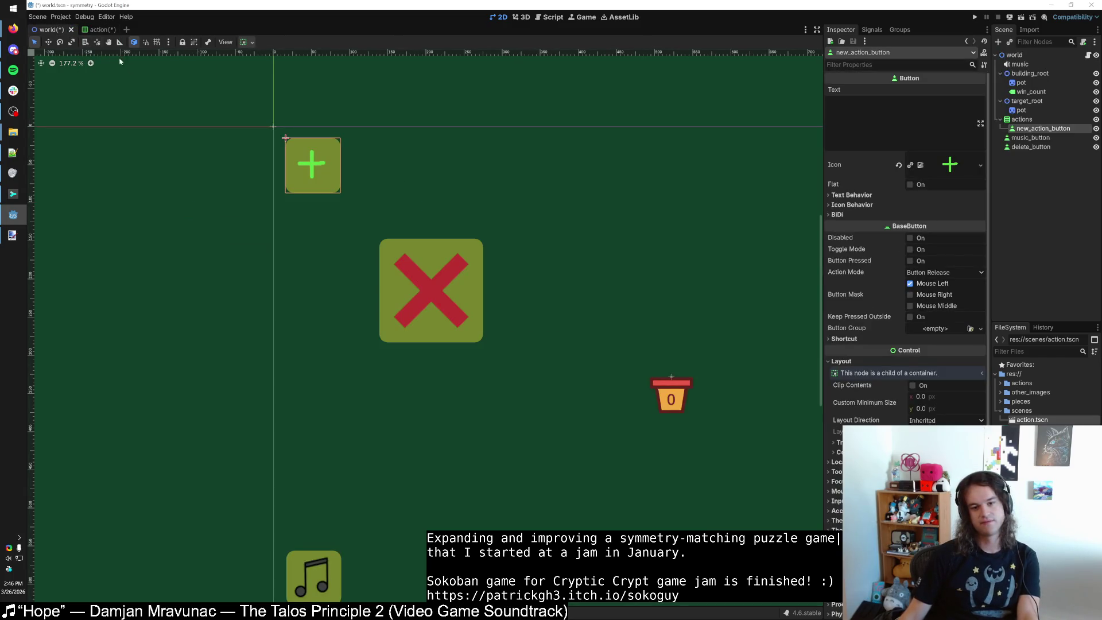
click(357, 241)
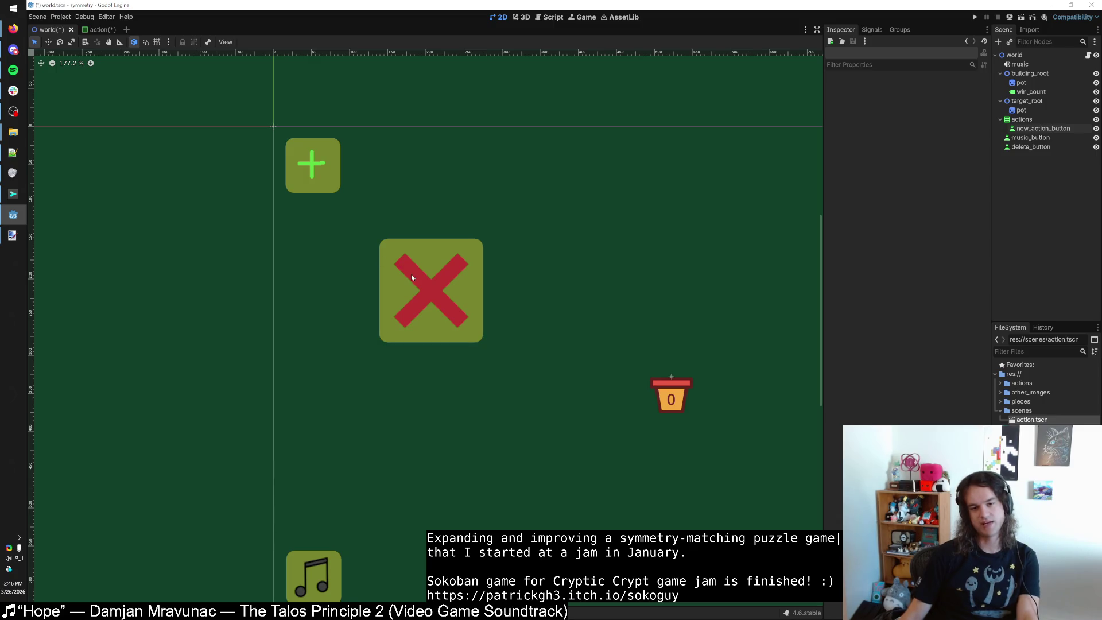
key(ctrl+shift+z)
key(ctrl+s)
In the action scene, select the red X delete button and expand its Transform properties.
click(84, 29)
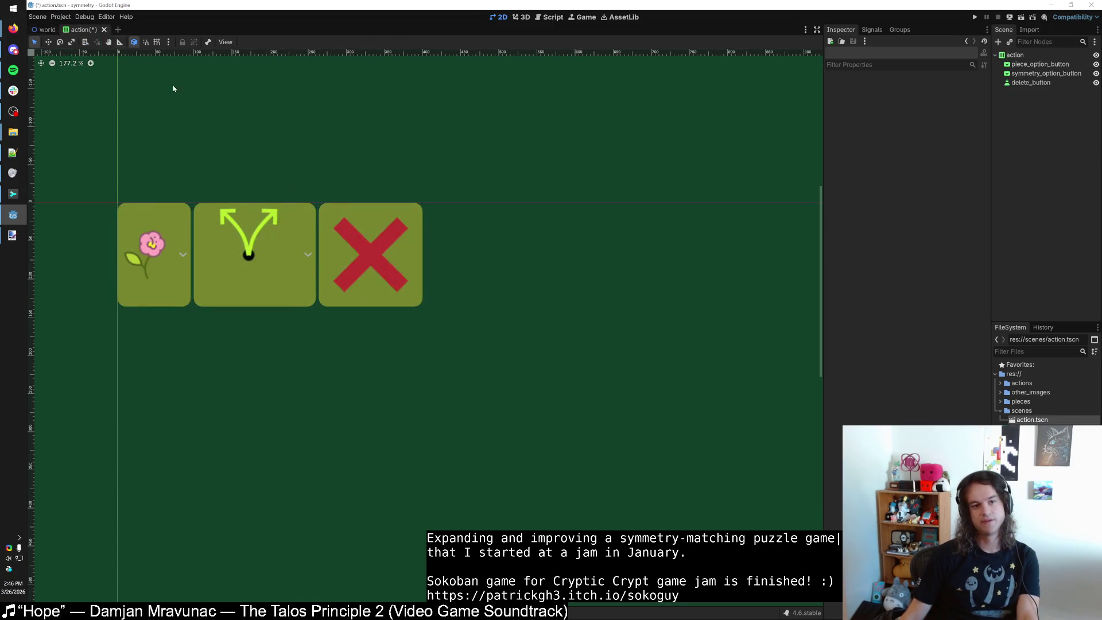
click(319, 212)
scroll(877, 415, down, 5)
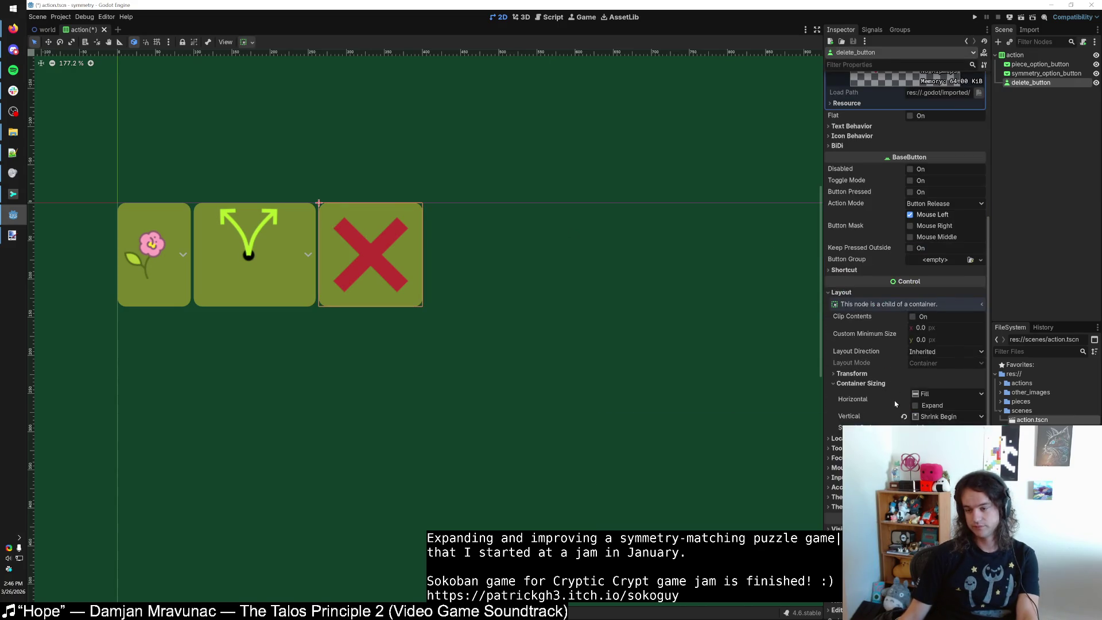
click(851, 374)
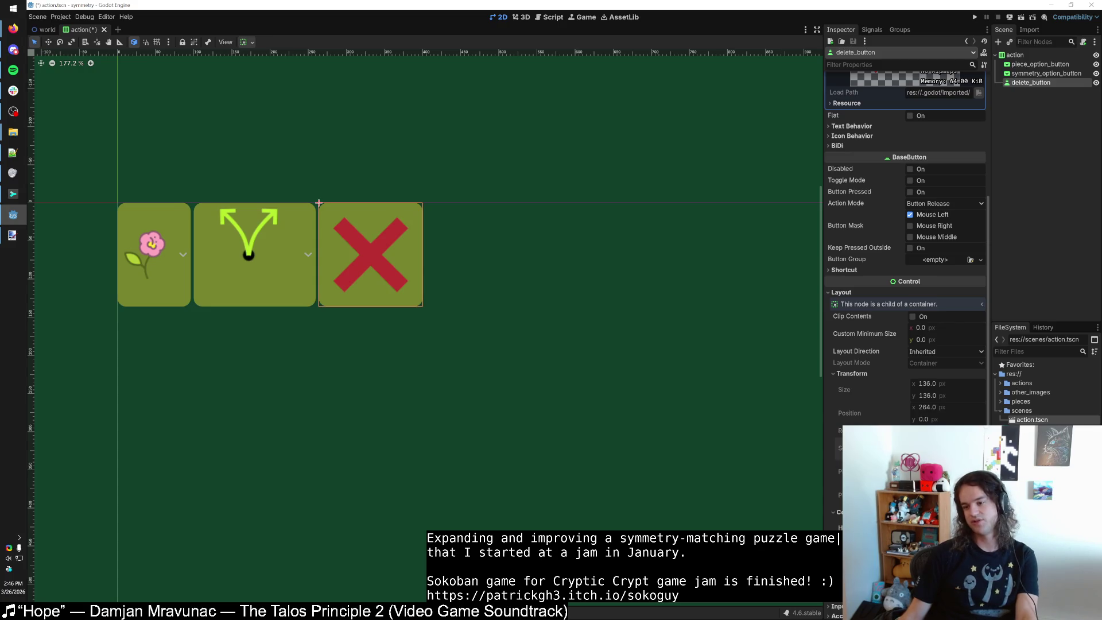
scroll(906, 229, down, 3)
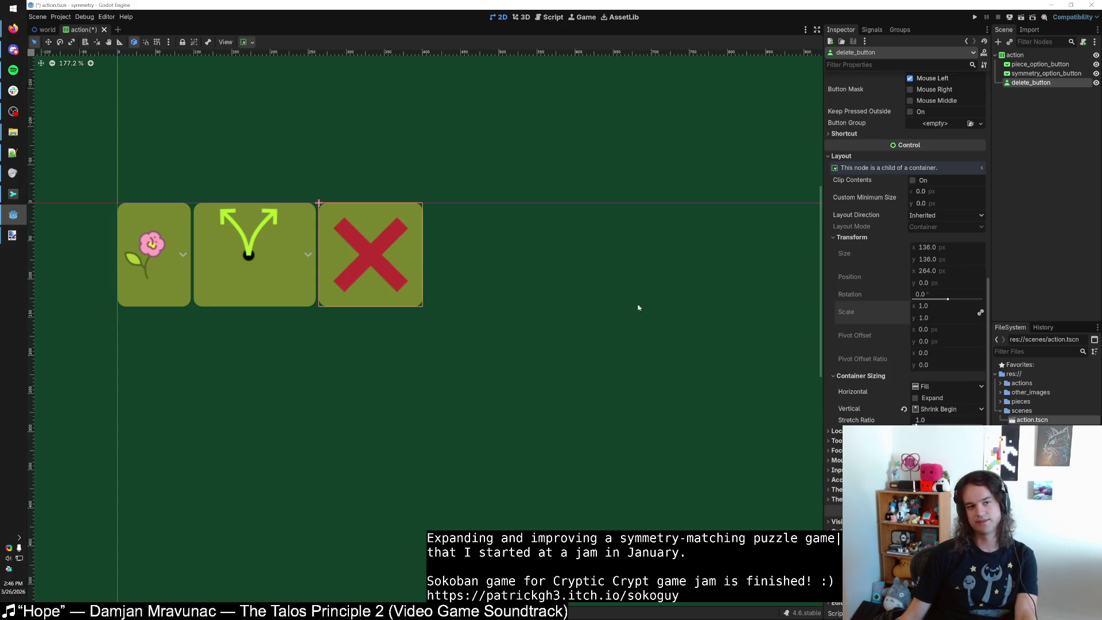
Paste a delete button copy into the world scene, move it to 187, 126, and test scaling it.
click(48, 30)
key(ctrl+v)
drag(354, 217, 495, 310)
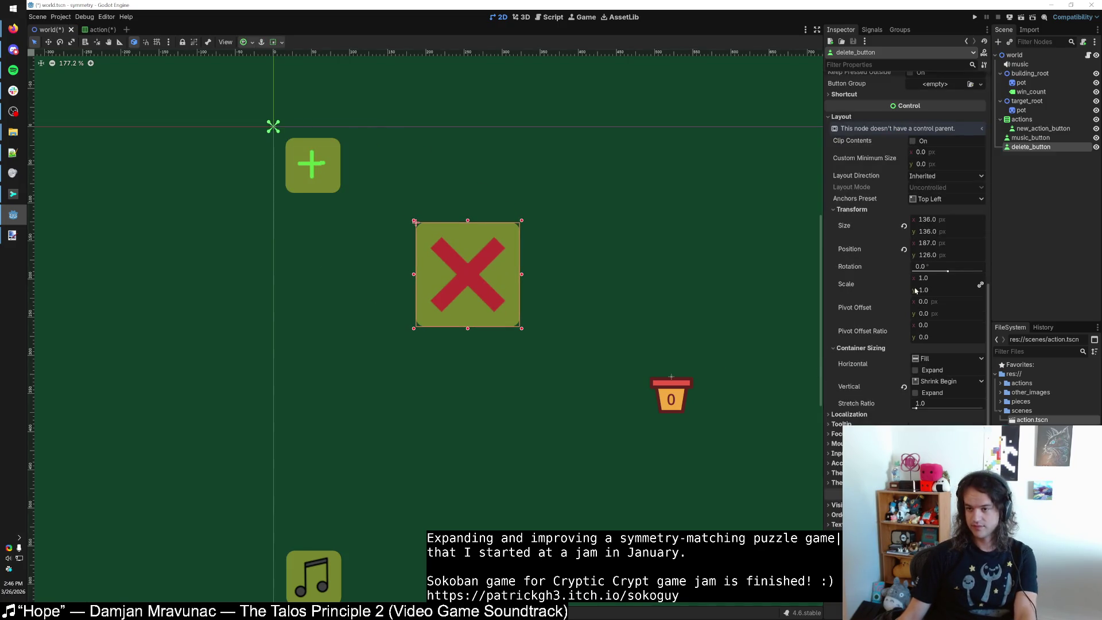
mouse_move(915, 289)
mouse_down()
mouse_move(884, 290)
mouse_move(913, 290)
mouse_up()
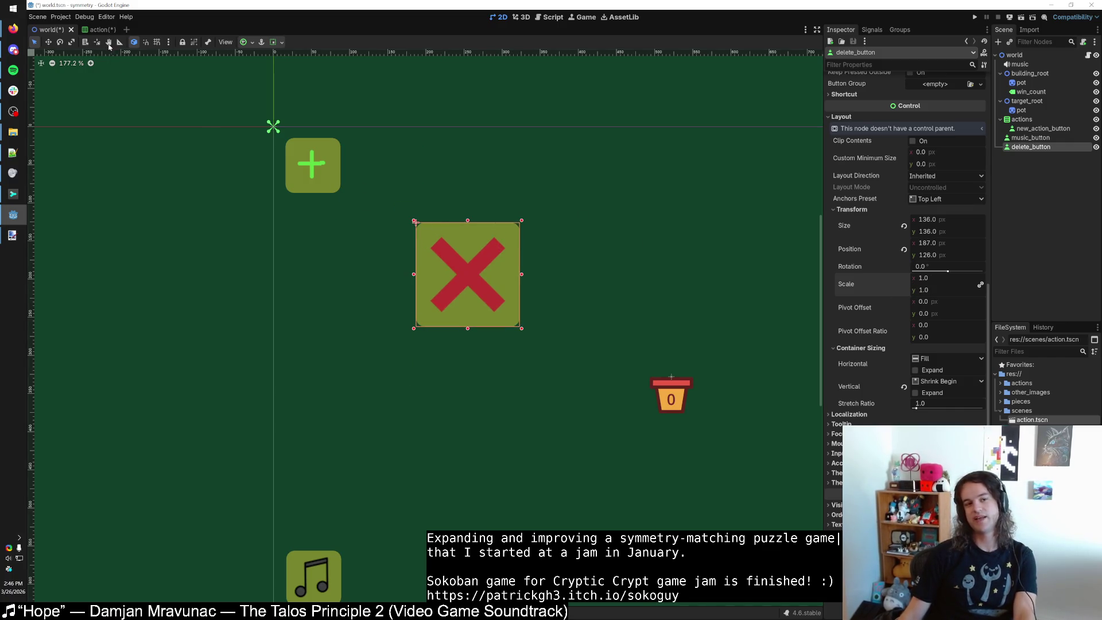
click(98, 29)
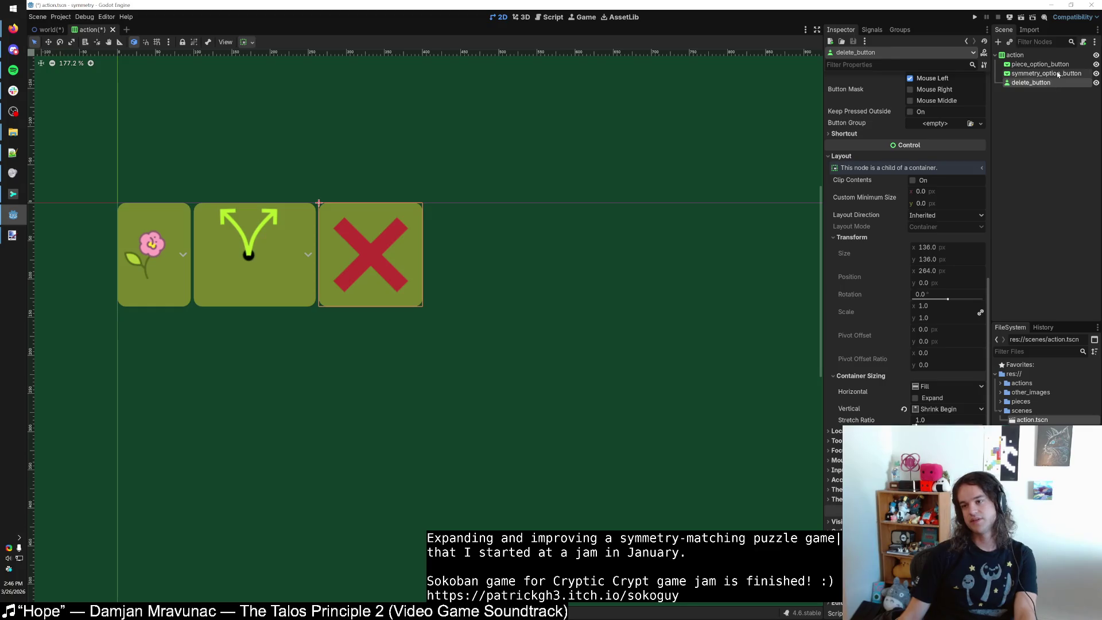
Select the root action container and set its Transform Scale to 0.6.
click(1056, 71)
click(1052, 64)
click(1016, 55)
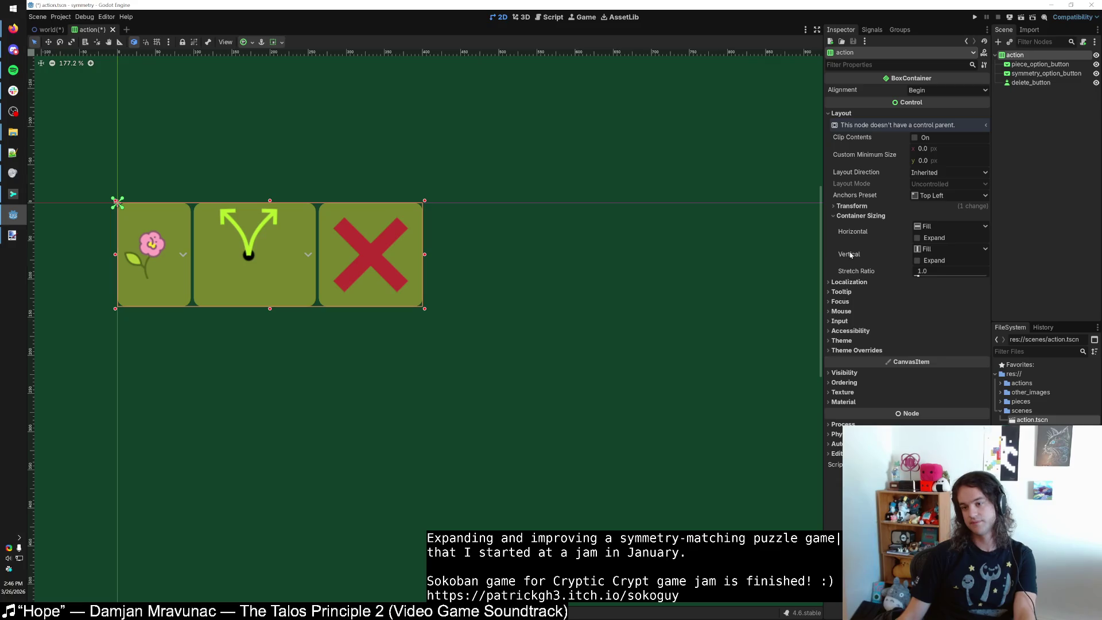
click(852, 205)
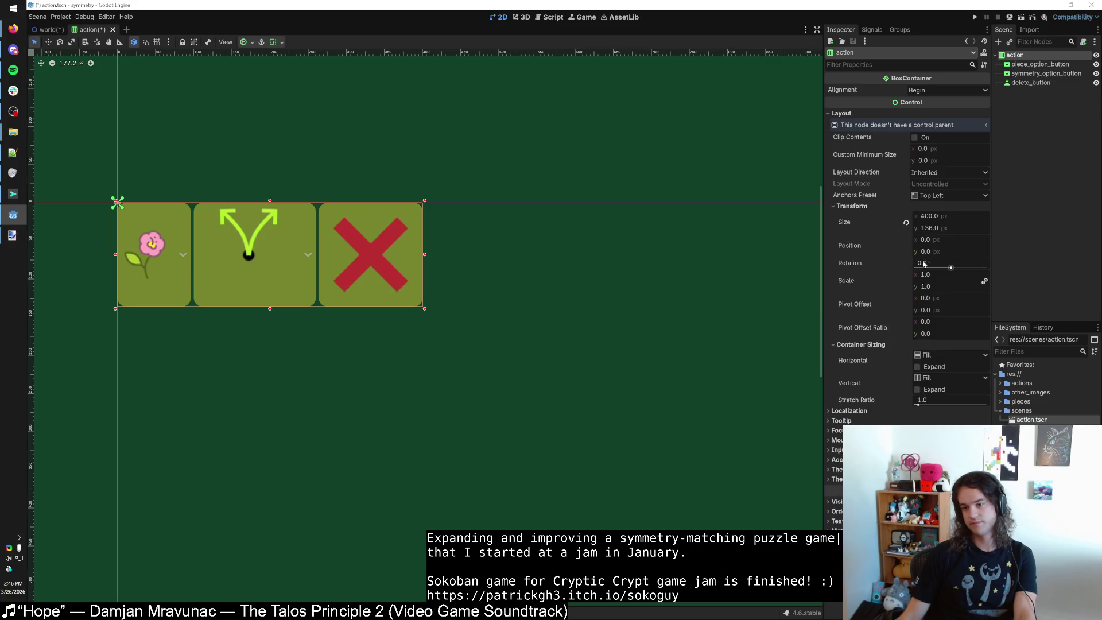
drag(926, 281, 907, 281)
click(940, 275)
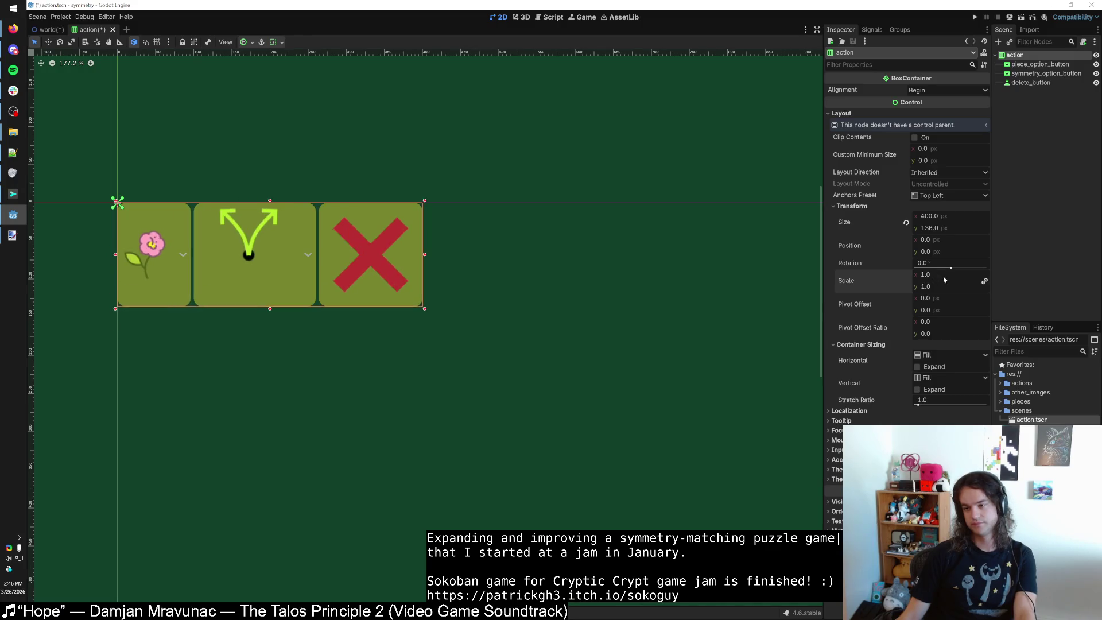
text(1)
text(0.6)
key(Return)
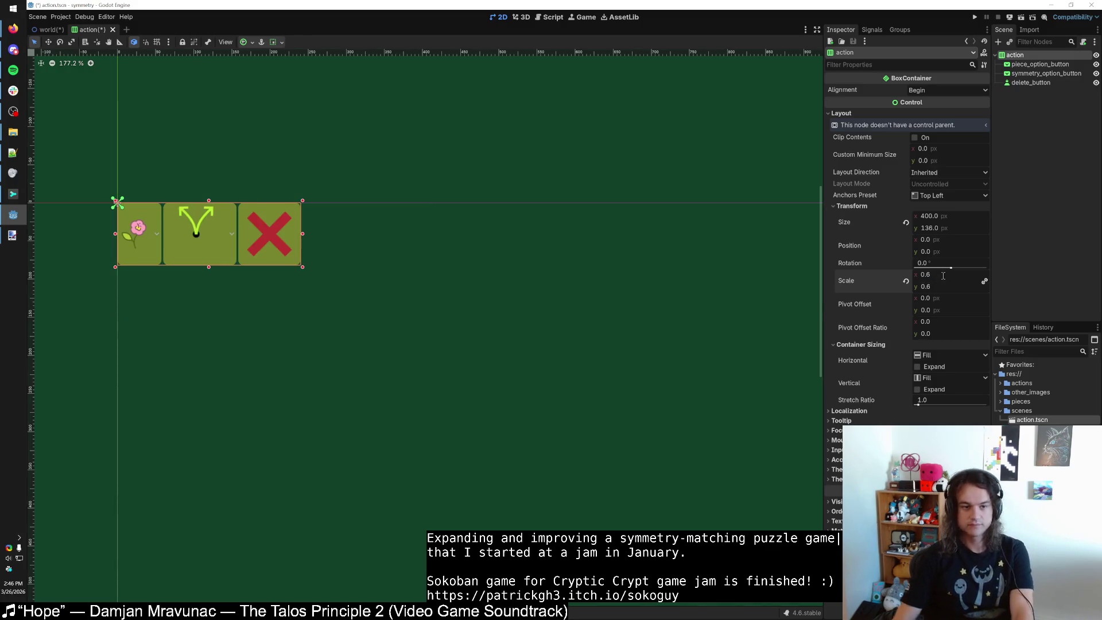
Select the red X delete button on the canvas and bring paint.net back to the front.
click(435, 243)
scroll(456, 274, down, 3)
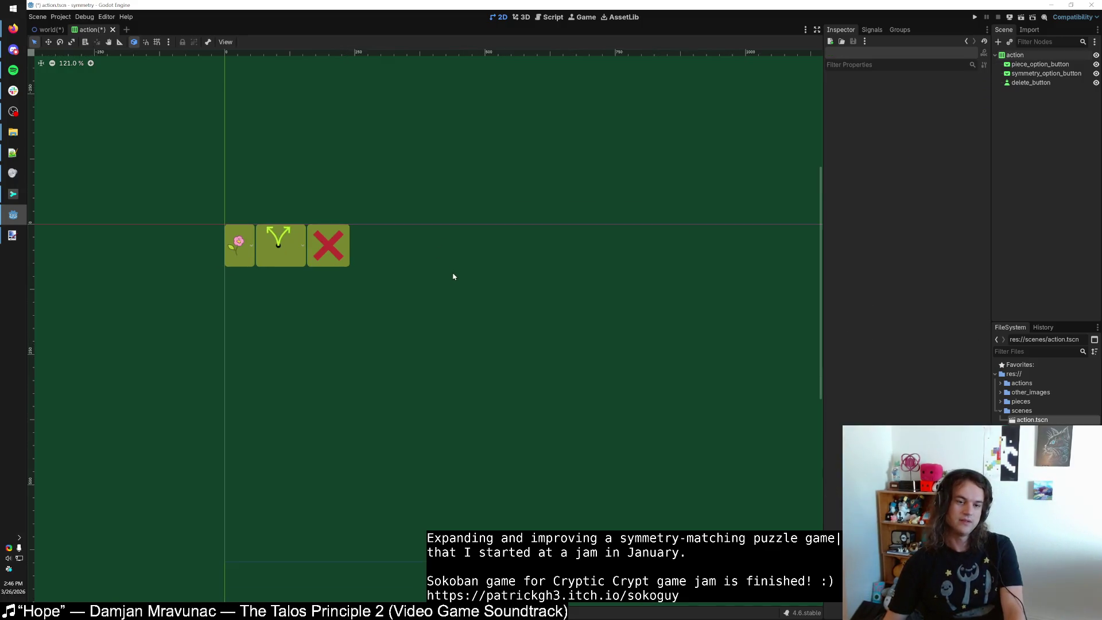
click(308, 248)
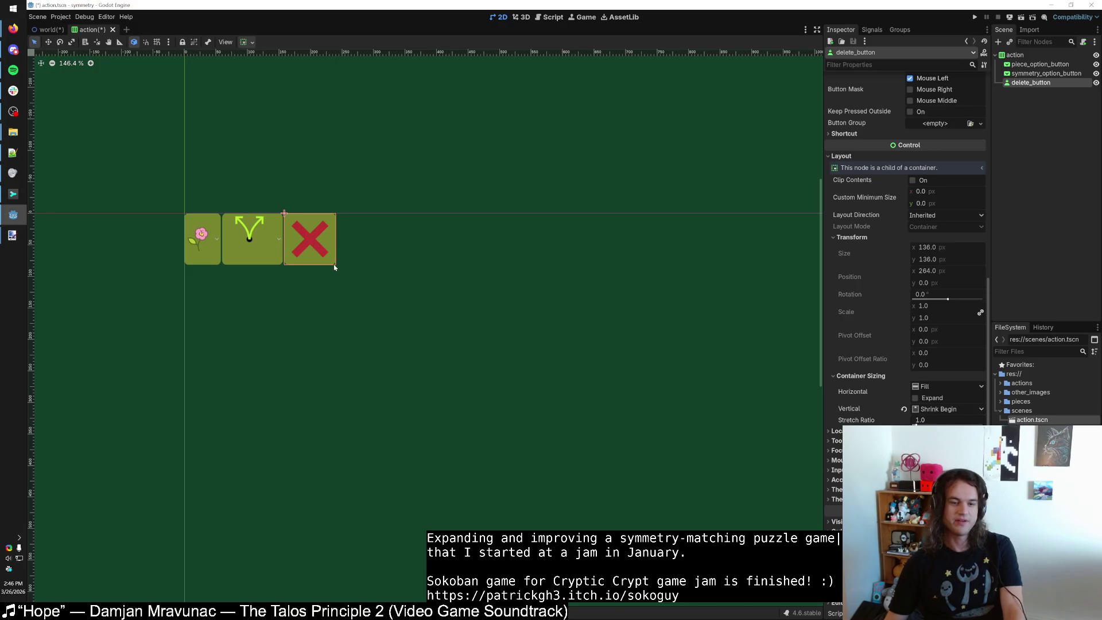
key(alt+Tab)
key(alt+Tab)
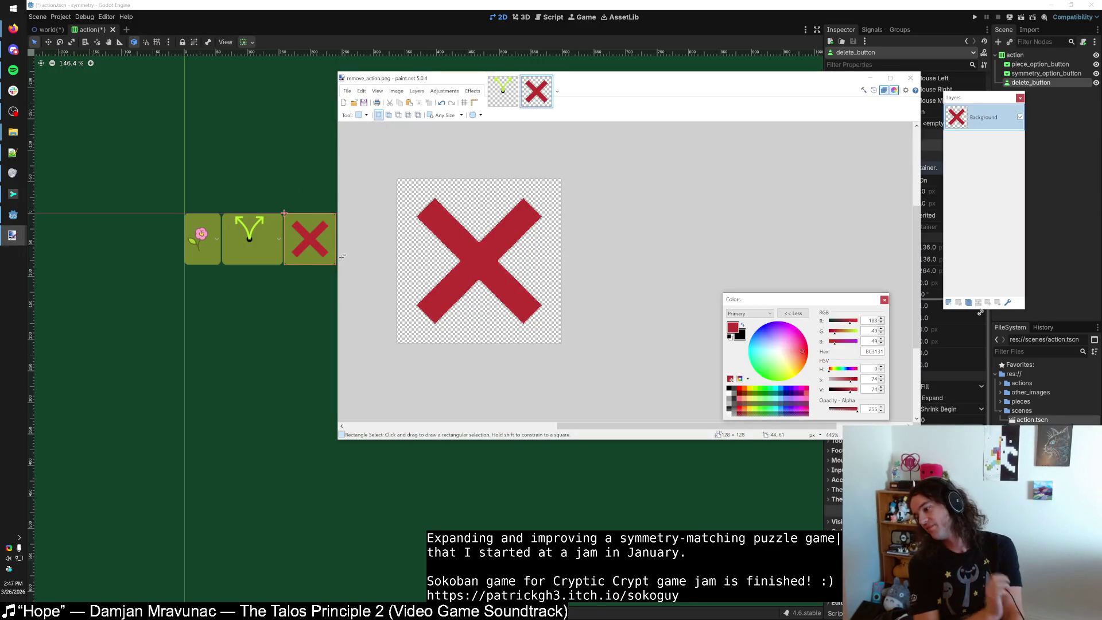
Back in Godot, reselect the delete button and revert its vertical Container Sizing to Fill.
key(alt+Tab)
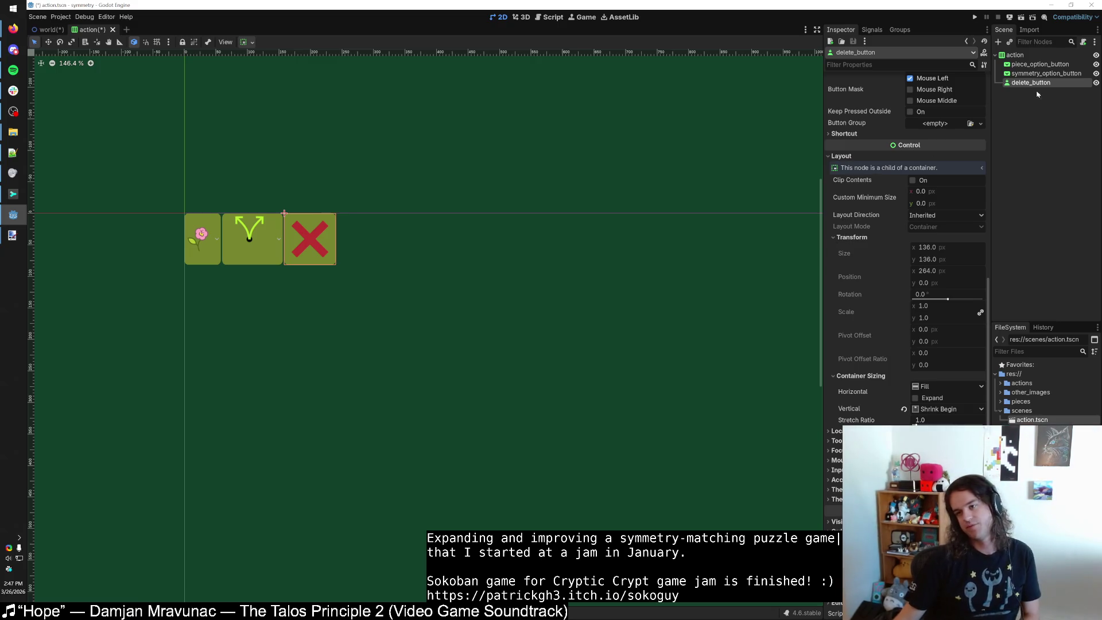
click(1033, 73)
click(1030, 83)
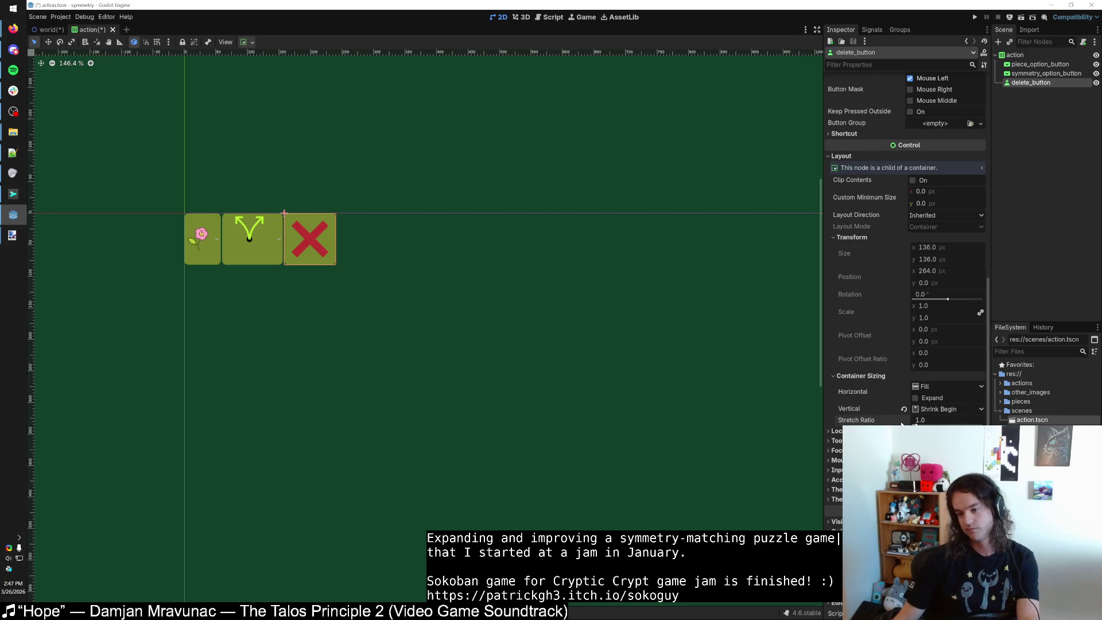
click(904, 410)
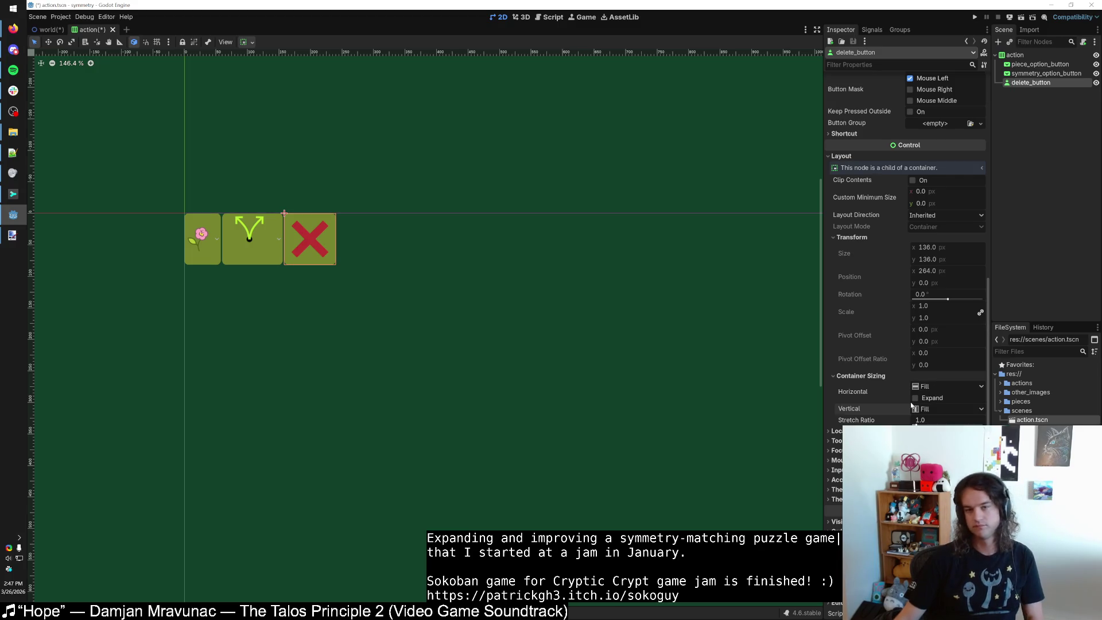
mouse_move(13, 28)
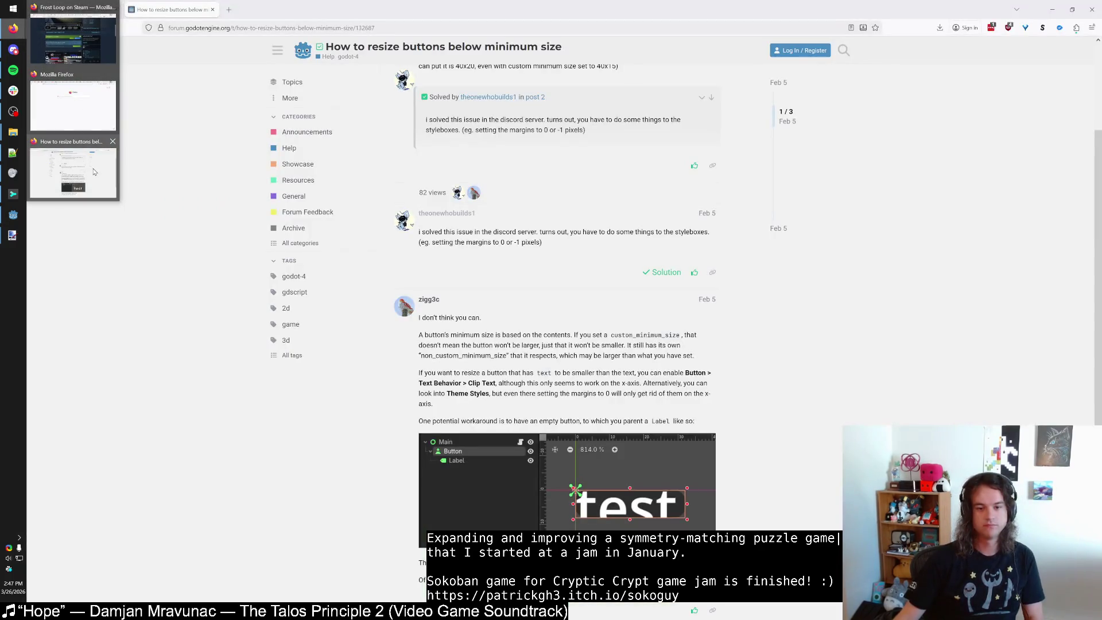
Read the replies in the 'How to resize buttons below minimum size' forum thread, then return to the search results.
click(95, 171)
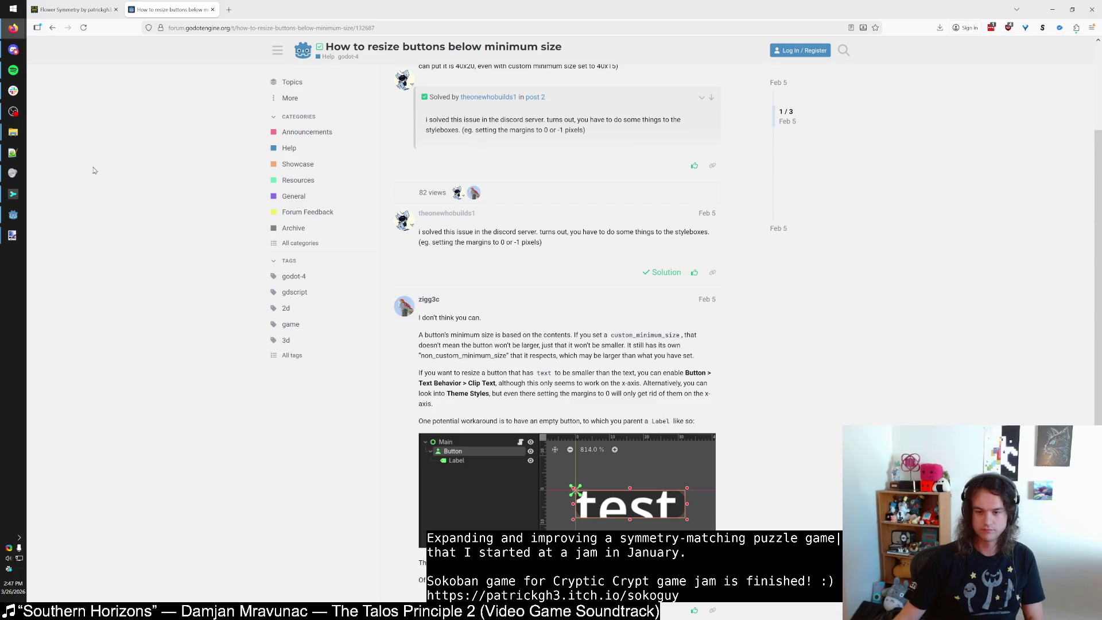
scroll(97, 187, down, 3)
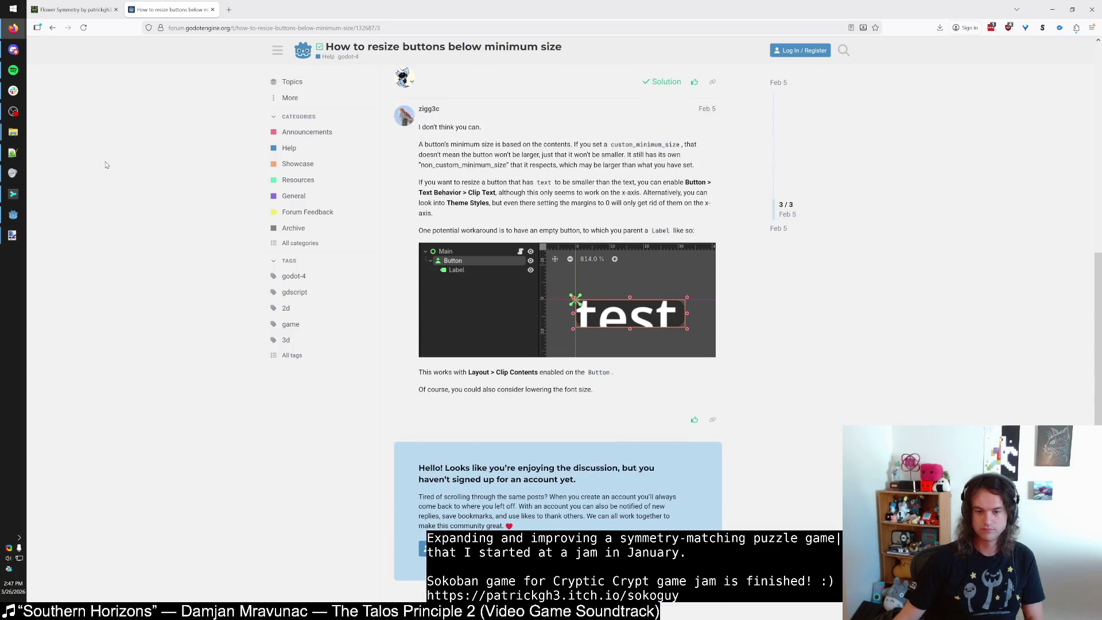
scroll(123, 182, up, 3)
scroll(122, 179, up, 2)
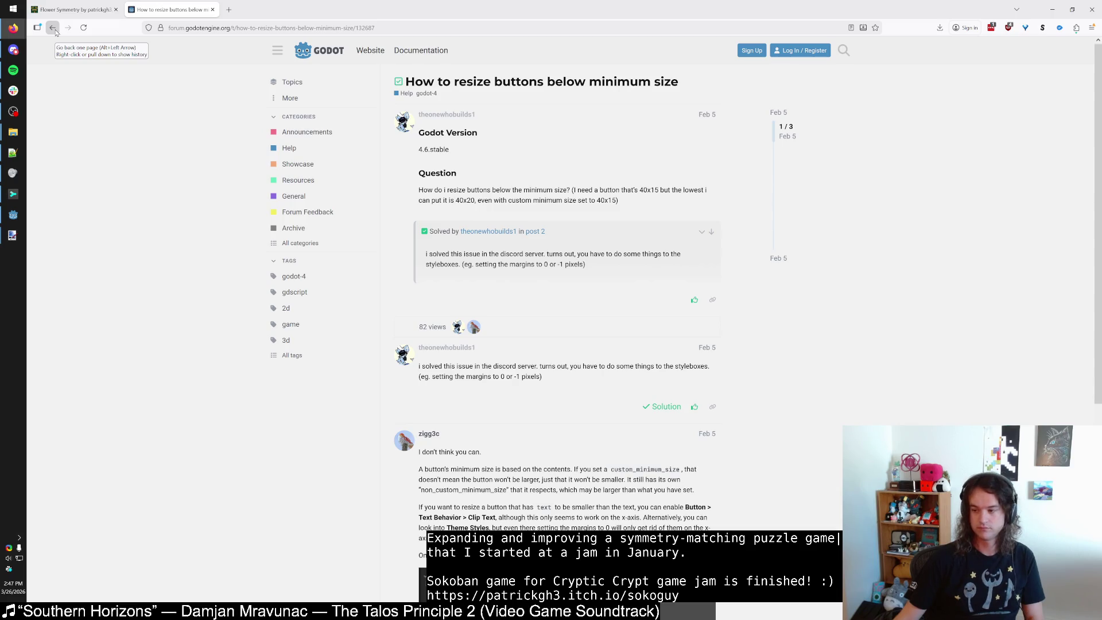
click(53, 28)
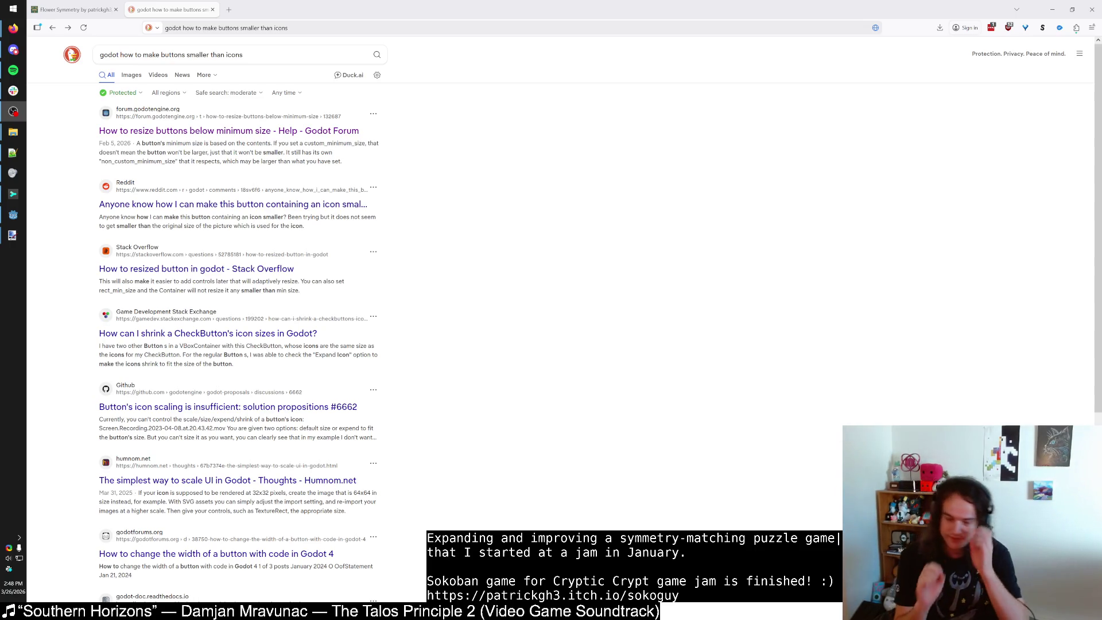
Open the Reddit r/godot post about shrinking an icon button from DuckDuckGo, then return to Godot.
click(790, 186)
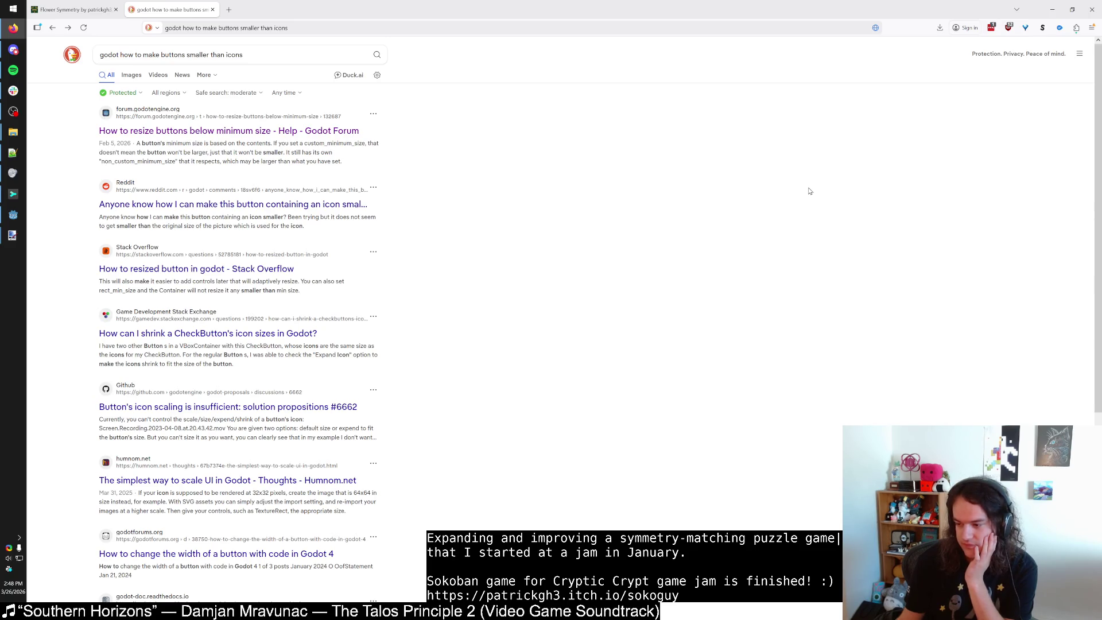
click(337, 205)
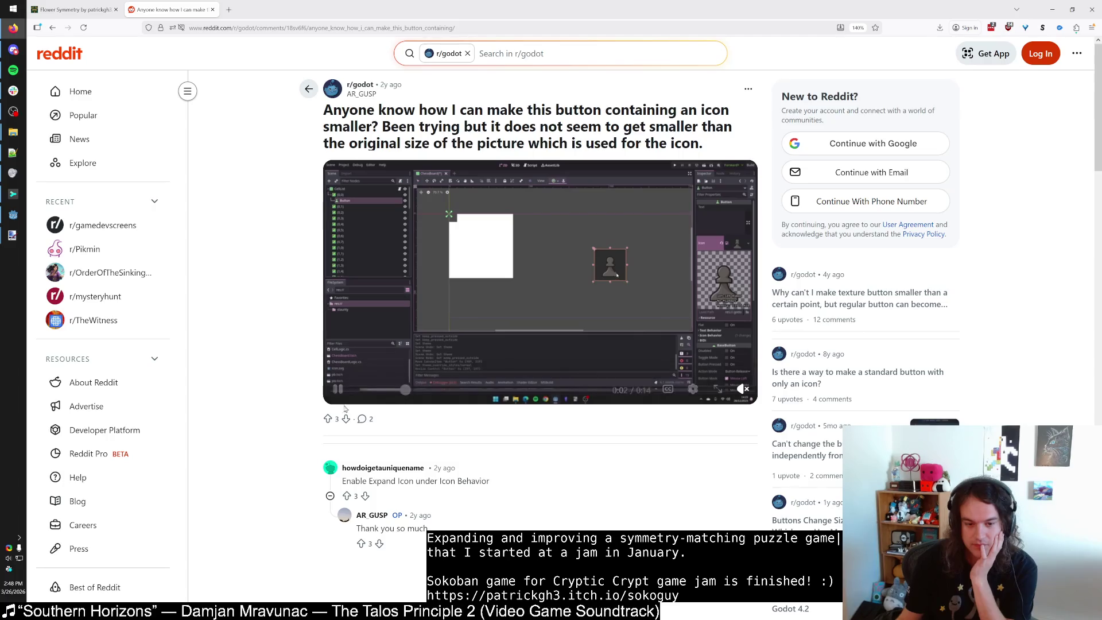
click(14, 215)
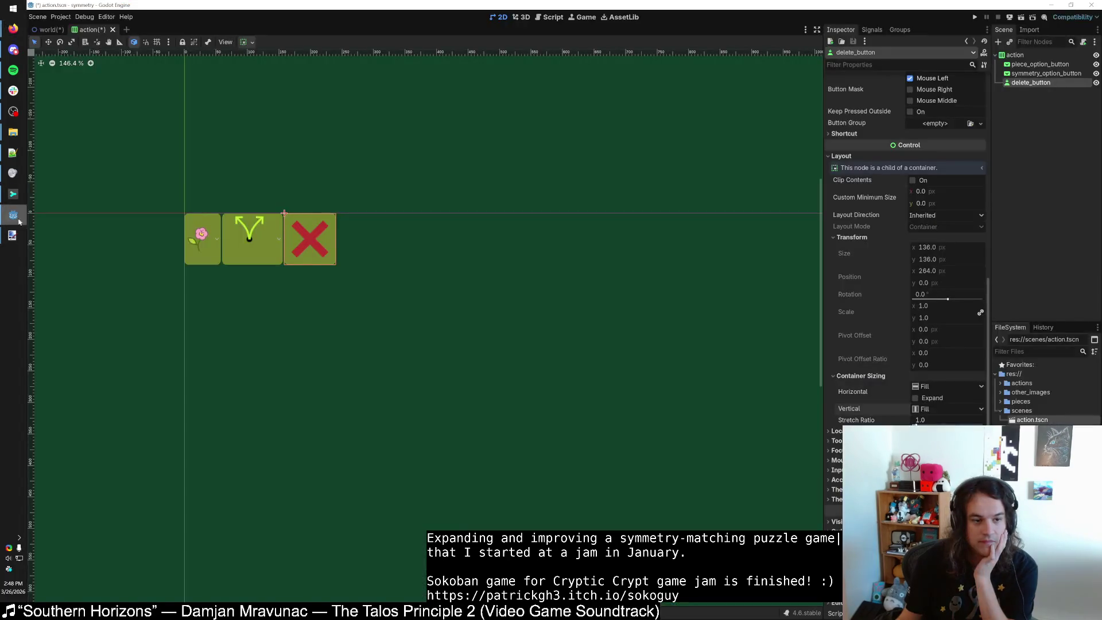
scroll(859, 231, up, 5)
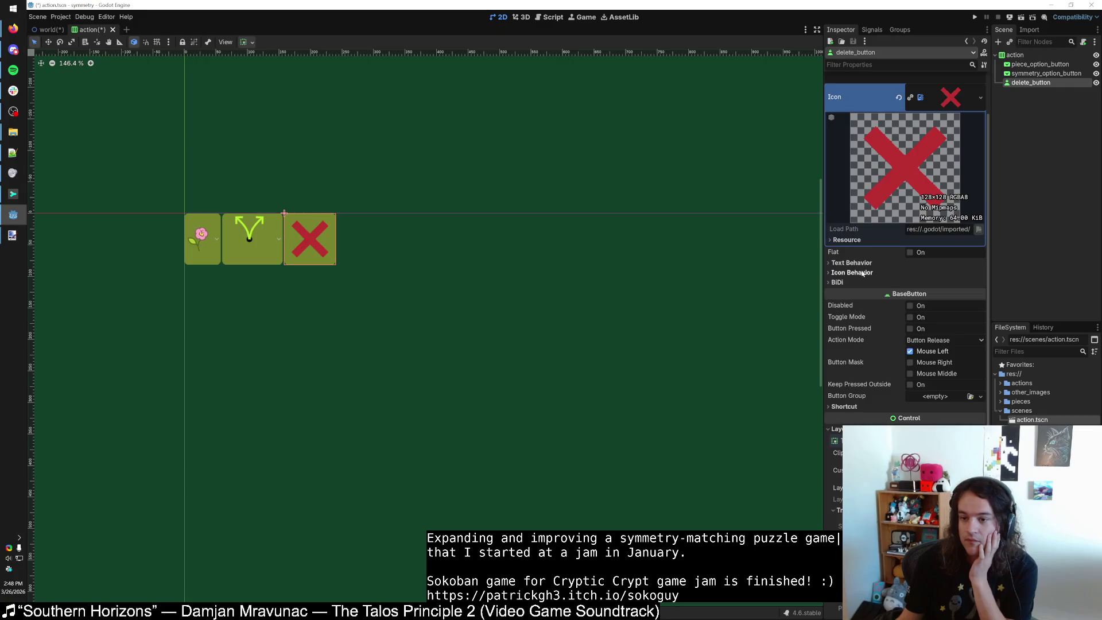
click(912, 307)
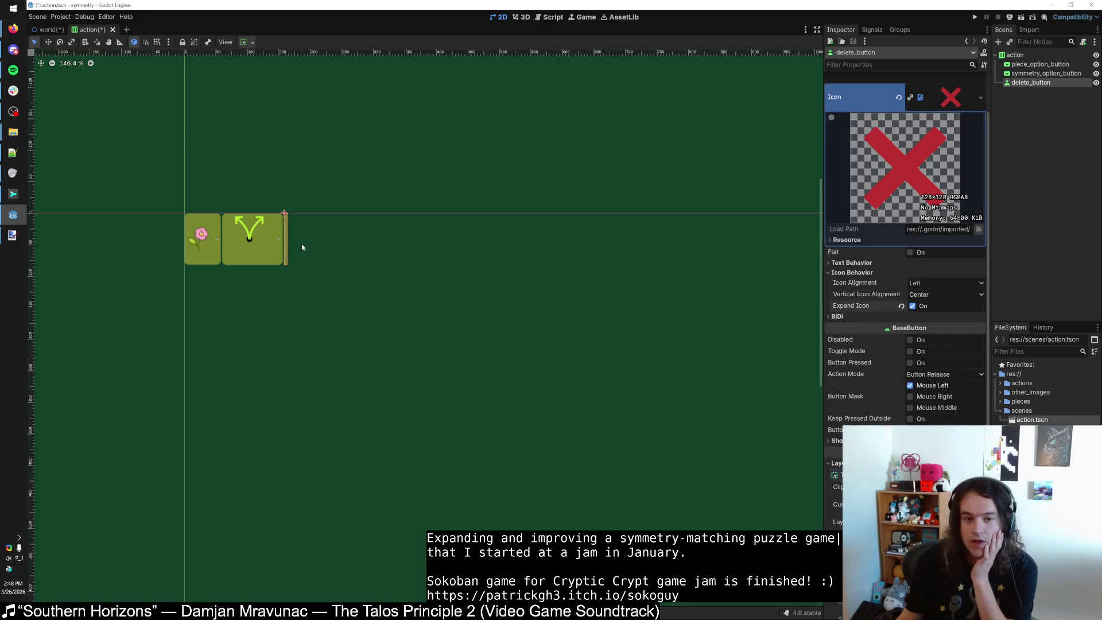
scroll(280, 260, up, 6)
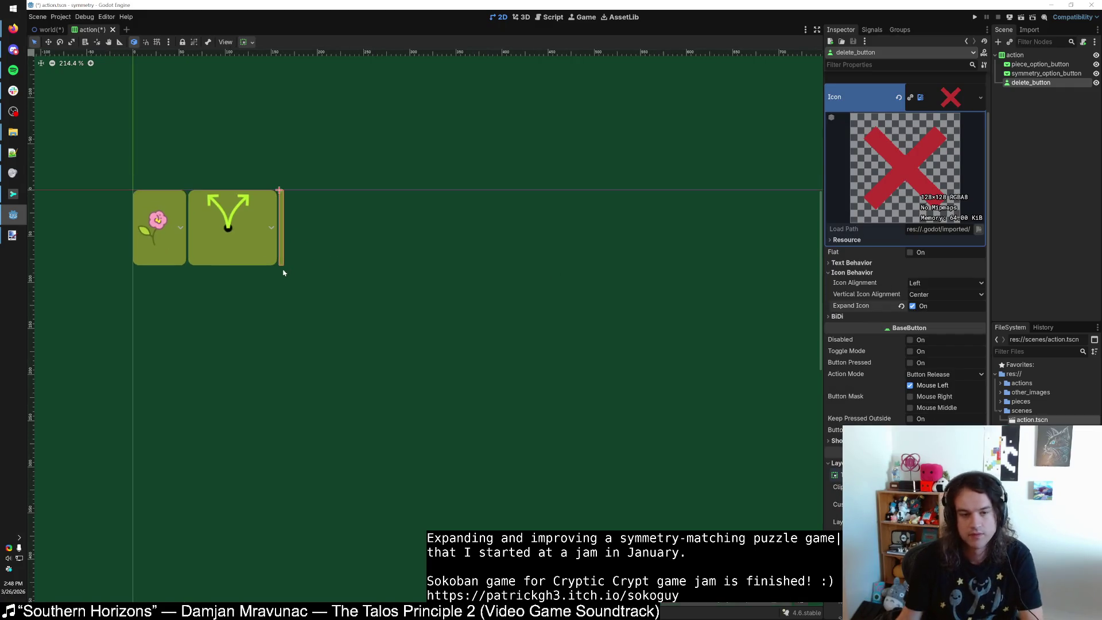
key(ctrl+z)
scroll(279, 264, down, 2)
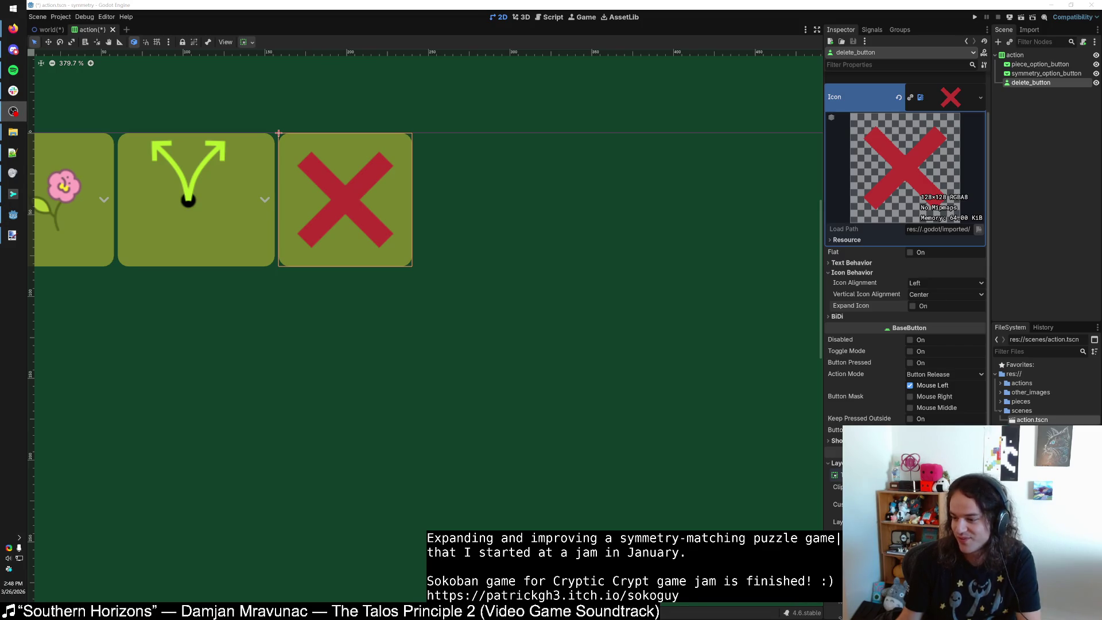
key(alt+Tab)
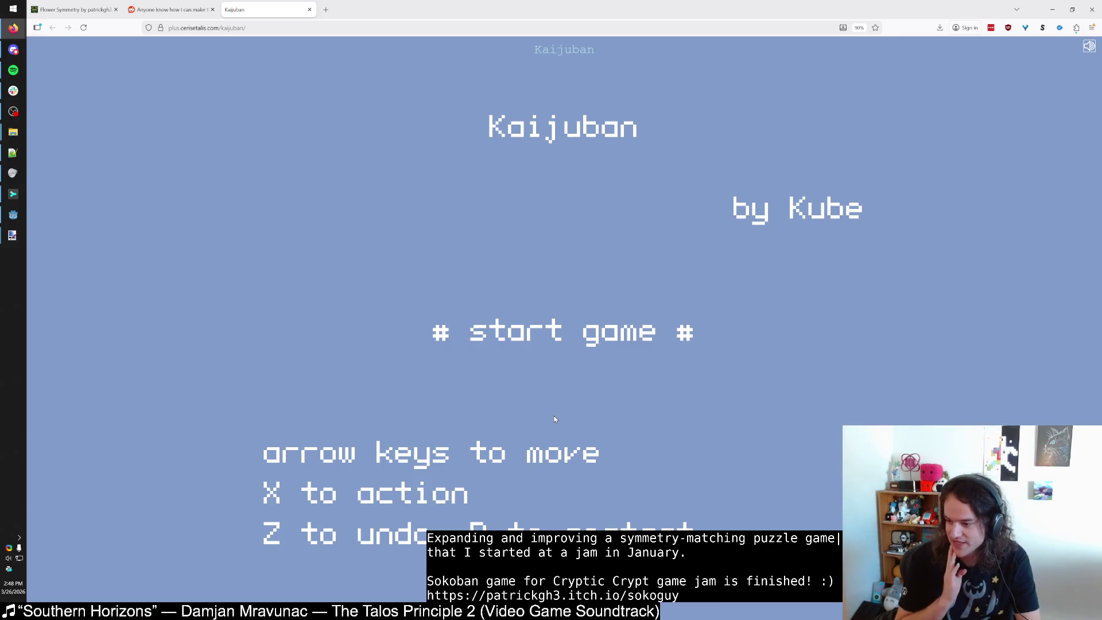
Start the Kaijuban level and walk the kaiju around the nearby waves.
key(x)
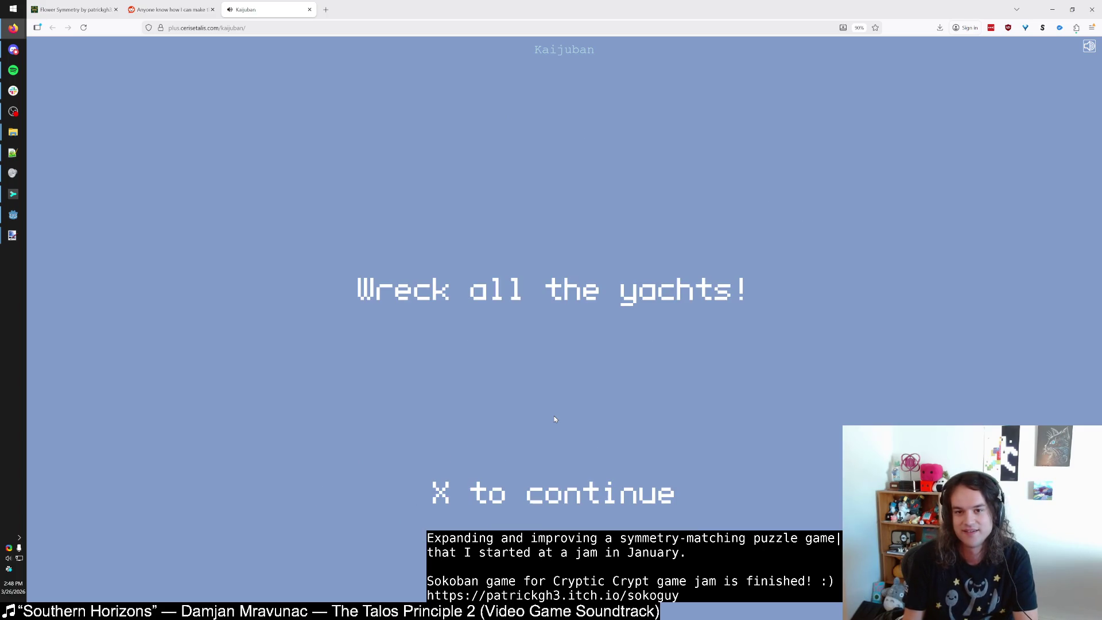
key(x)
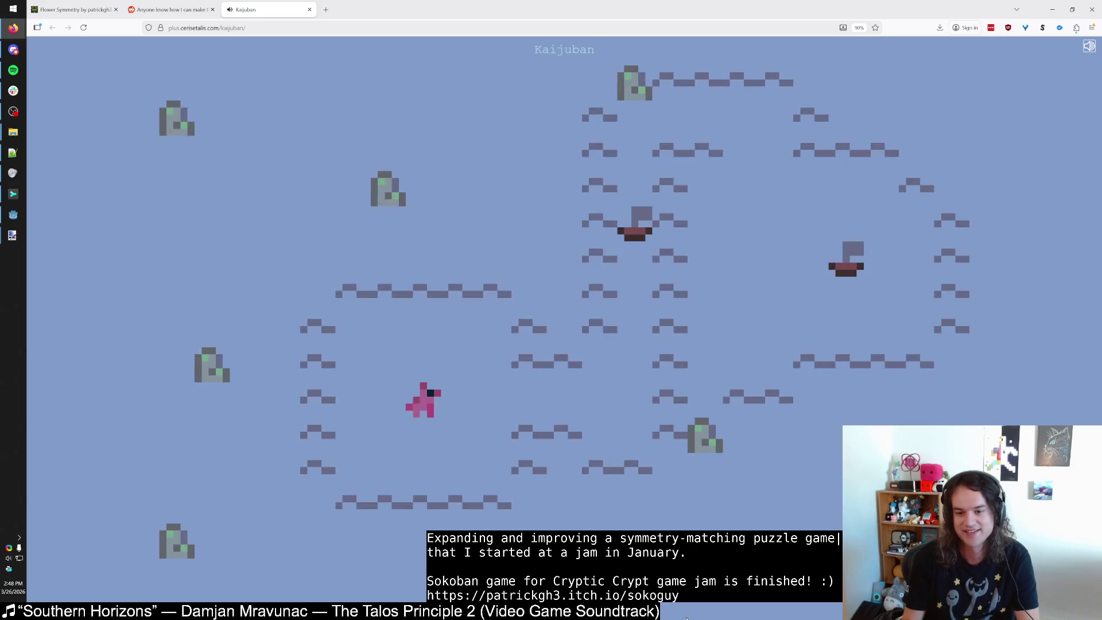
key(Up)
key(Up)
key(Left)
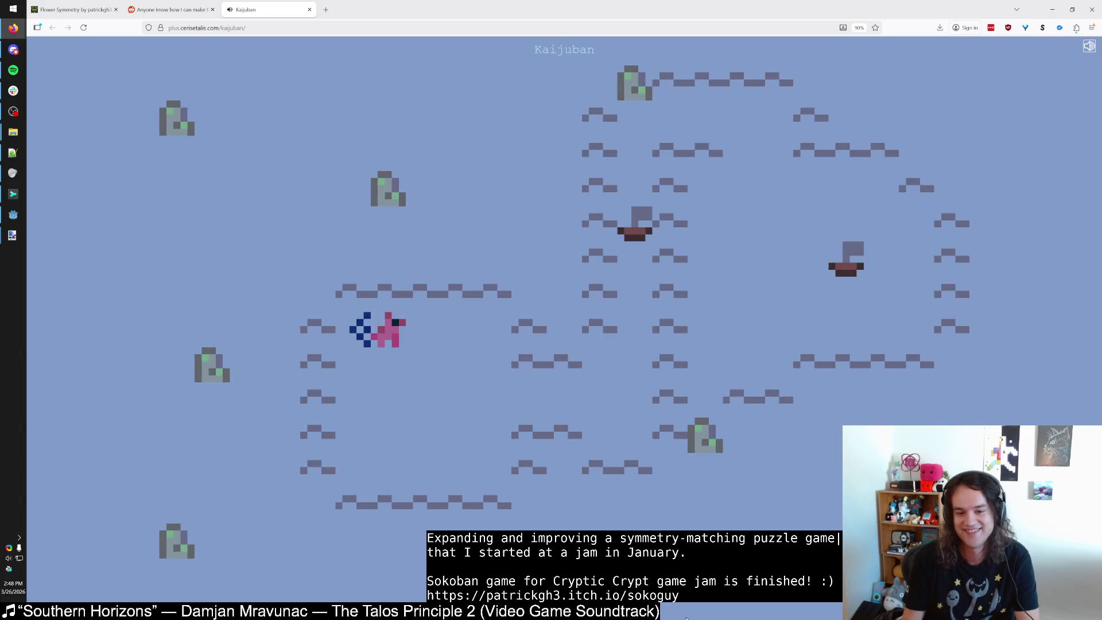
key(Down)
key(Down)
key(Right)
key(Right)
key(Right)
key(Right)
key(Left)
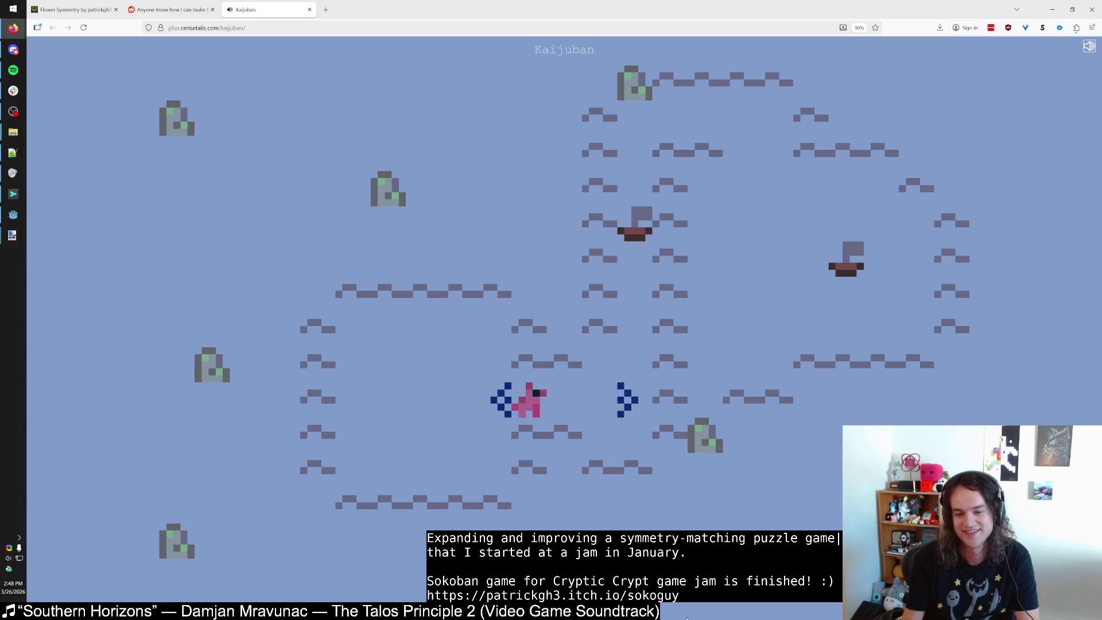
key(Left)
key(Left)
key(Right)
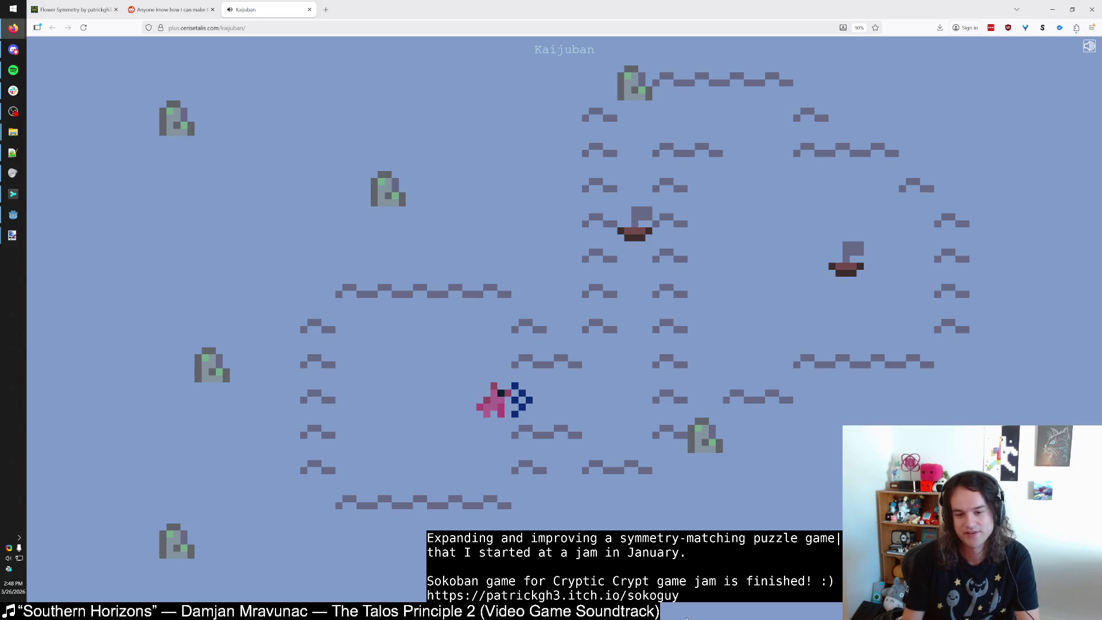
key(Left)
key(Left)
key(Right)
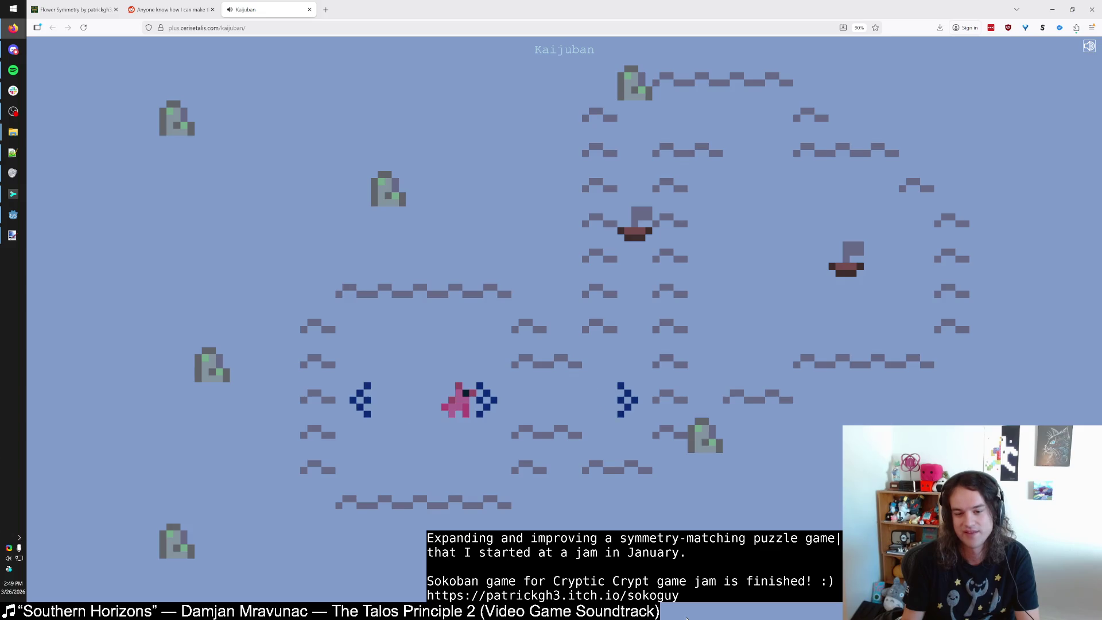
Maneuver the kaiju under the first yacht and push it into the rock to wreck it.
key(Up)
key(Left)
key(Down)
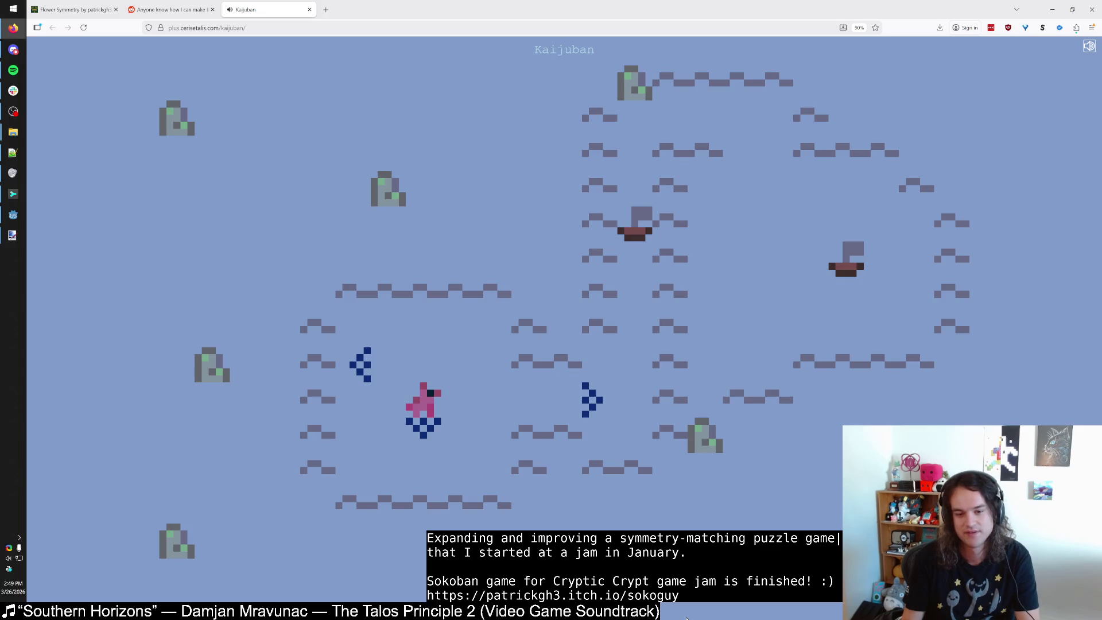
key(Right)
key(Up)
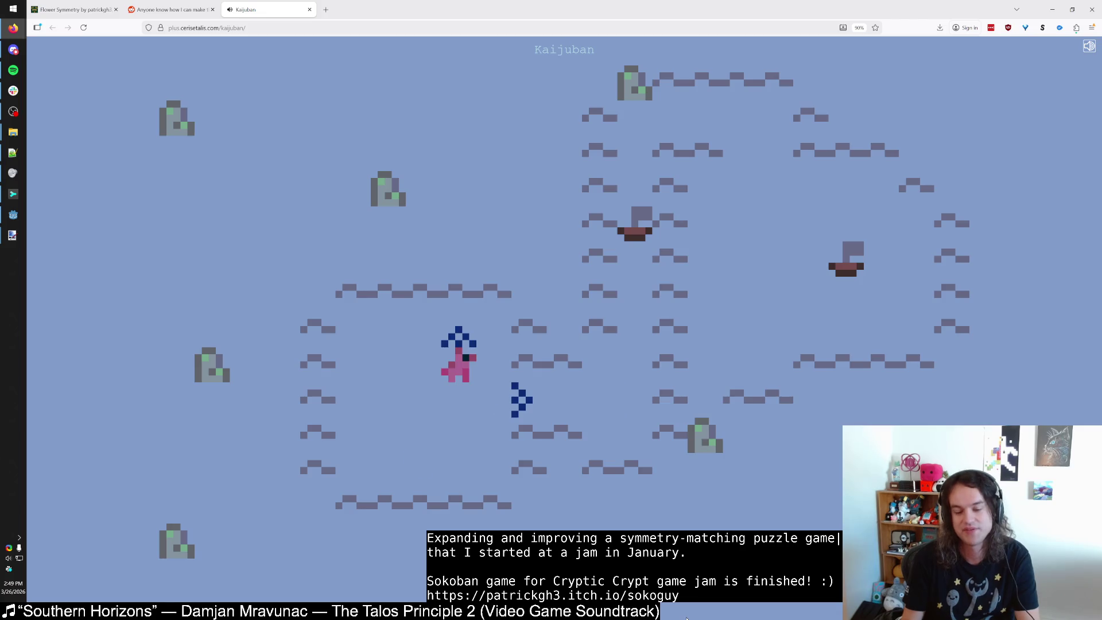
key(Left)
key(Left)
key(Down)
key(Right)
key(Right)
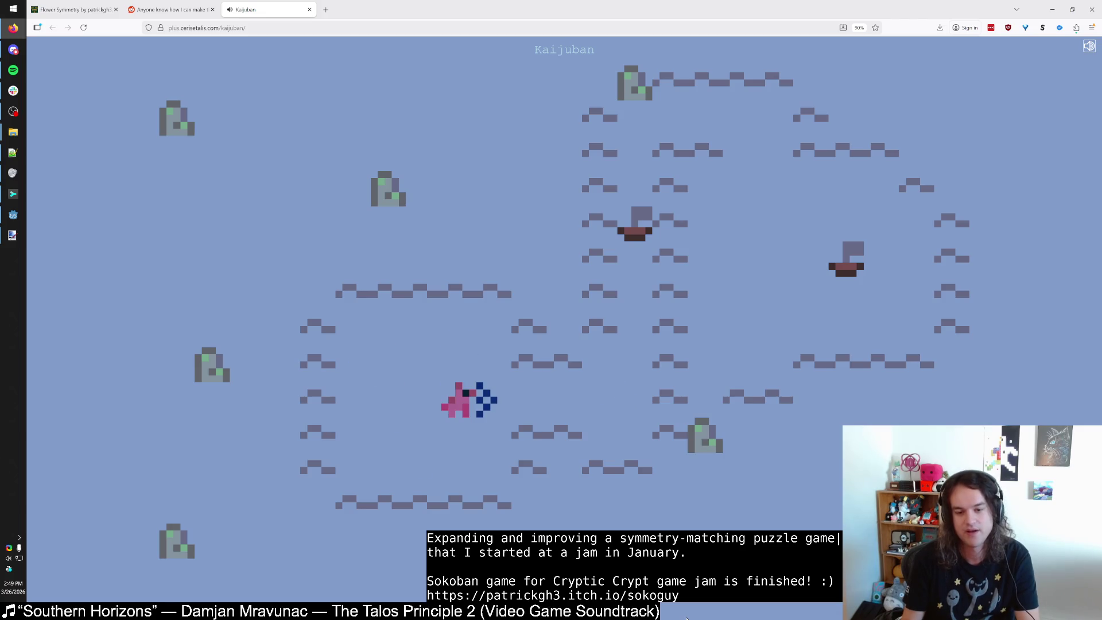
key(Up)
key(Up)
key(Left)
key(Down)
key(Down)
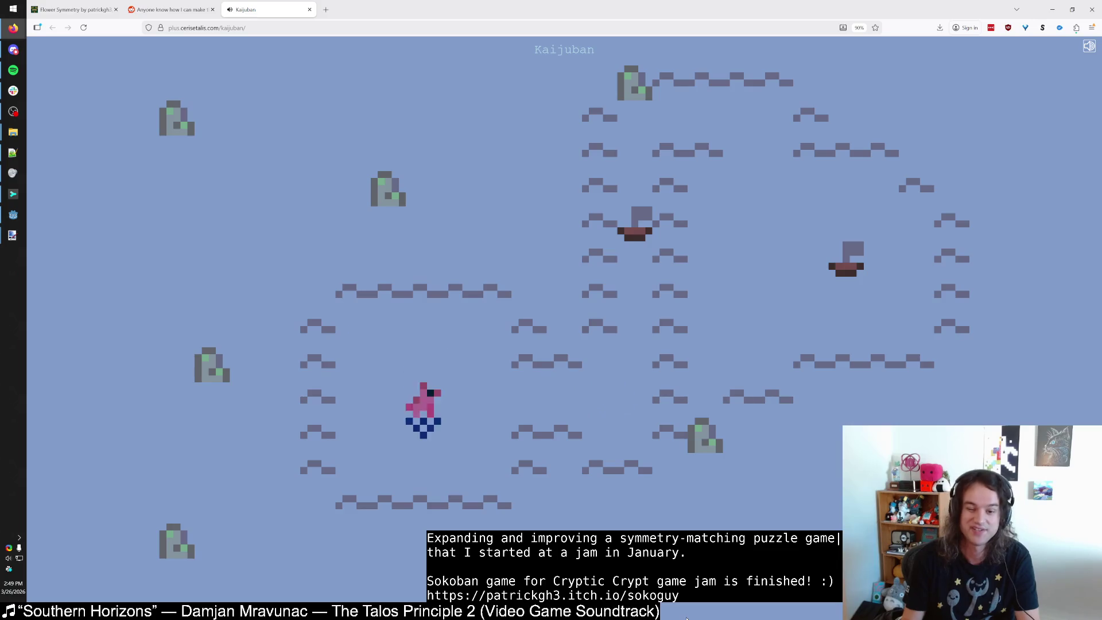
key(Right)
key(Right)
key(Right)
key(Up)
key(Up)
key(Up)
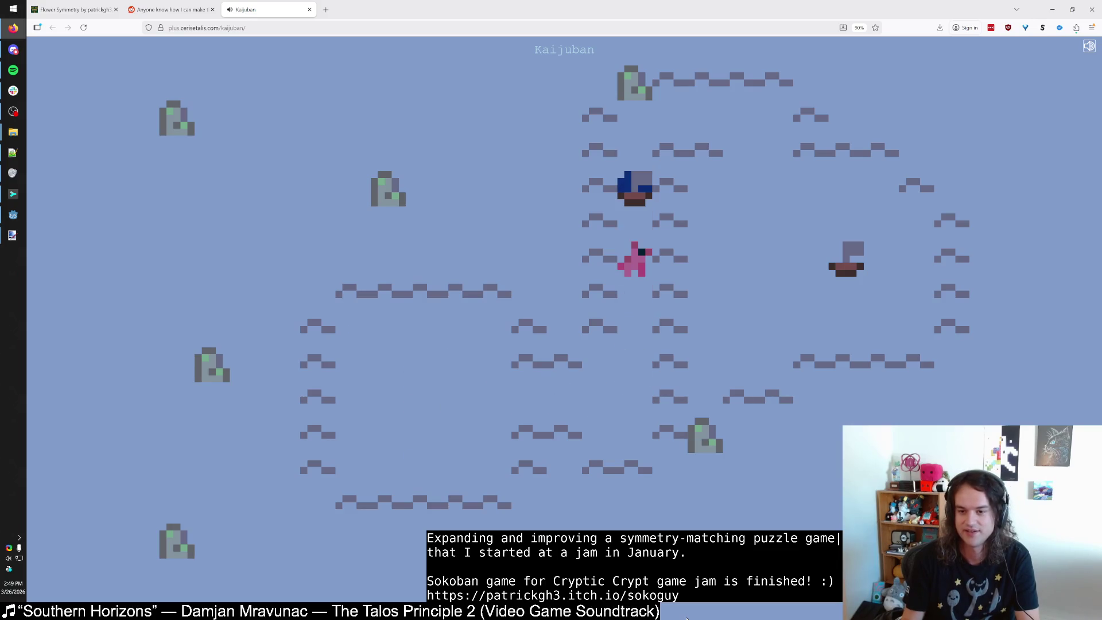
key(Up)
key(Up)
key(Up)
key(Up)
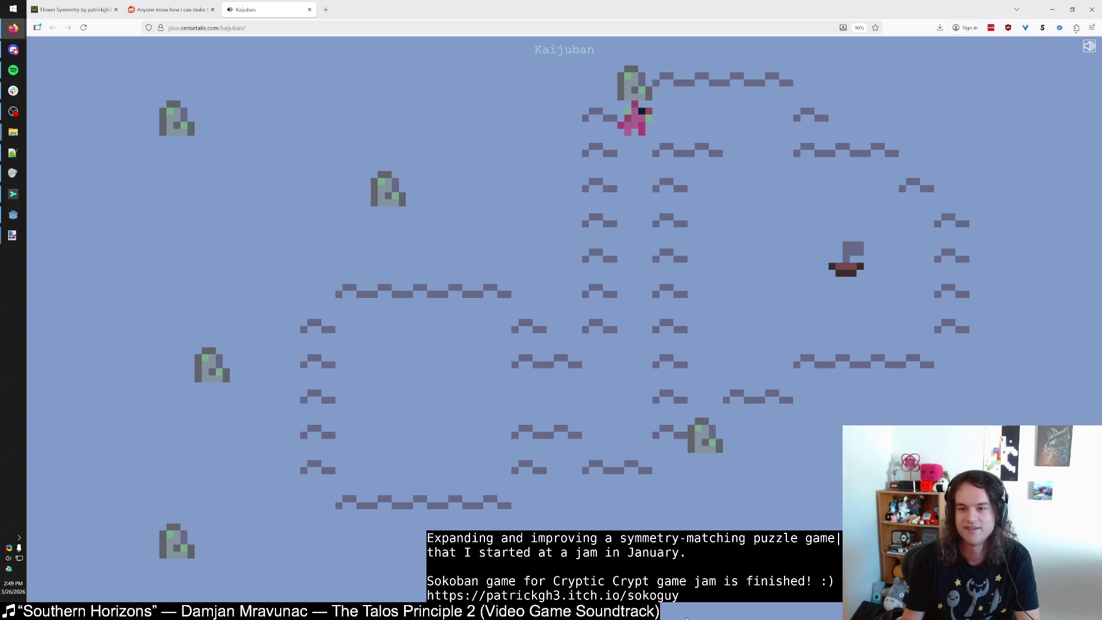
Push the second yacht onto the bottom rock, advancing to the next level.
key(Right)
key(Right)
key(Right)
key(Down)
key(Down)
key(Down)
key(Right)
key(Right)
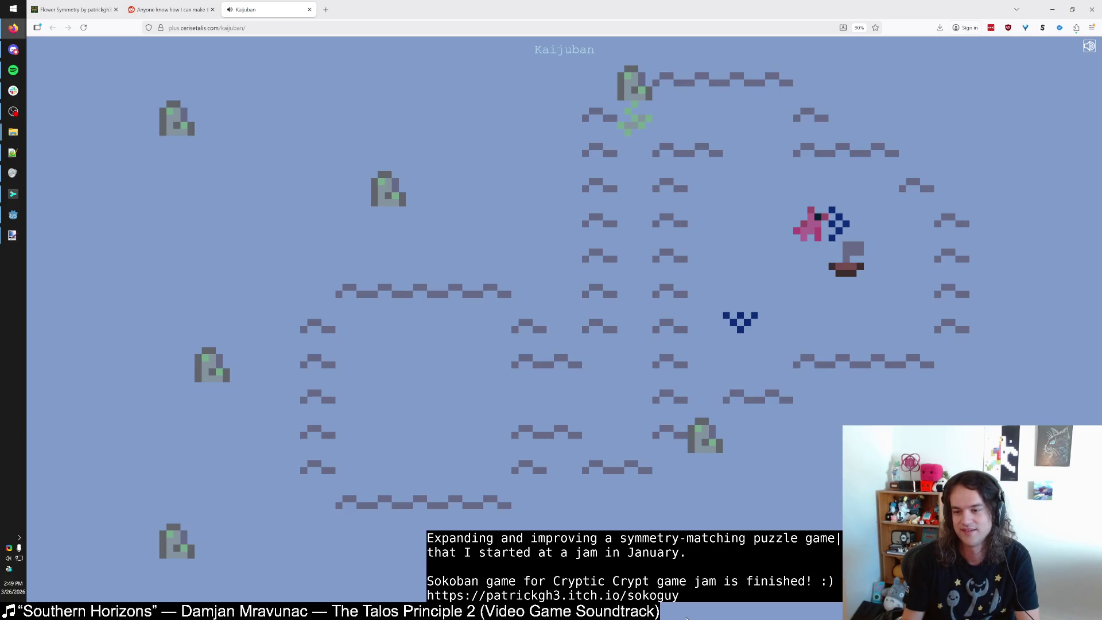
key(Left)
key(Left)
key(z)
key(z)
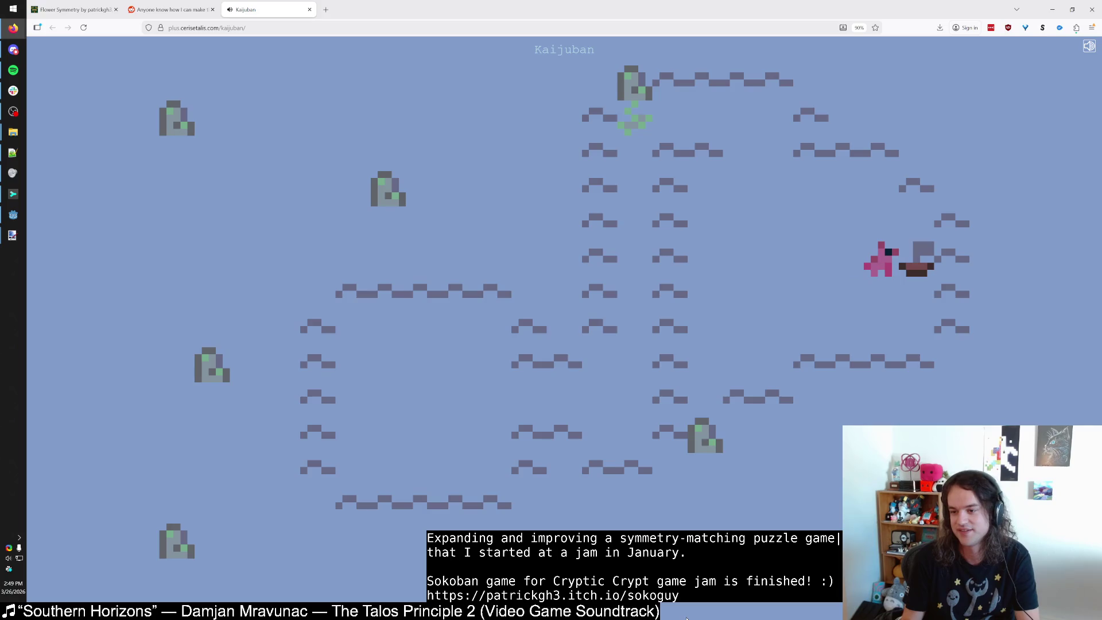
key(z)
key(z)
key(z)
key(z)
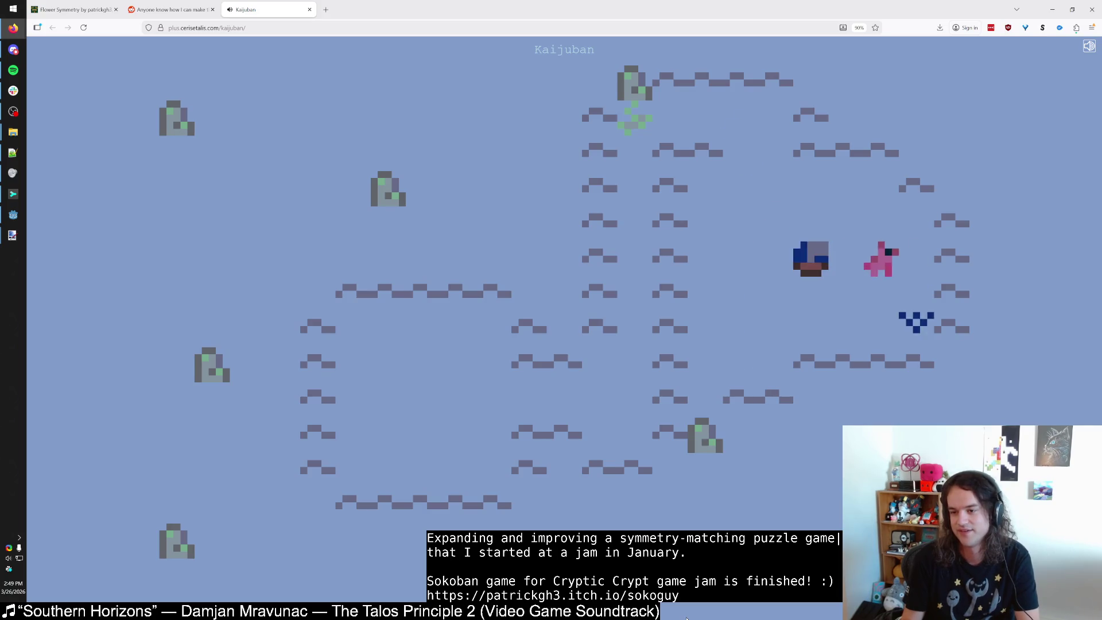
key(z)
key(z)
key(z)
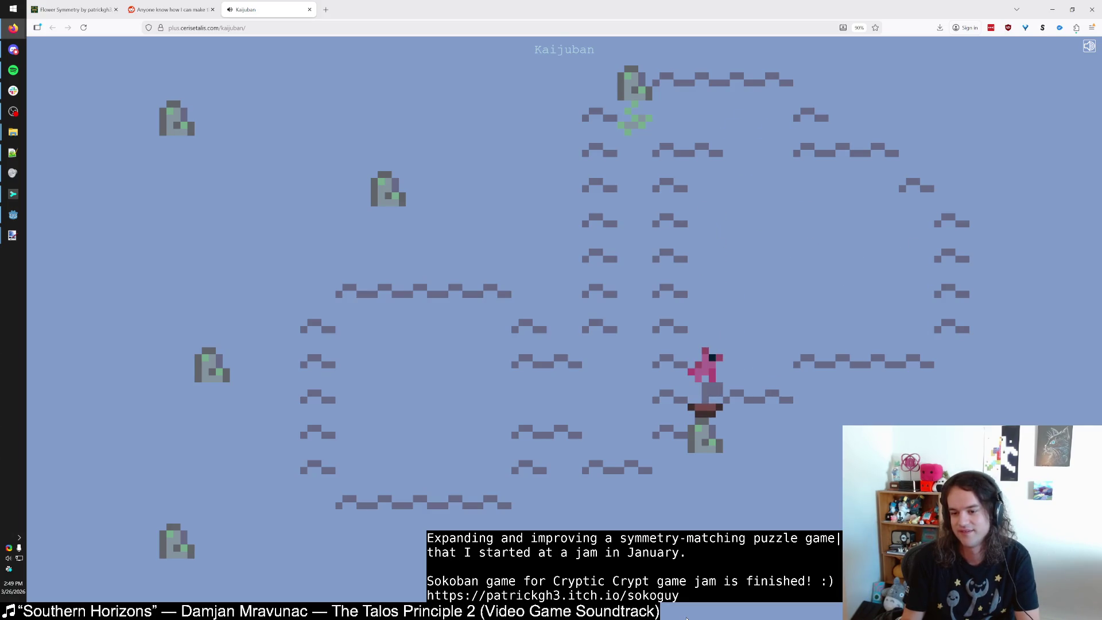
key(z)
key(z)
key(z)
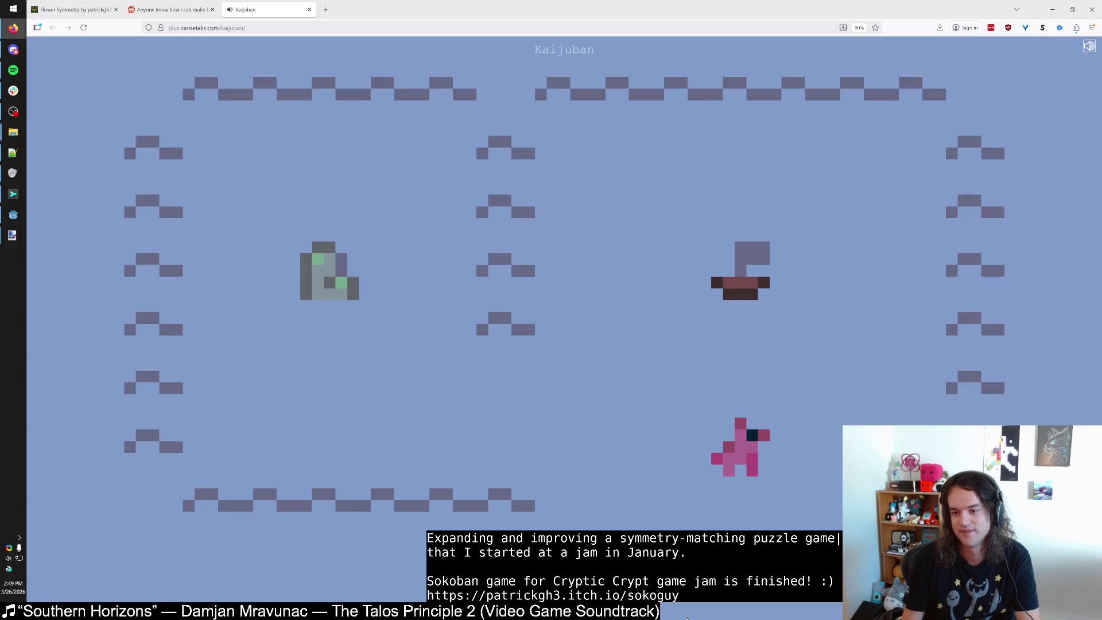
Push the yacht two cells left and bring the kaiju back beside it.
key(Right)
key(Up)
key(Up)
key(Up)
key(Left)
key(Left)
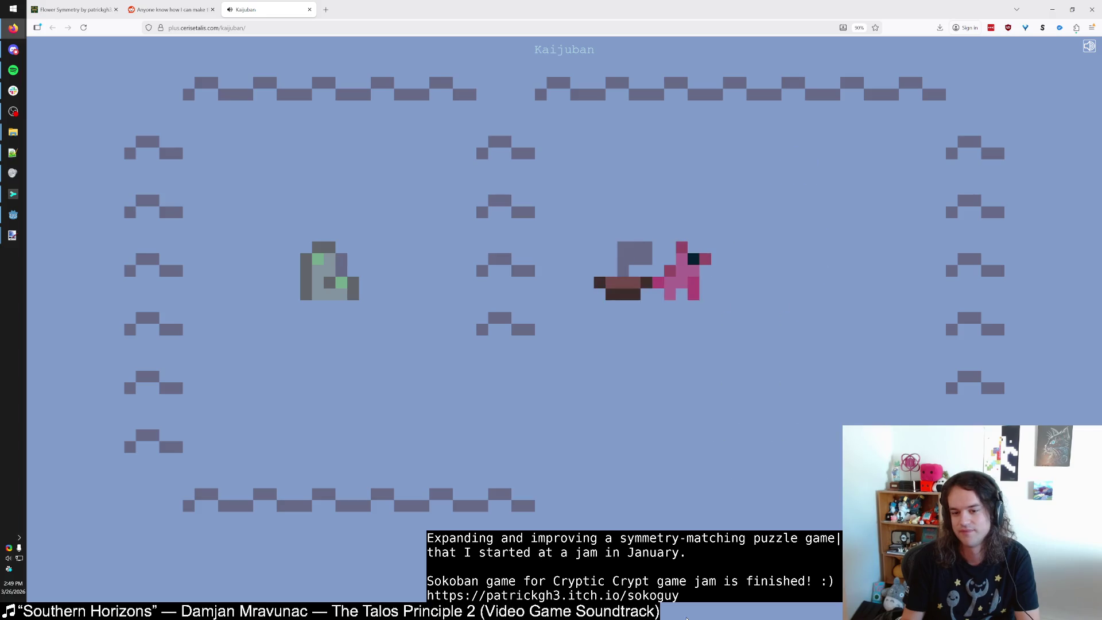
key(Up)
key(Down)
key(Right)
key(Right)
key(Down)
key(Up)
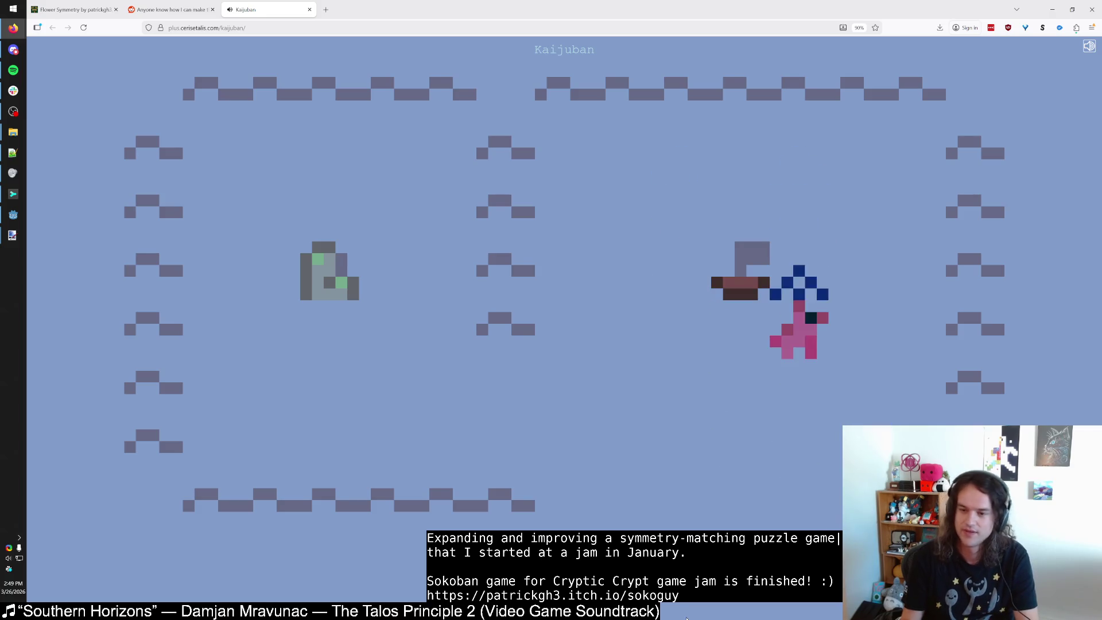
Push the yacht one cell further left, then step right taking it along.
key(Left)
key(Right)
key(Right)
key(Left)
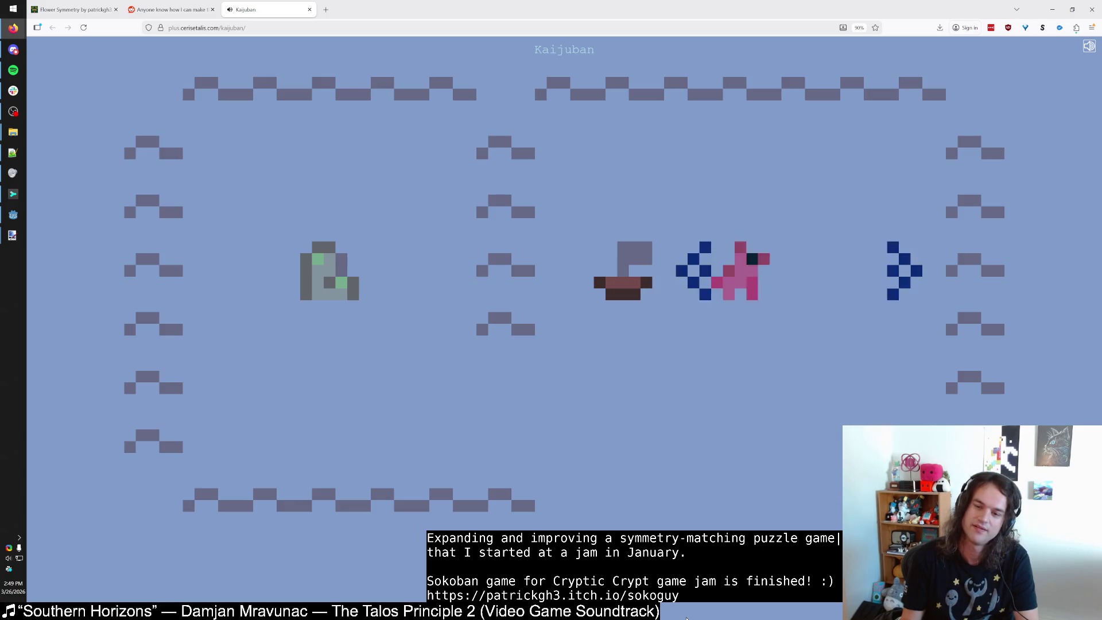
key(Left)
key(Left)
key(Right)
key(Right)
key(Left)
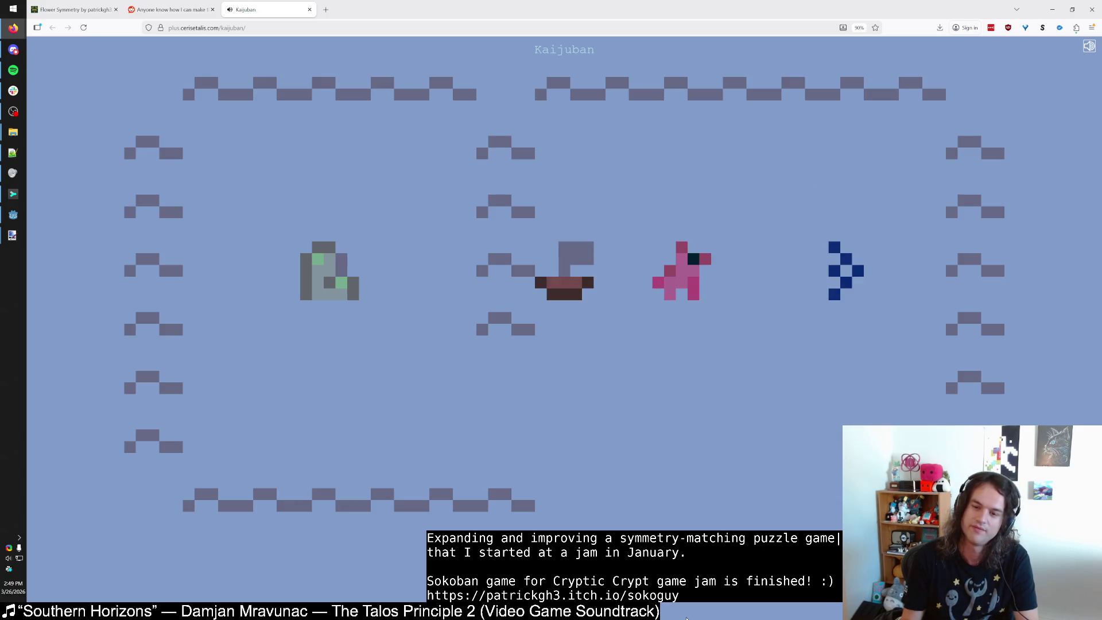
key(Right)
key(Right)
Undo recent moves with z, then try stepping down and shifting the yacht sideways.
key(Down)
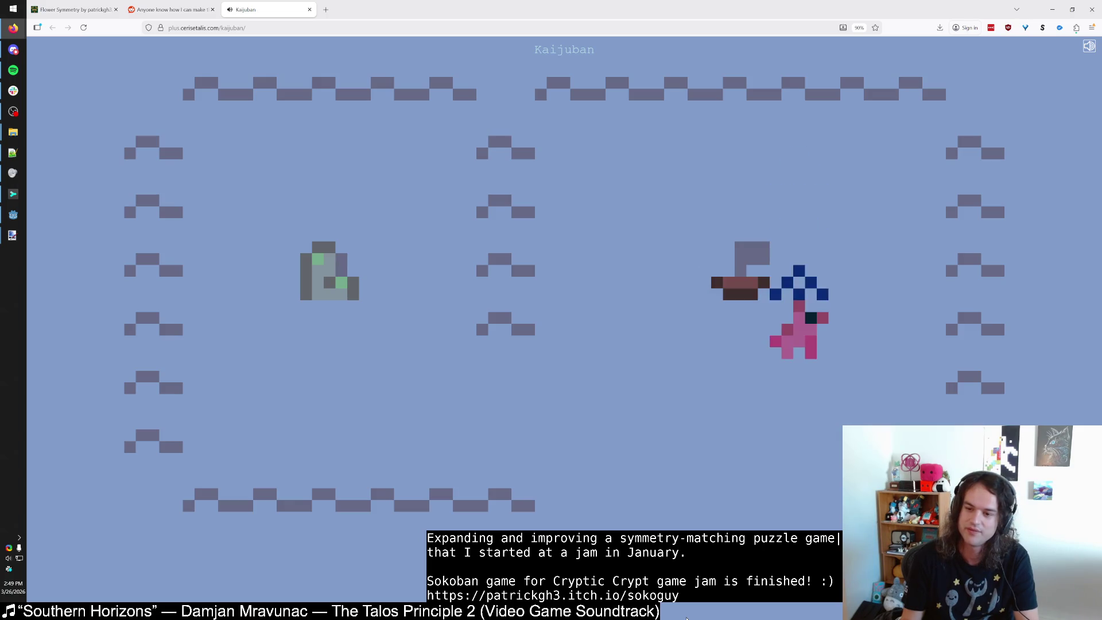
key(z)
key(z)
key(Down)
key(z)
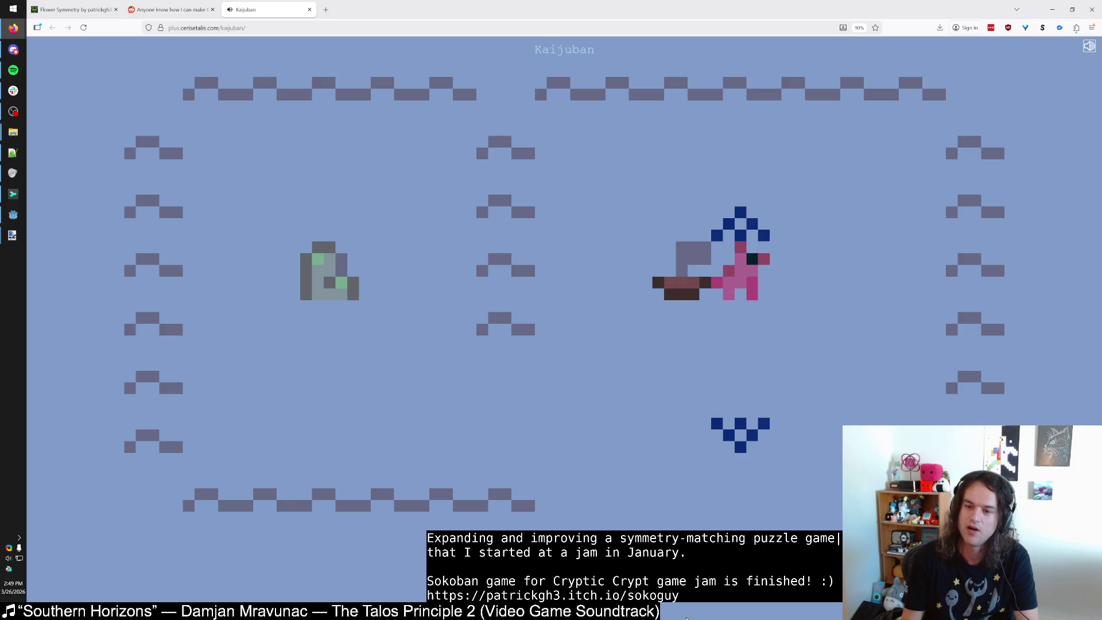
key(Left)
key(Up)
key(z)
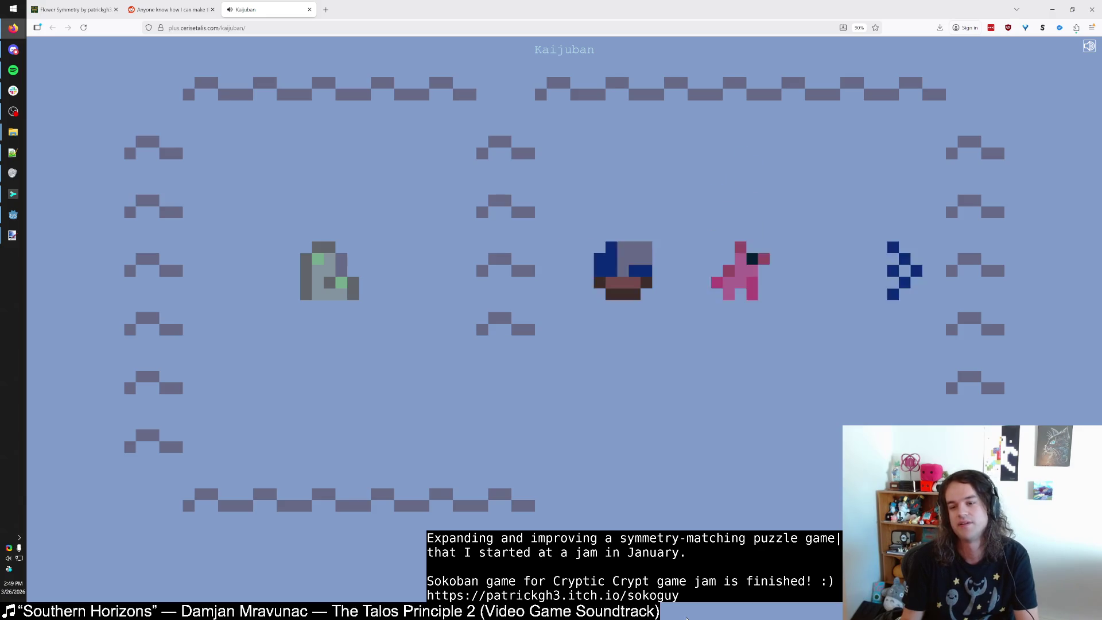
key(Right)
Take back an upward move and step left so the yacht sits beside the kaiju.
key(Up)
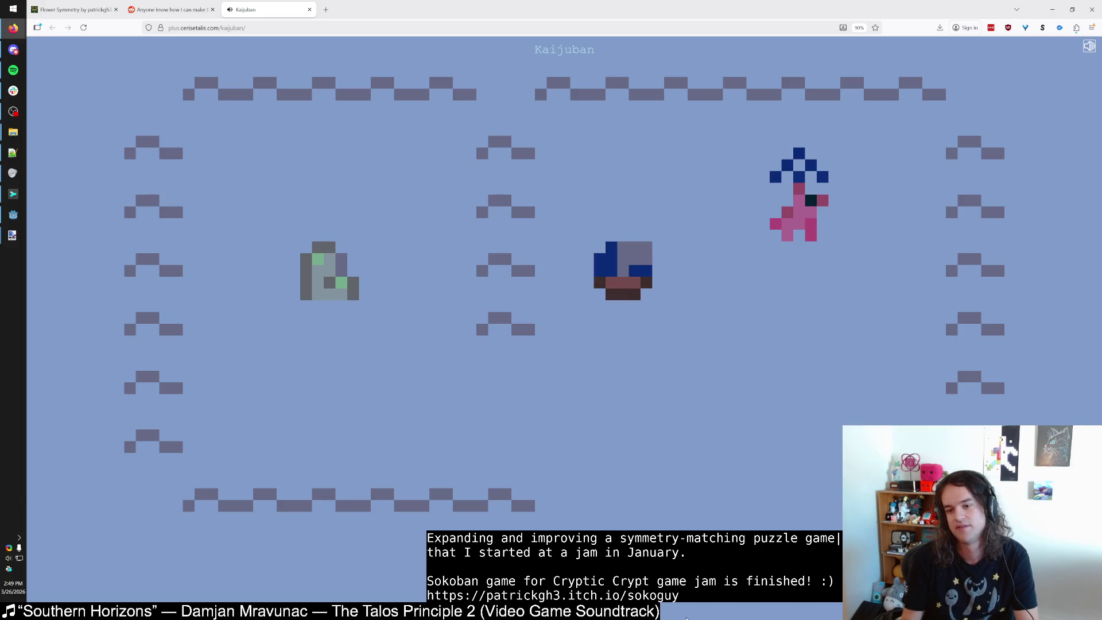
key(z)
key(Down)
key(Left)
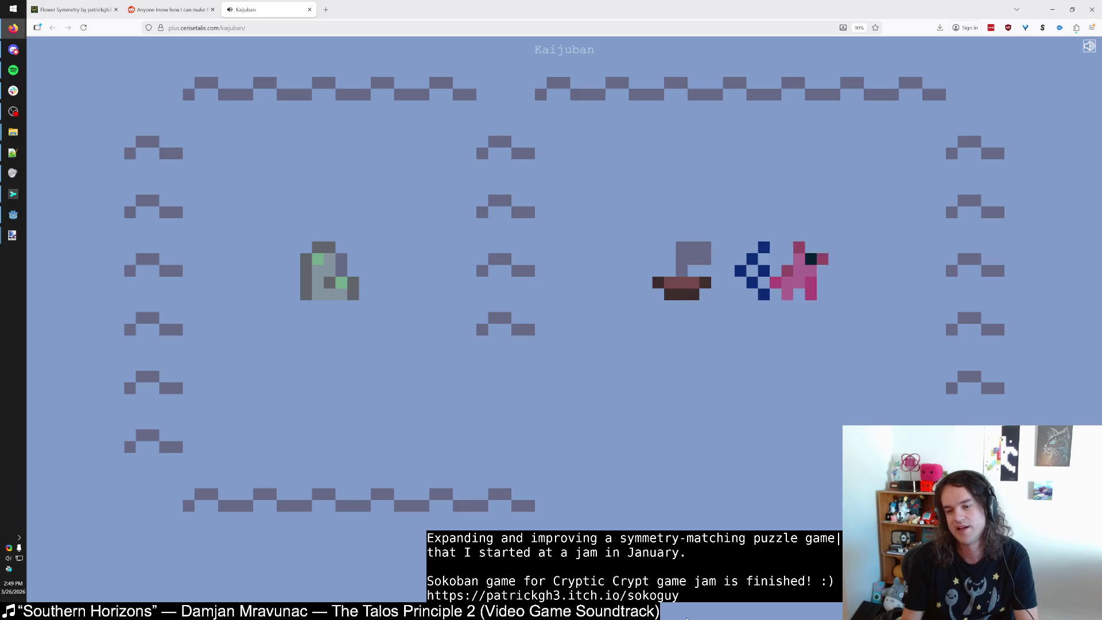
key(Left)
key(Down)
key(z)
Move the kaiju and yacht one cell left, then step up.
key(Left)
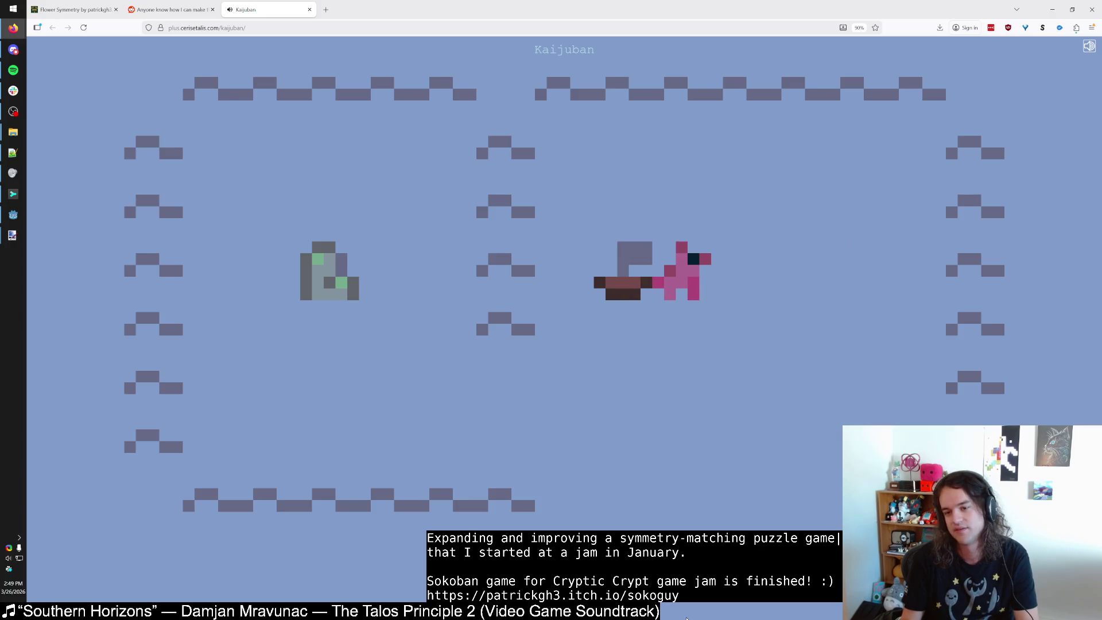
key(Up)
key(Down)
key(Left)
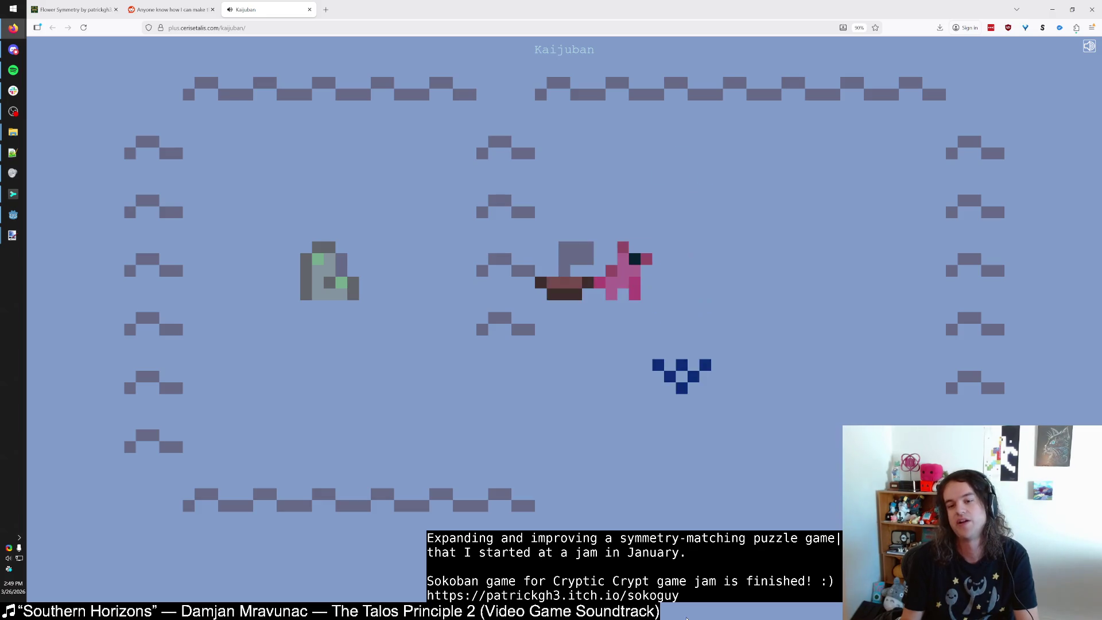
key(Up)
Push the yacht toward the lower left and get underneath it to push it up.
key(Left)
key(Down)
key(Down)
key(Right)
key(Down)
key(Left)
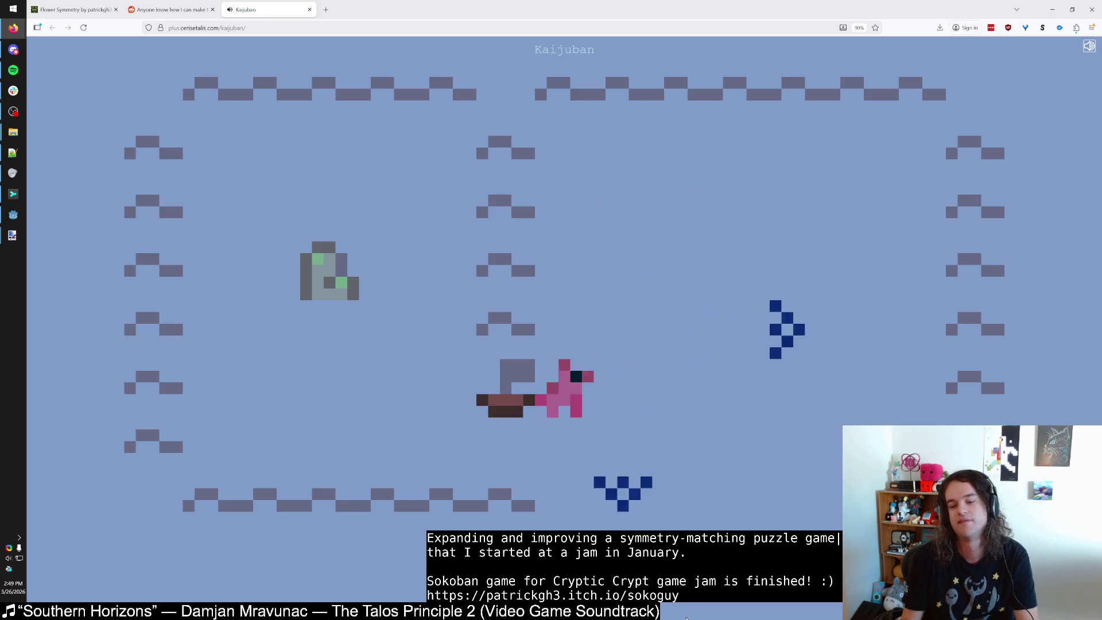
key(Left)
key(Left)
key(Left)
key(Down)
key(Left)
key(Up)
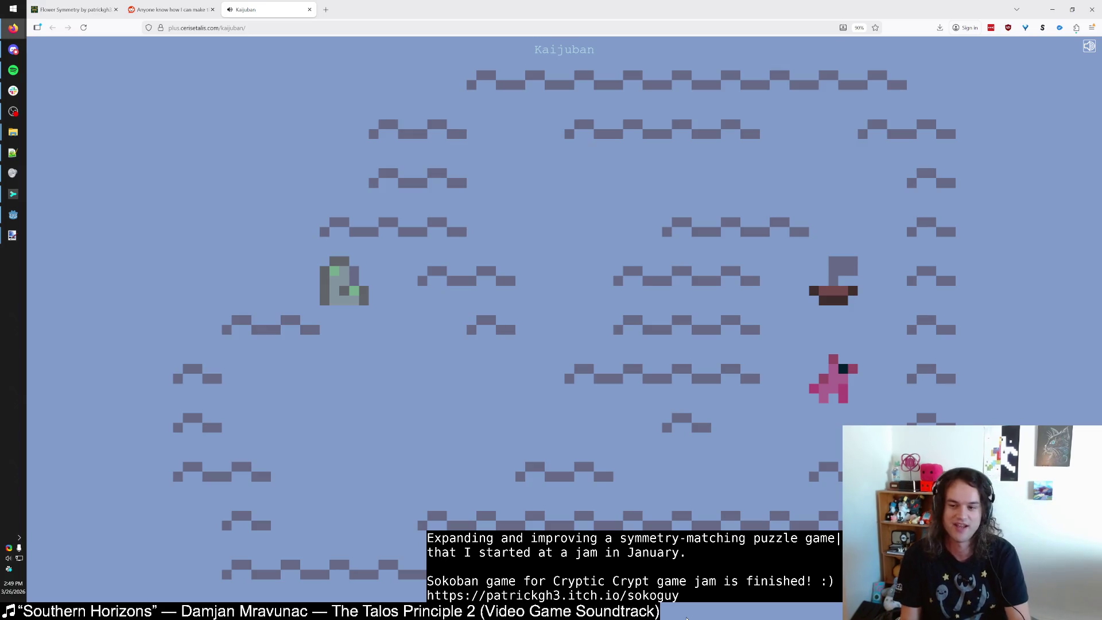
Push the yacht up and left toward the top of the level.
key(Right)
key(Up)
key(Left)
key(Up)
key(Right)
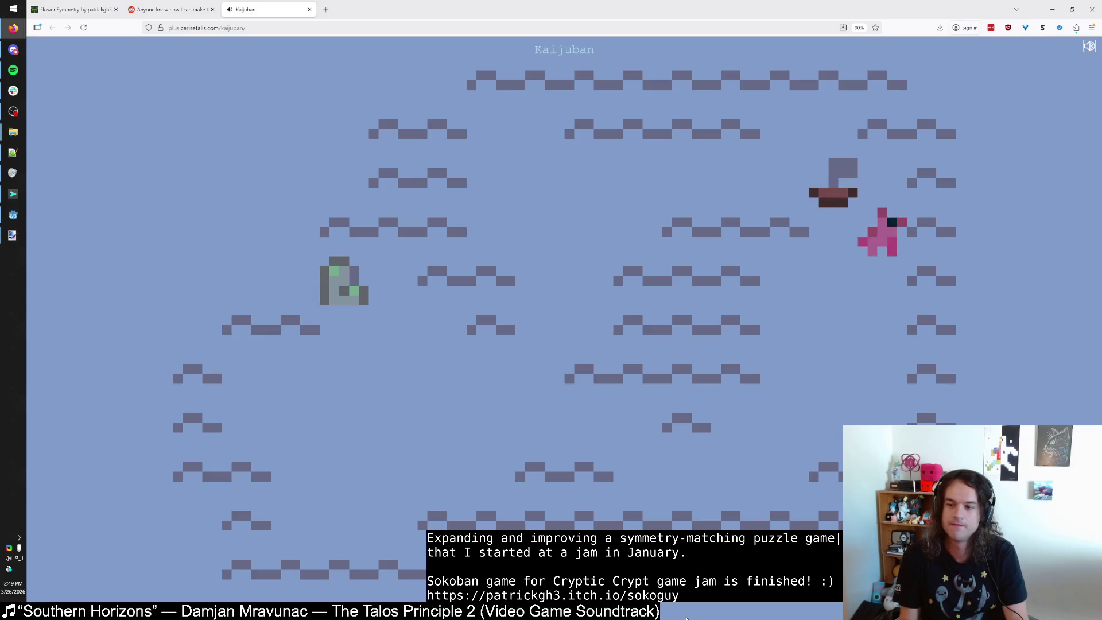
key(Up)
key(Left)
key(Left)
key(Left)
key(Left)
key(Left)
Push the boat left and then several cells down, walking the kaiju back up.
key(Down)
key(Up)
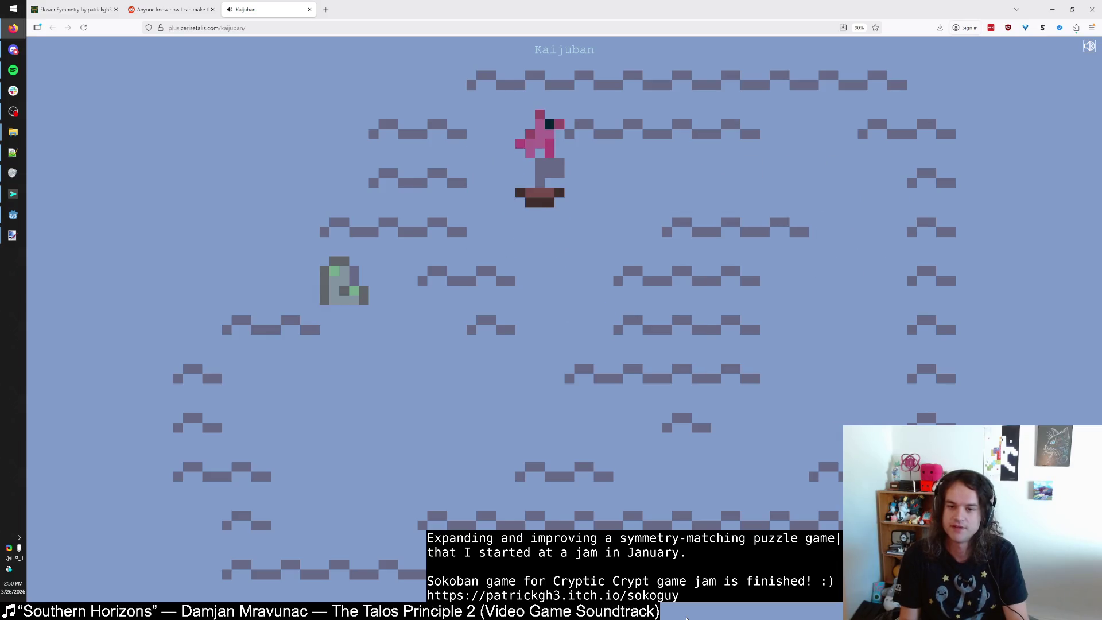
key(Down)
key(Down)
key(Down)
key(Down)
key(Down)
key(Up)
key(Up)
key(Up)
key(Right)
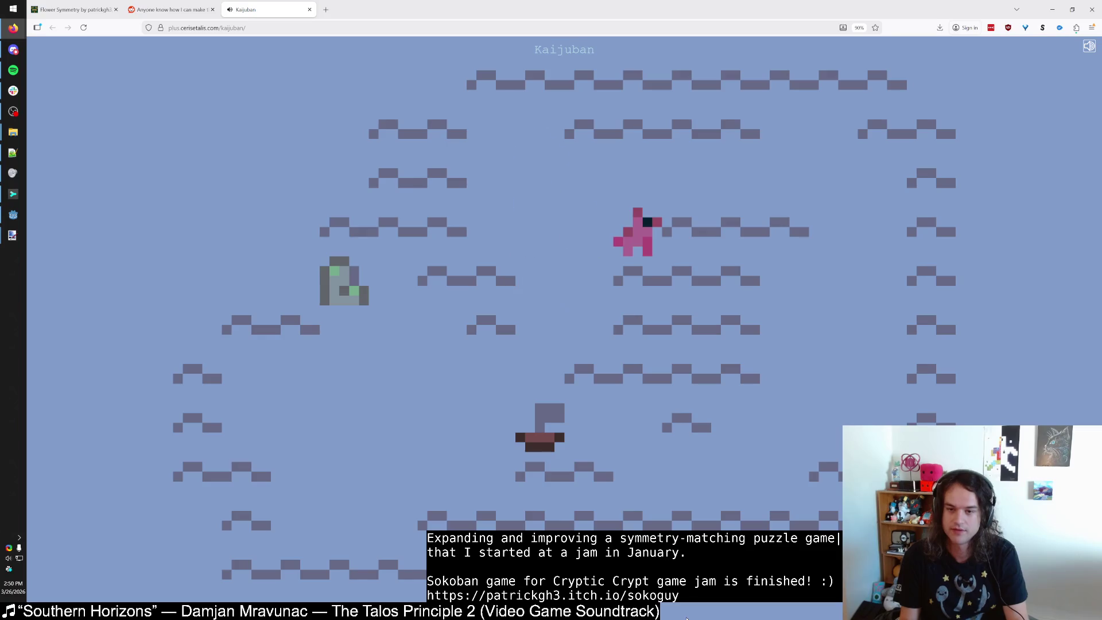
key(Up)
key(Right)
key(Right)
key(Right)
key(Right)
Get behind the boat and push it about five cells left.
key(Down)
key(Down)
key(Down)
key(Down)
key(Down)
key(Left)
key(Left)
key(Down)
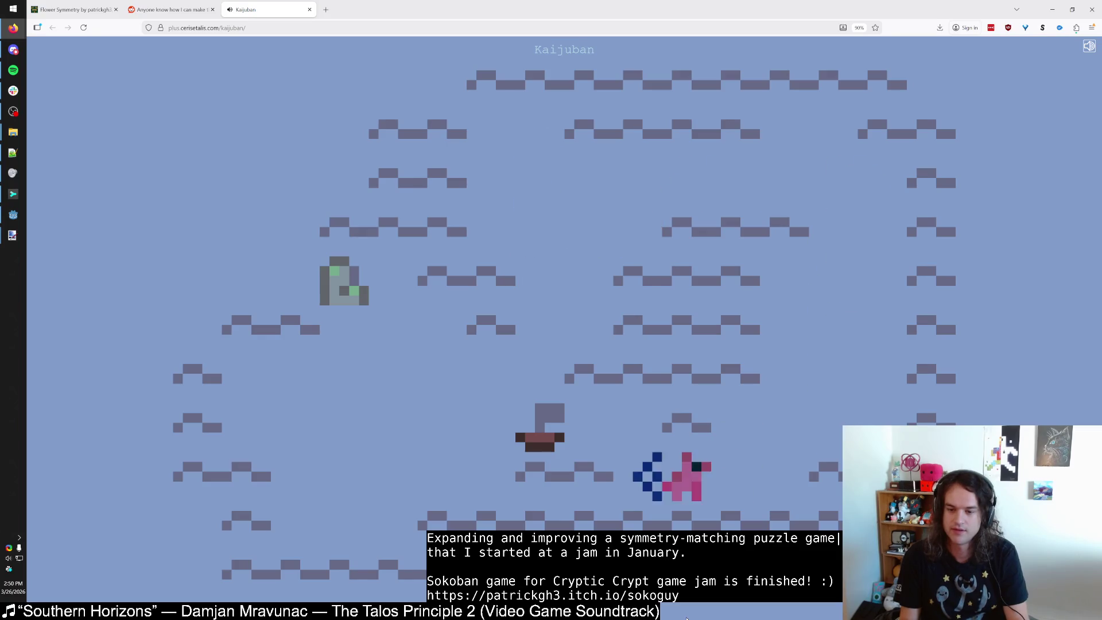
key(Up)
key(Left)
key(Left)
key(Left)
key(Up)
key(Left)
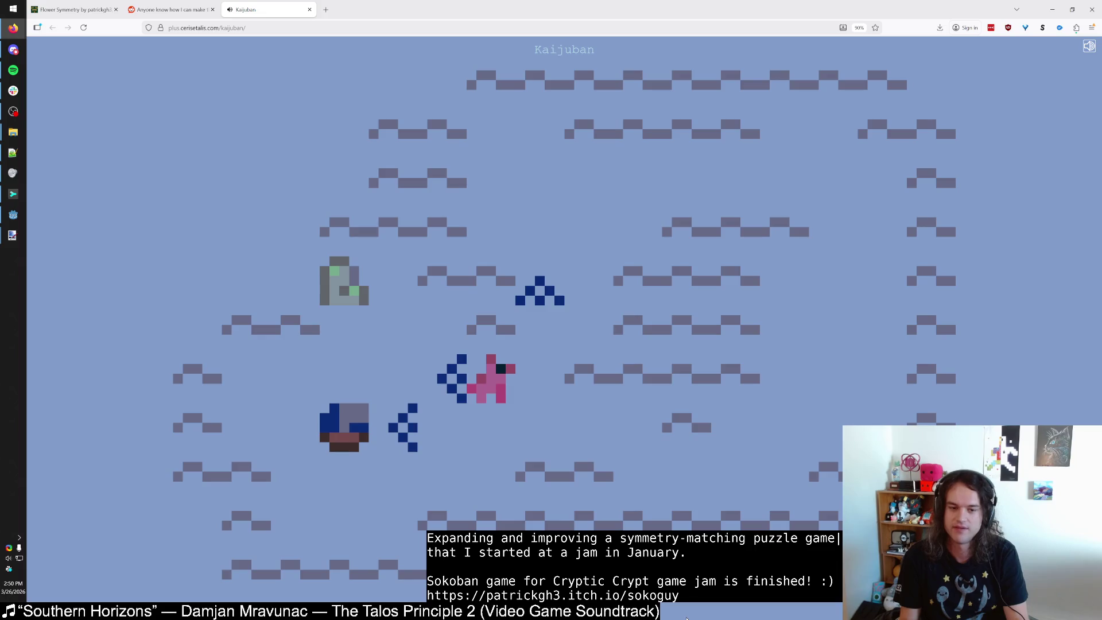
key(Left)
key(Left)
key(Left)
key(Left)
key(Right)
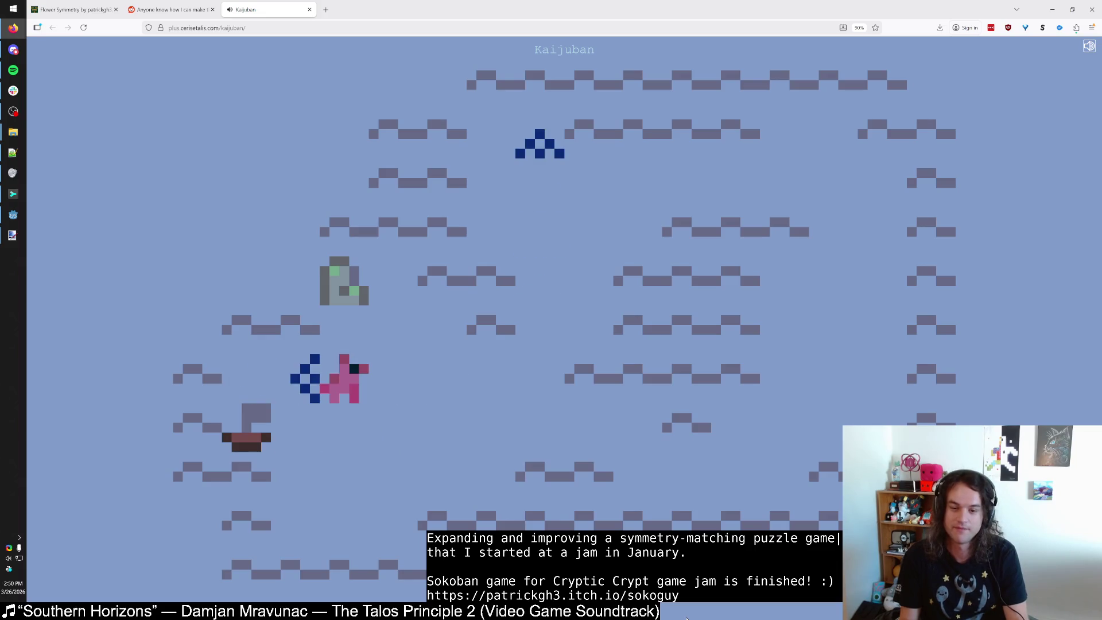
Walk the kaiju back right and down, then up to the upper centre.
key(Right)
key(Right)
key(Down)
key(Right)
key(Right)
key(Right)
key(Right)
key(Down)
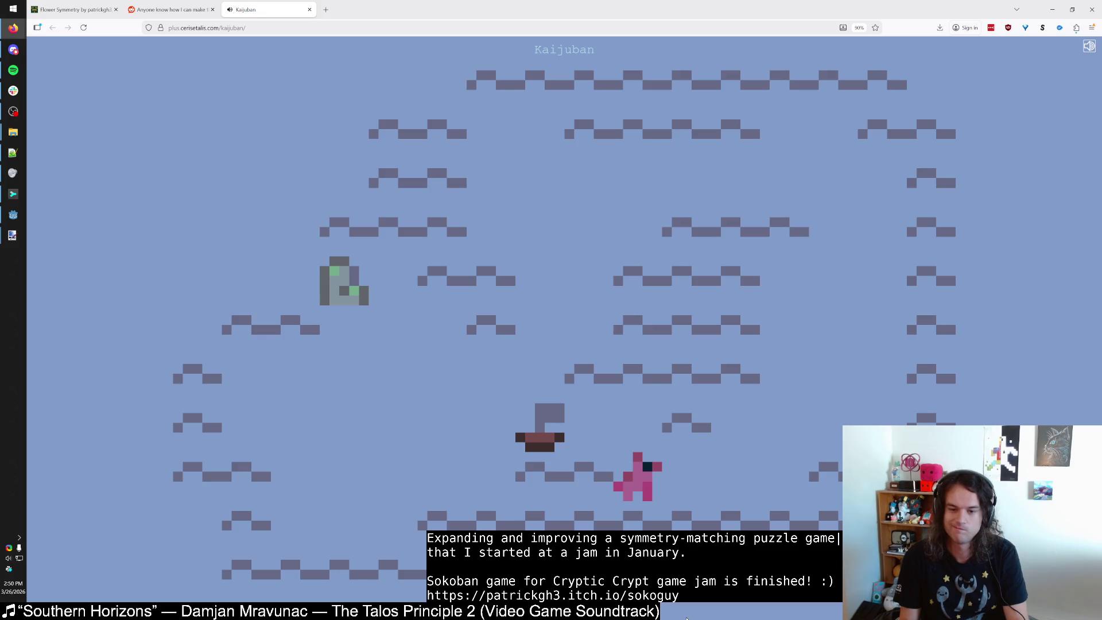
key(Right)
key(Right)
key(Up)
key(Right)
key(Up)
key(Right)
key(Up)
key(Up)
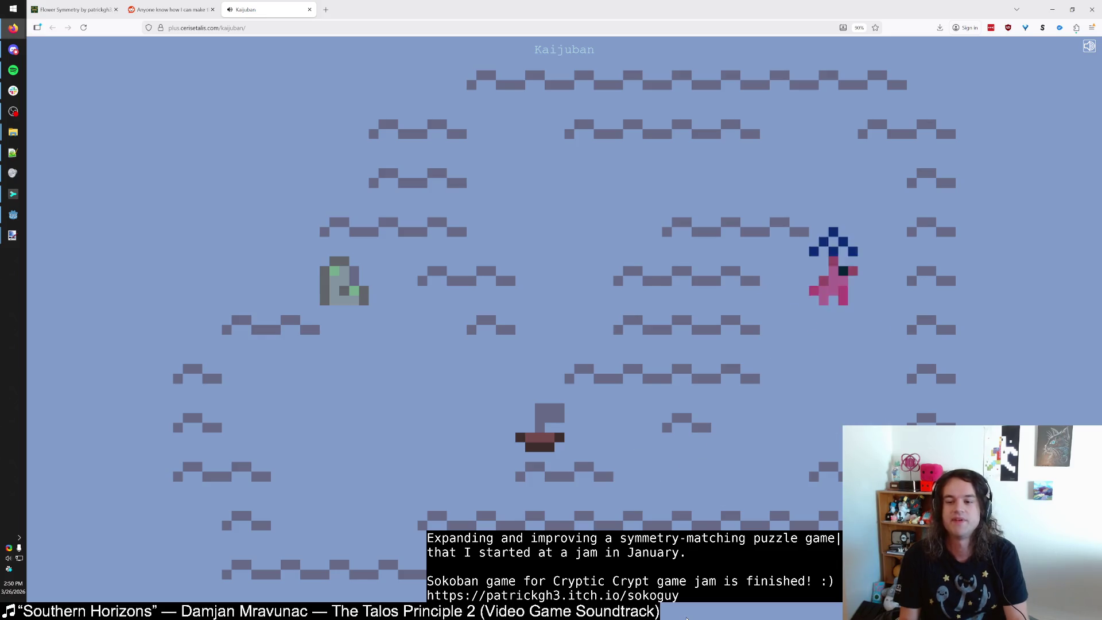
key(Up)
key(Left)
key(Left)
Push the boat one cell right, then return the kaiju to the top, four cells right.
key(Left)
key(Left)
key(Left)
key(Left)
key(Down)
key(Down)
key(Down)
key(Left)
key(Down)
key(Down)
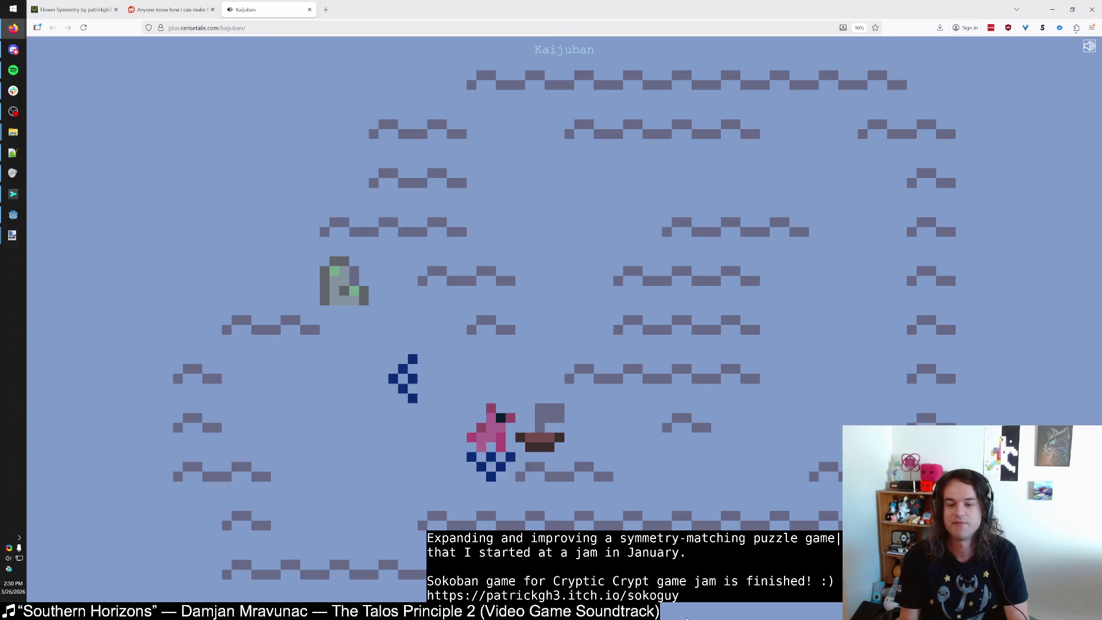
key(Right)
key(Up)
key(Up)
key(Up)
key(Up)
key(Up)
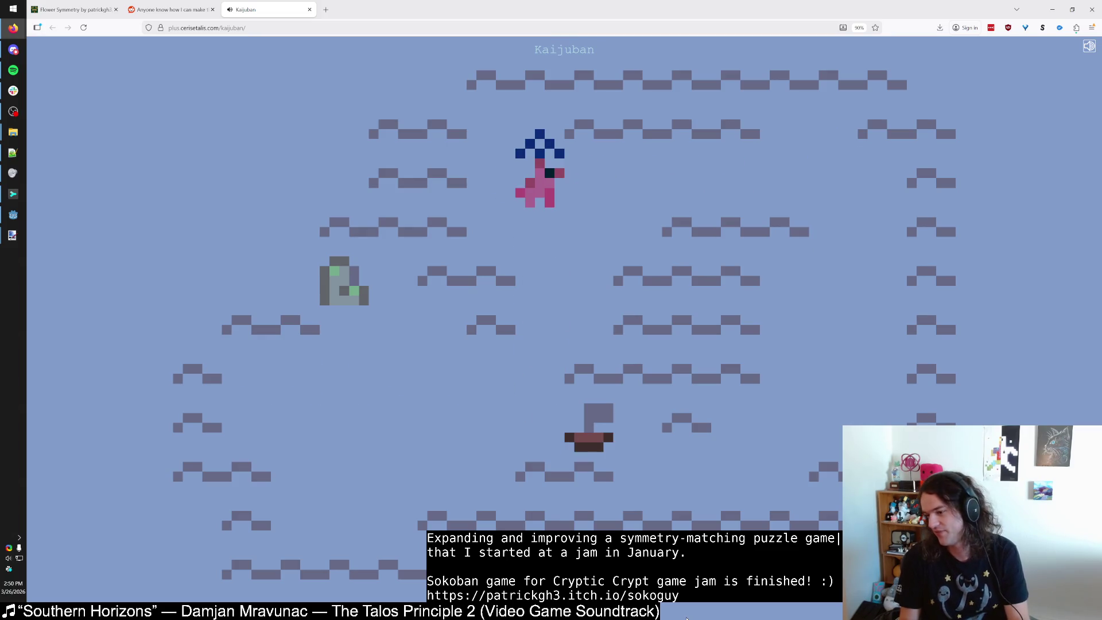
key(Right)
key(Right)
key(Right)
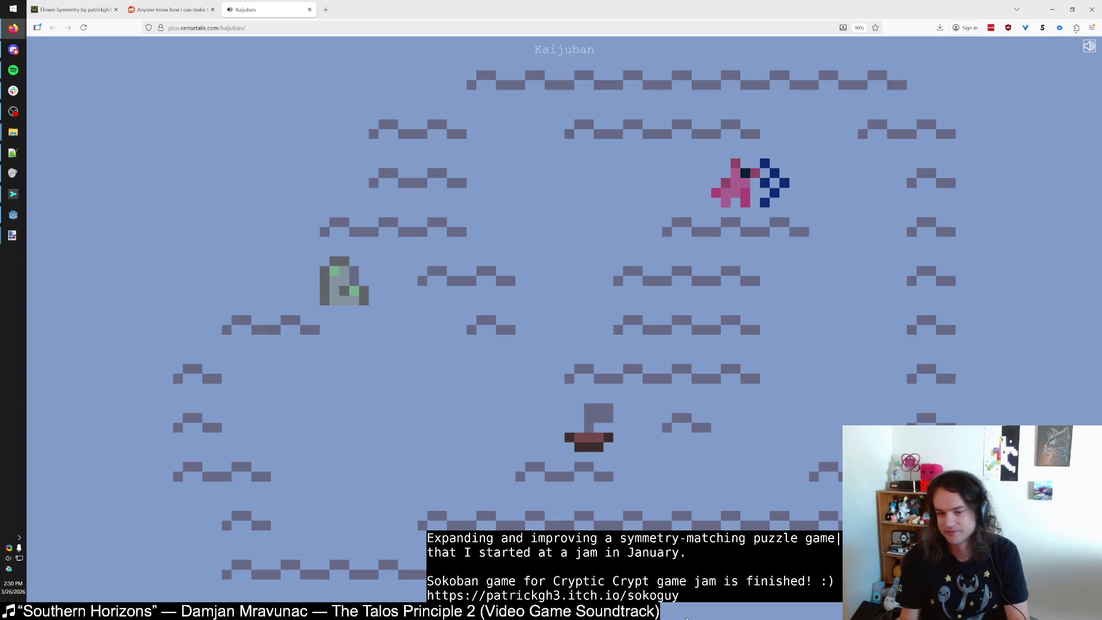
Walk the kaiju down beside the boat.
key(Right)
key(Right)
key(Down)
key(Down)
key(Down)
key(Down)
key(Left)
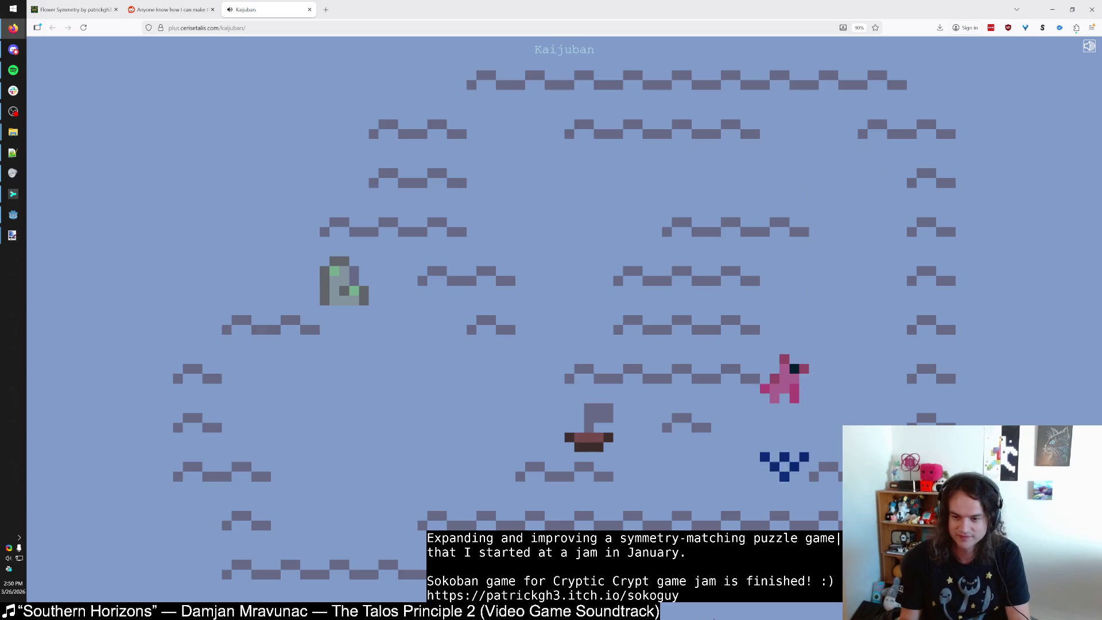
key(Left)
key(Down)
key(Down)
key(Left)
key(Left)
Push the boat three cells left, then up against the grey rock.
key(Up)
key(Left)
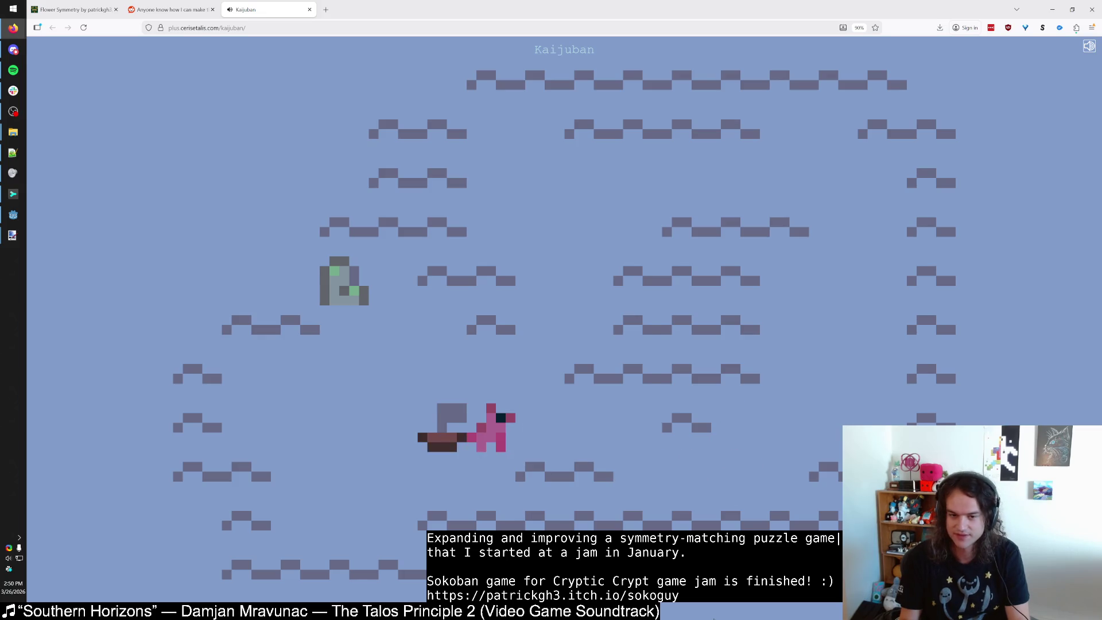
key(Left)
key(Left)
key(Down)
key(Down)
key(Left)
key(Up)
key(Up)
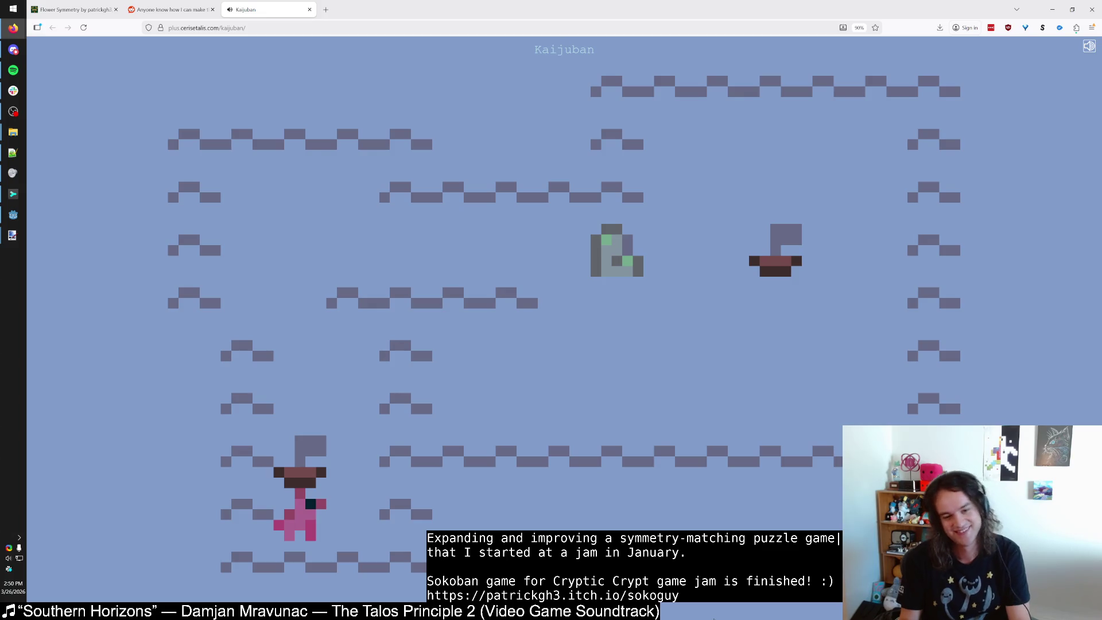
Push the boat up and against the rock so it matches the rock as a plant.
key(Up)
key(Up)
key(Up)
key(Left)
key(Up)
key(Right)
key(Right)
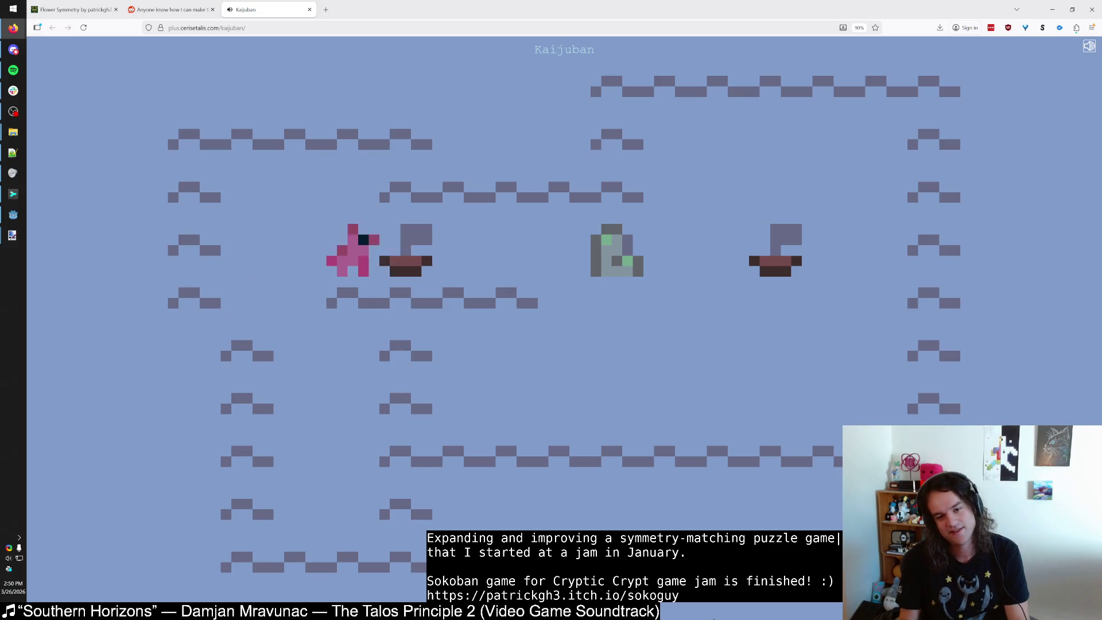
key(Right)
key(Left)
key(Left)
key(Right)
key(Right)
key(Right)
key(Right)
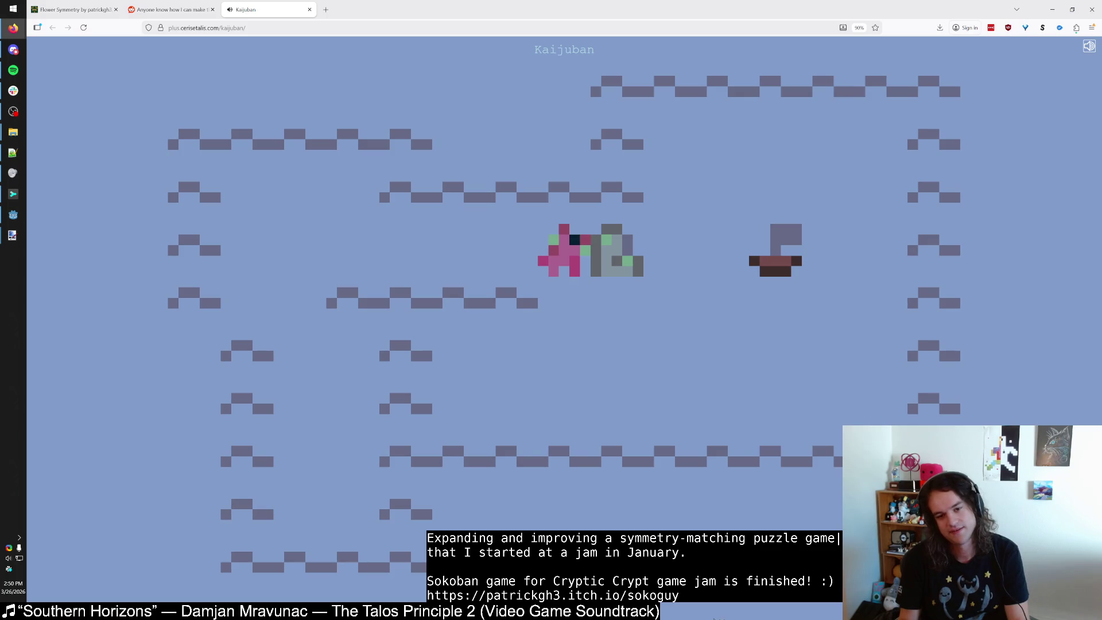
key(Down)
key(Down)
key(Right)
key(Right)
key(Right)
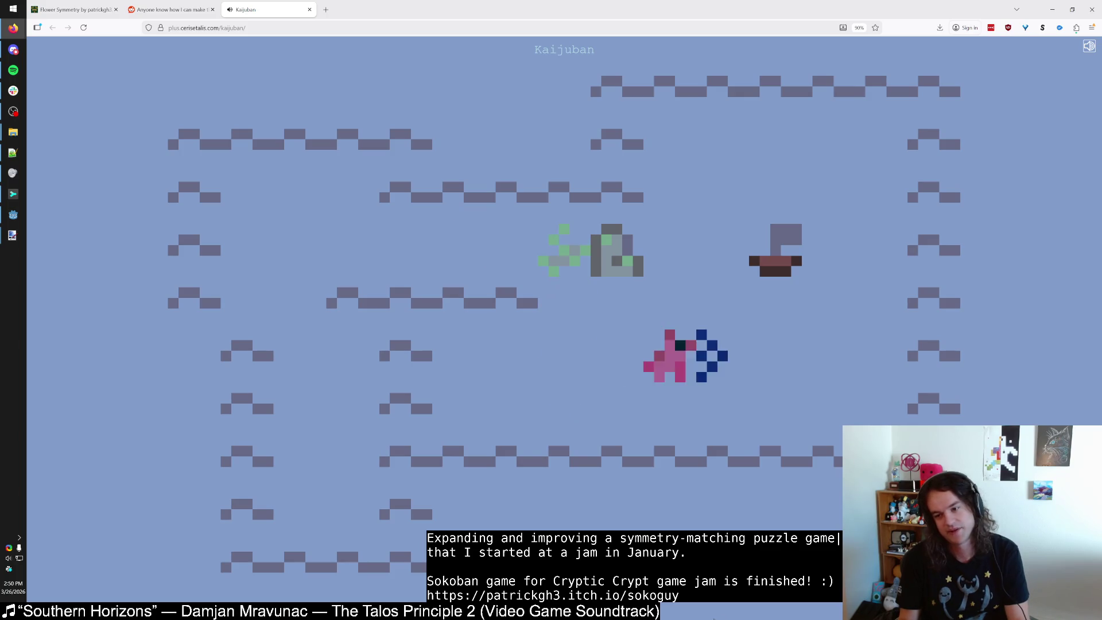
key(Up)
key(Up)
key(Left)
key(Right)
key(Left)
key(Left)
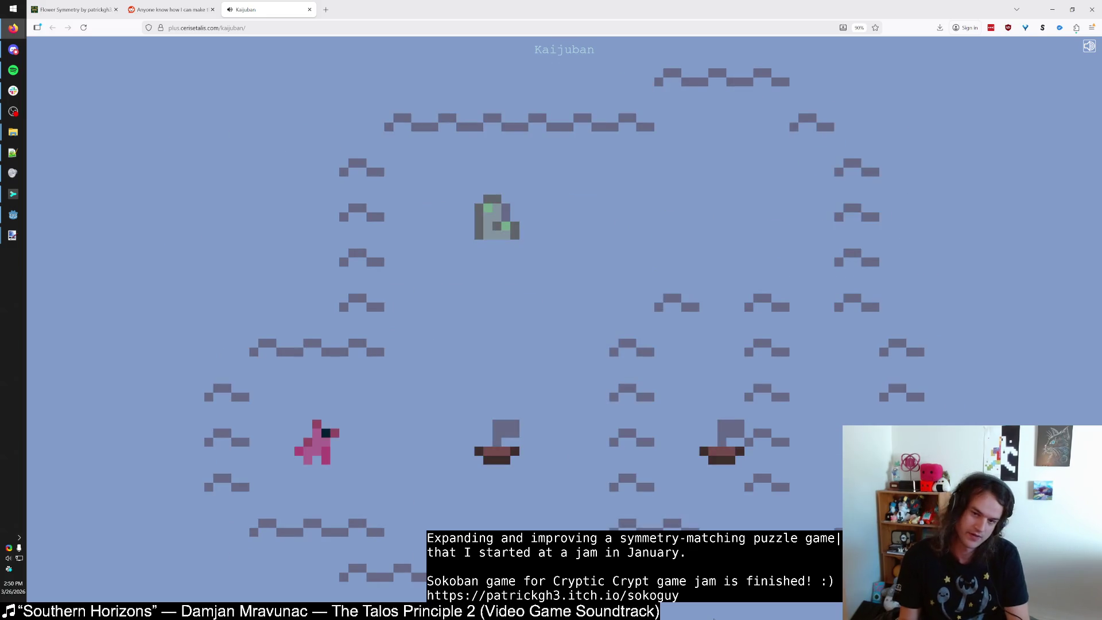
Push the upper boat up a row and walk the kaiju below the dark block.
key(Down)
key(Right)
key(Right)
key(Right)
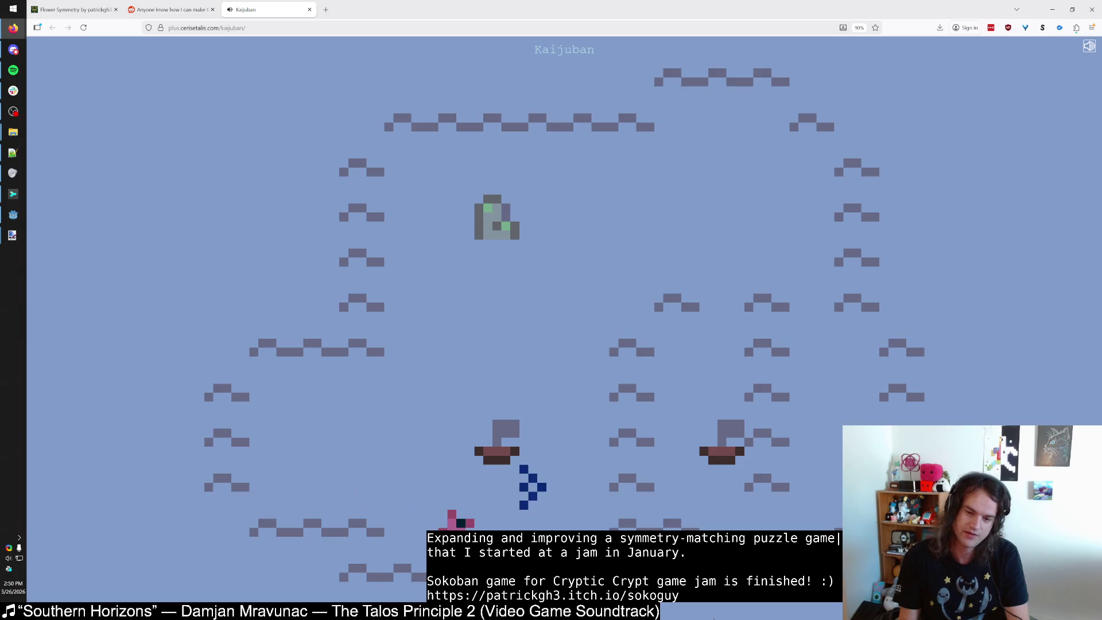
key(Up)
key(Up)
key(Up)
key(Up)
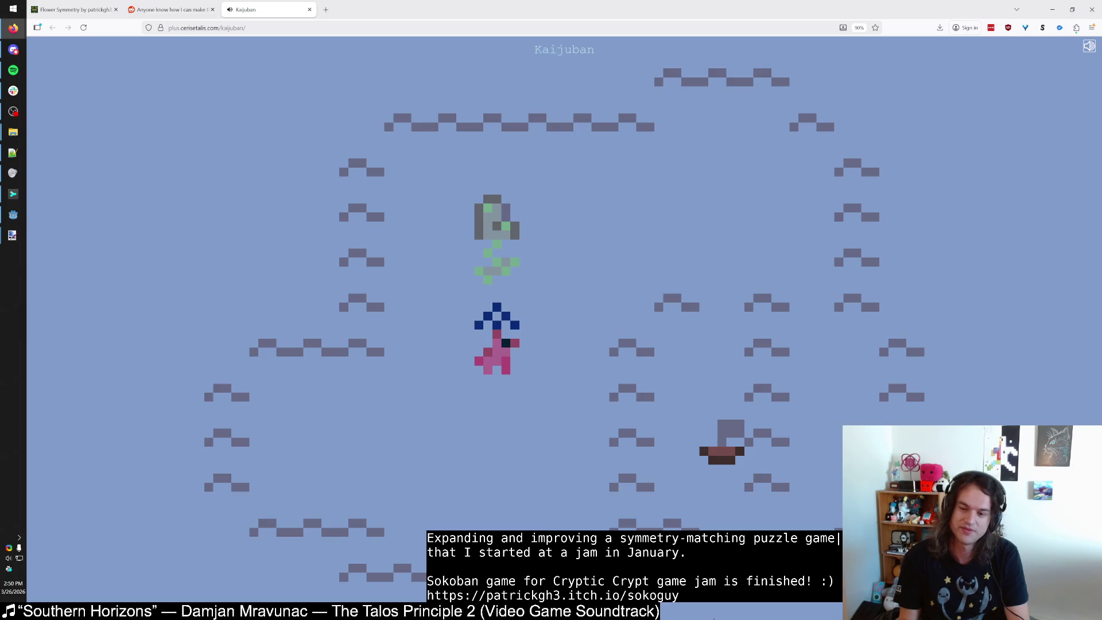
key(Right)
key(Right)
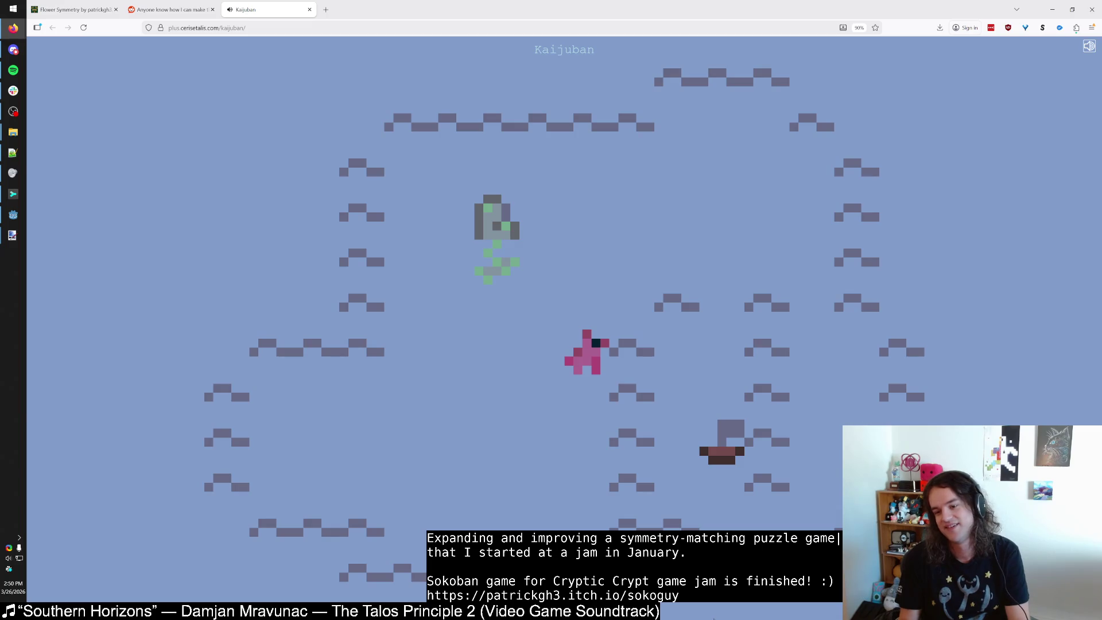
key(Up)
key(Up)
key(Right)
key(Right)
key(Right)
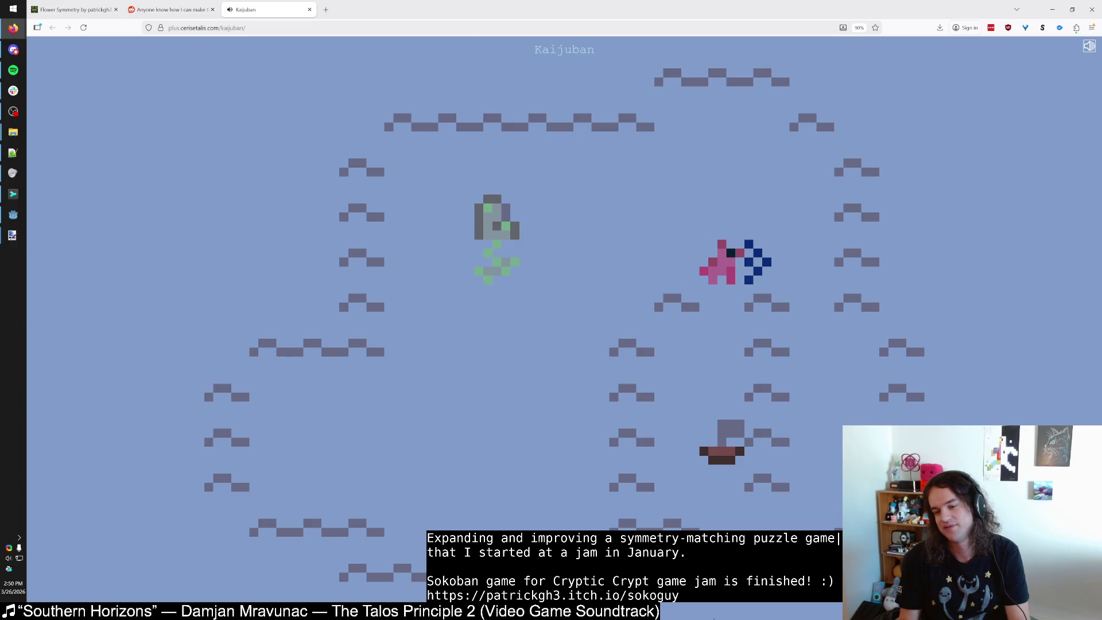
key(Right)
key(Left)
key(Right)
key(Down)
key(Down)
key(Down)
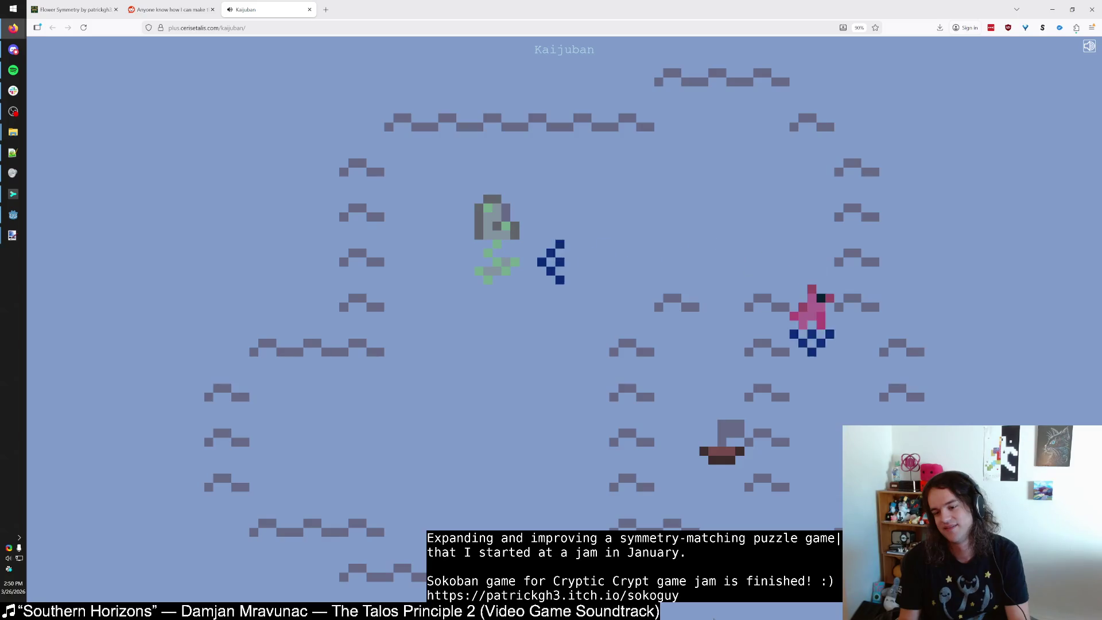
key(Left)
key(Left)
Push the dark block up several rows.
key(Up)
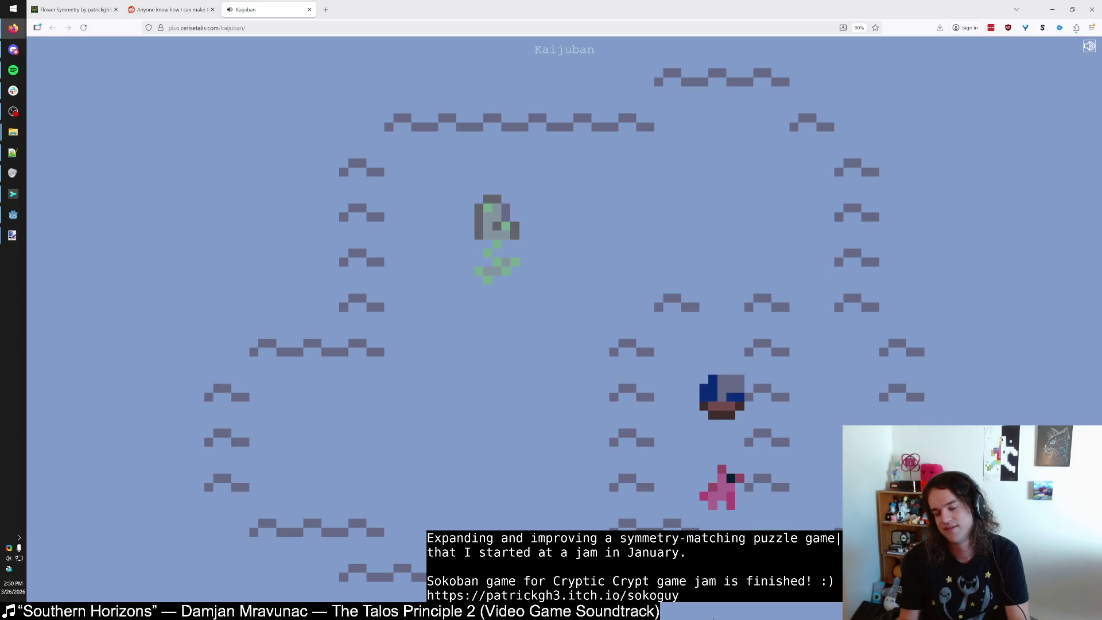
key(Up)
key(Up)
key(Left)
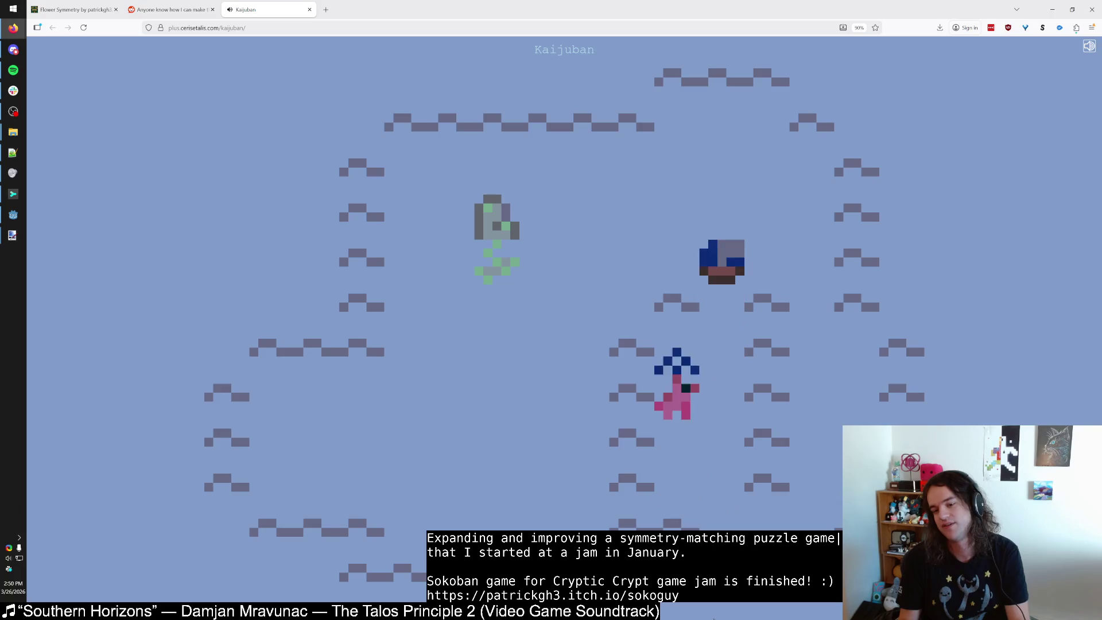
key(Up)
key(Right)
key(Up)
Restart the level and push the dark block up four rows.
key(Up)
key(r)
key(Right)
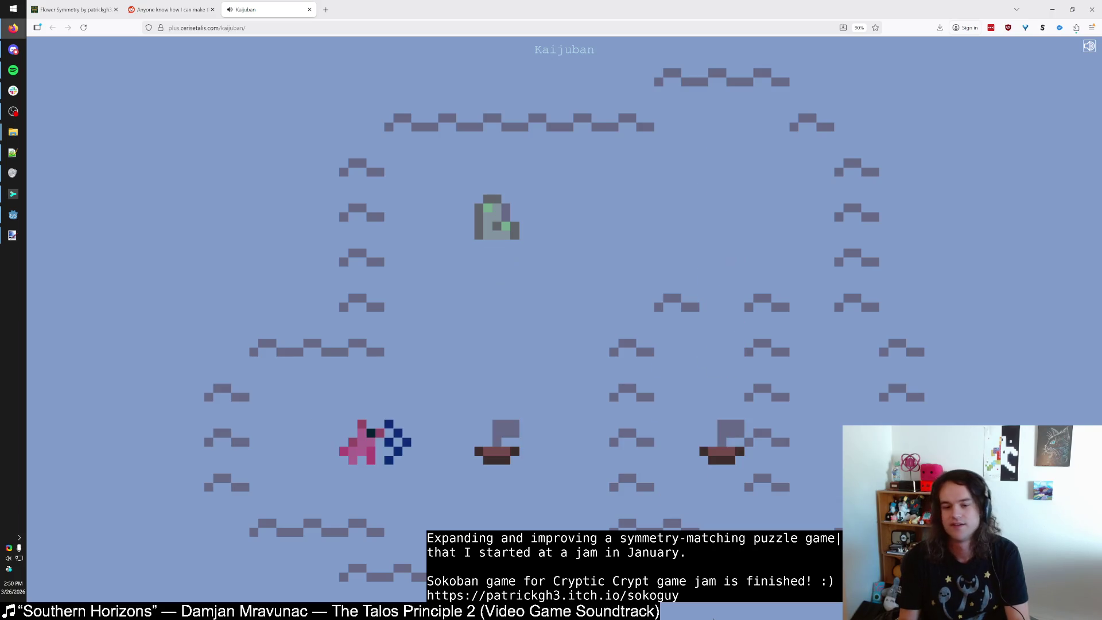
key(Down)
key(Right)
key(Right)
key(Right)
key(Right)
key(Up)
key(Up)
key(Up)
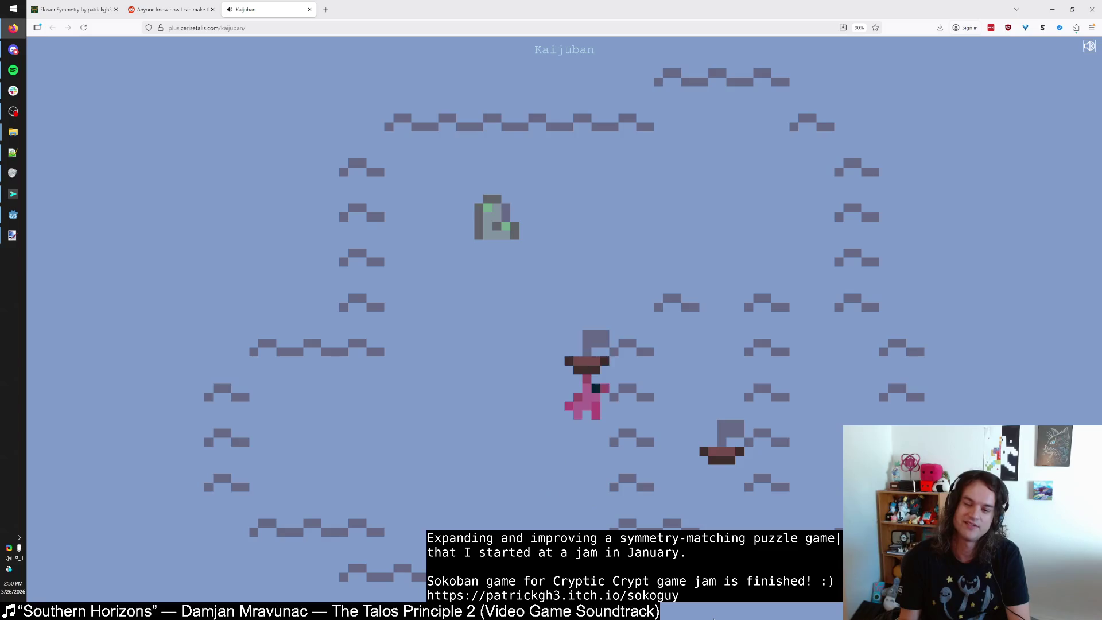
Push the dark block further up, then two cells right.
key(Up)
key(Left)
key(Up)
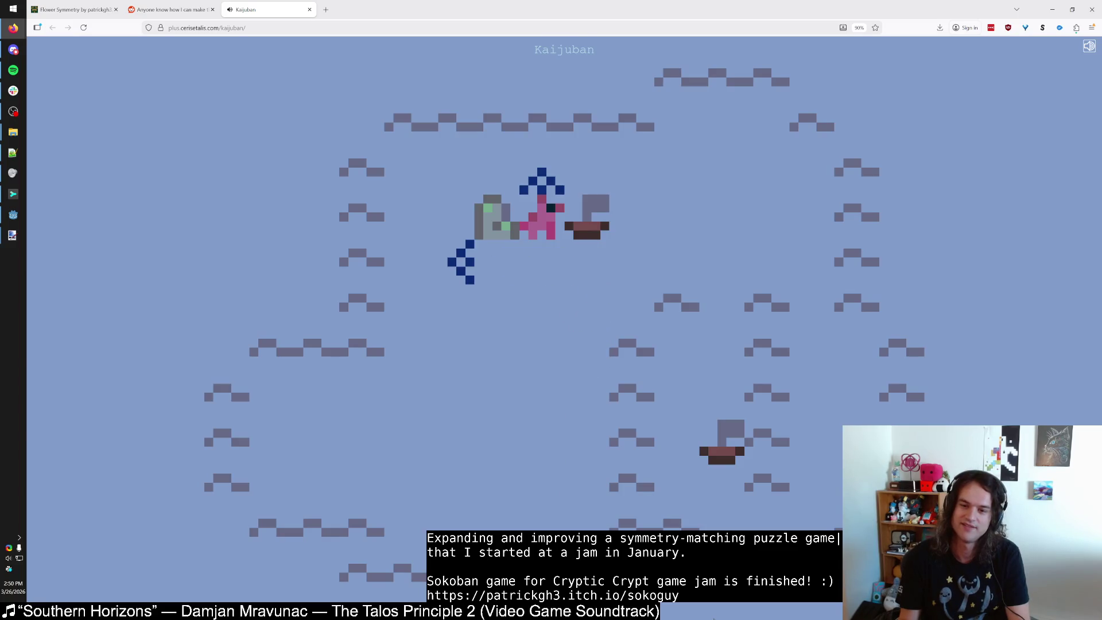
key(Down)
key(Right)
key(Up)
key(Left)
key(Up)
key(Right)
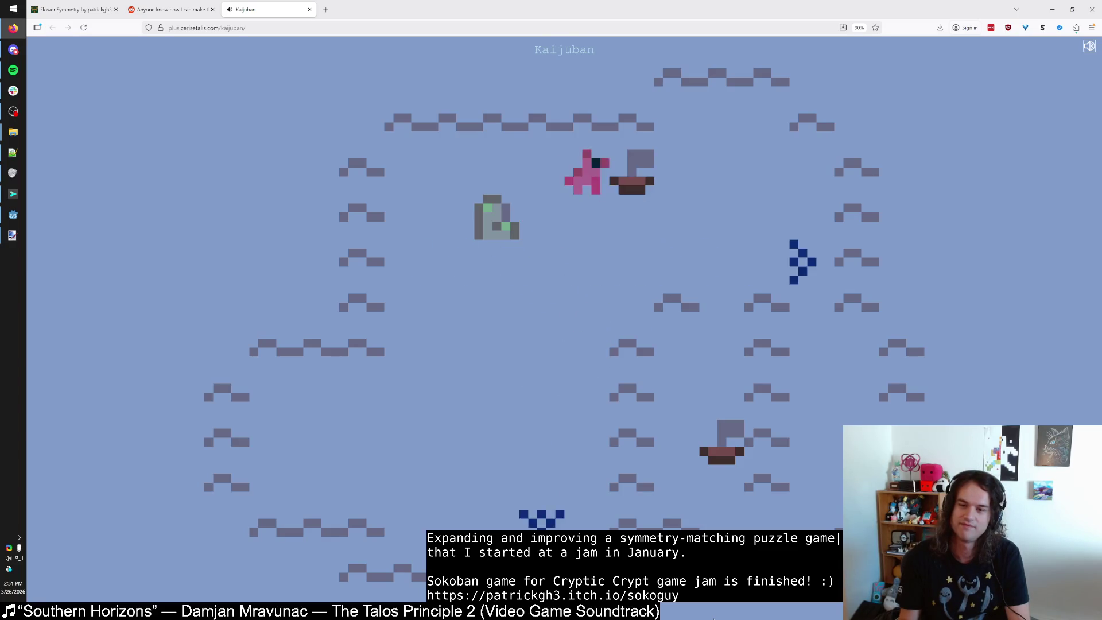
key(Right)
key(Right)
Push the lower block up one cell, then slide it left toward the statue.
key(Down)
key(Down)
key(Right)
key(Right)
key(Right)
key(Down)
key(Down)
key(Down)
key(Down)
key(Down)
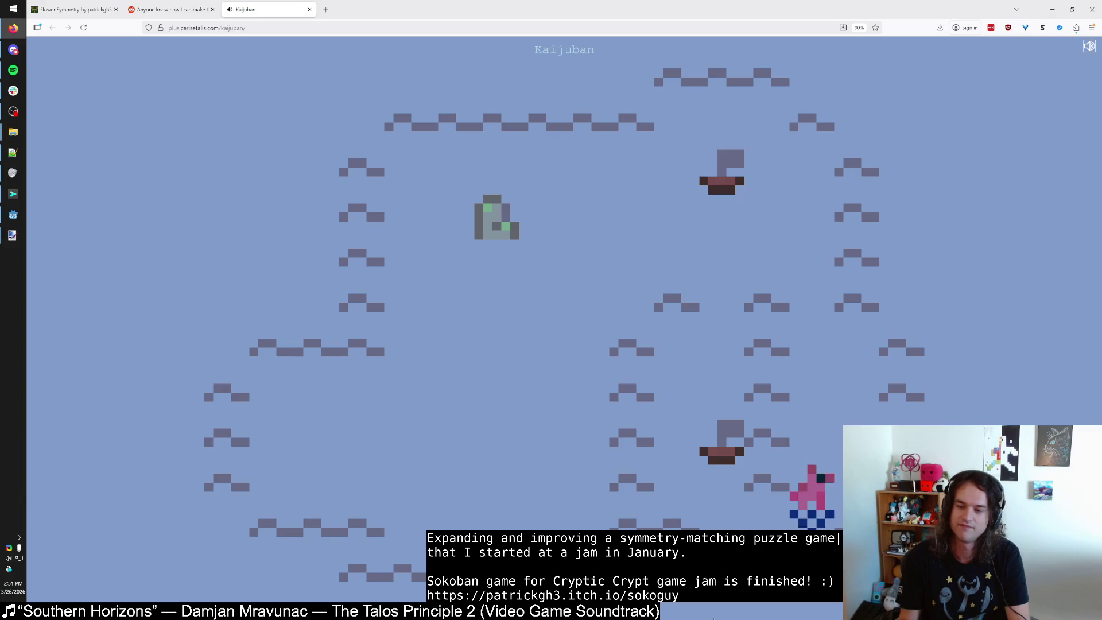
key(Left)
key(Left)
key(Up)
key(Up)
key(Up)
key(Up)
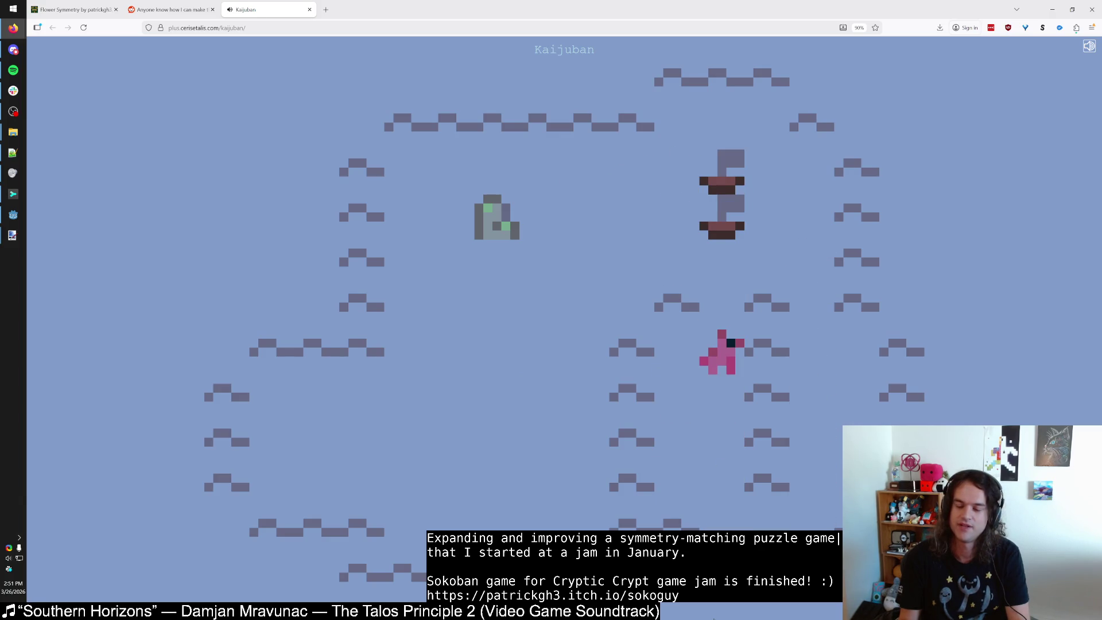
key(Up)
key(Up)
key(Right)
key(Up)
key(Up)
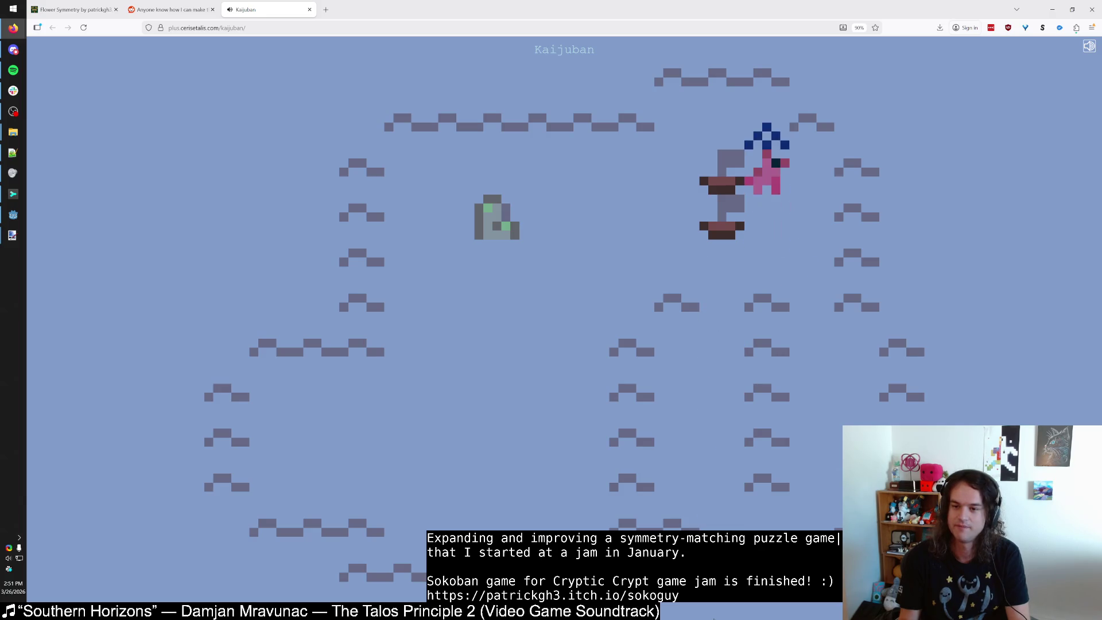
key(Down)
key(Left)
key(Up)
Push the remaining blocks into the green statue and continue past the congratulations screen.
key(Down)
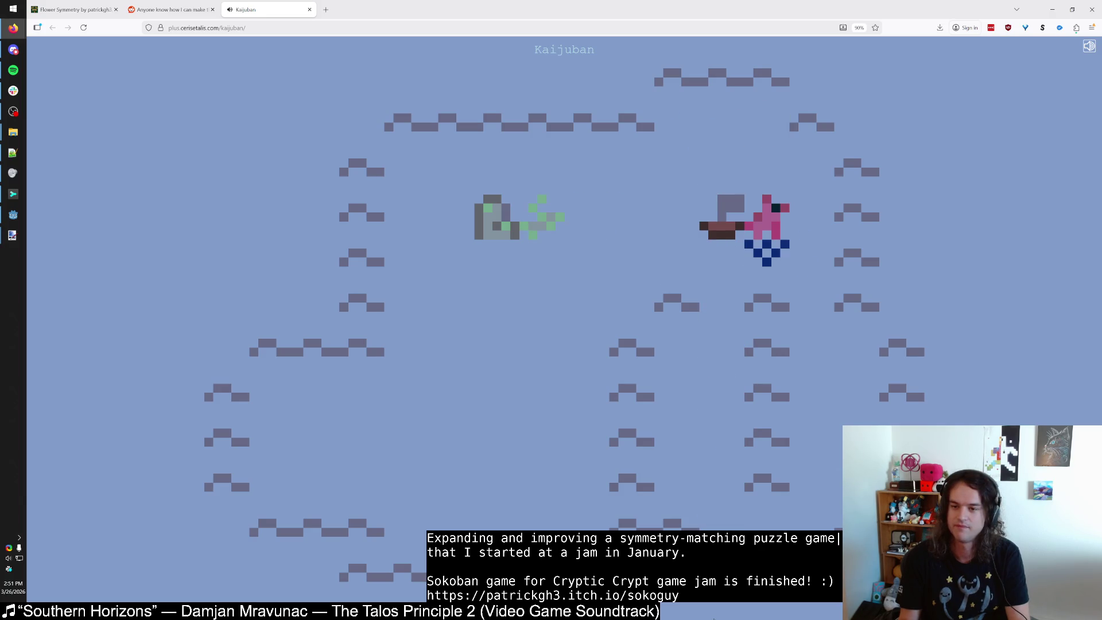
key(Right)
key(Down)
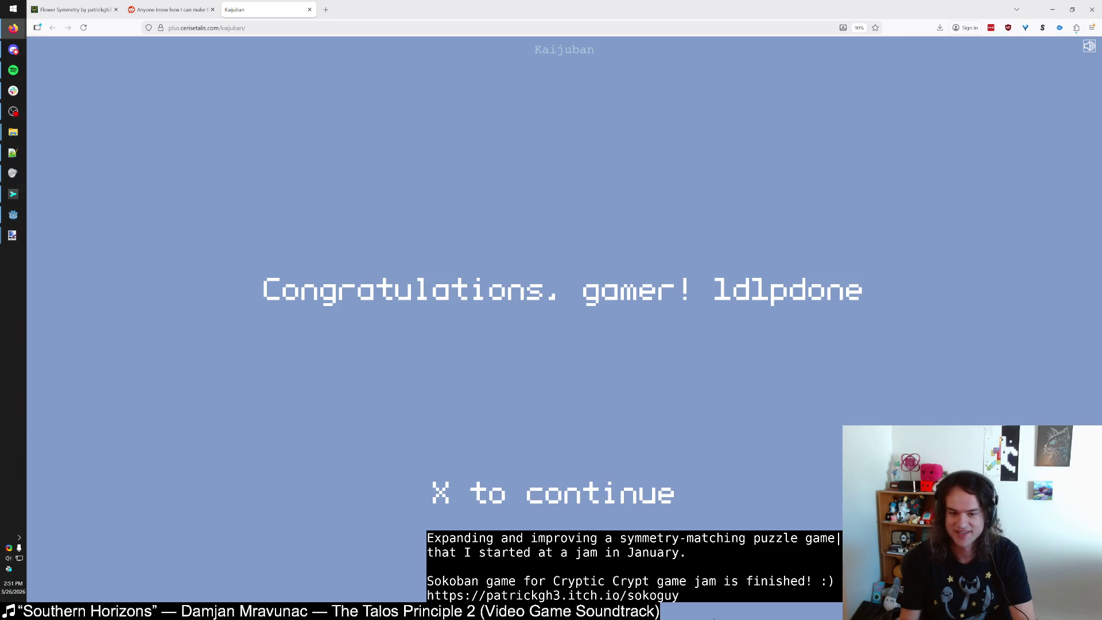
key(x)
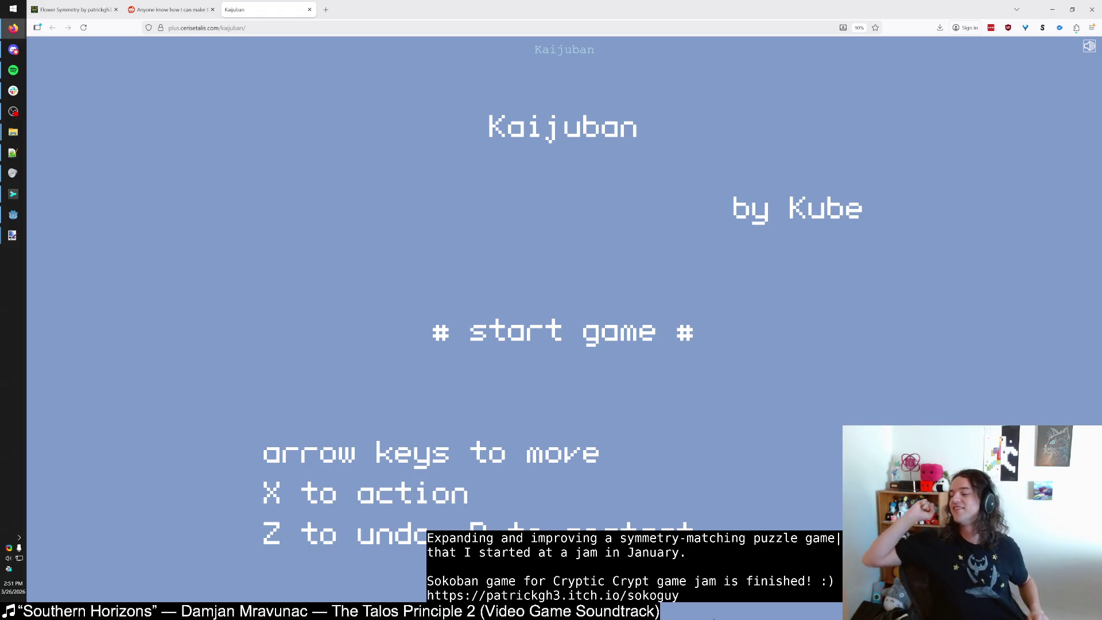
key(ctrl+t)
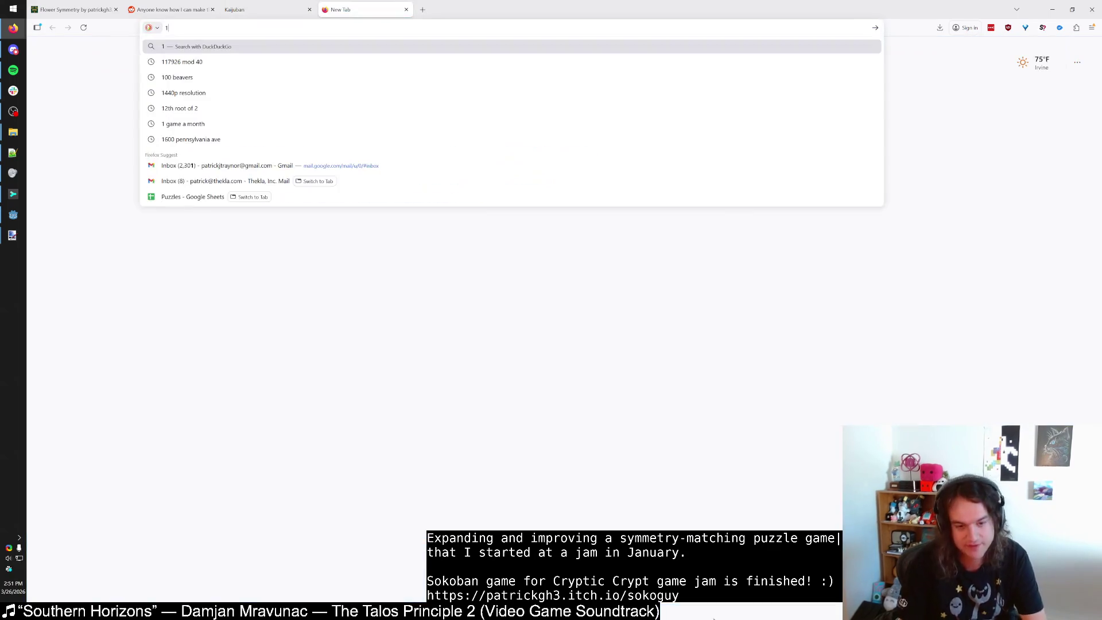
Search for '1d1p jam' from a new Firefox tab.
key(ctrl+w)
key(ctrl+t)
text(1d1)
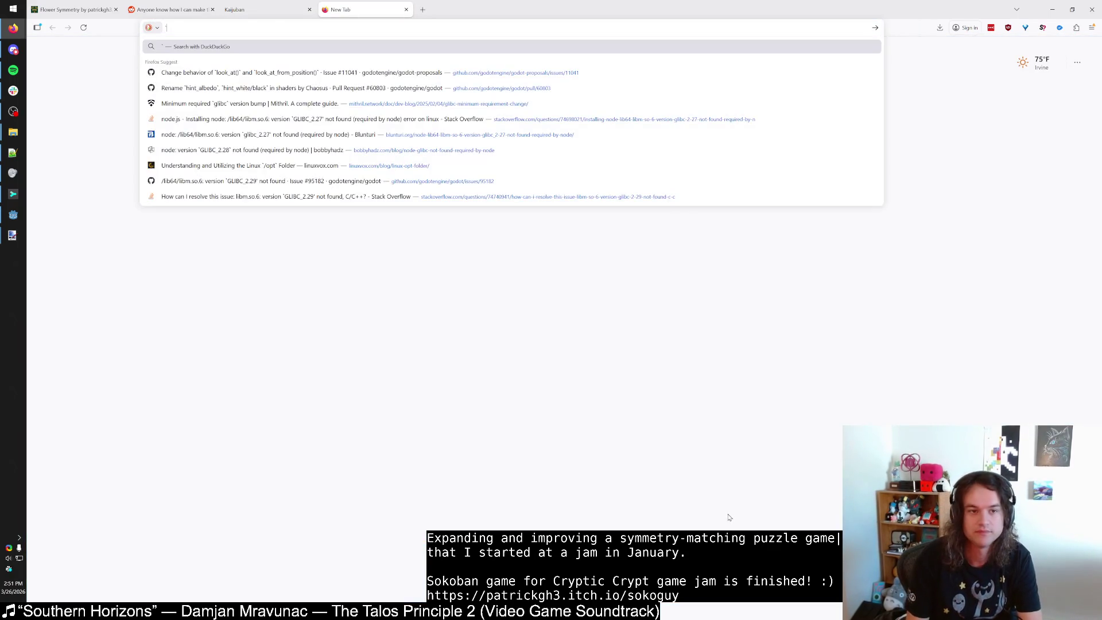
text(p jam)
key(Return)
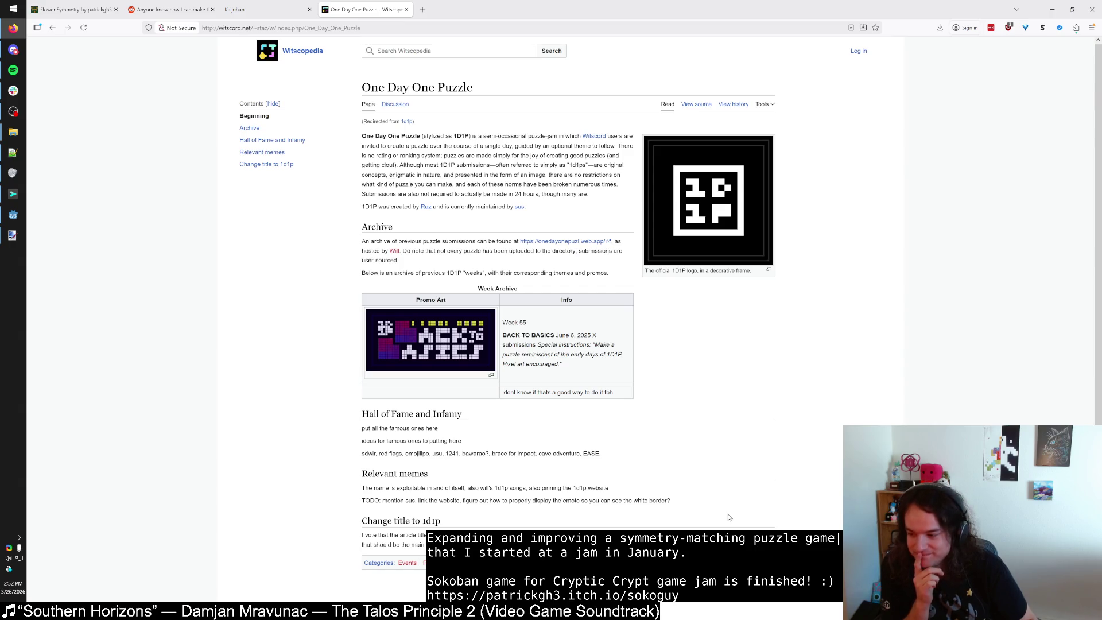
key(ctrl+shift+Tab)
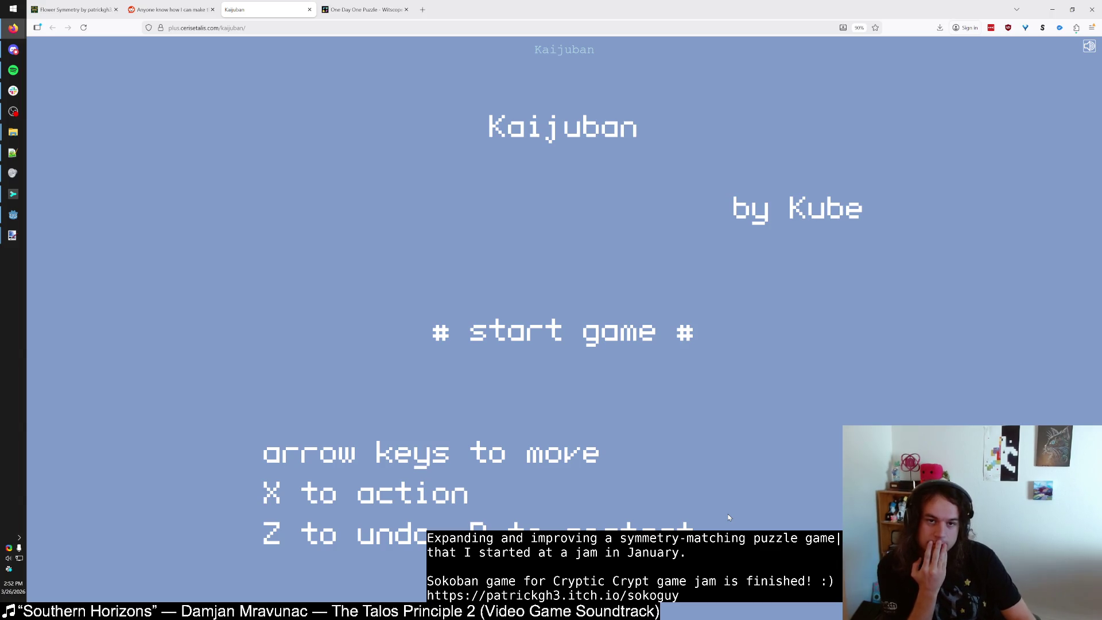
key(ctrl+Tab)
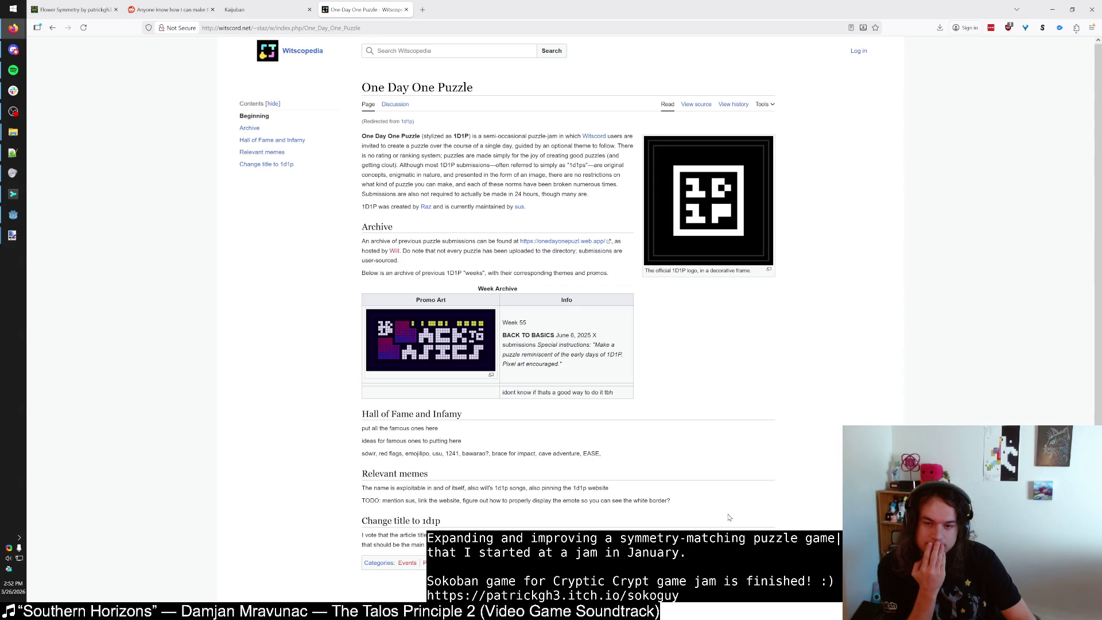
click(595, 137)
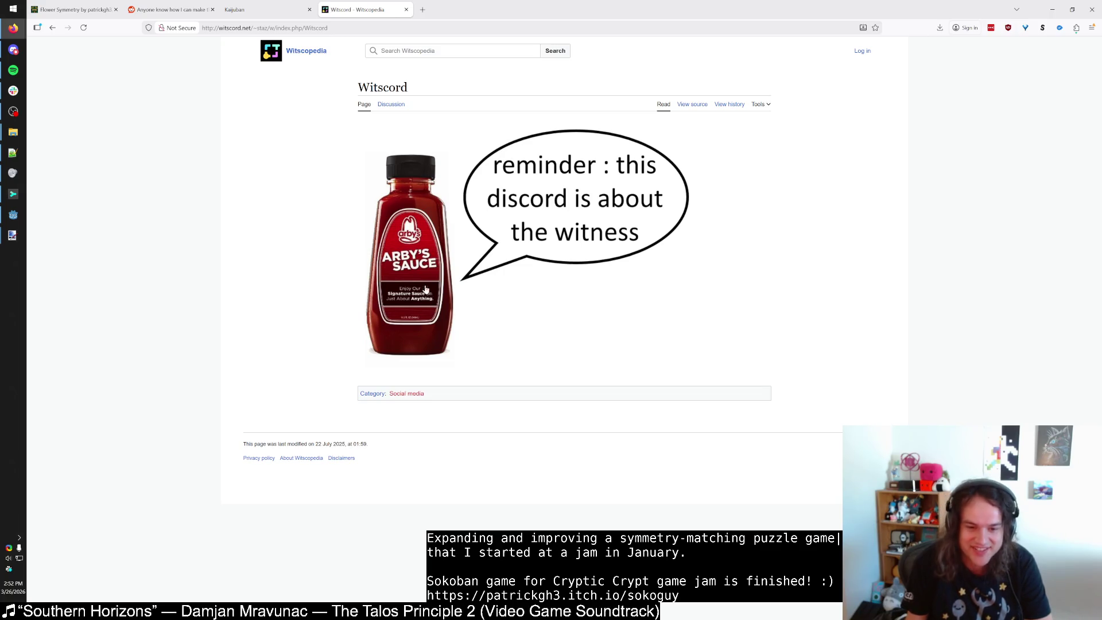
key(alt+Left)
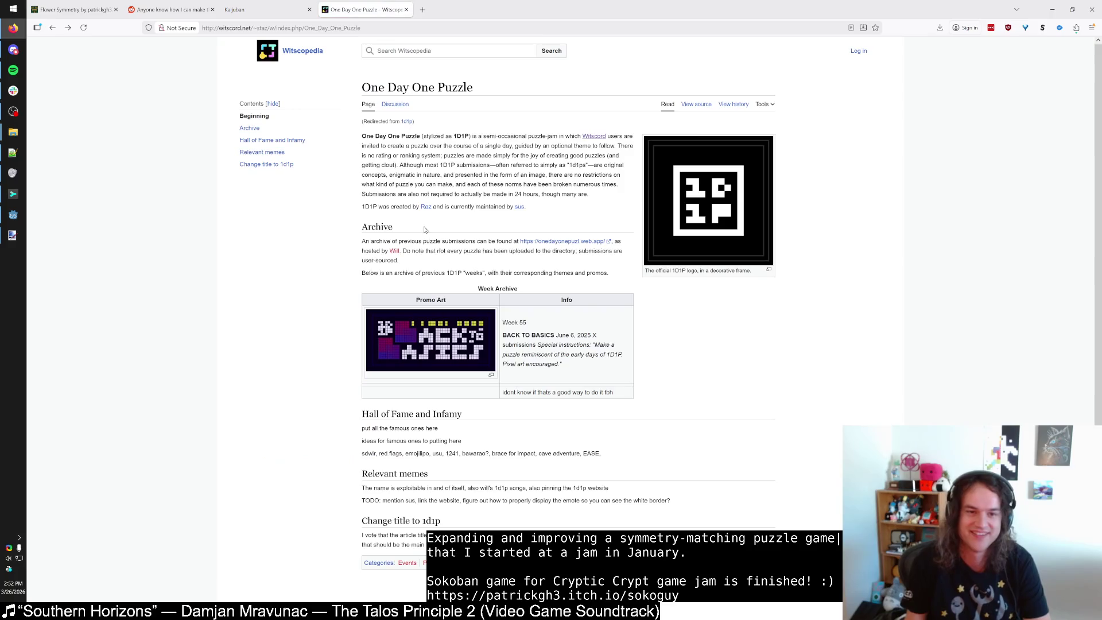
click(304, 52)
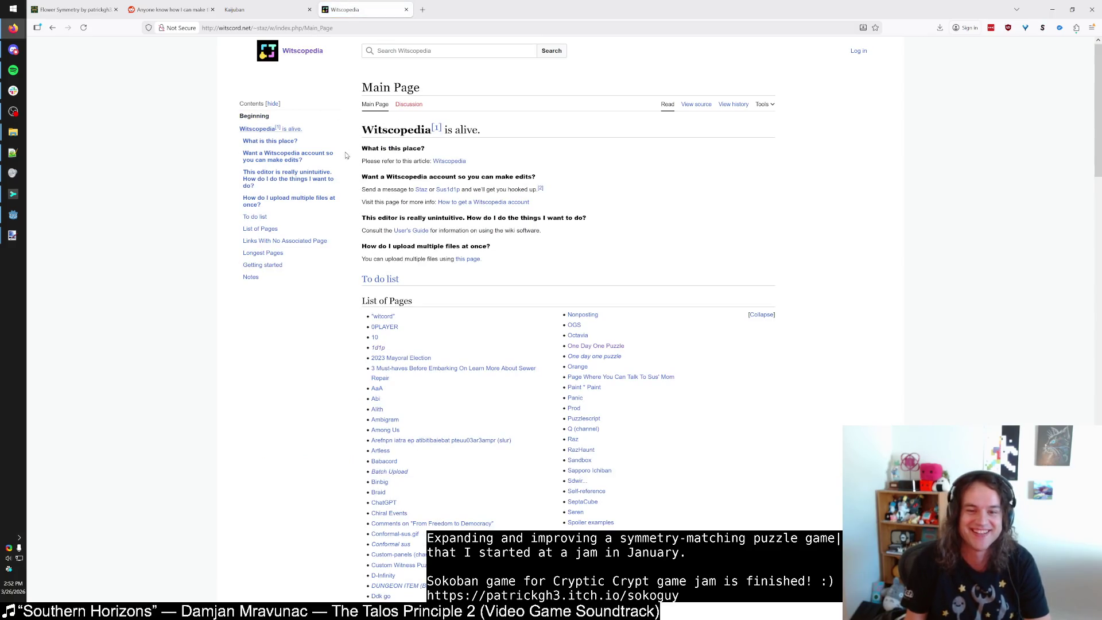
click(437, 163)
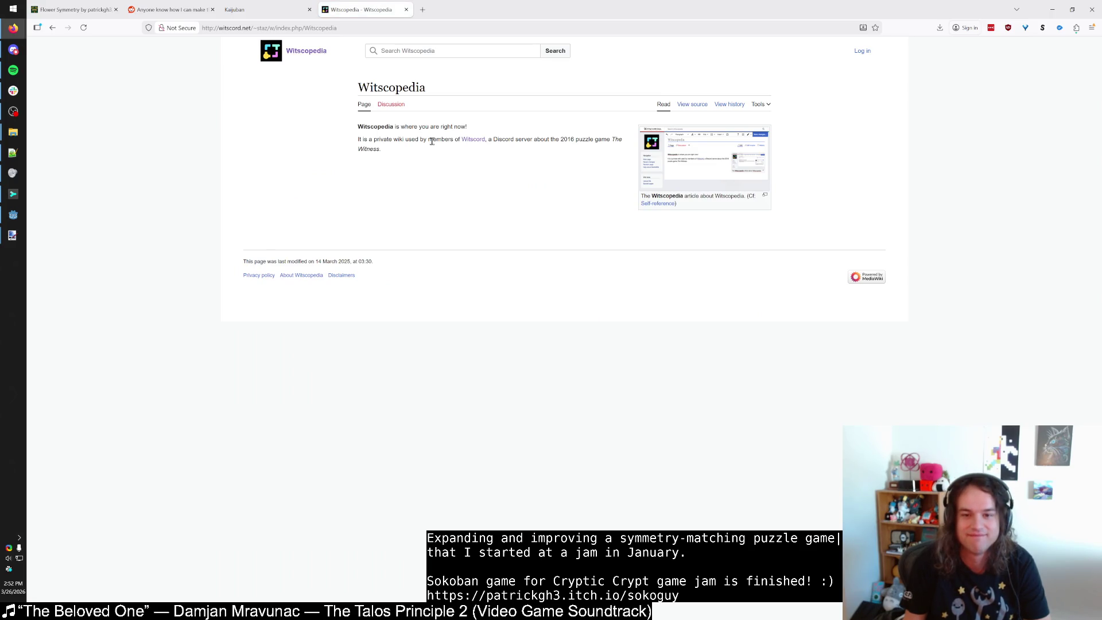
key(alt+Left)
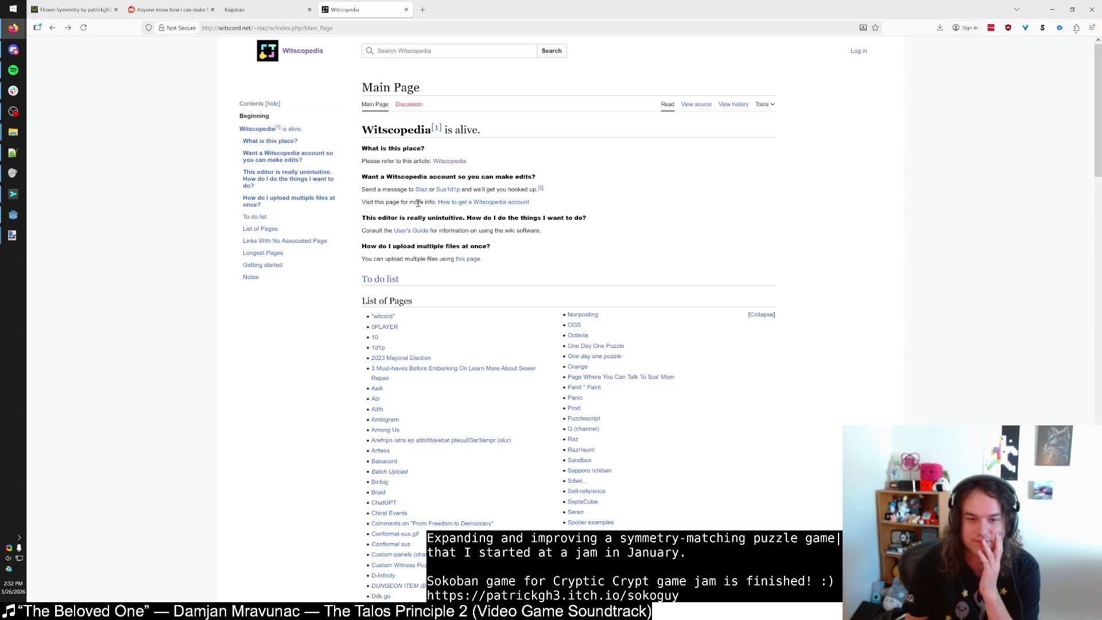
click(418, 192)
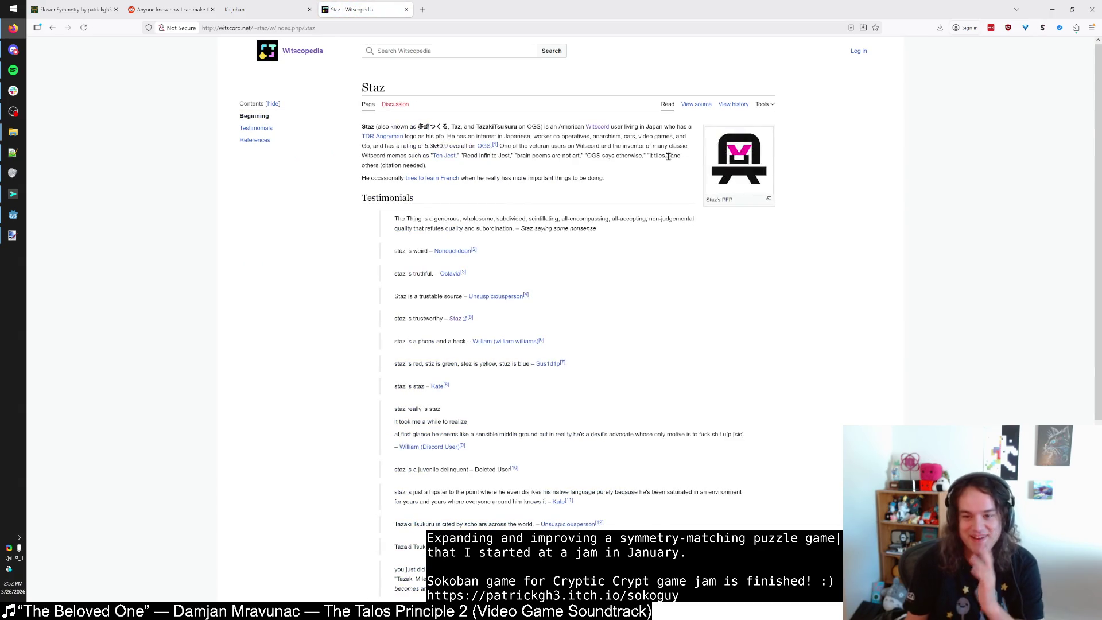
scroll(631, 183, down, 1)
scroll(573, 230, up, 1)
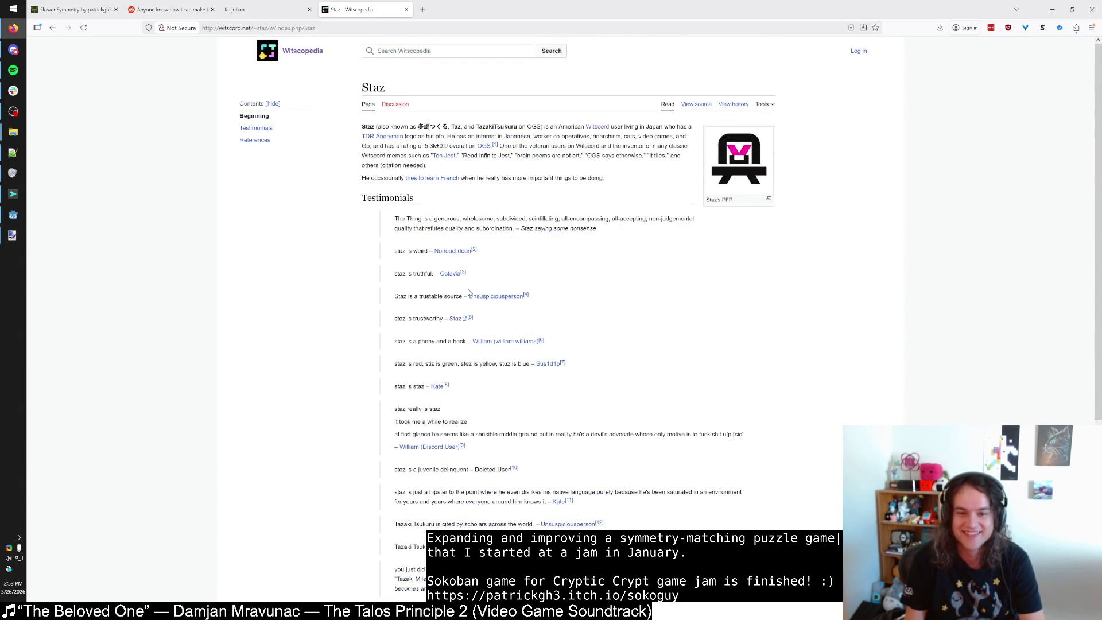
key(alt+Left)
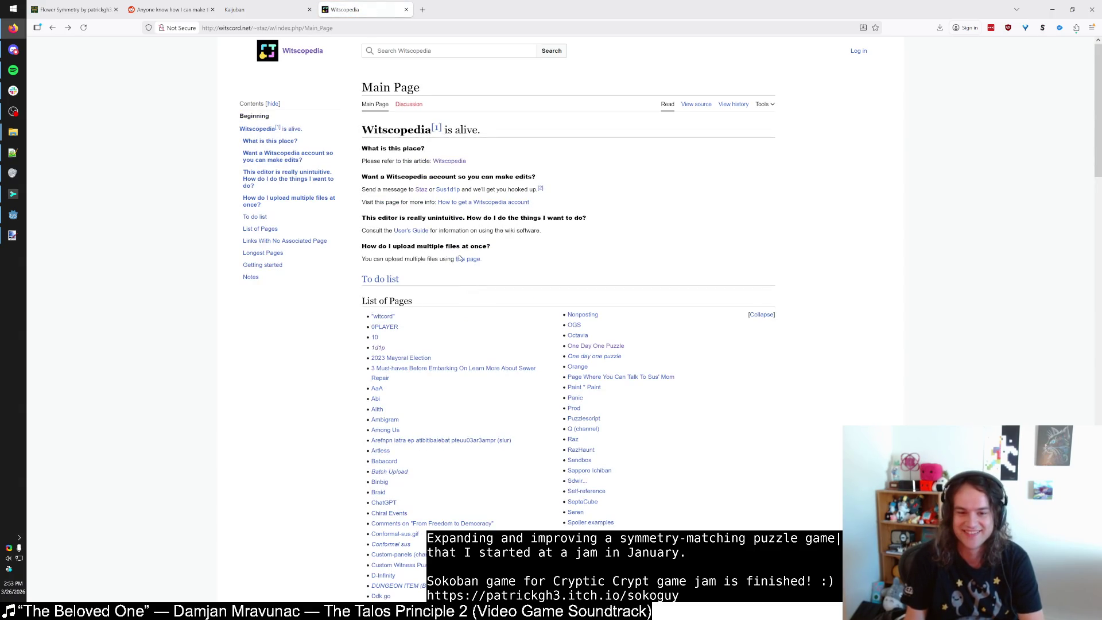
key(alt+Left)
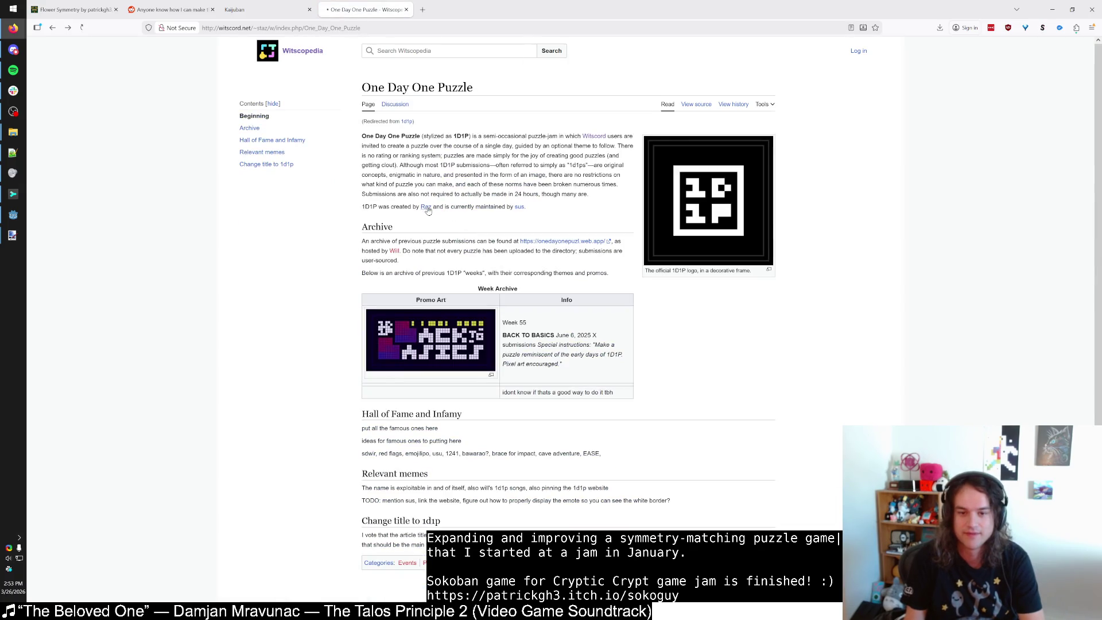
click(427, 209)
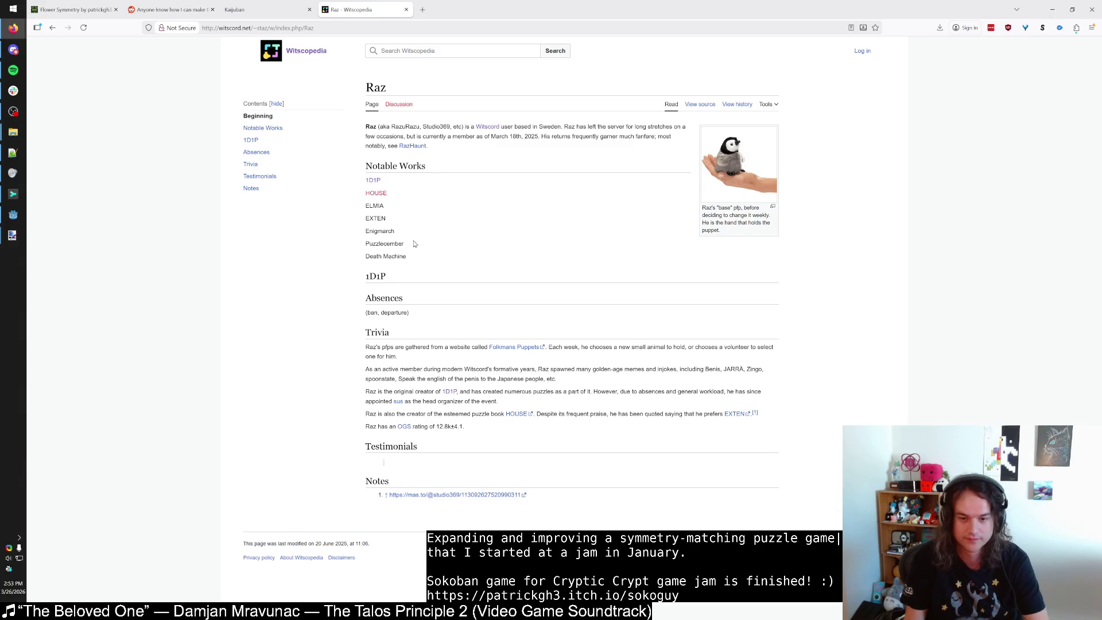
key(alt+Left)
key(alt+Right)
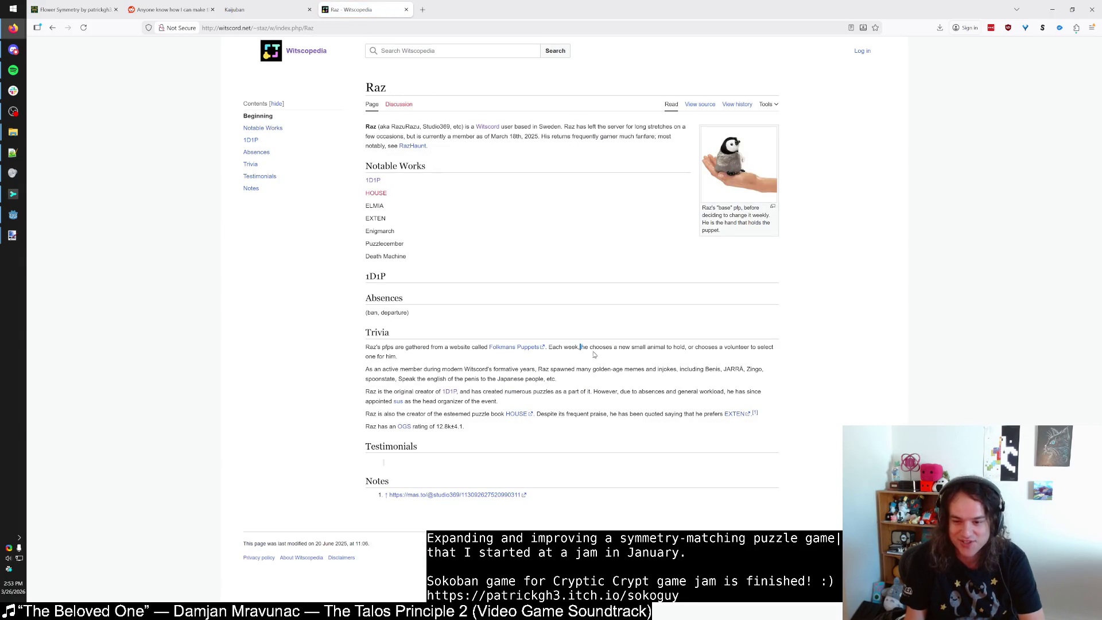
drag(580, 347, 718, 347)
click(716, 348)
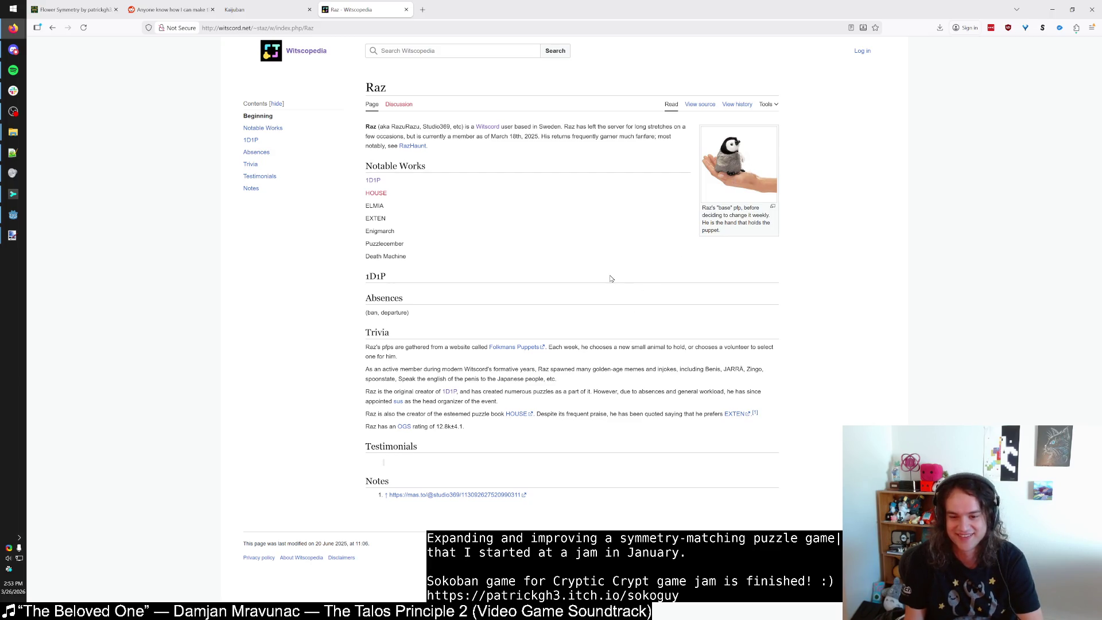
key(alt+Left)
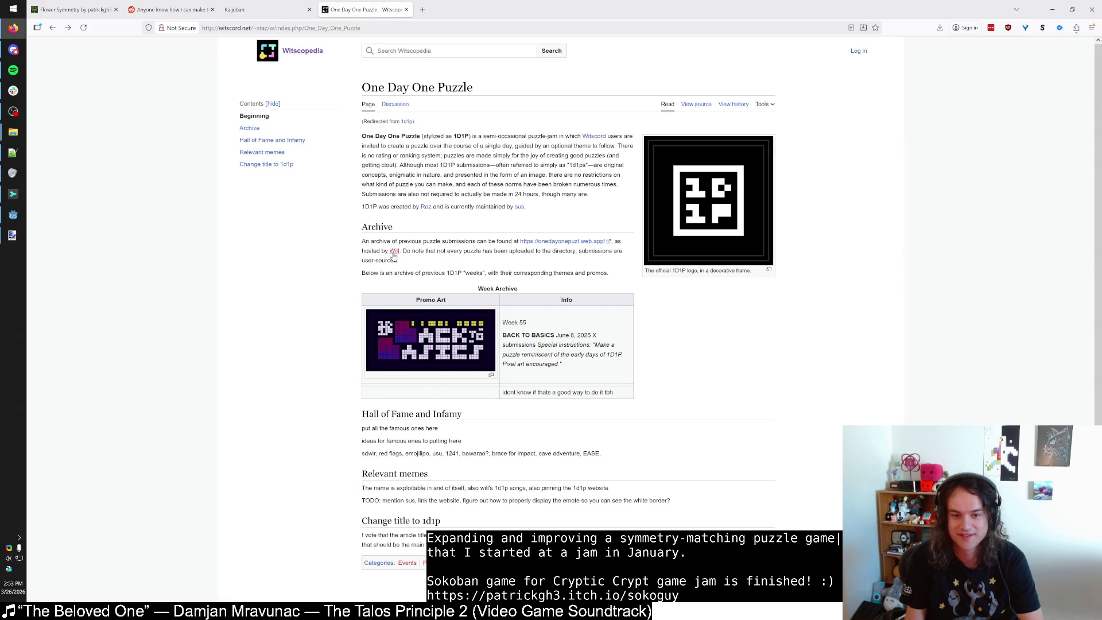
Open the article about the jam's maintainer and read through it.
click(517, 210)
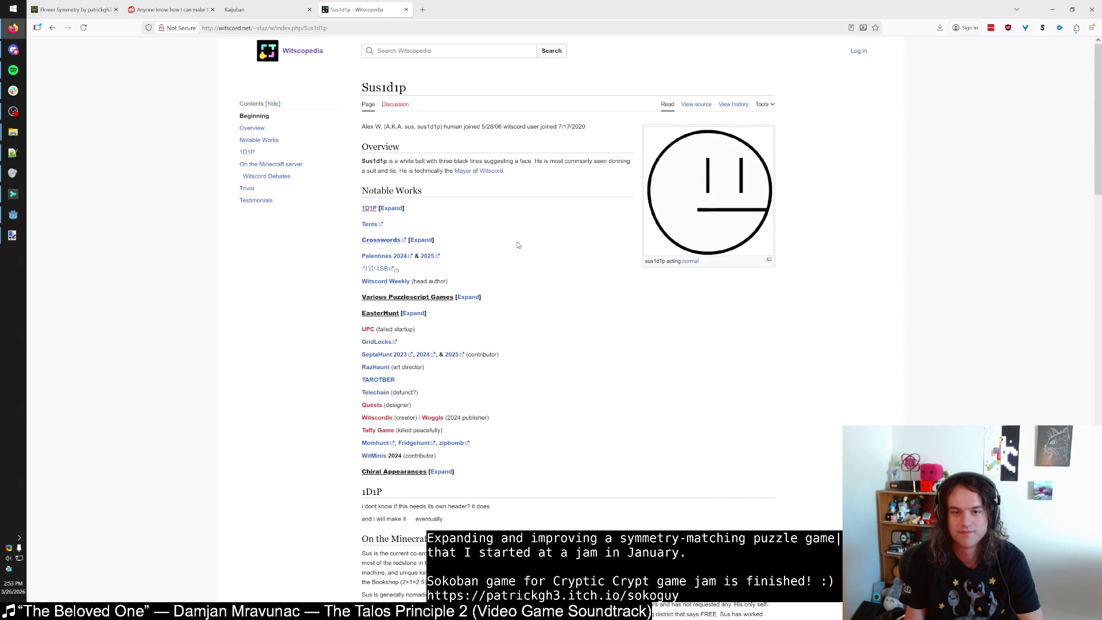
scroll(518, 245, down, 5)
scroll(518, 245, up, 5)
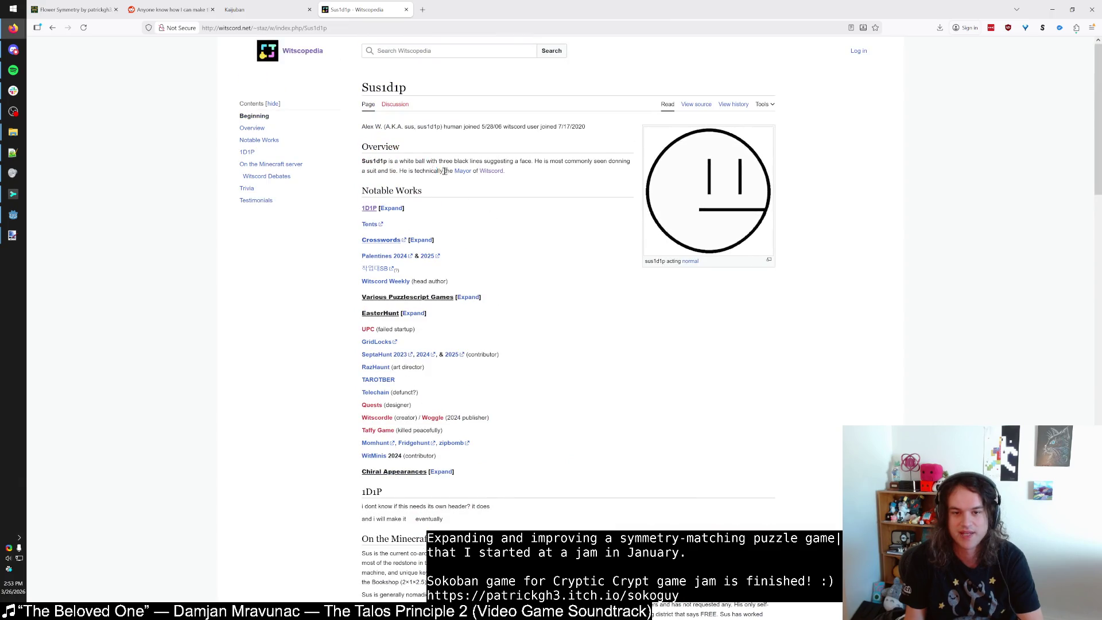
scroll(501, 283, down, 4)
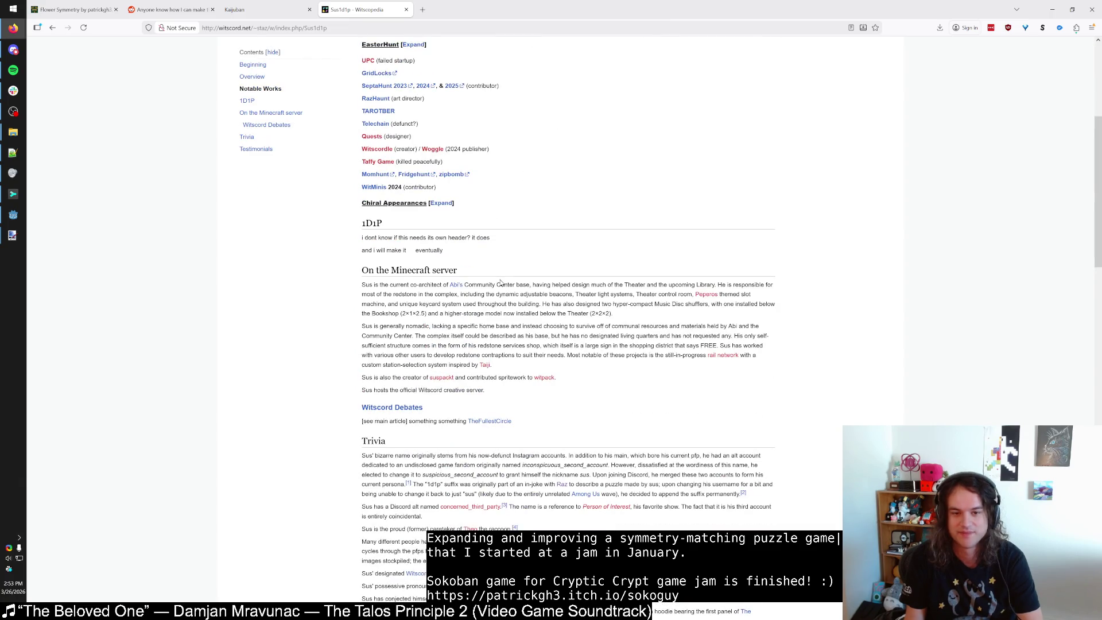
scroll(500, 282, down, 4)
scroll(500, 283, up, 4)
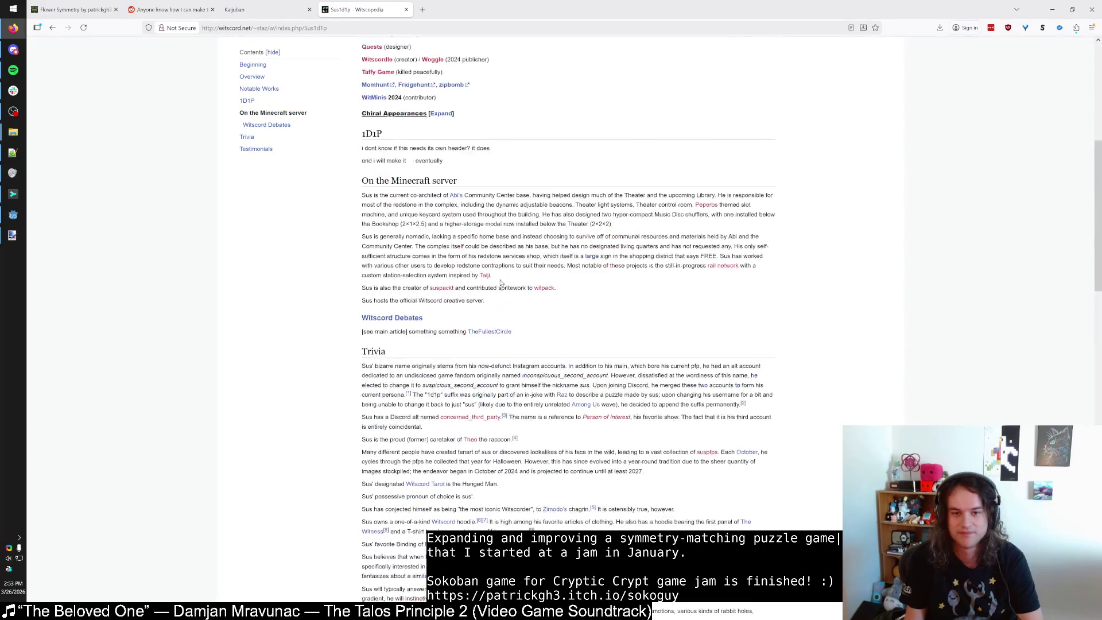
scroll(500, 280, down, 9)
scroll(500, 279, down, 8)
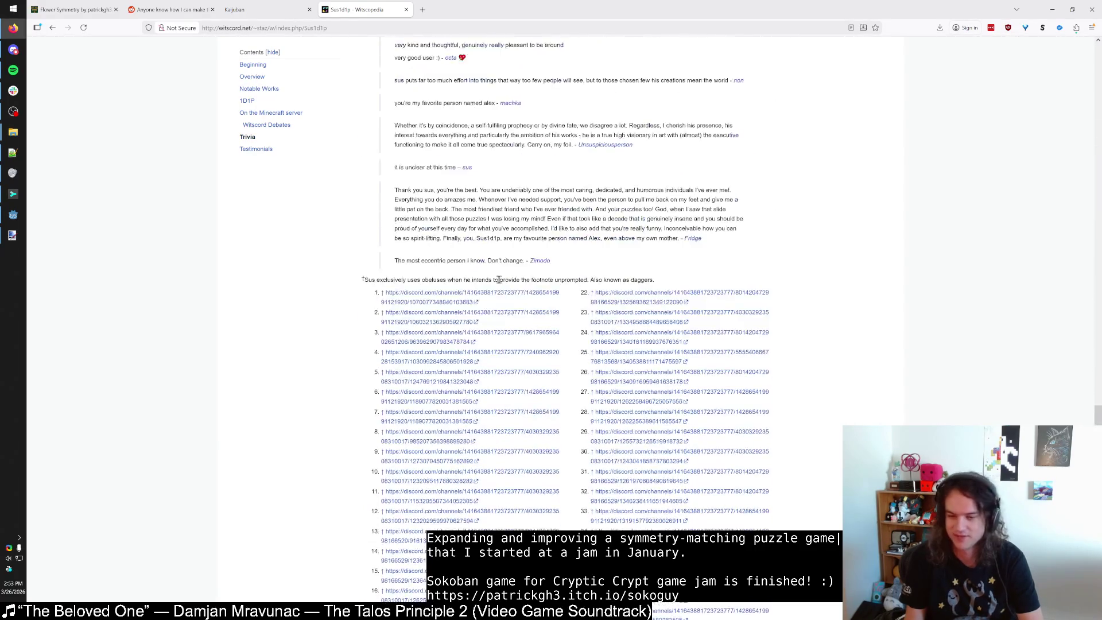
scroll(500, 287, up, 5)
scroll(493, 316, down, 4)
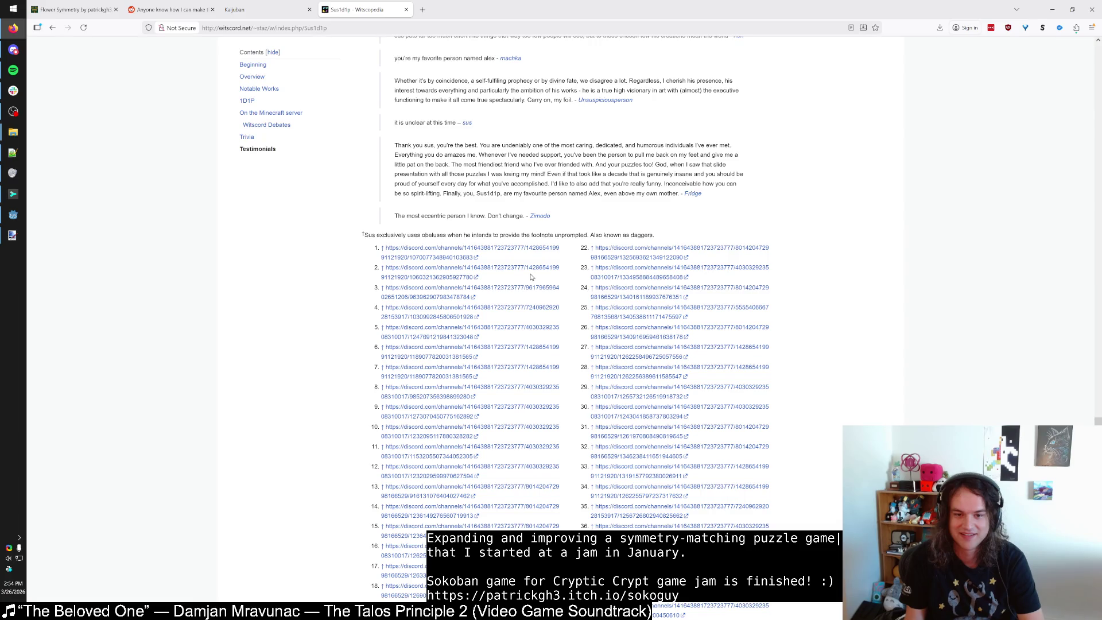
scroll(531, 277, down, 3)
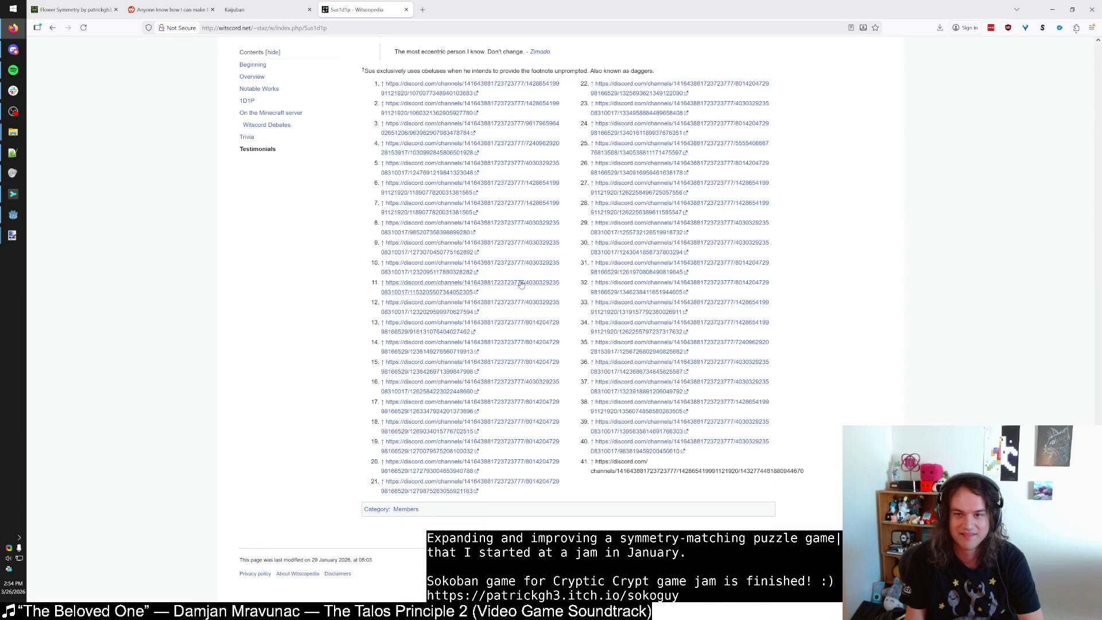
scroll(521, 285, up, 5)
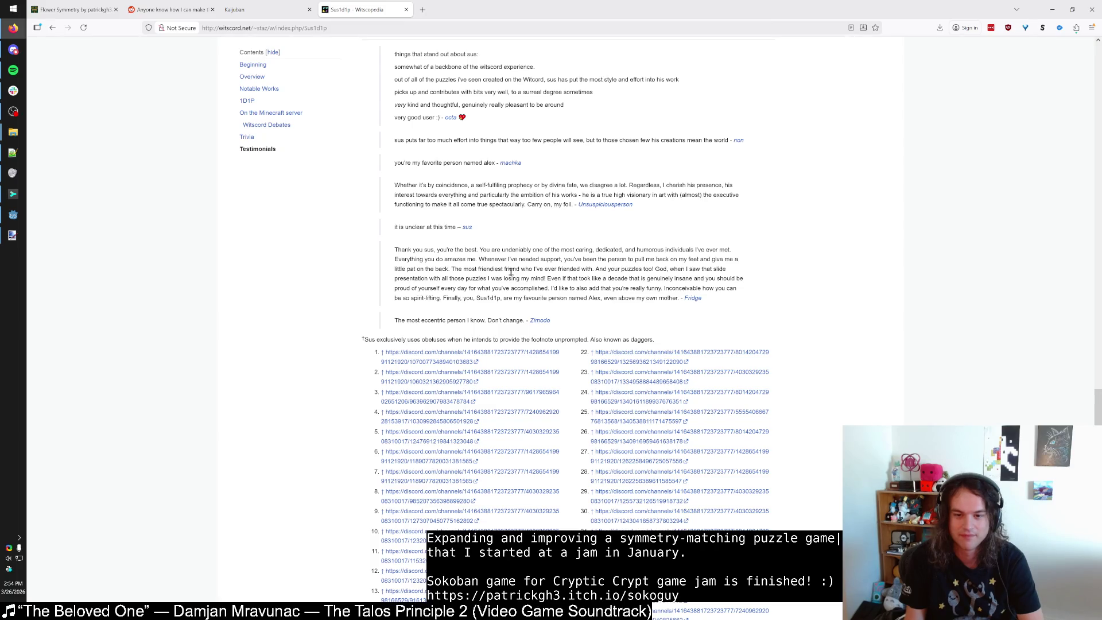
scroll(511, 273, up, 10)
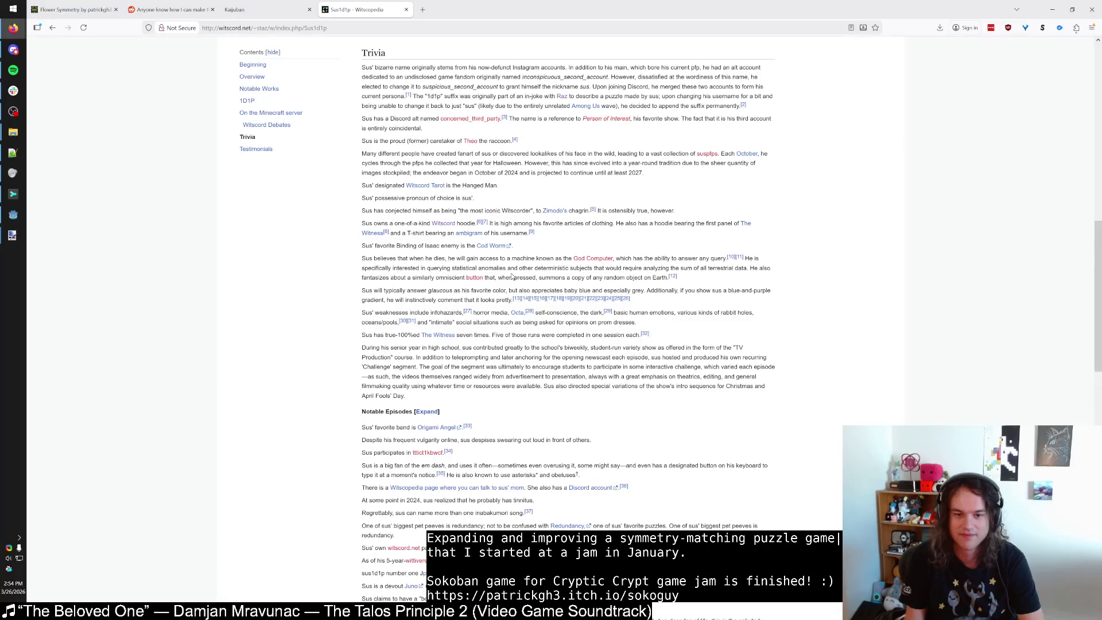
scroll(509, 278, up, 20)
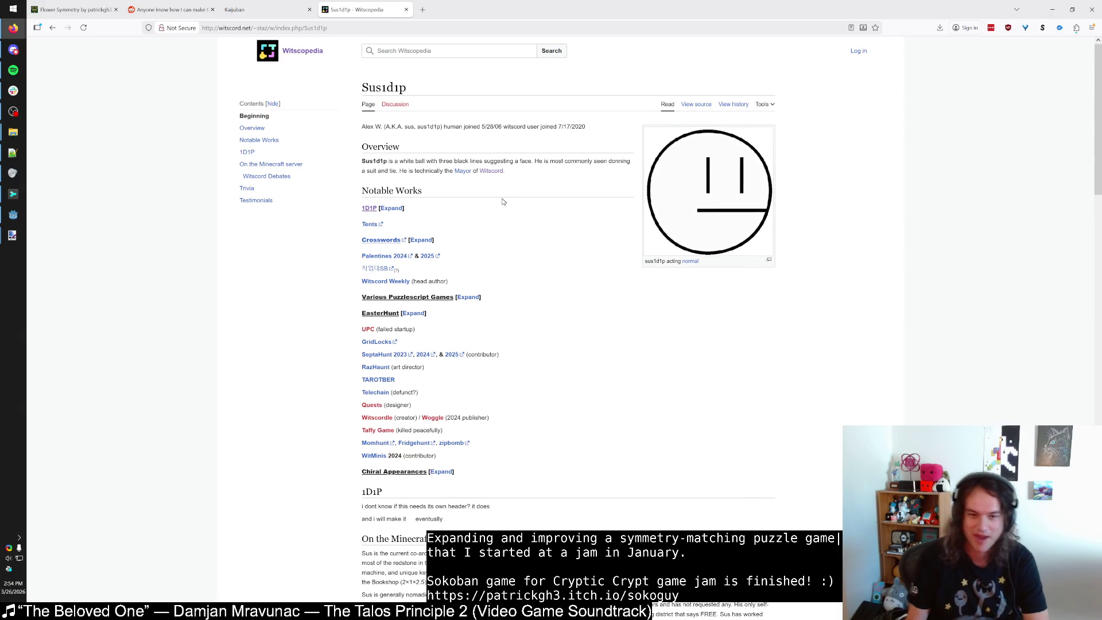
scroll(501, 206, down, 10)
Go back and forward to show One Day One Puzzle without the redirect notice.
key(alt+Left)
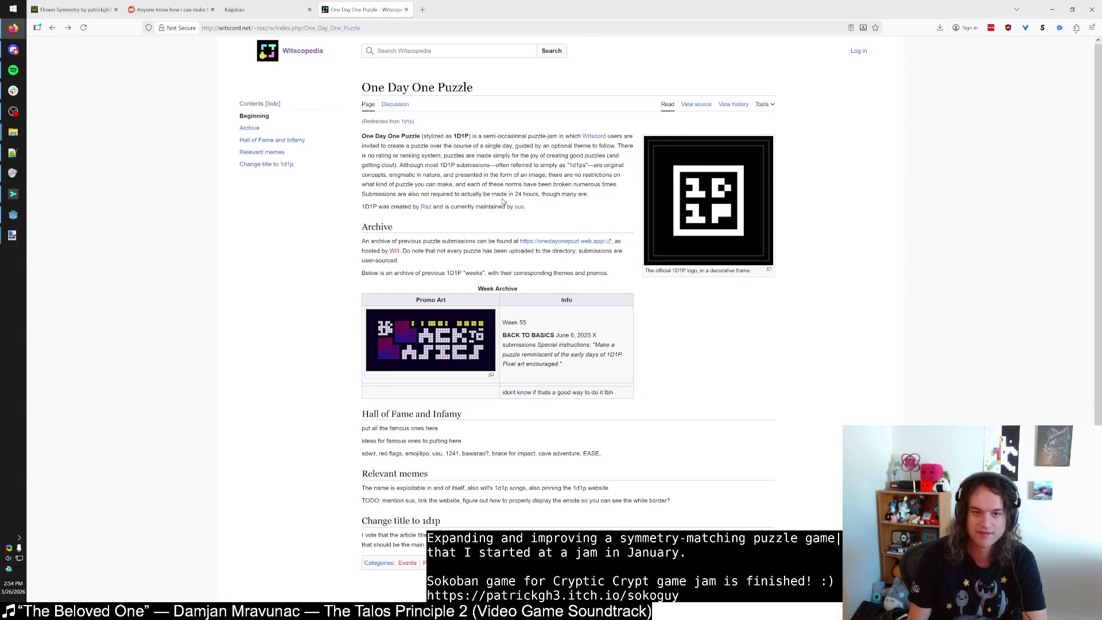
key(alt+Left)
key(alt+Right)
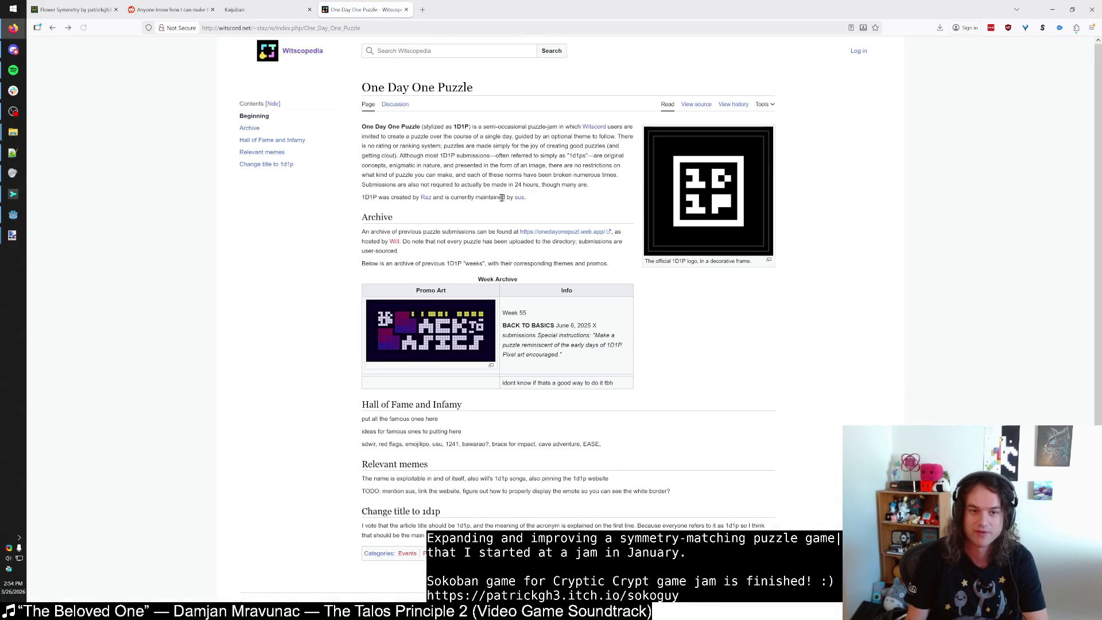
click(405, 50)
Search the wiki for 'babacord' and open Babacord, highlighting parts of its introduction.
text(babacord)
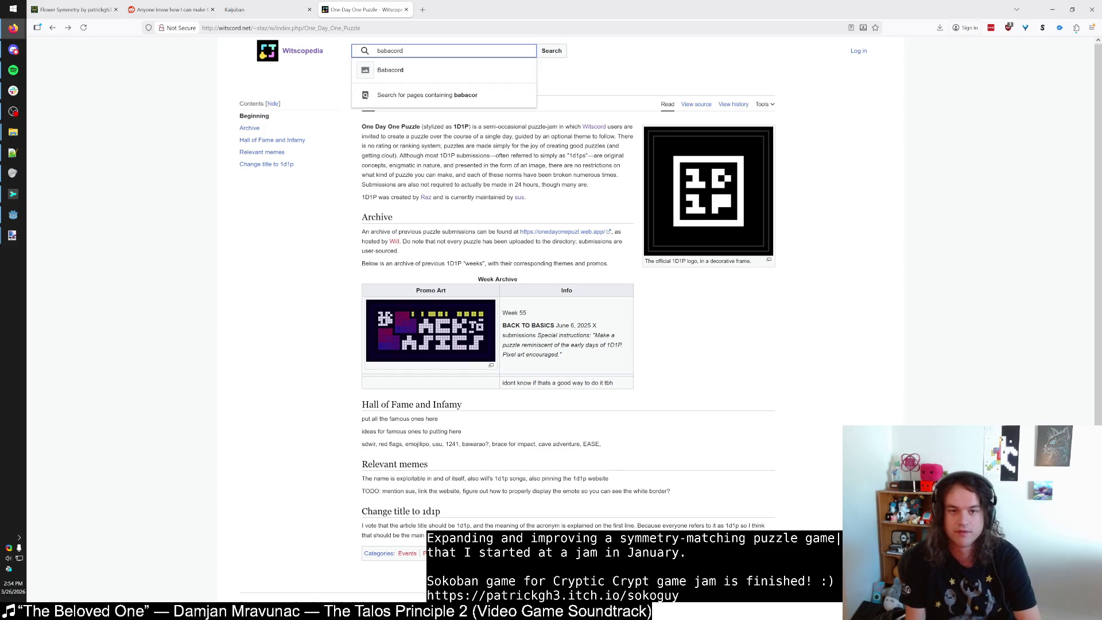
click(400, 69)
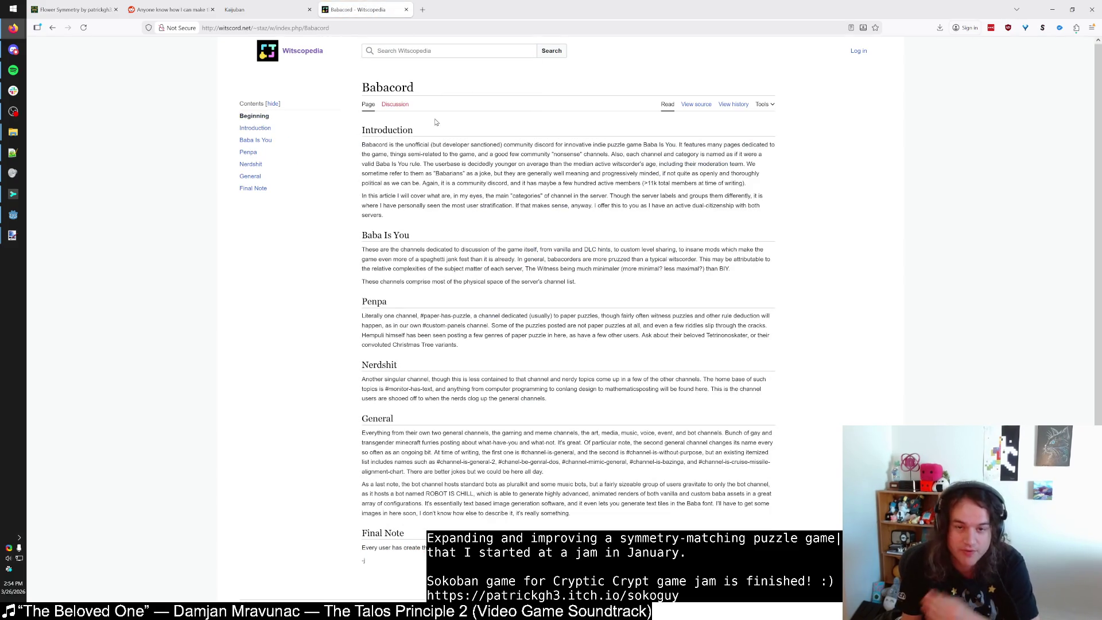
drag(437, 145, 476, 144)
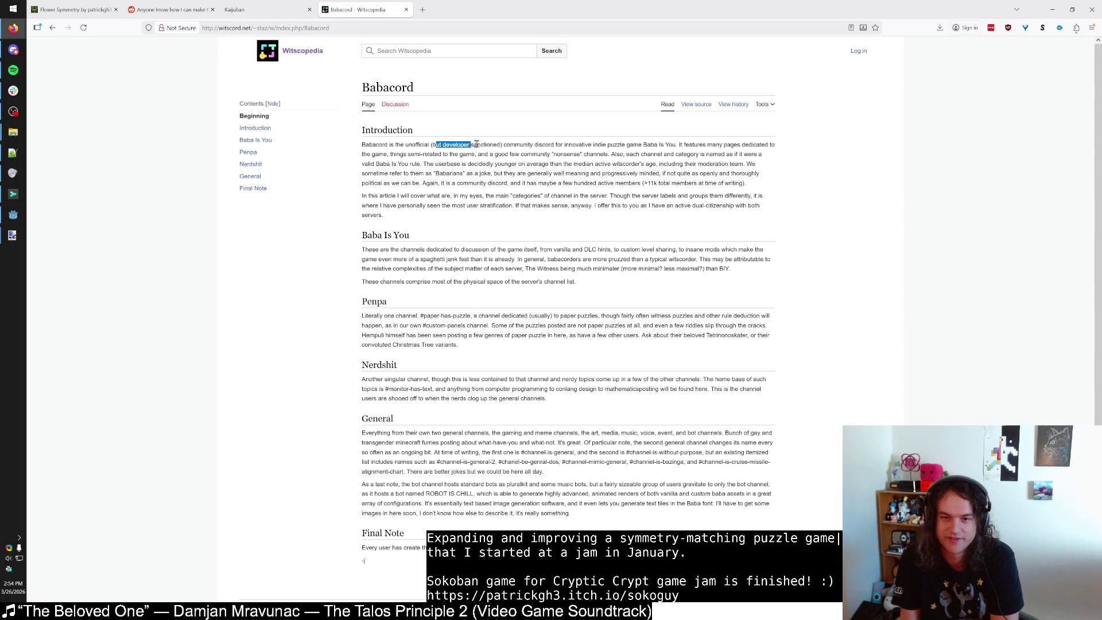
click(489, 145)
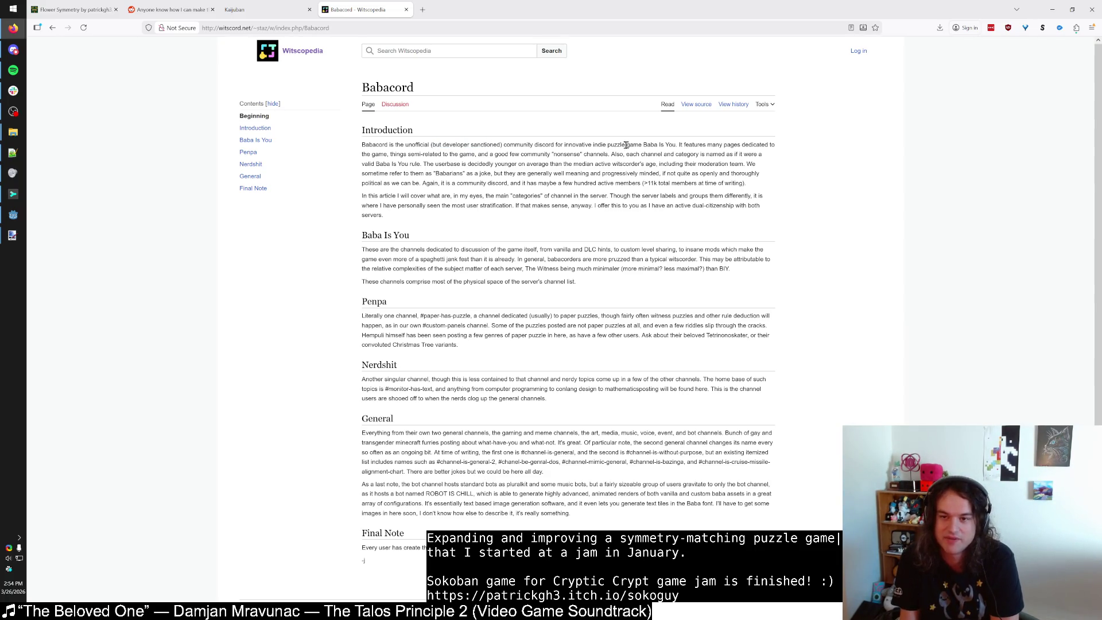
drag(531, 154, 542, 184)
click(531, 167)
click(541, 184)
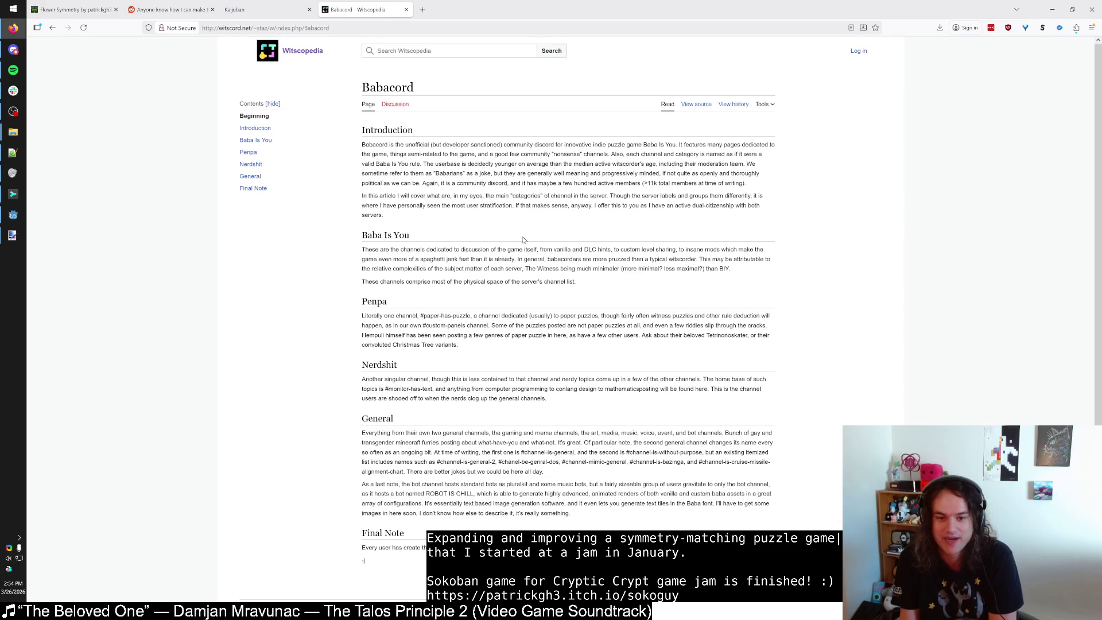
Jump to the Penpa section from Contents, then return to the Main Page.
scroll(389, 258, down, 1)
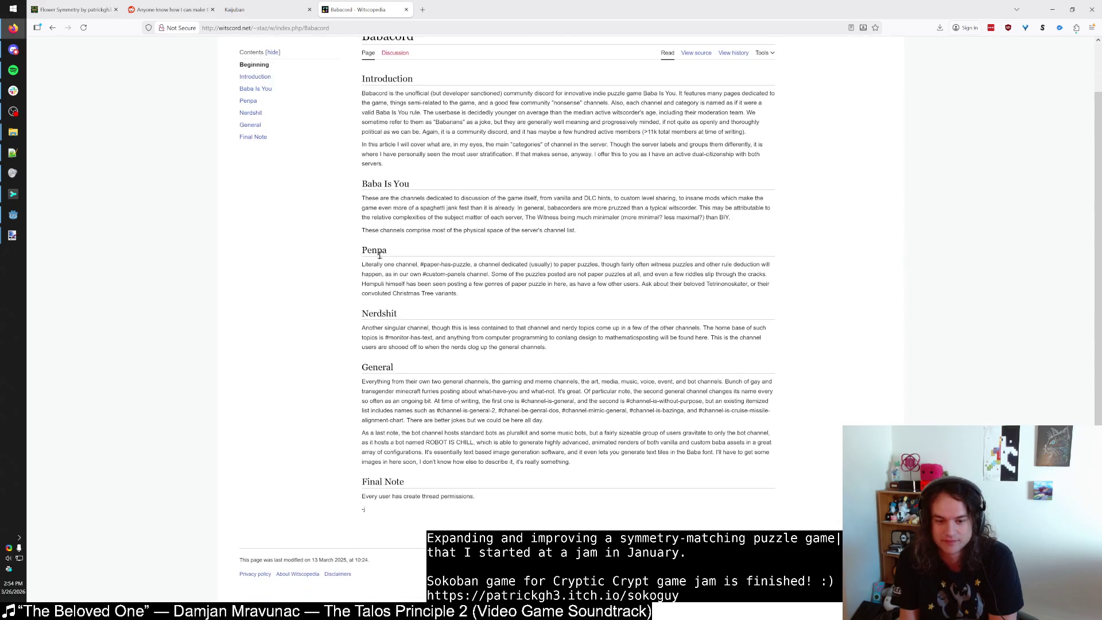
scroll(363, 252, up, 1)
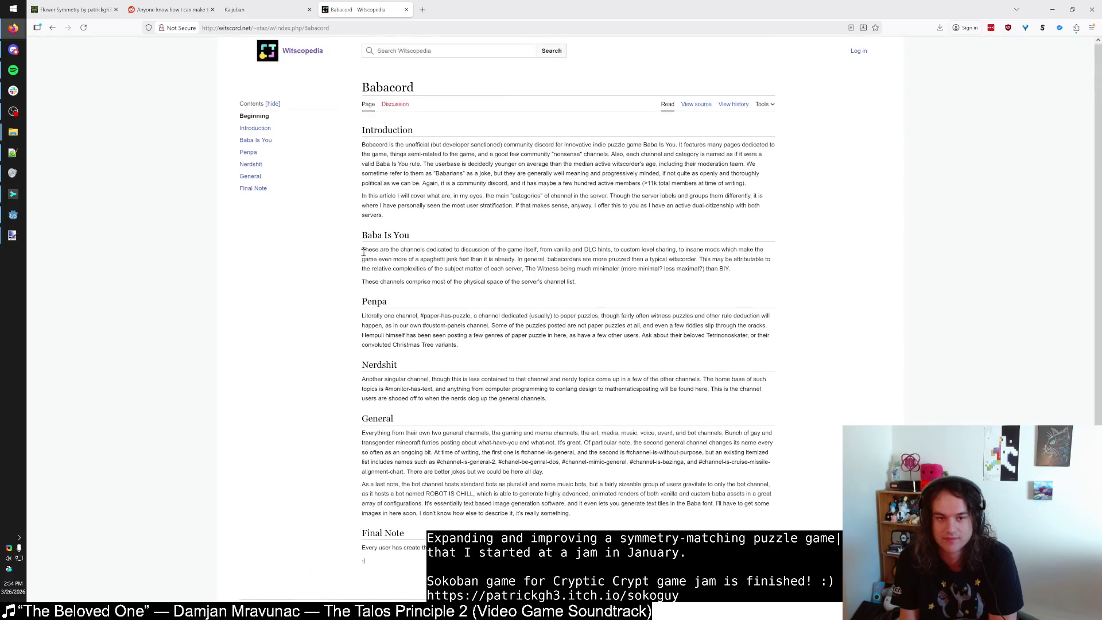
click(253, 153)
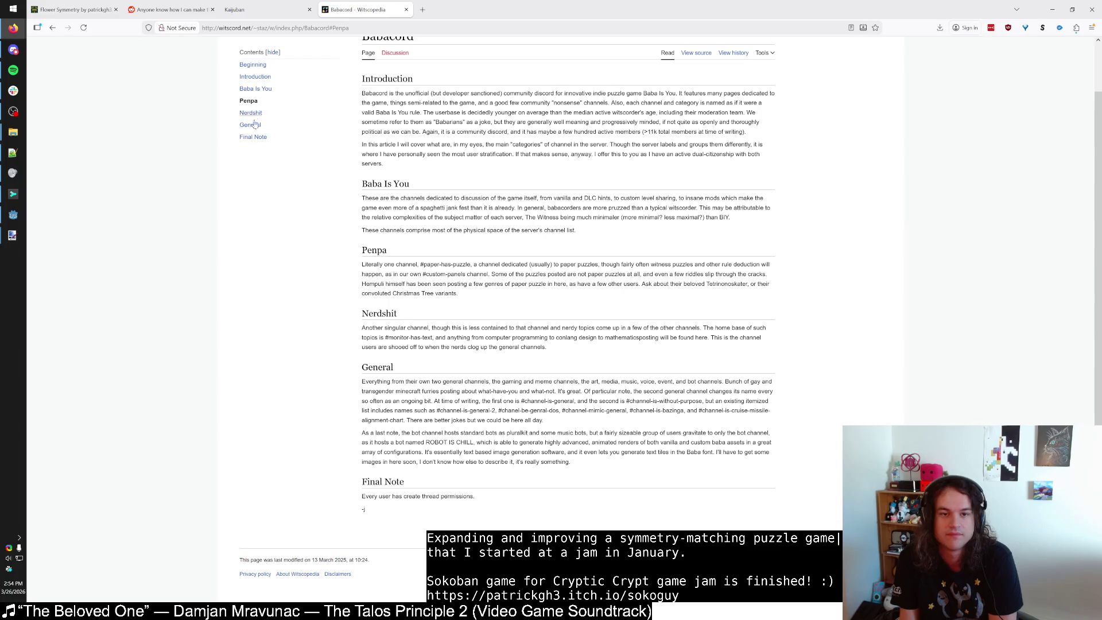
scroll(240, 149, up, 1)
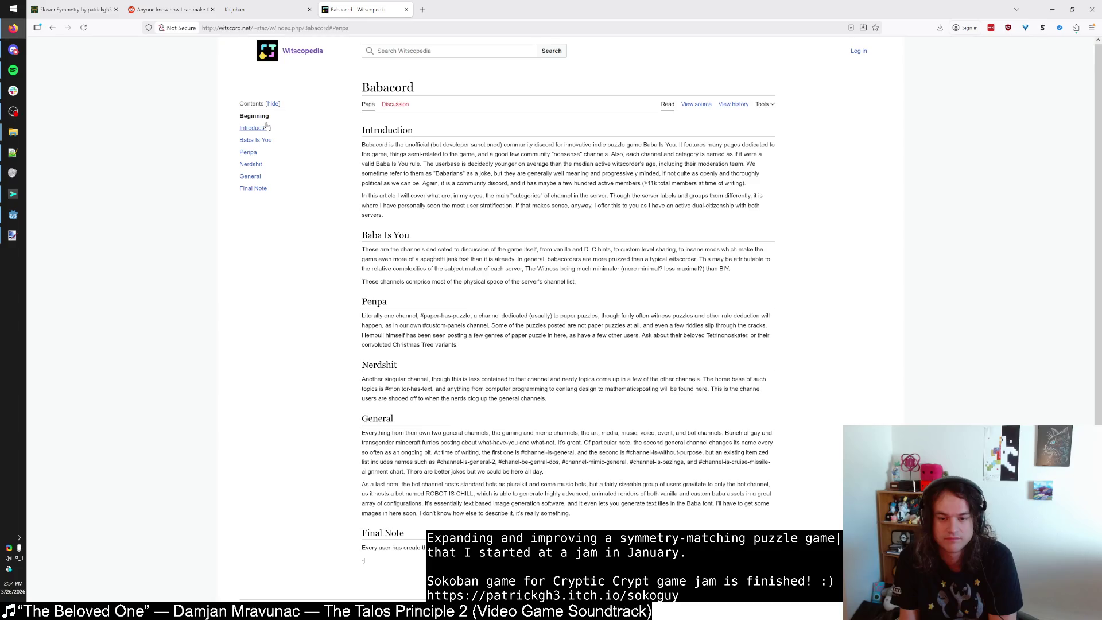
click(276, 55)
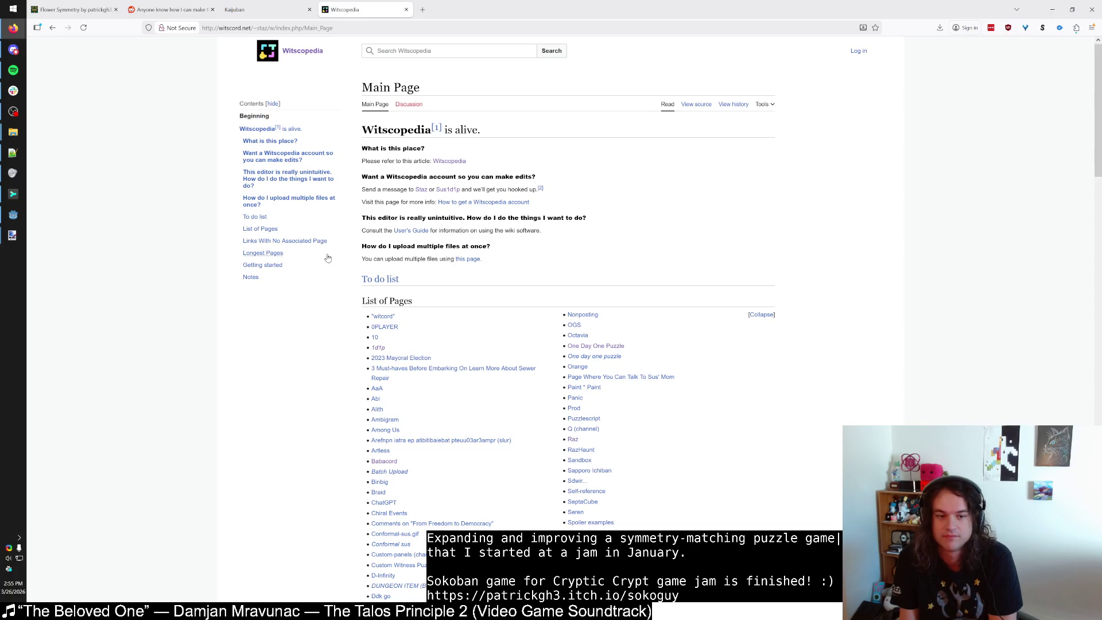
scroll(327, 258, down, 3)
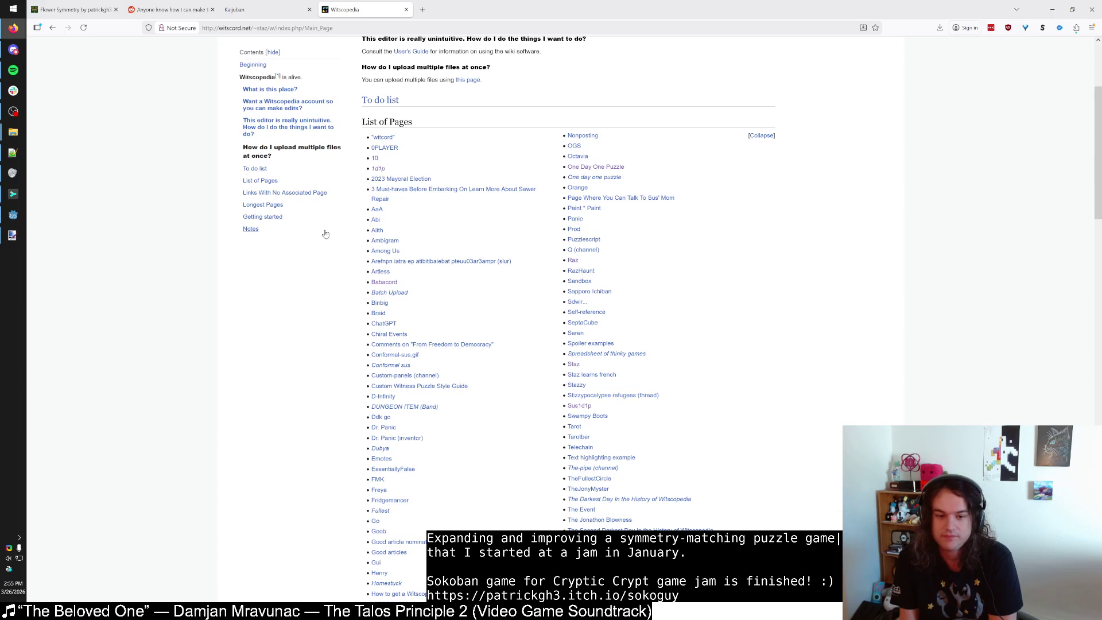
scroll(325, 234, down, 10)
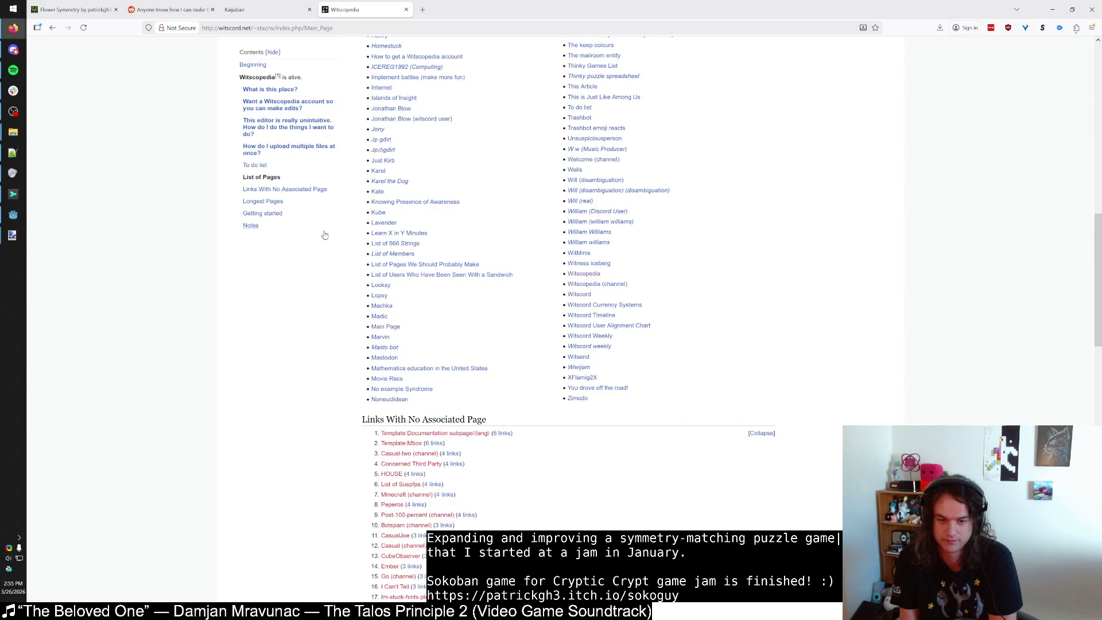
scroll(325, 234, up, 5)
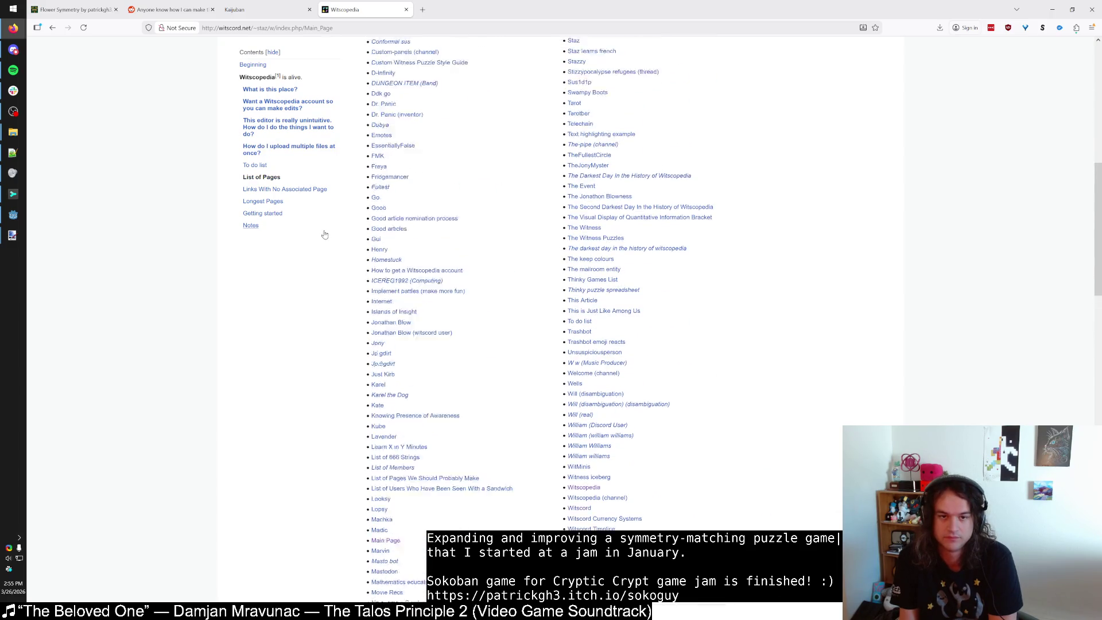
scroll(325, 235, up, 4)
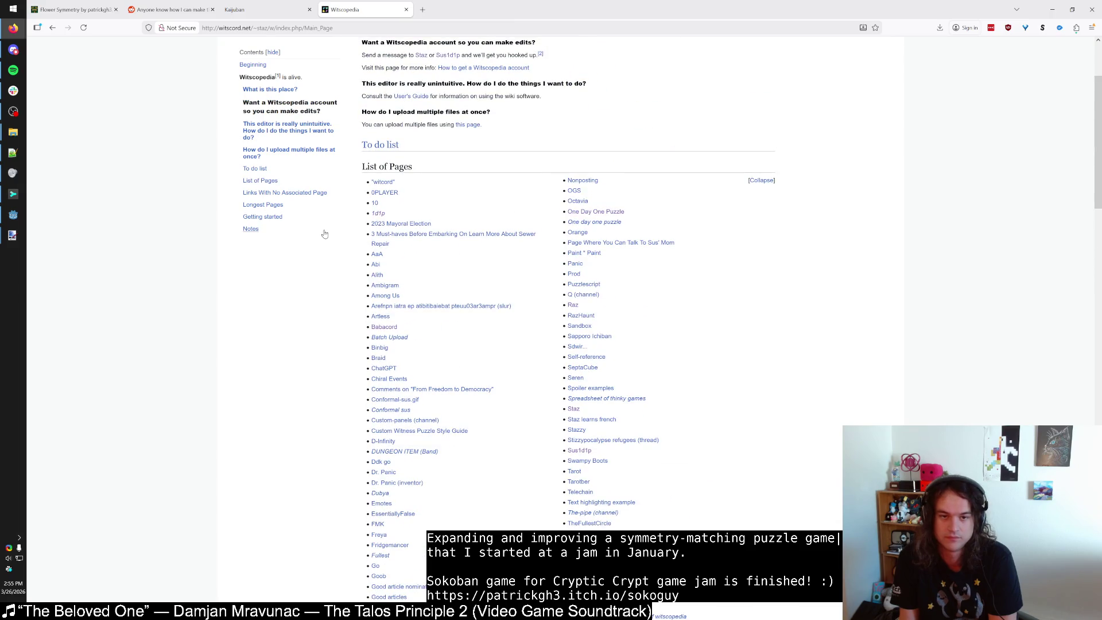
click(384, 193)
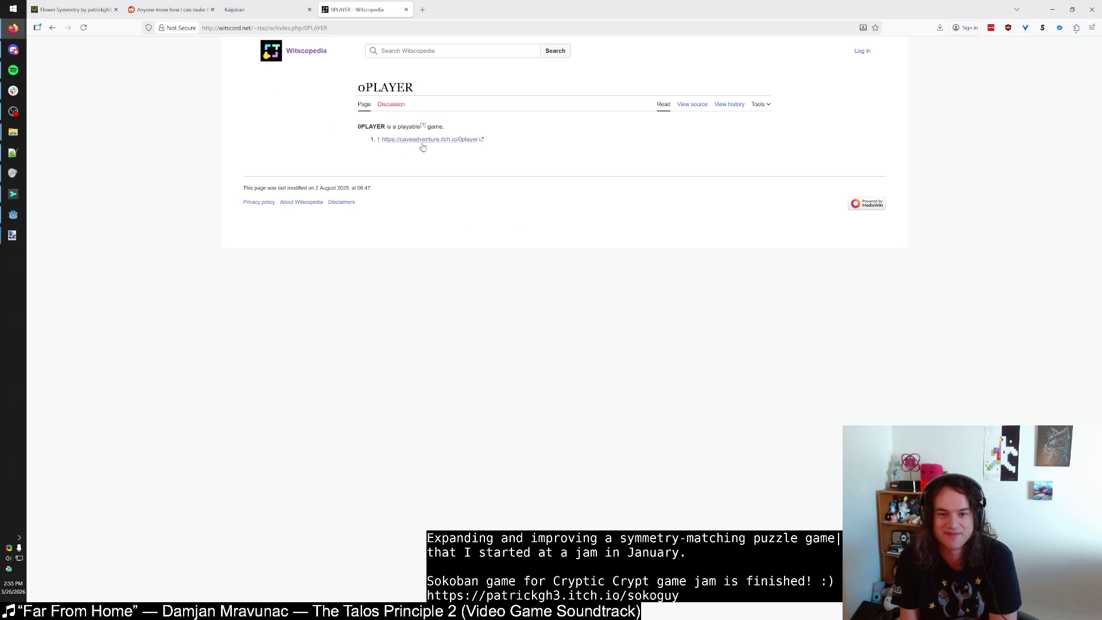
click(52, 28)
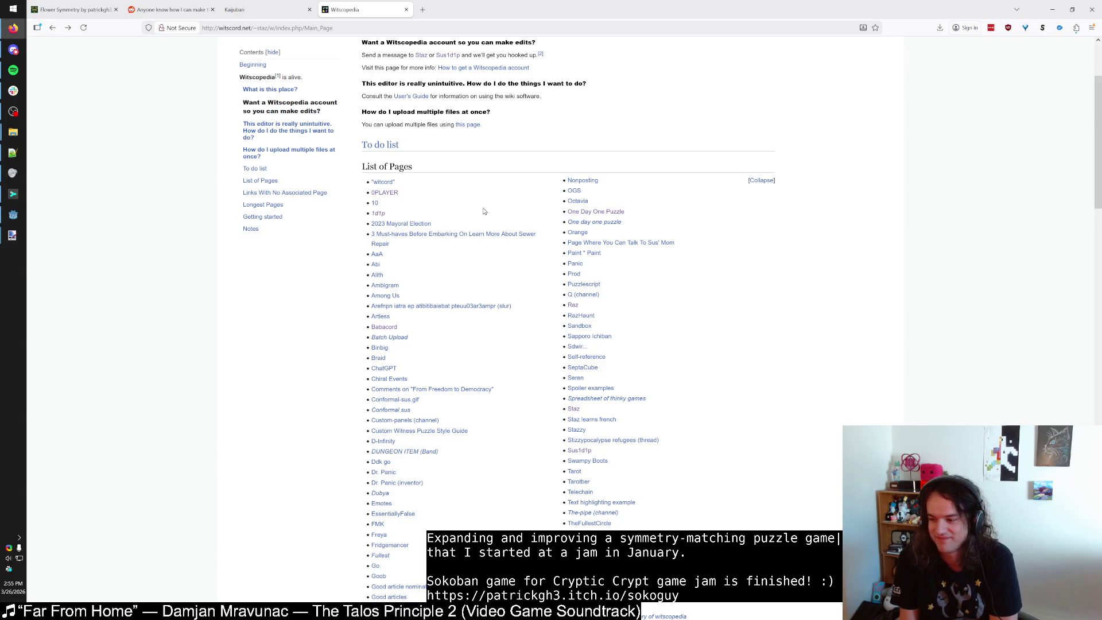
scroll(465, 236, up, 2)
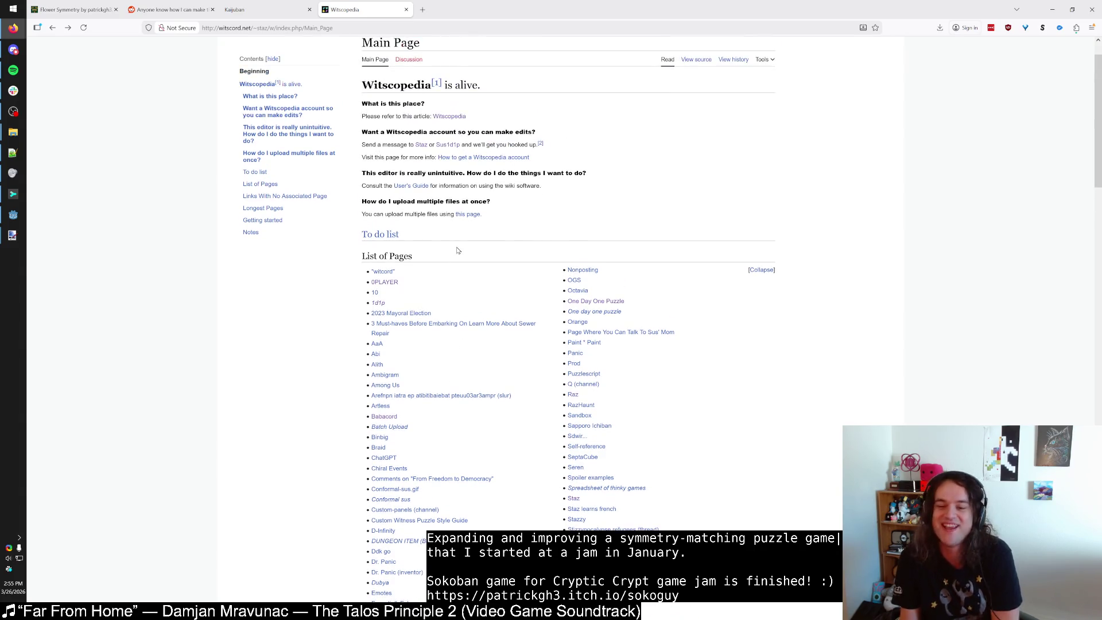
scroll(453, 250, down, 2)
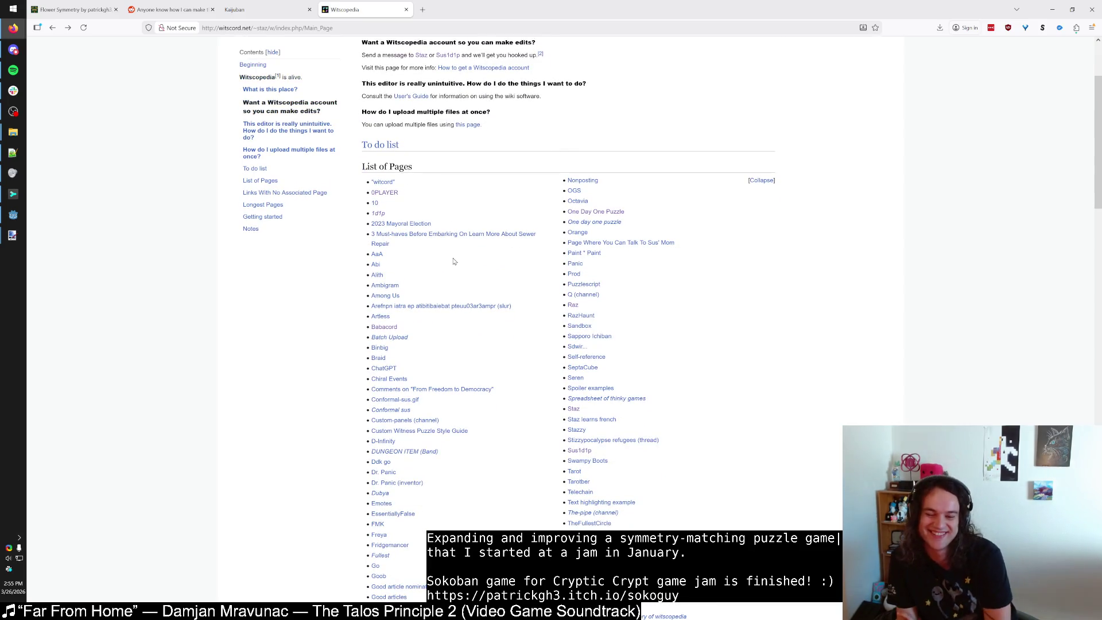
Read the Swampy Boots article from the List of Pages, then return to the Main Page.
scroll(454, 260, down, 2)
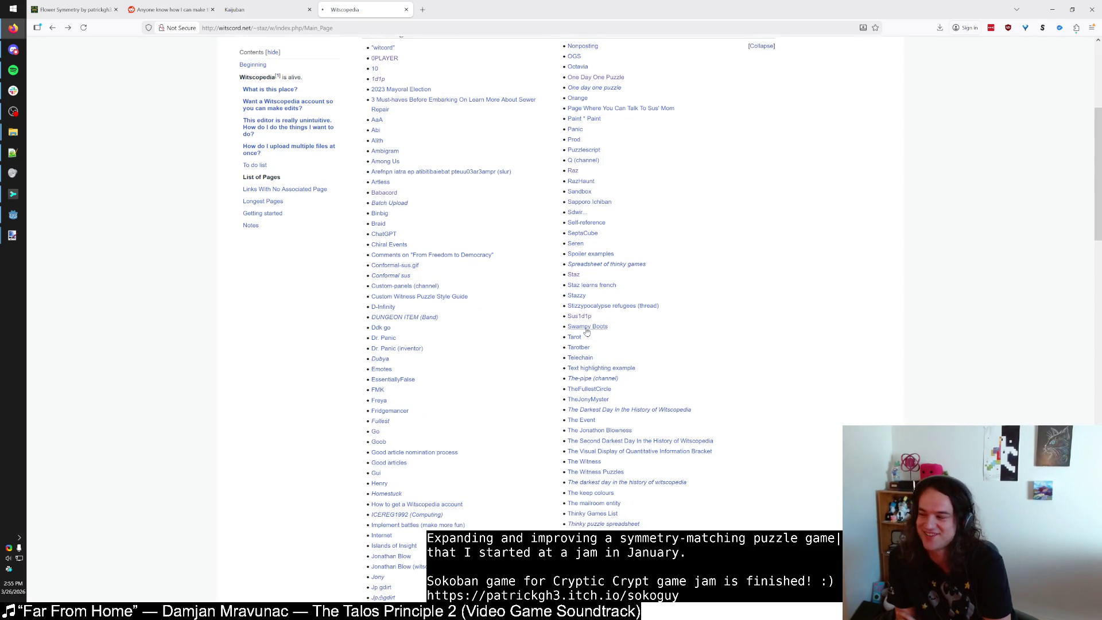
click(586, 329)
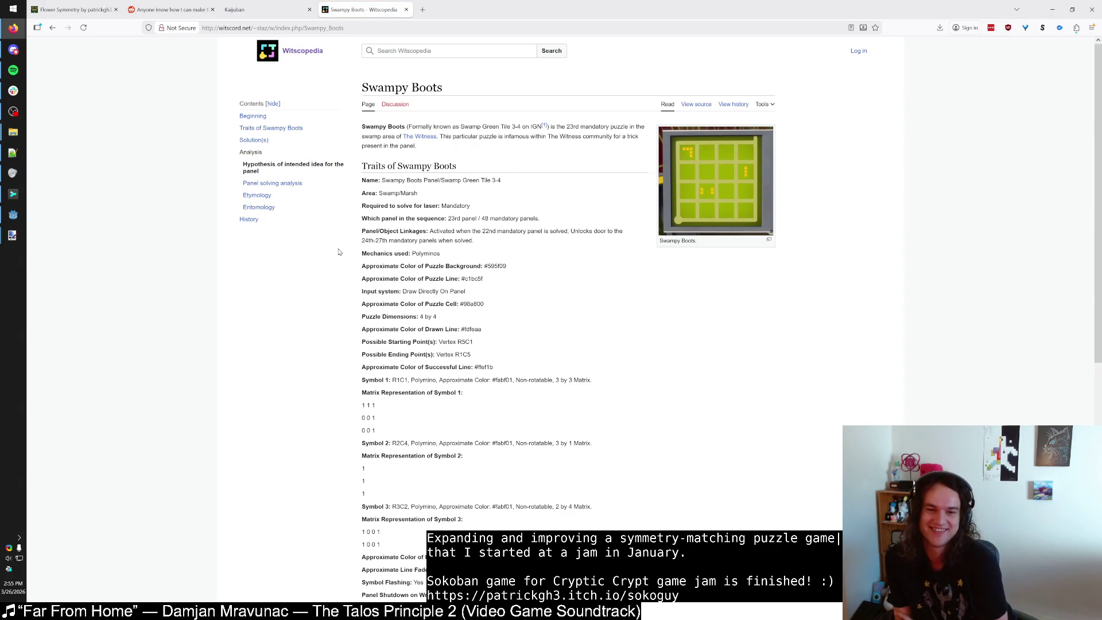
scroll(341, 267, down, 5)
scroll(347, 288, up, 5)
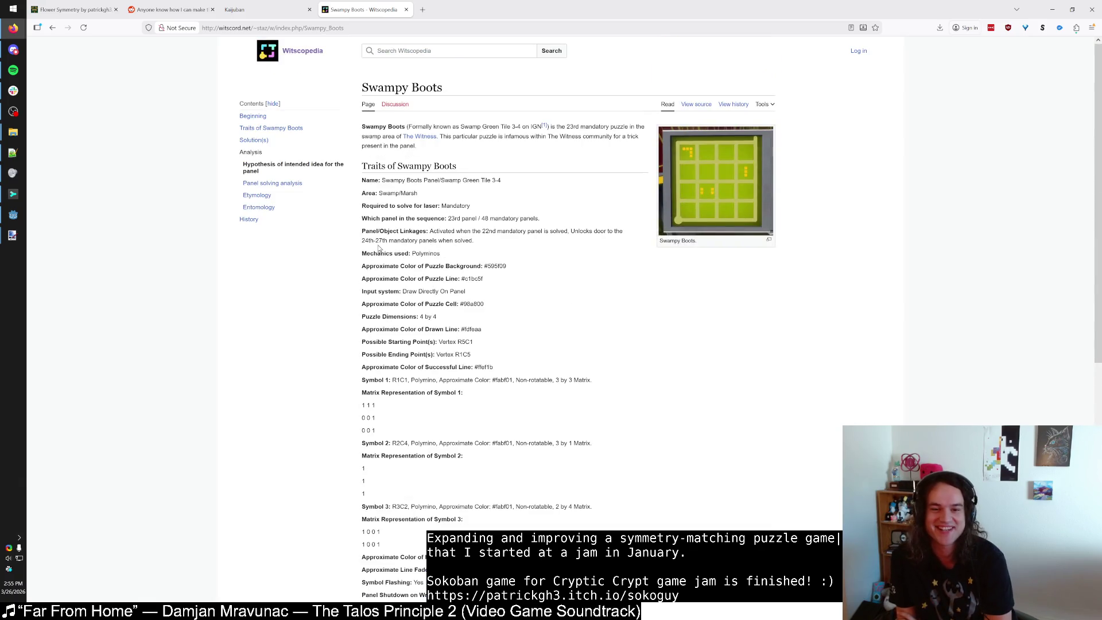
scroll(359, 333, down, 4)
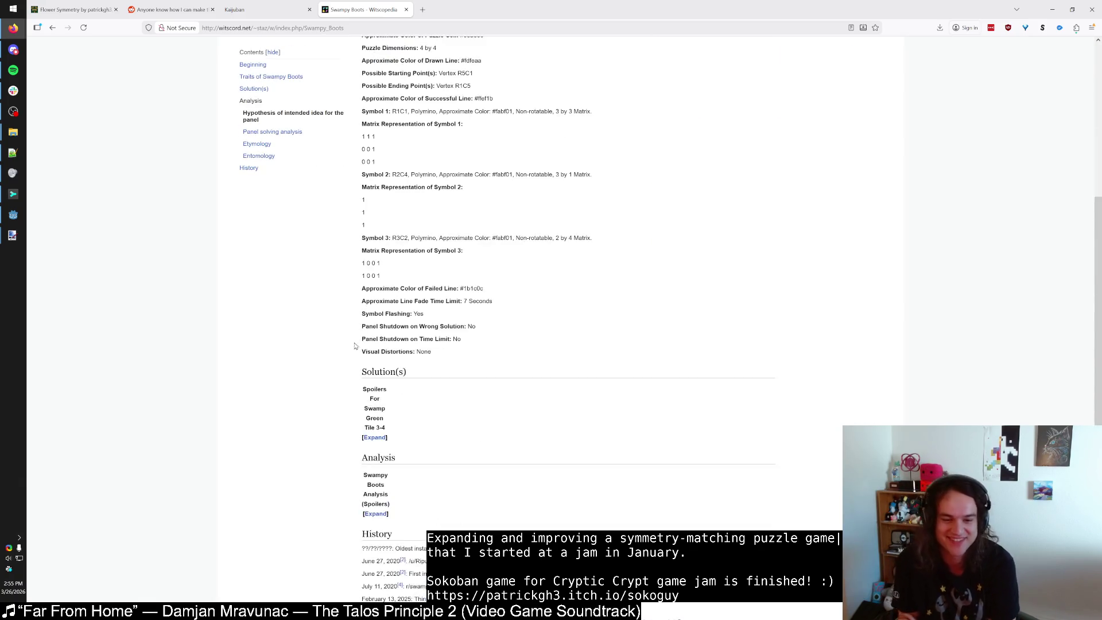
scroll(355, 346, down, 3)
scroll(325, 366, up, 7)
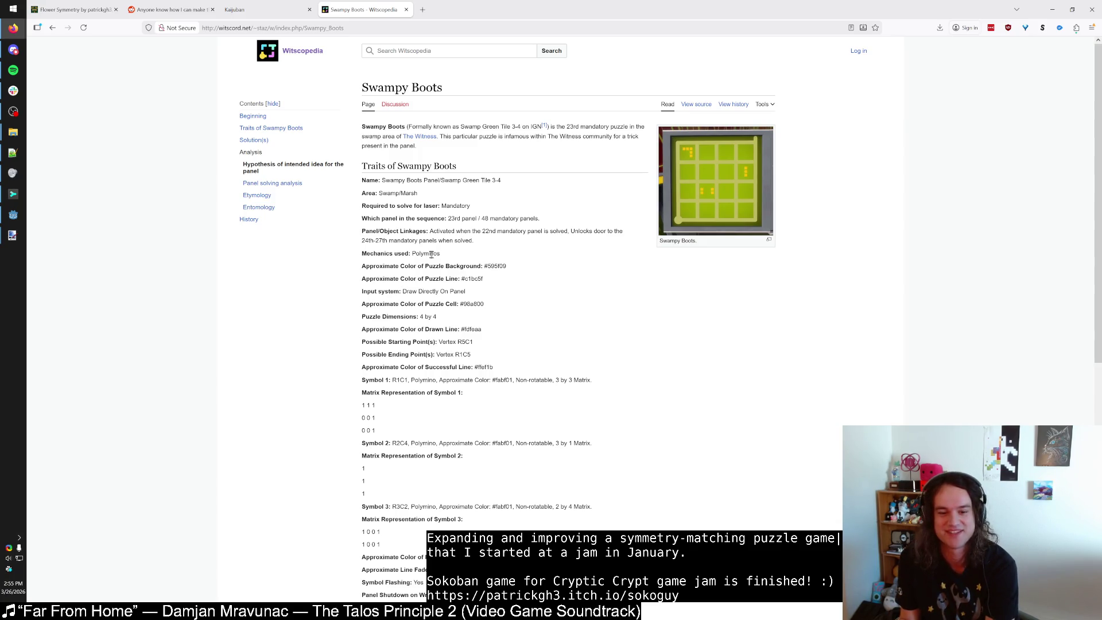
scroll(431, 255, down, 8)
scroll(380, 279, up, 10)
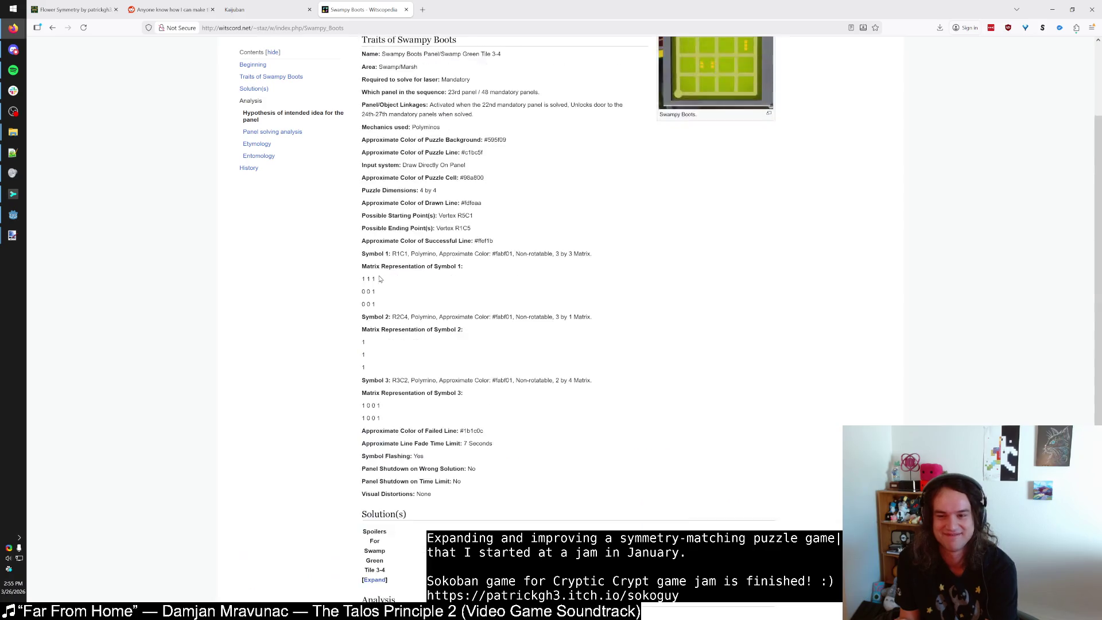
click(53, 29)
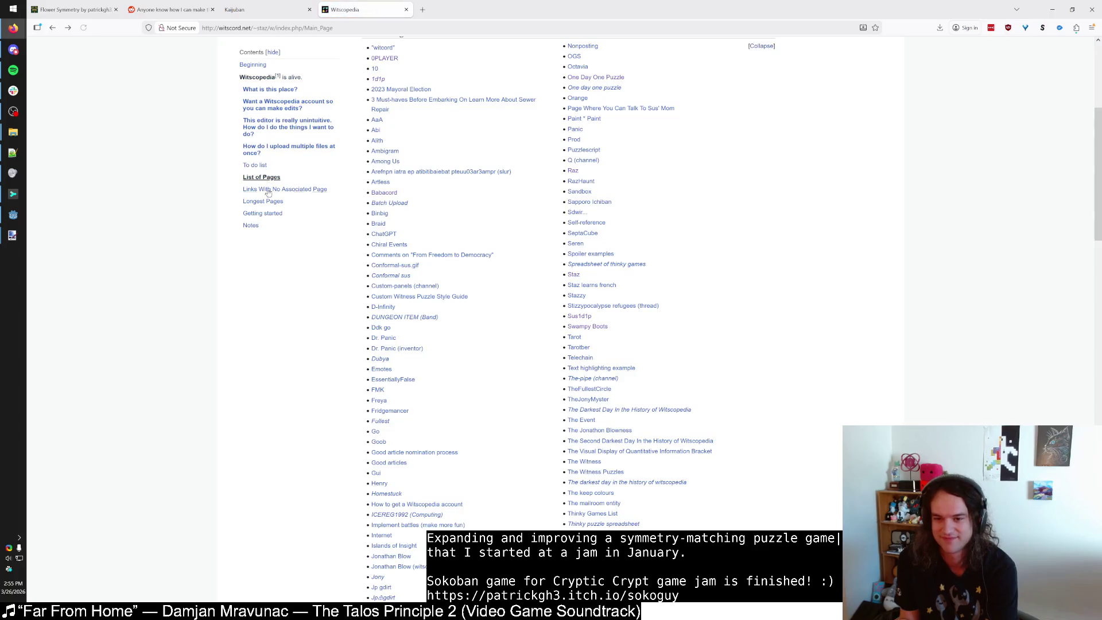
Open and read the 'You drove off the road!' article.
scroll(148, 167, down, 4)
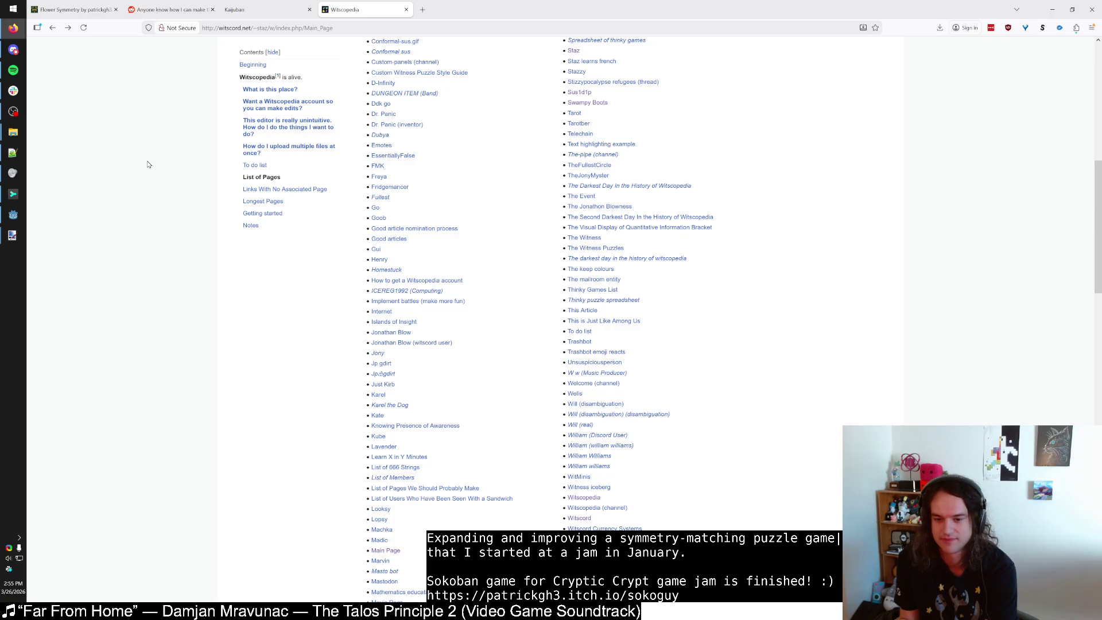
scroll(148, 166, down, 3)
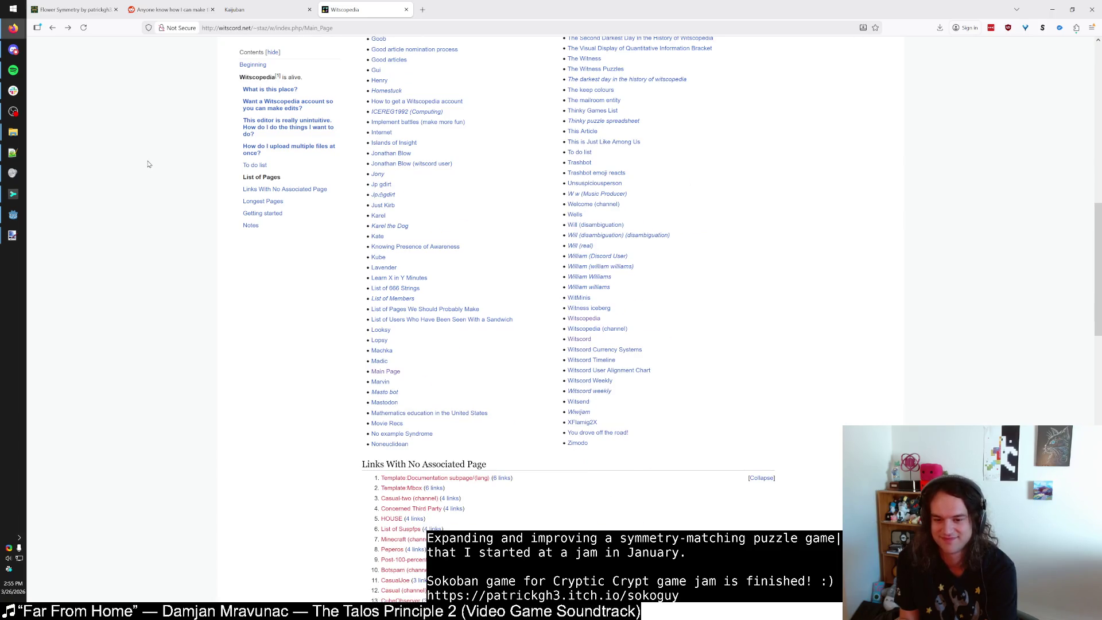
click(603, 434)
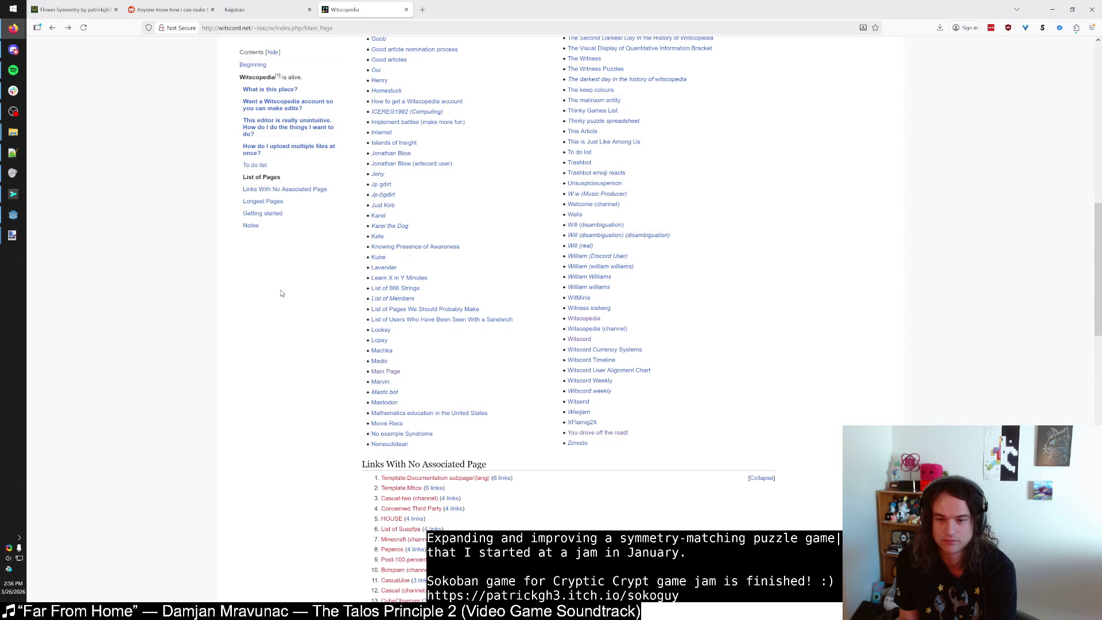
scroll(281, 293, up, 3)
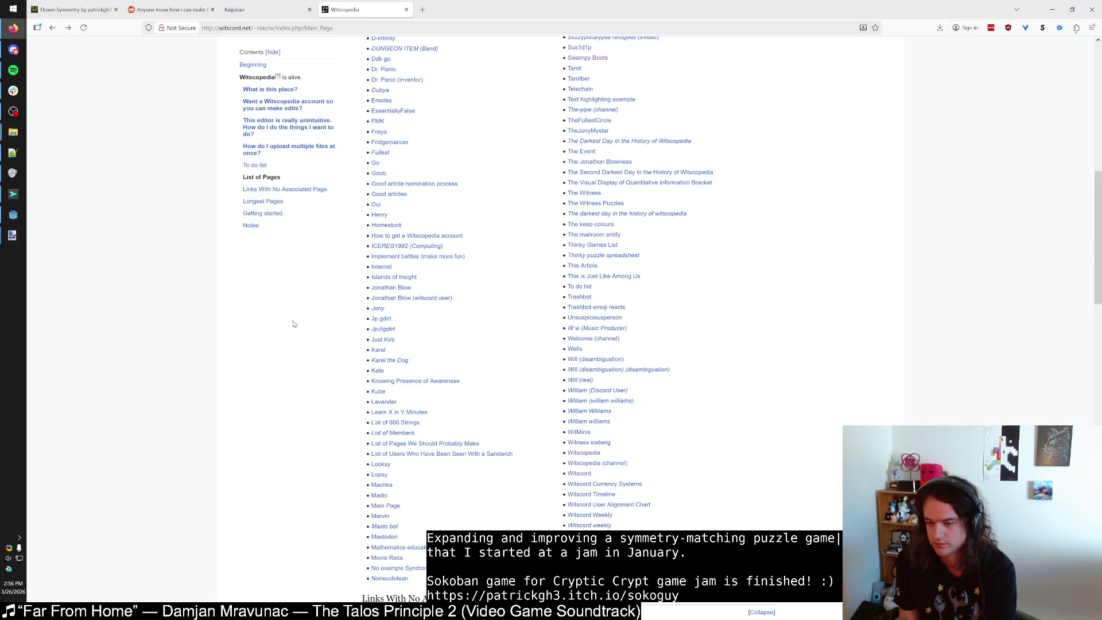
scroll(281, 307, up, 12)
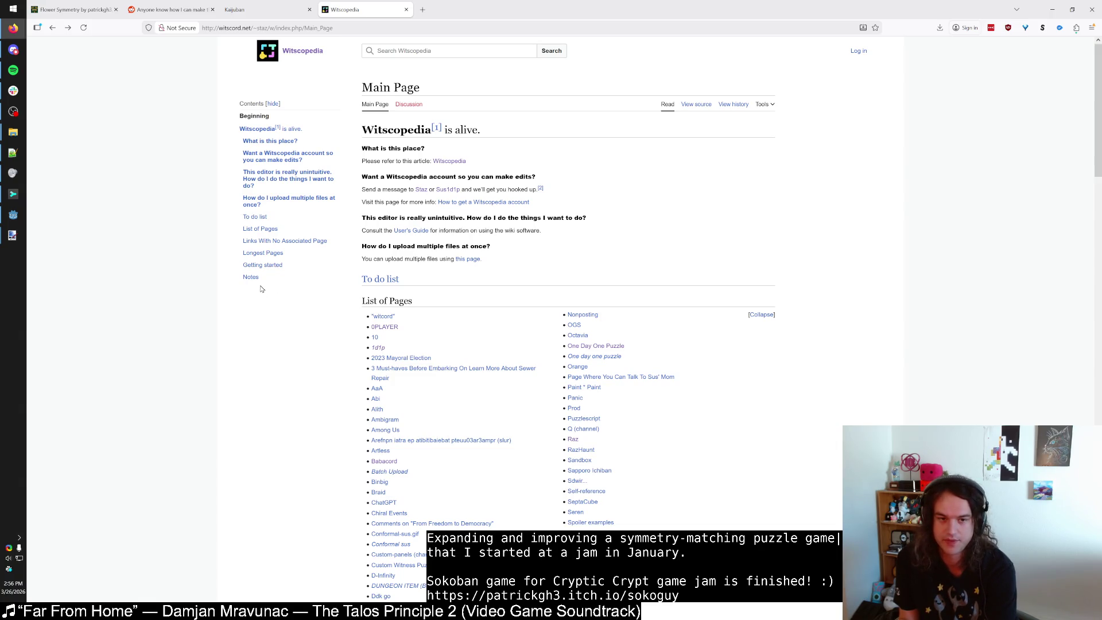
scroll(258, 275, down, 1)
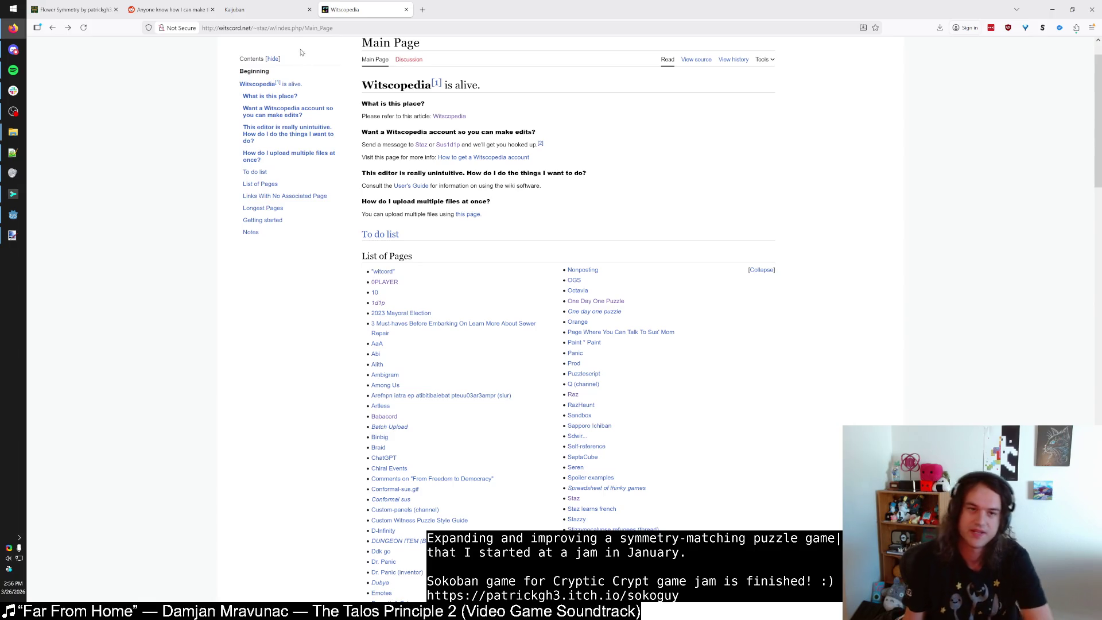
Search DuckDuckGo for 'what the witness' and open the What The Witness? itch.io result.
click(300, 29)
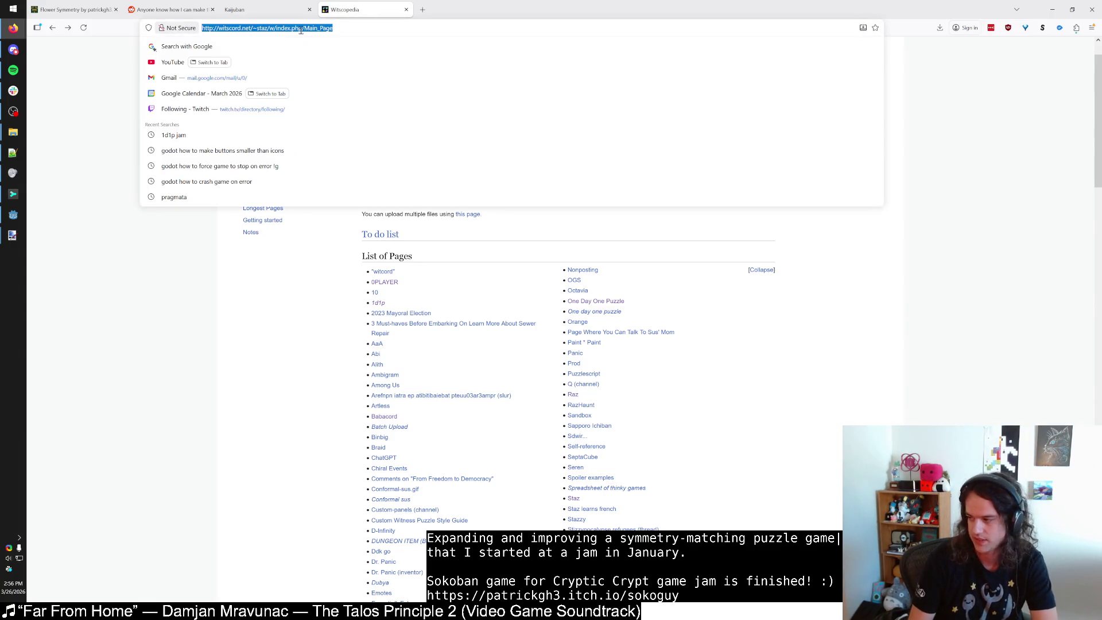
text(what the w)
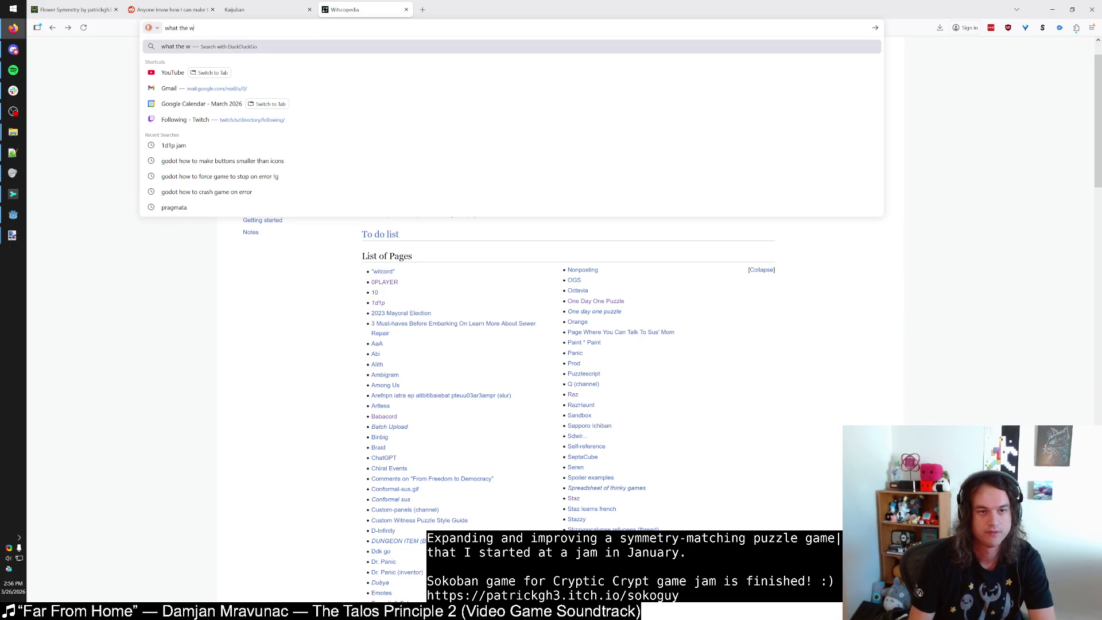
text(itness)
key(Return)
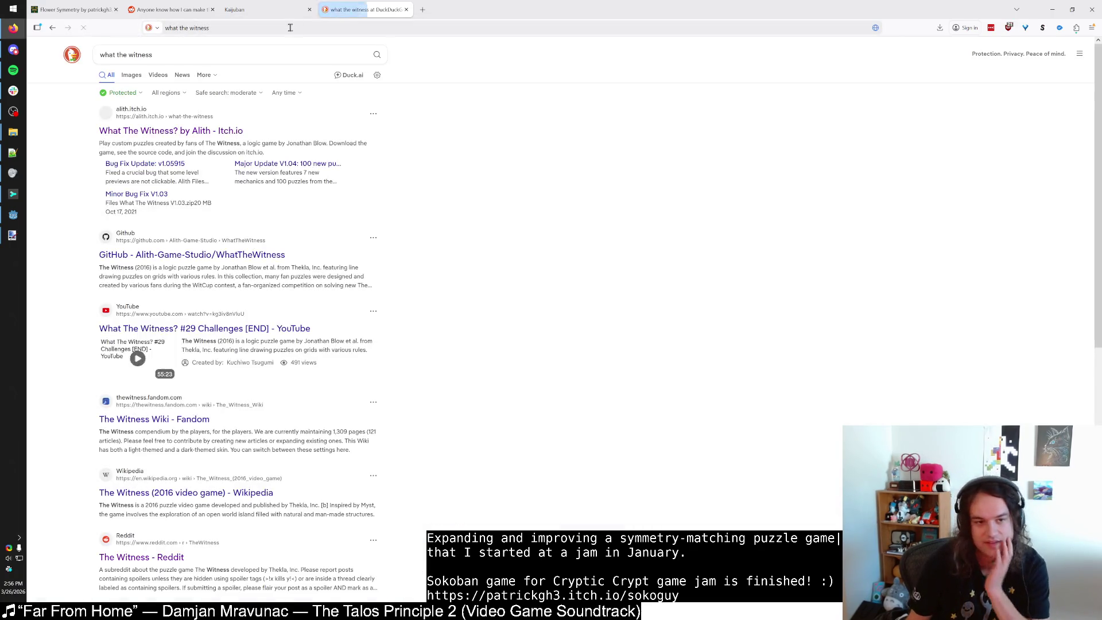
click(150, 130)
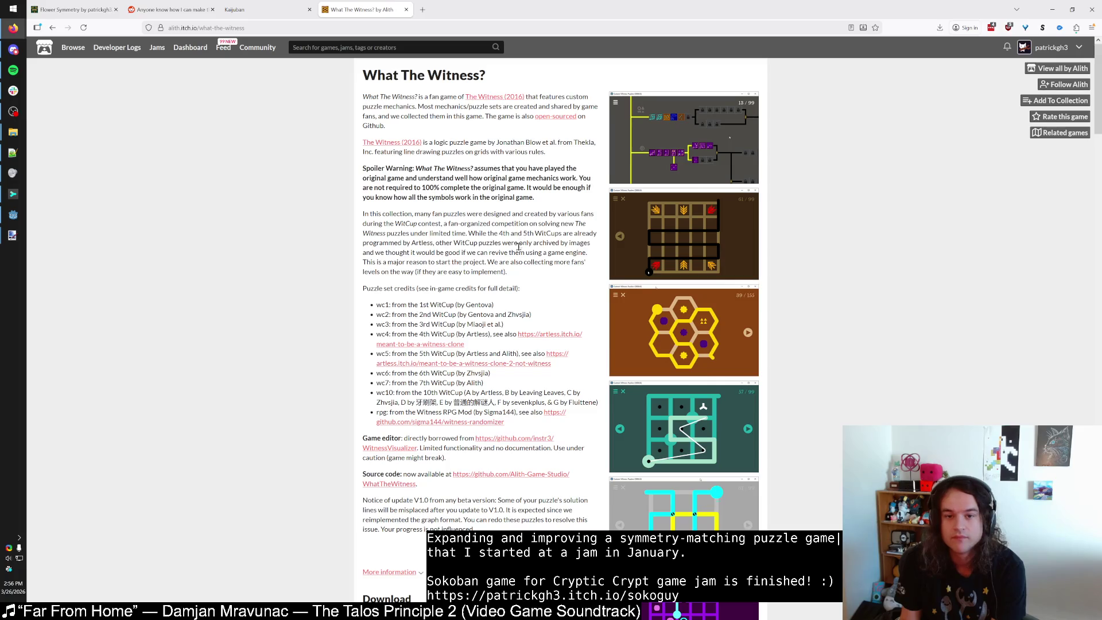
Scroll through the What The Witness? itch.io page and reload it with F5.
scroll(520, 245, down, 5)
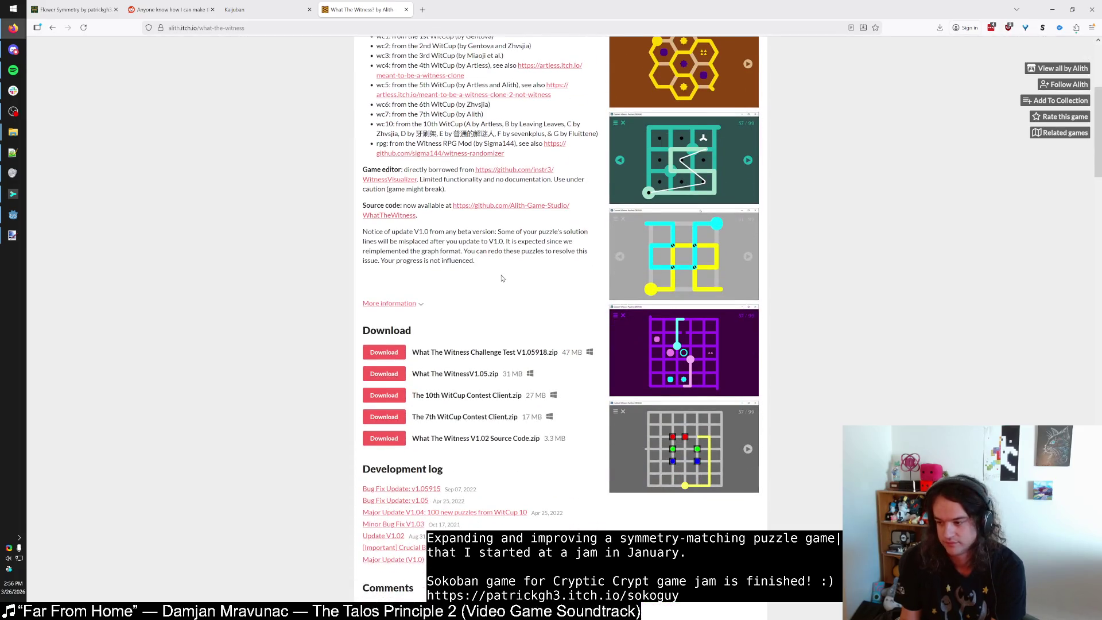
scroll(503, 279, up, 5)
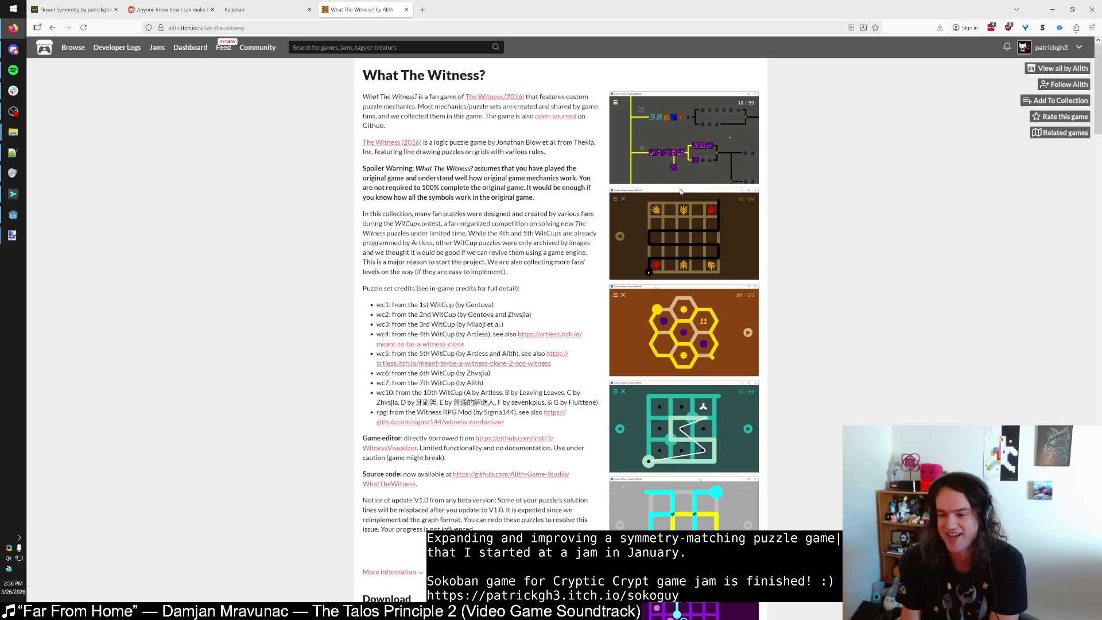
scroll(652, 285, down, 1)
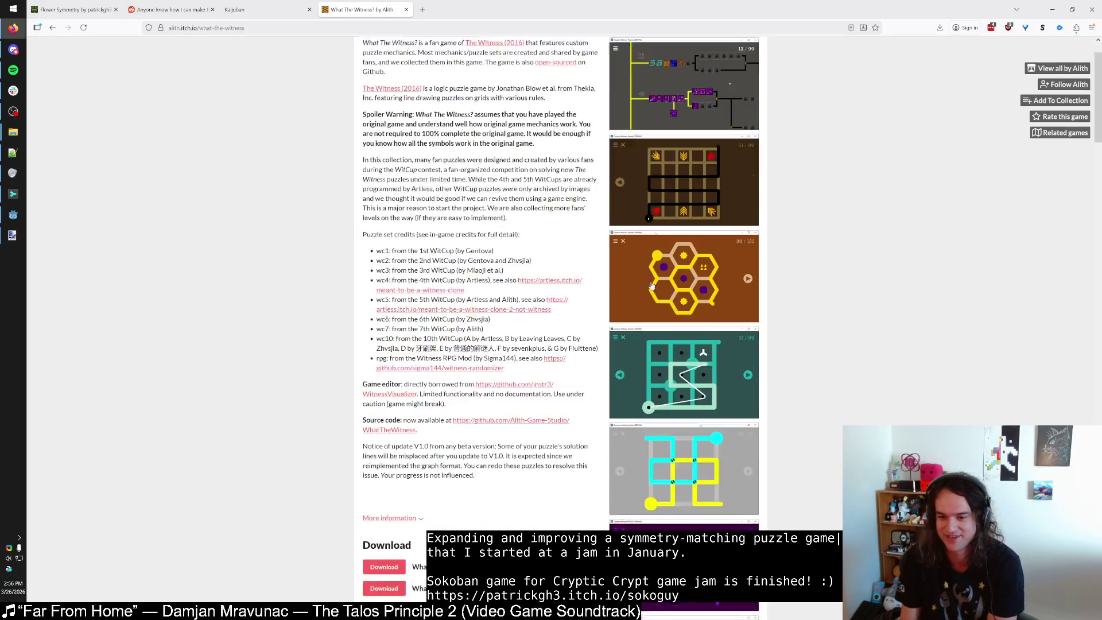
scroll(652, 285, down, 3)
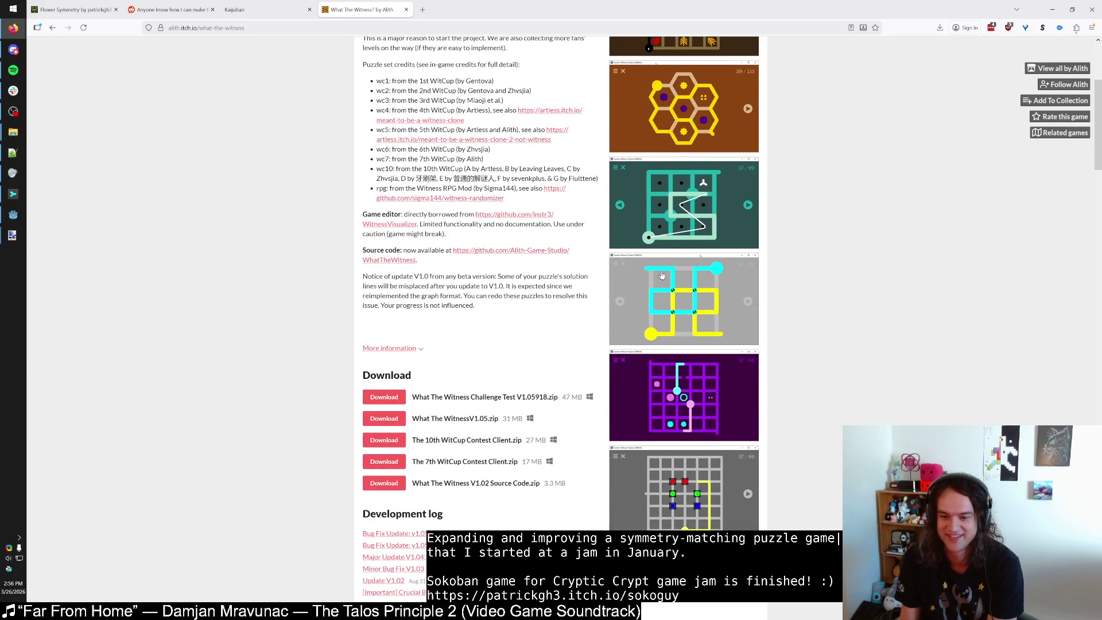
scroll(665, 253, up, 4)
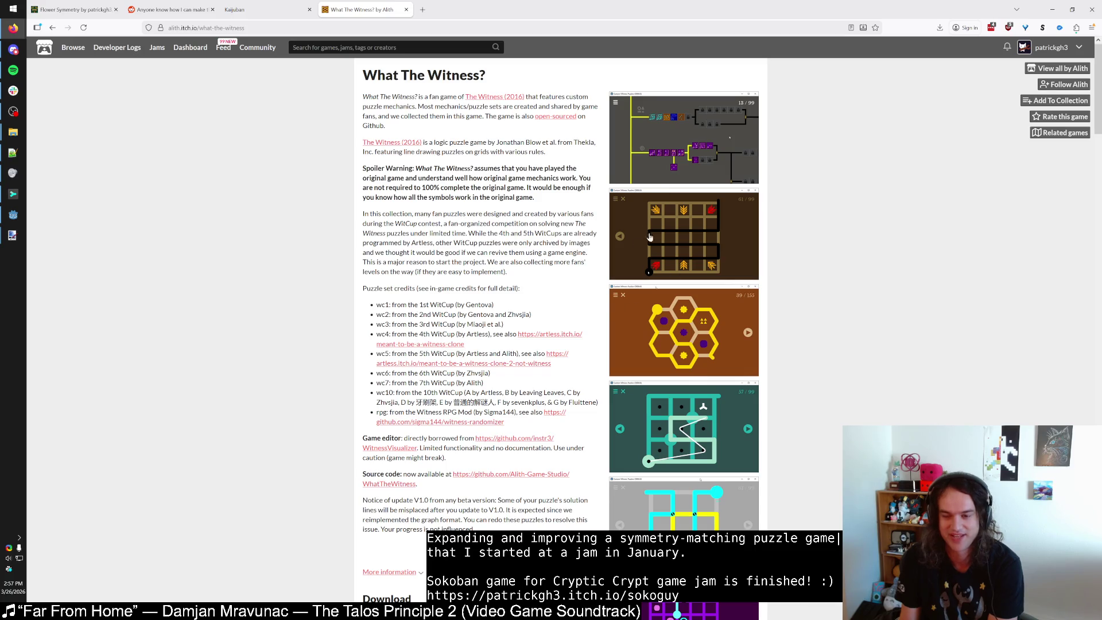
scroll(595, 243, down, 2)
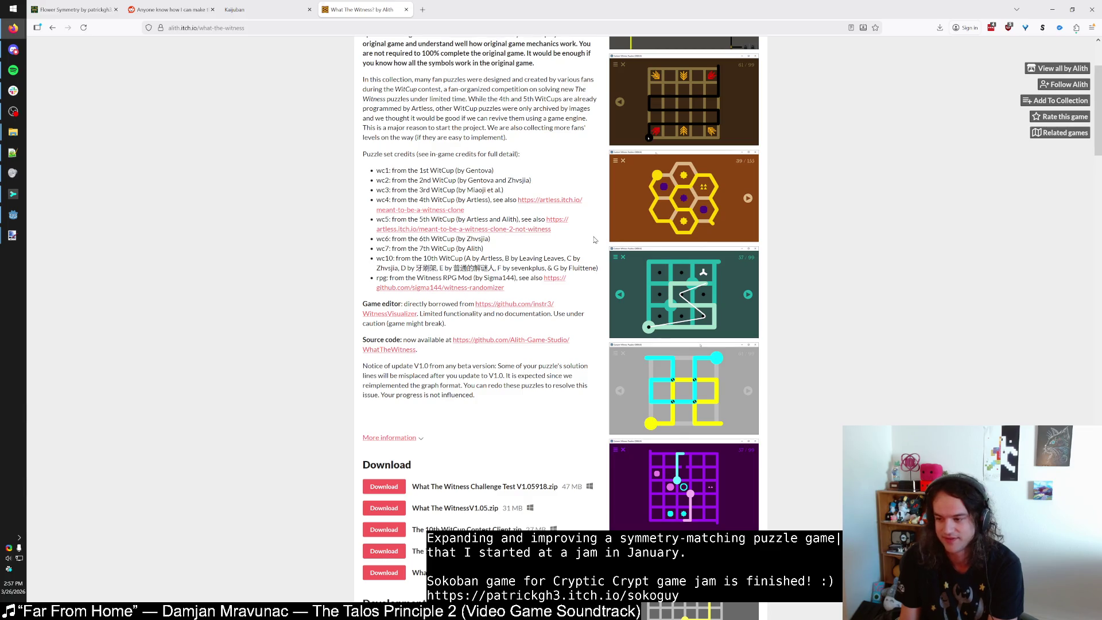
key(F5)
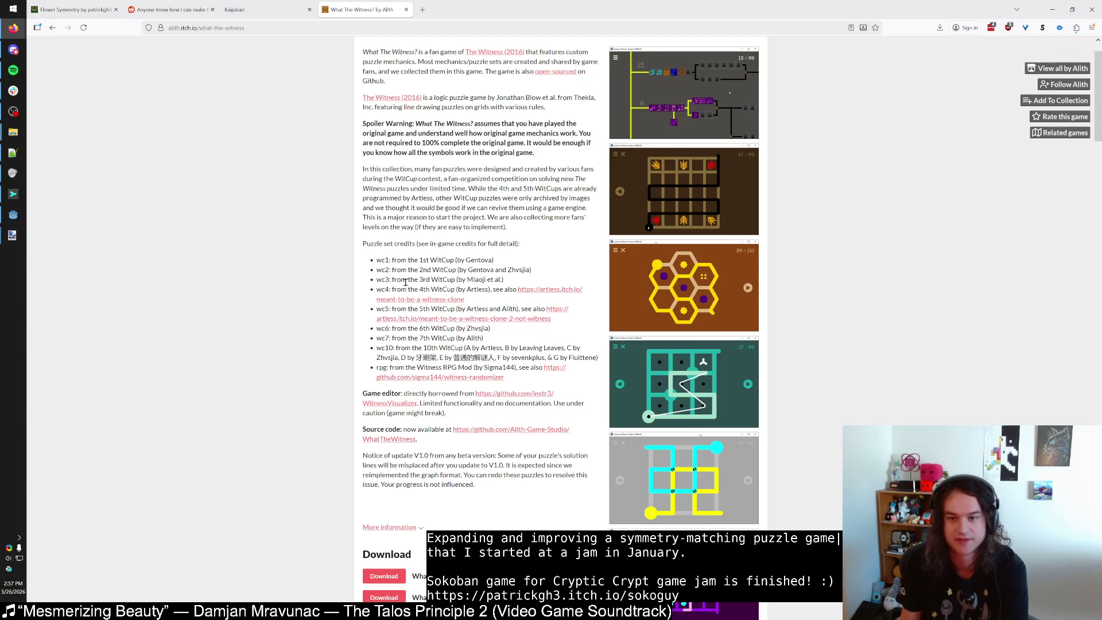
scroll(410, 287, up, 1)
Enlarge the first game screenshot and browse the gallery past the brown arrow puzzle, then close it.
click(684, 170)
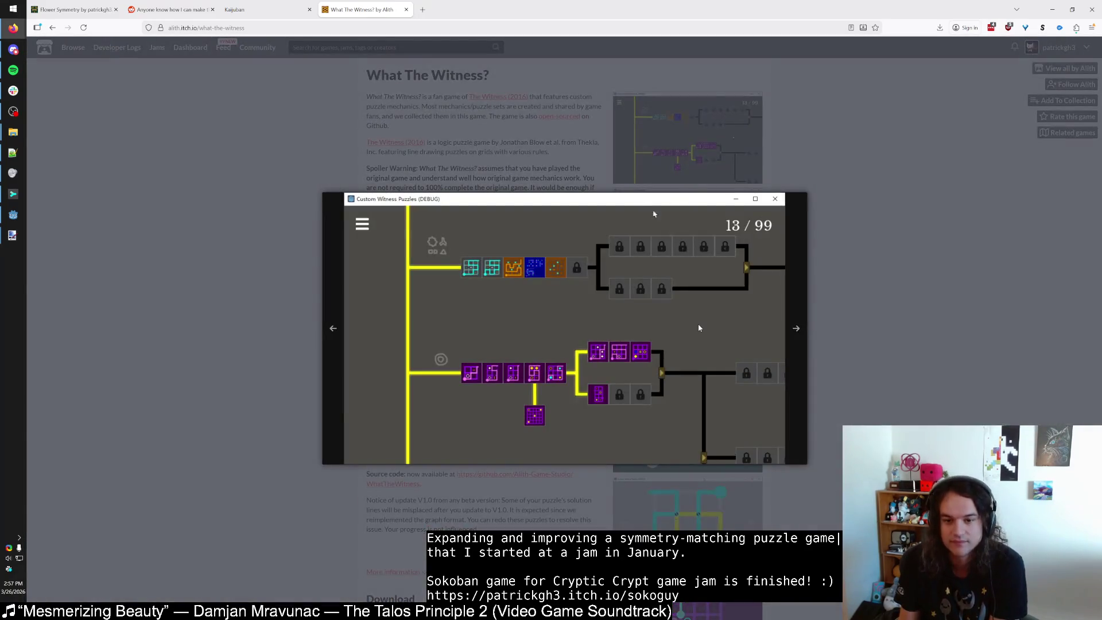
click(571, 296)
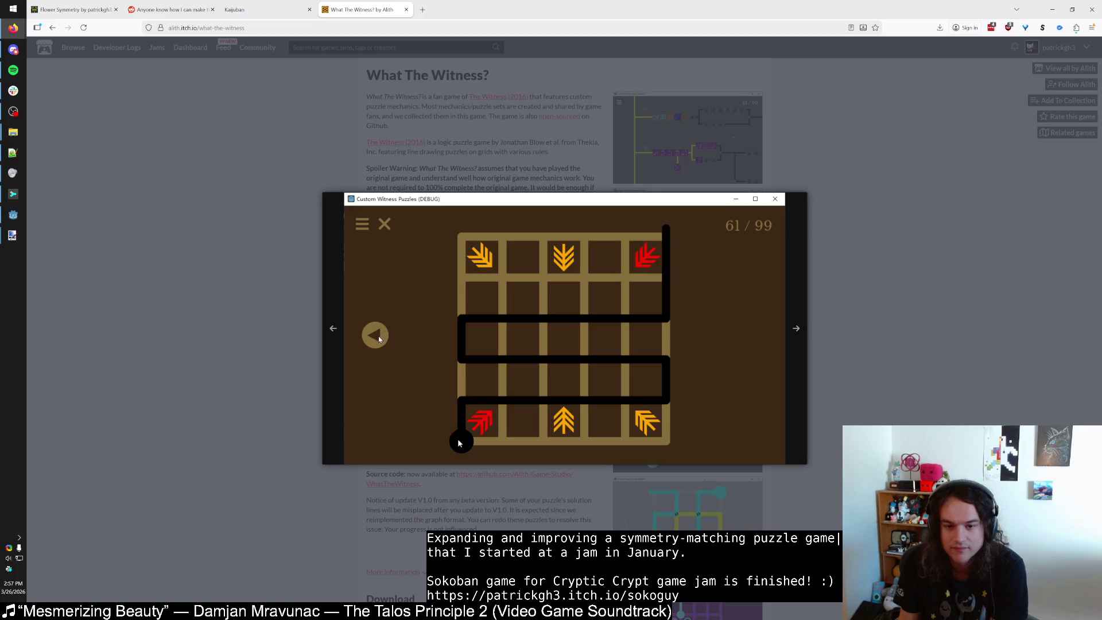
click(558, 323)
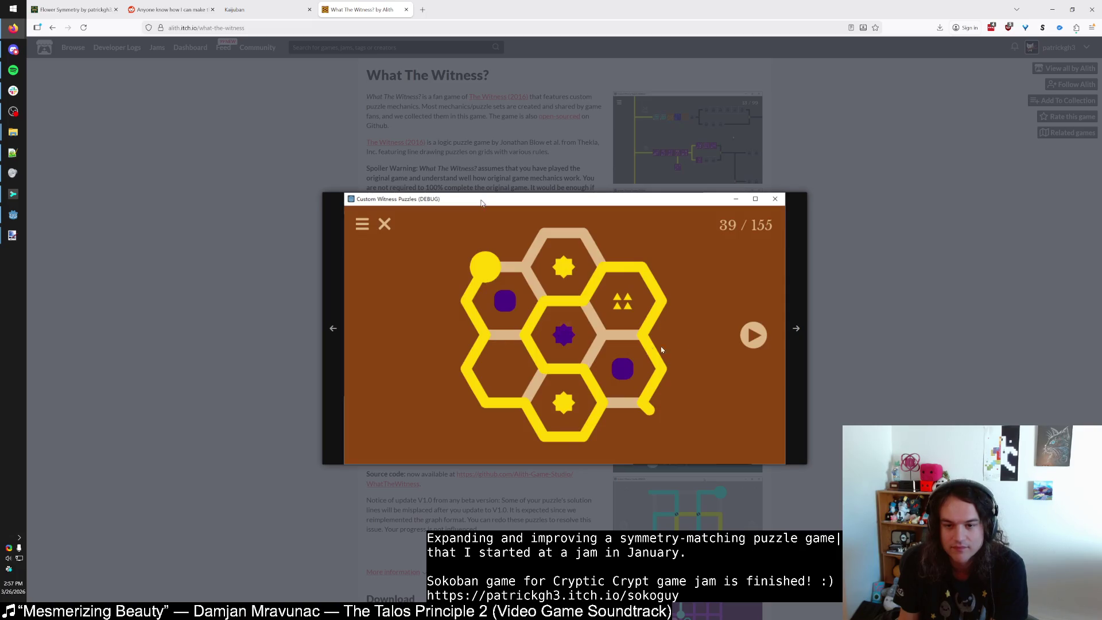
click(749, 339)
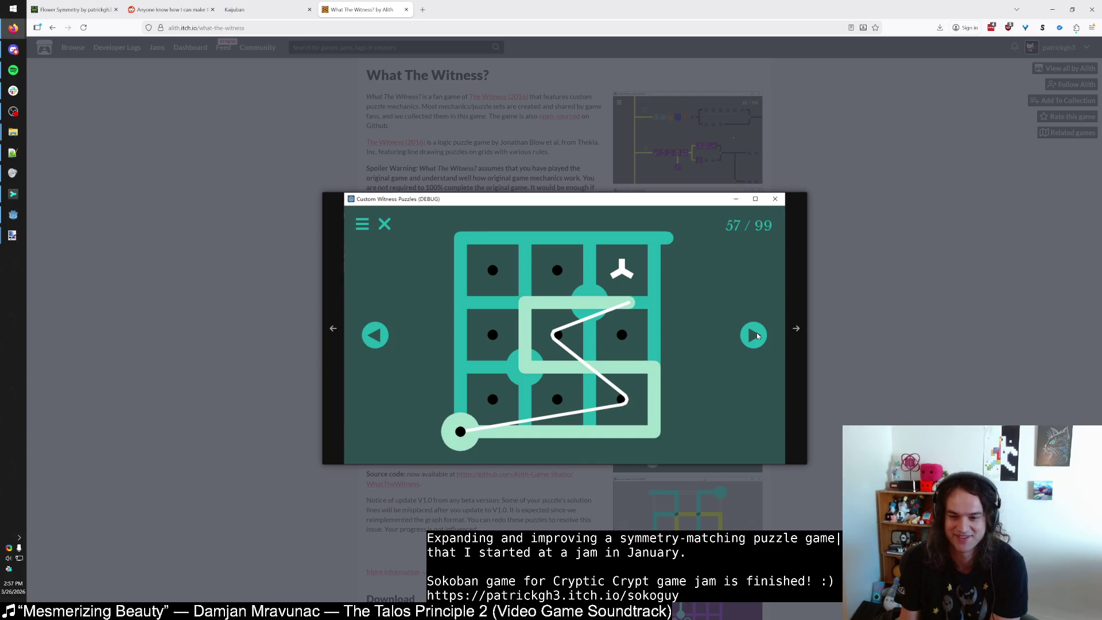
click(758, 336)
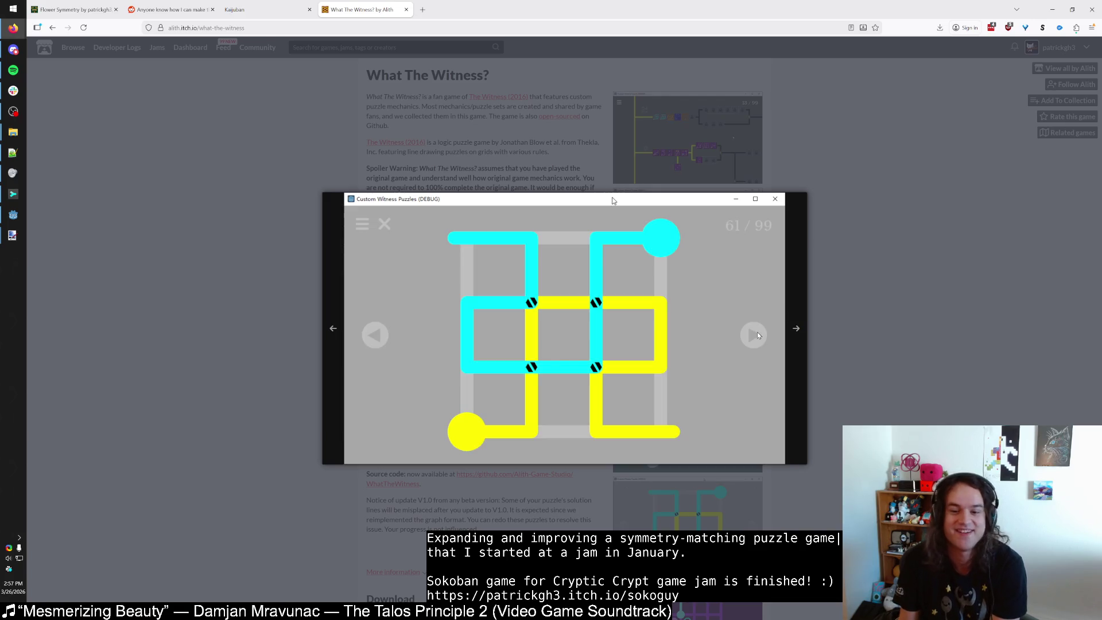
click(756, 332)
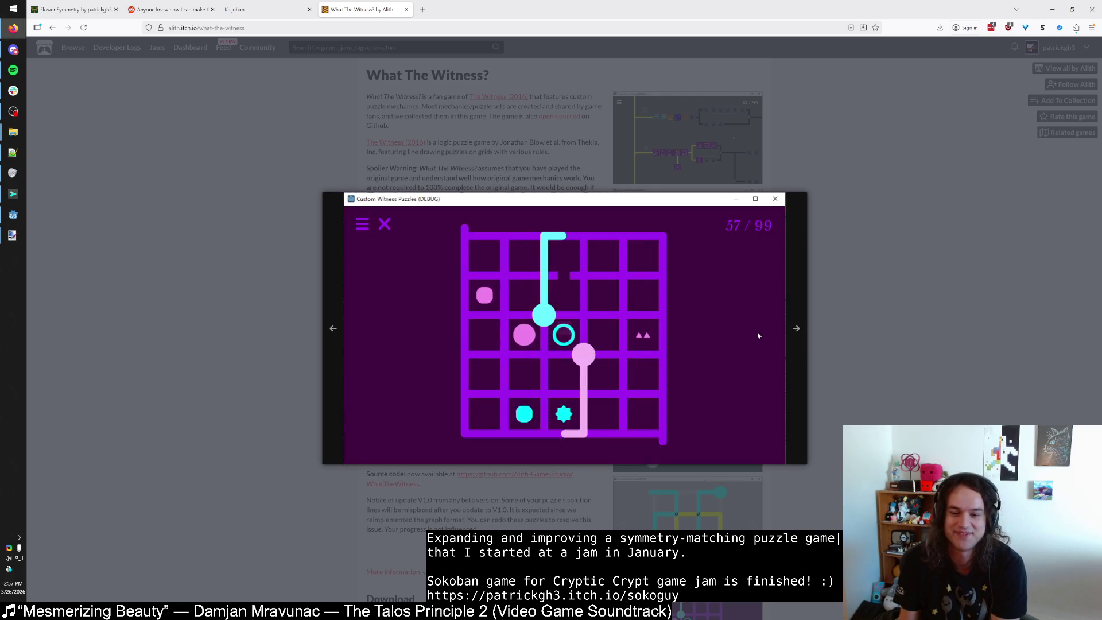
click(796, 330)
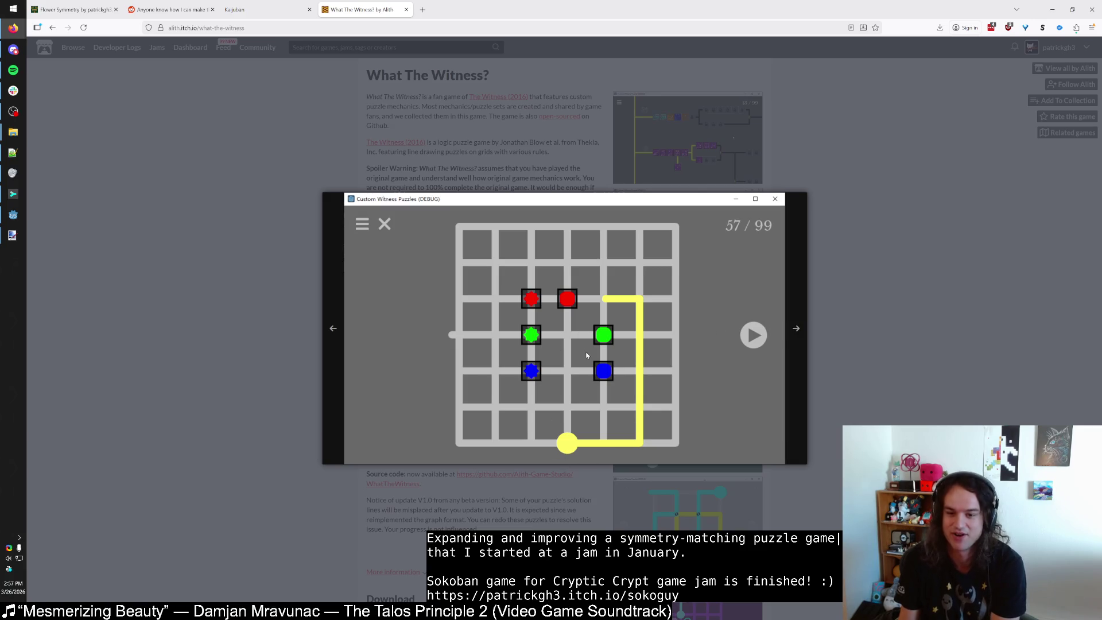
click(797, 329)
click(799, 329)
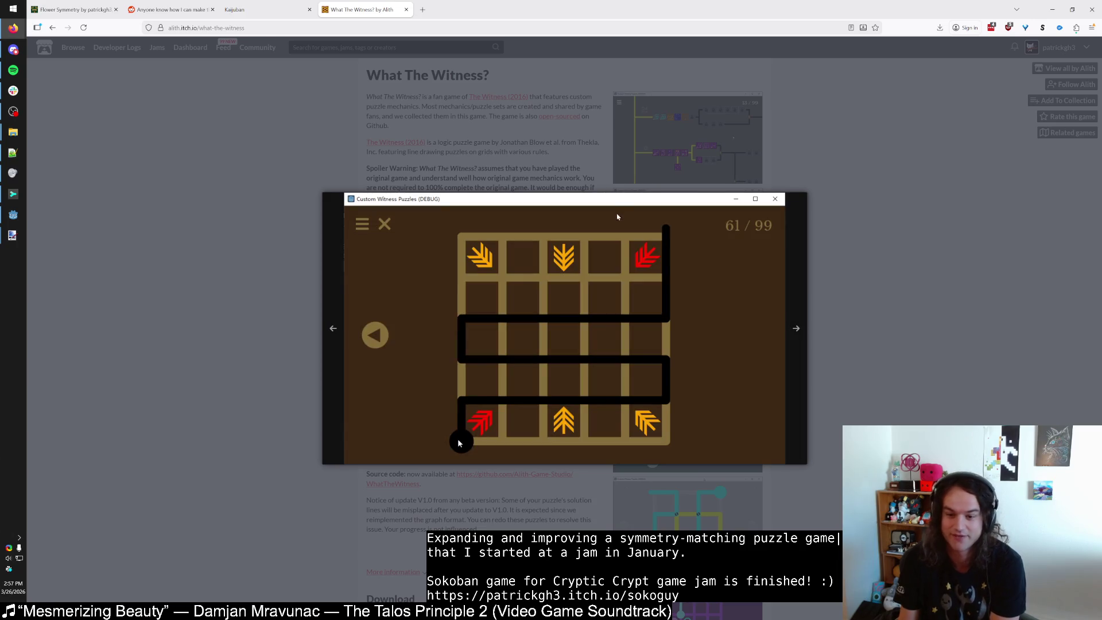
click(804, 285)
click(820, 285)
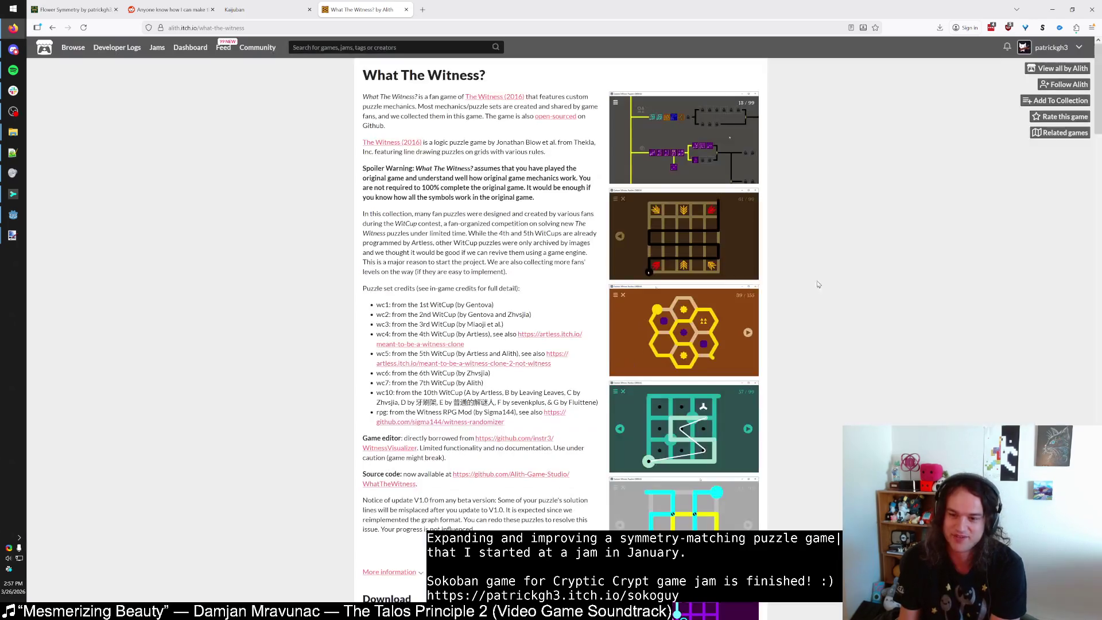
Revisit the brown arrow puzzle, then enlarge the grey 57/99 red, green and blue grid screenshot.
click(688, 155)
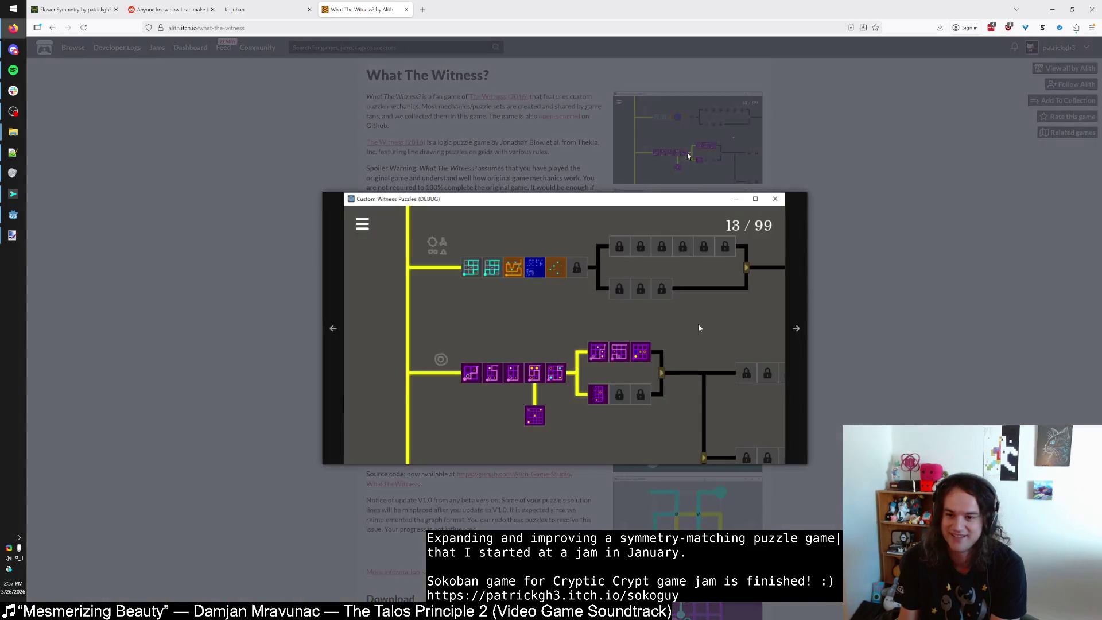
click(700, 327)
click(661, 312)
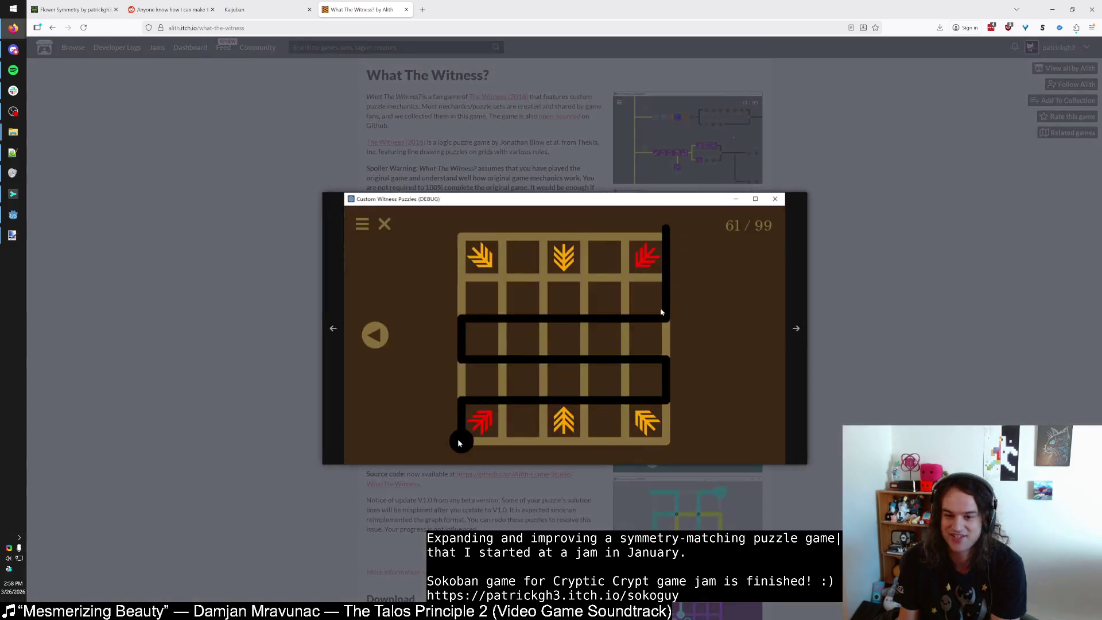
click(912, 341)
scroll(671, 390, down, 5)
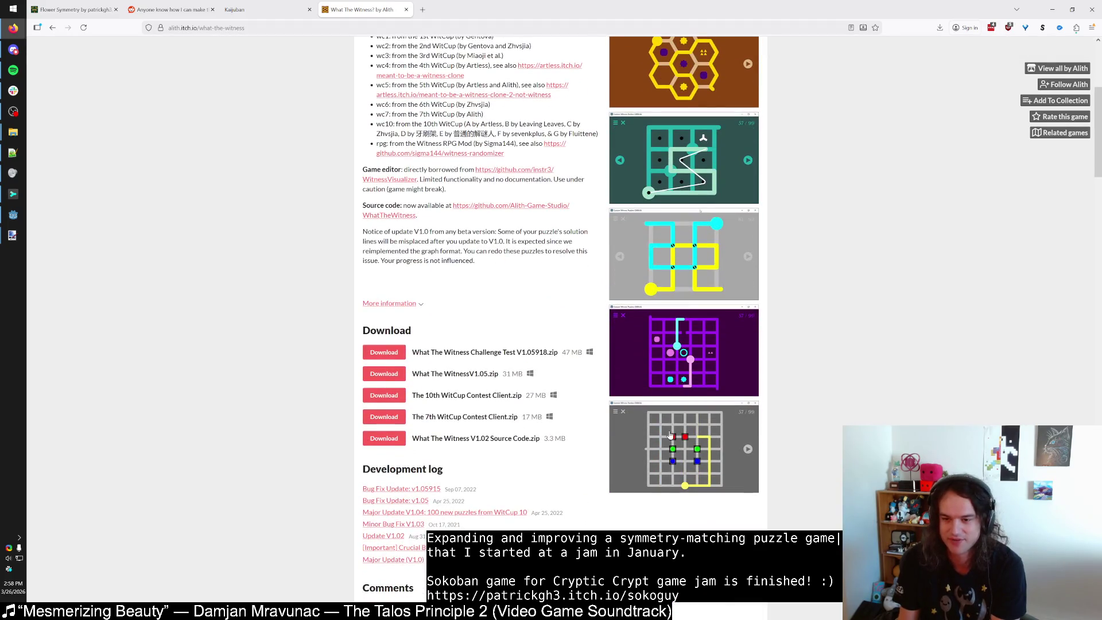
scroll(663, 476, up, 3)
scroll(663, 476, down, 2)
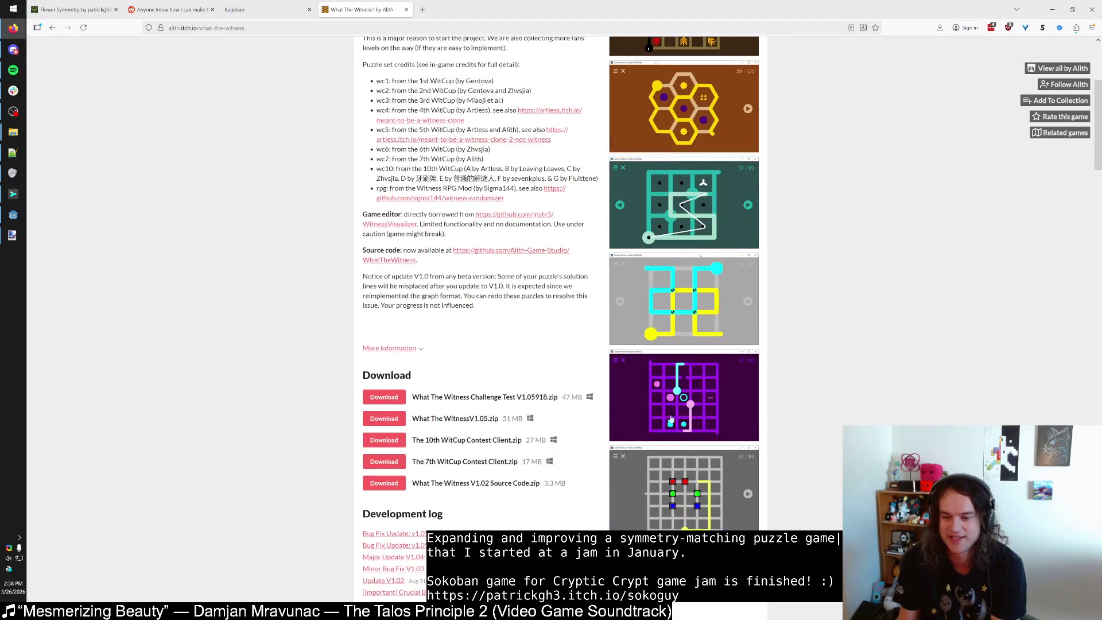
click(716, 480)
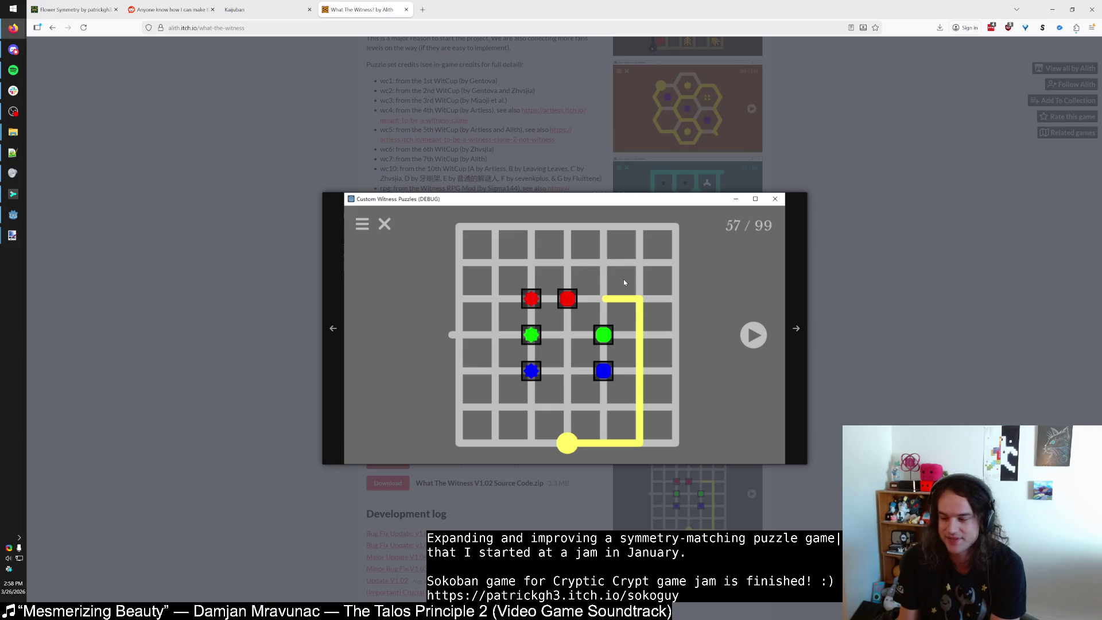
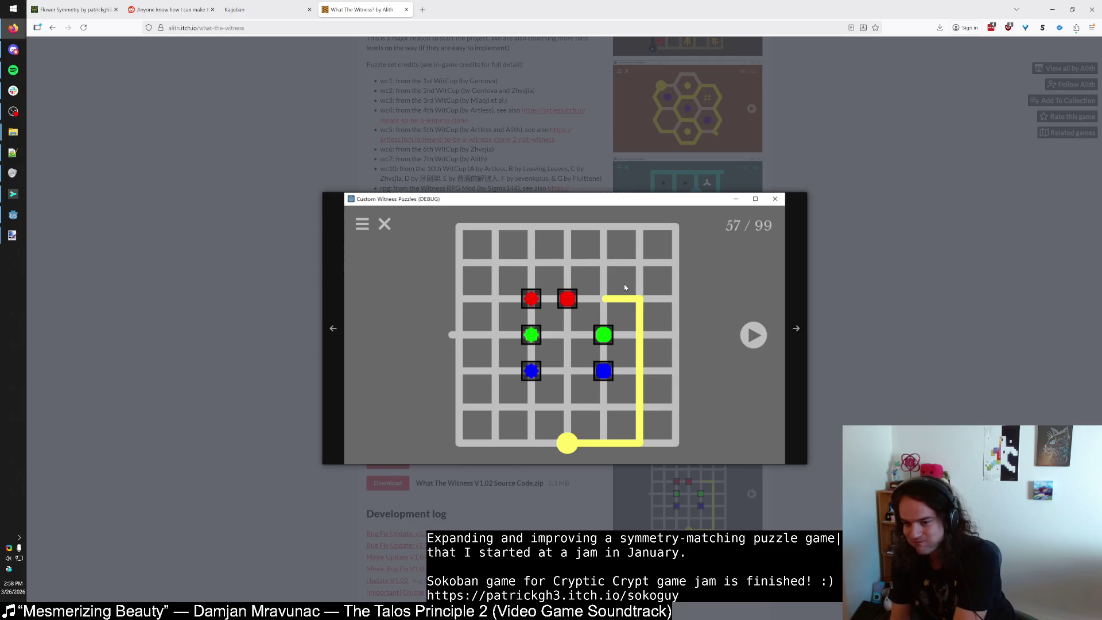
Close the enlarged puzzle screenshot, then view the first game screenshot enlarged and close it.
click(817, 247)
scroll(817, 247, up, 5)
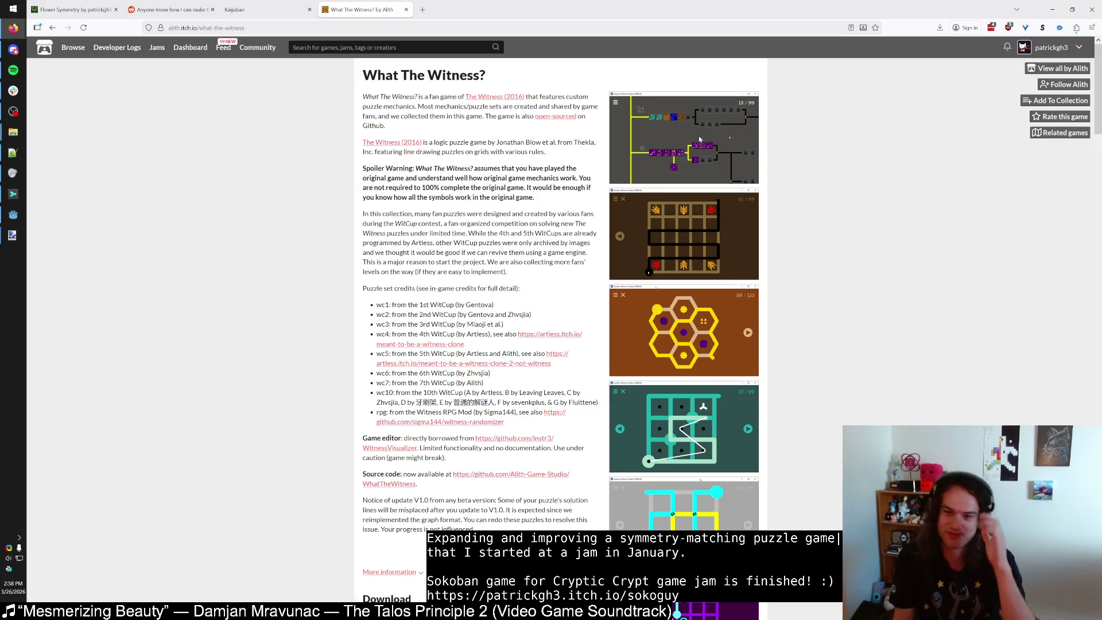
click(701, 140)
click(770, 231)
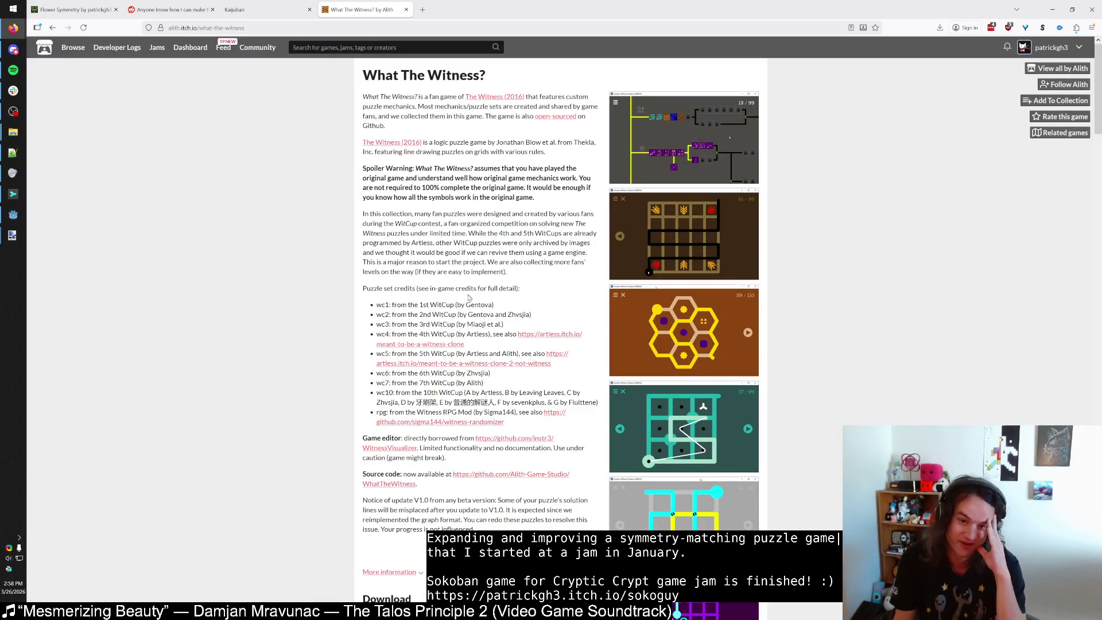
scroll(432, 440, down, 2)
scroll(431, 440, up, 2)
scroll(488, 390, down, 2)
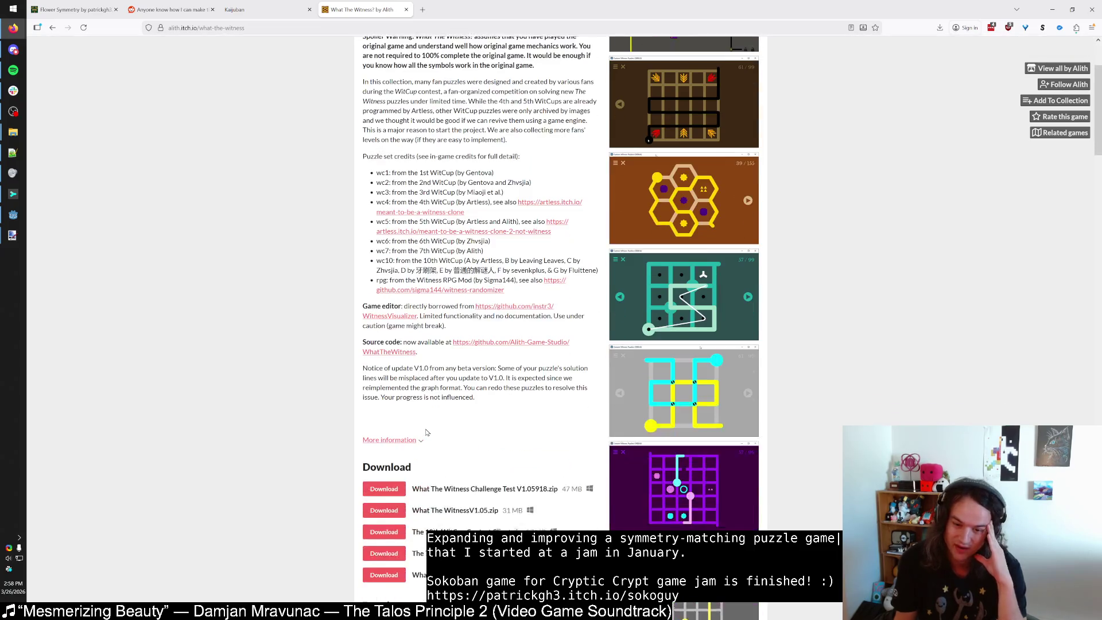
scroll(543, 337, up, 2)
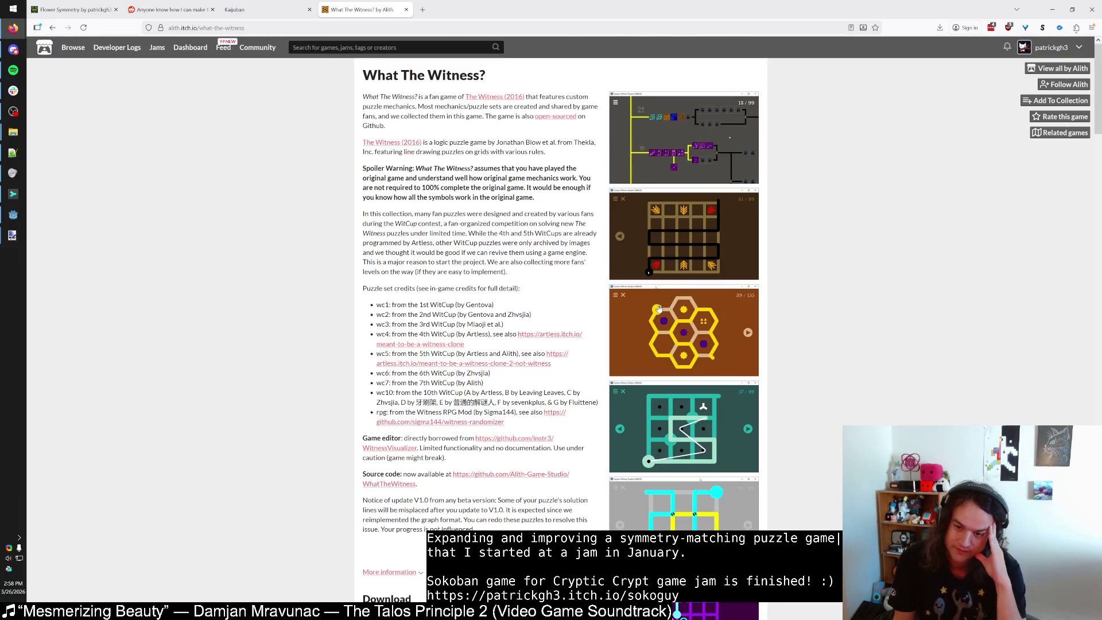
View the hexagon and teal grid puzzle screenshots enlarged, then open a new browser tab.
click(658, 310)
click(877, 251)
click(678, 419)
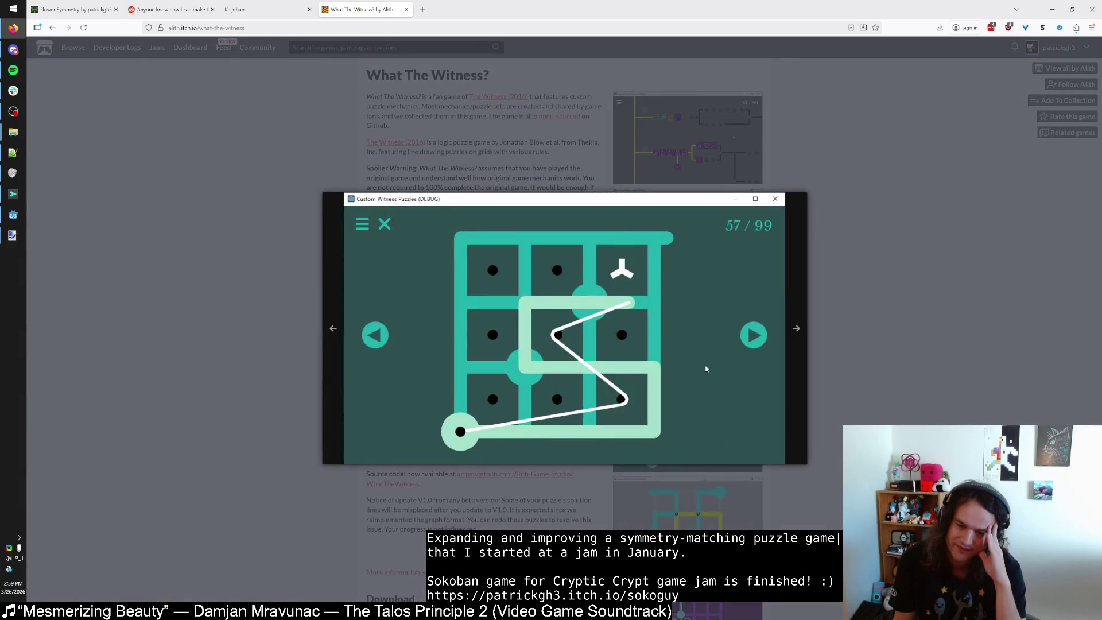
key(Escape)
scroll(706, 369, down, 1)
click(687, 419)
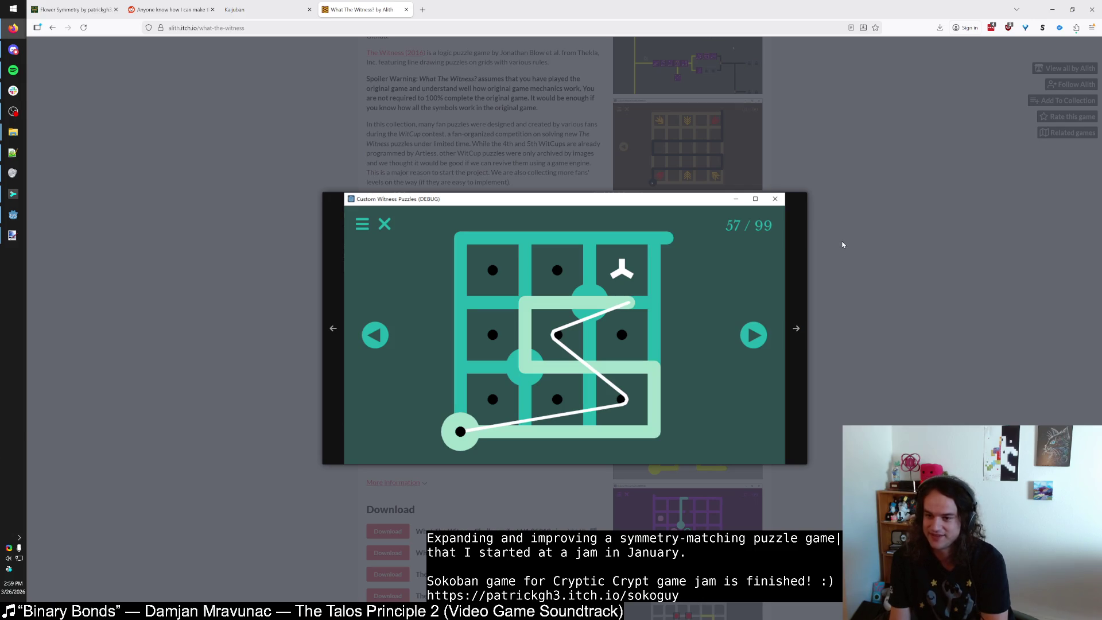
click(843, 241)
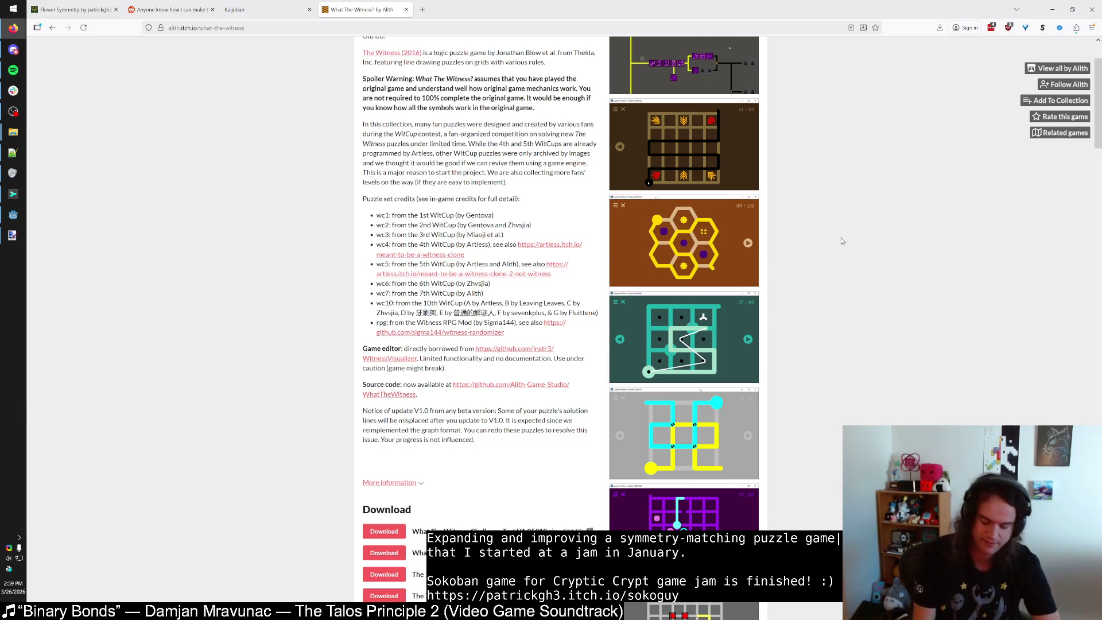
key(ctrl+t)
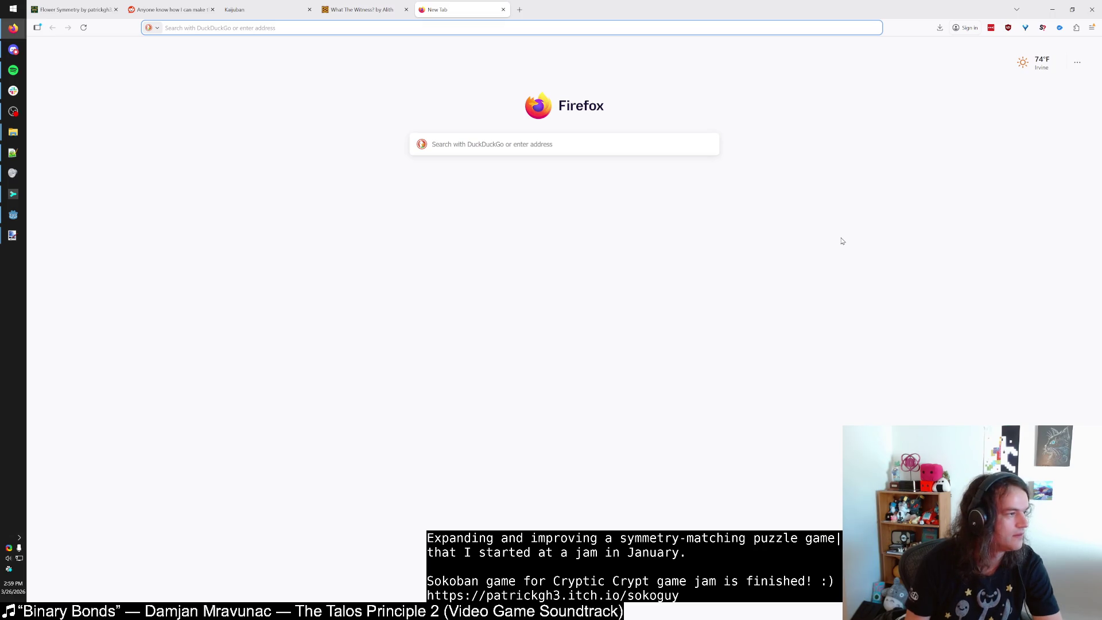
Close the empty tab, replace the DuckDuckGo query with 'pu…', then close that search tab.
key(ctrl+w)
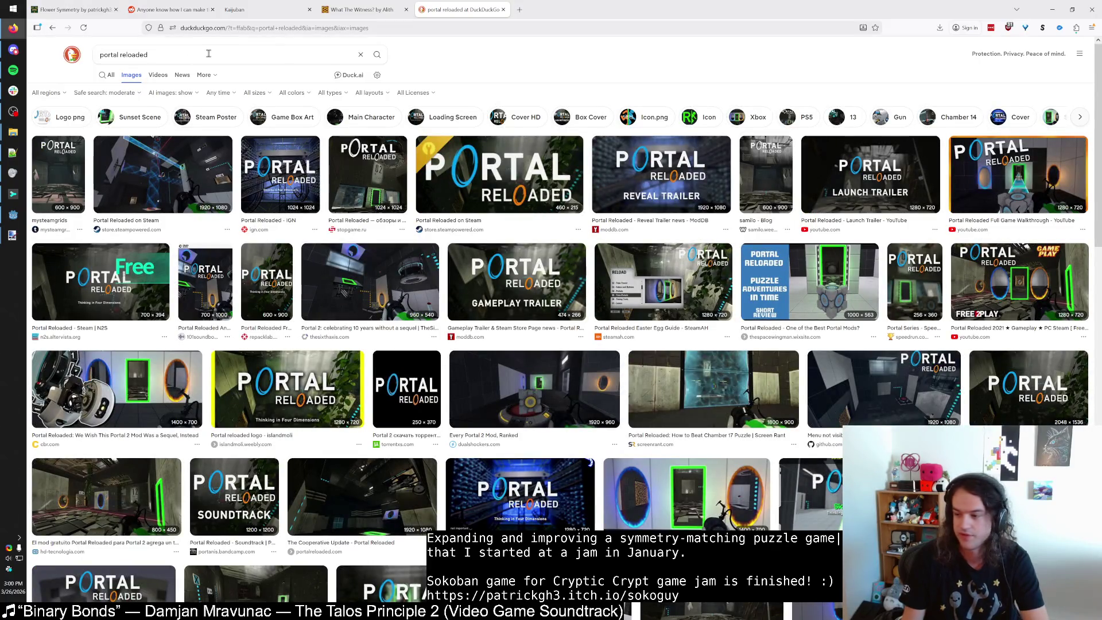
click(209, 53)
key(ctrl+a)
text(pu)
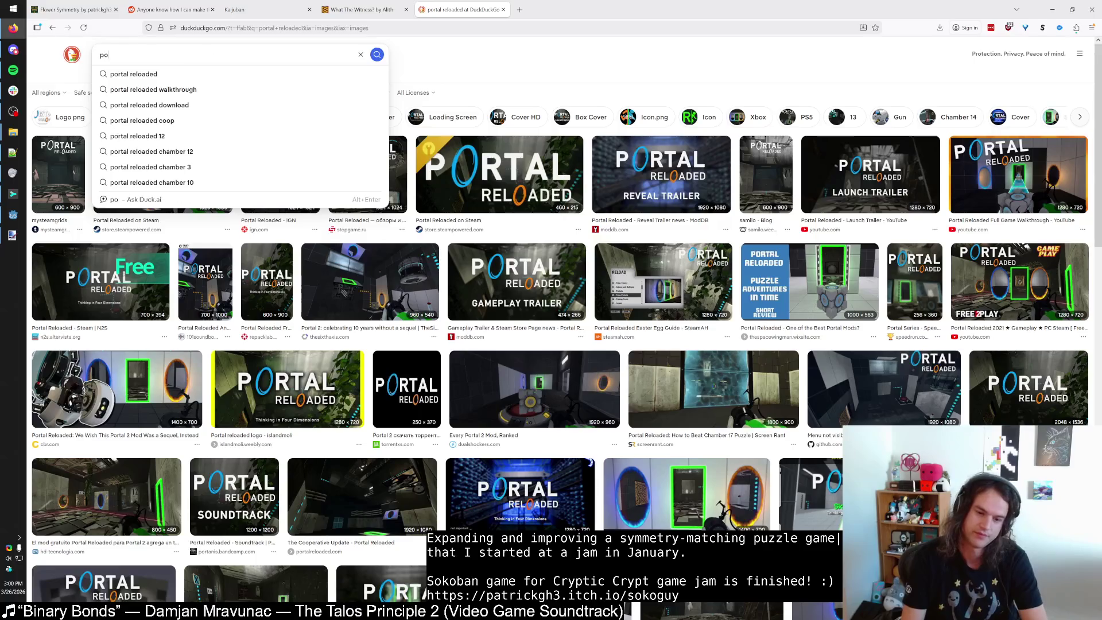
key(ctrl+w)
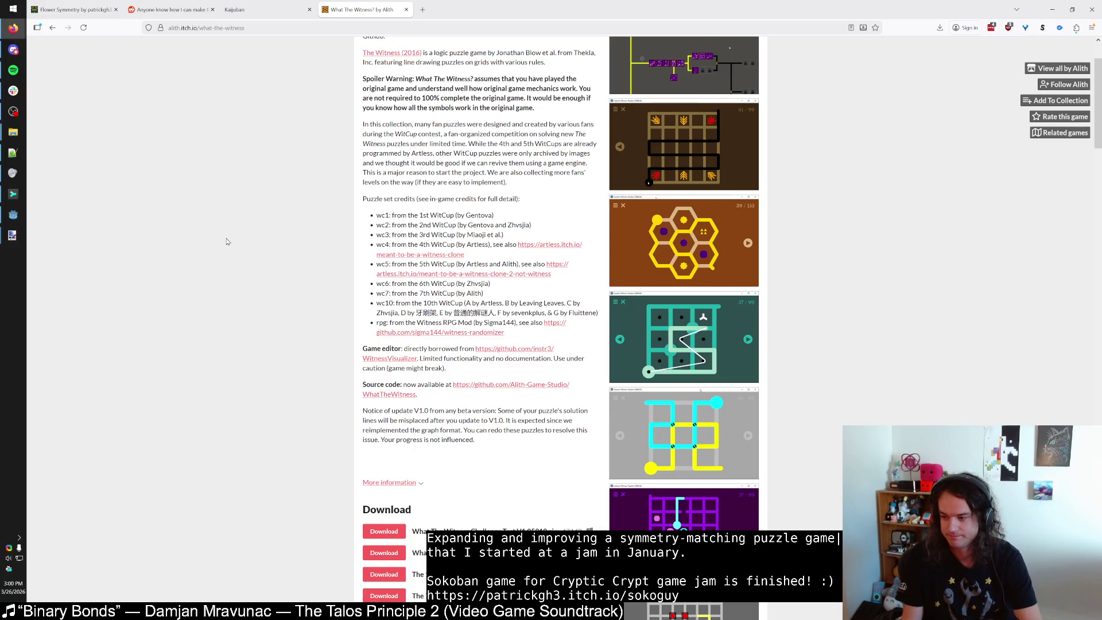
Close the What The Witness? and Kaijuban browser tabs and return to the Godot editor.
scroll(238, 241, down, 4)
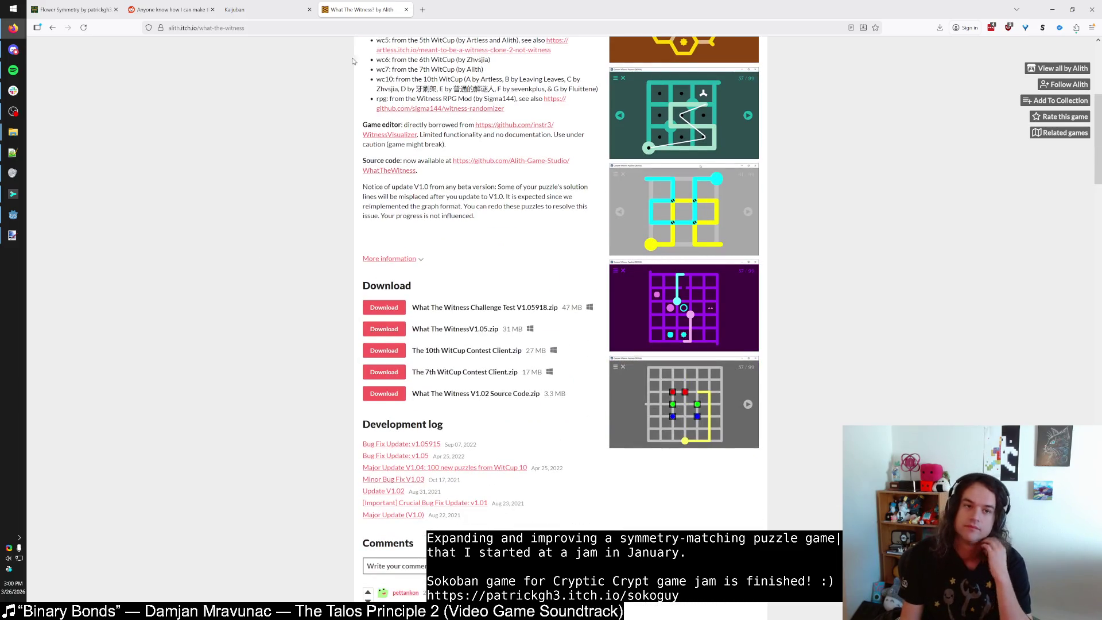
key(ctrl+w)
middle_click(278, 11)
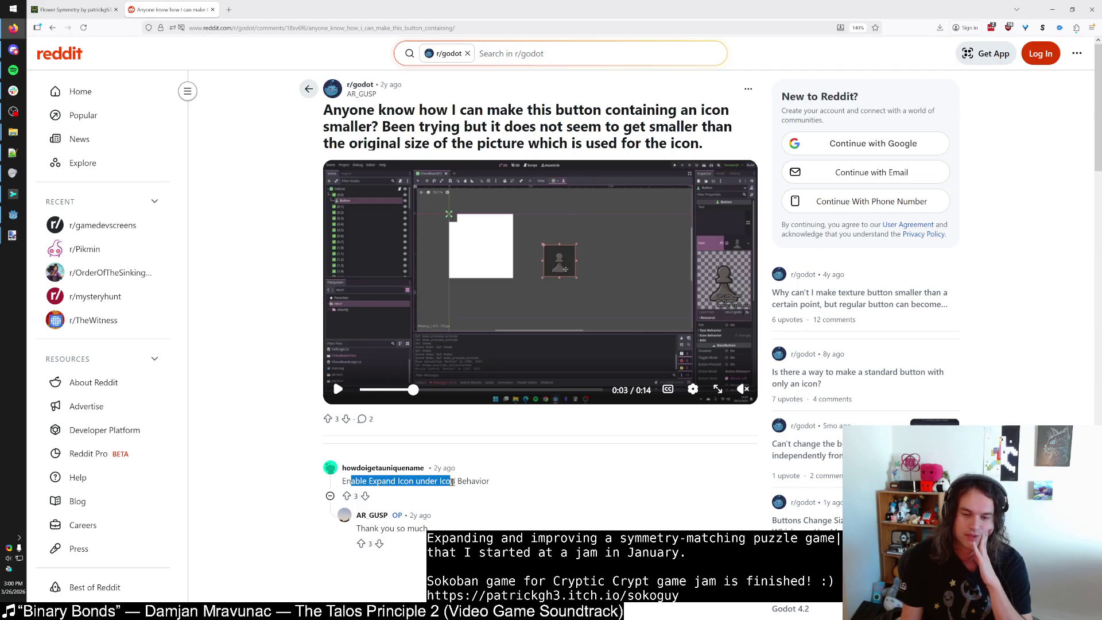
click(12, 214)
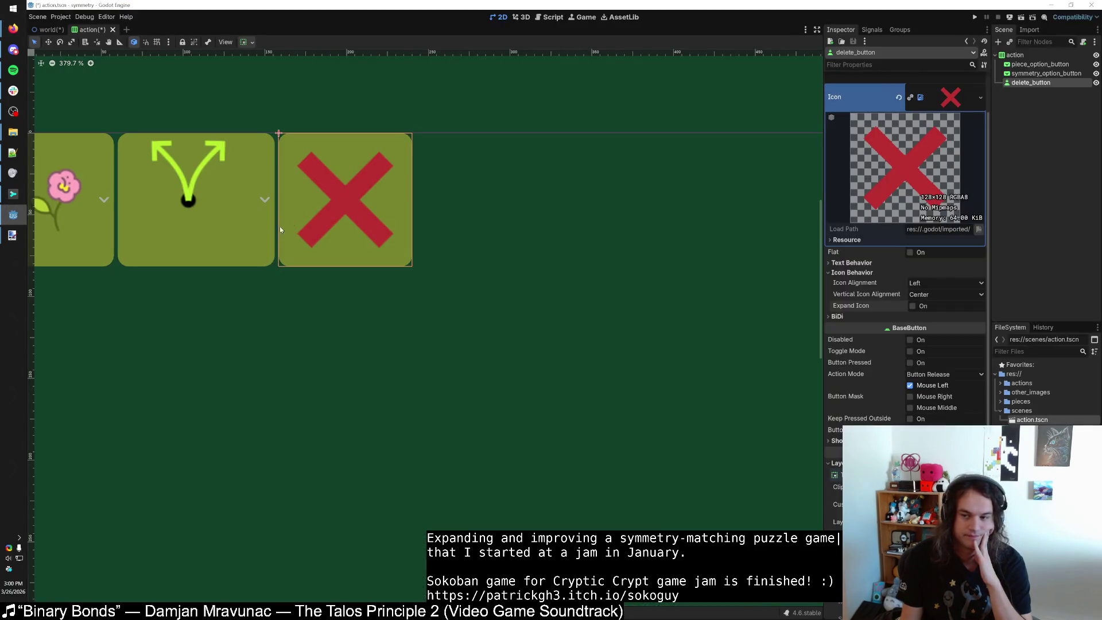
click(912, 306)
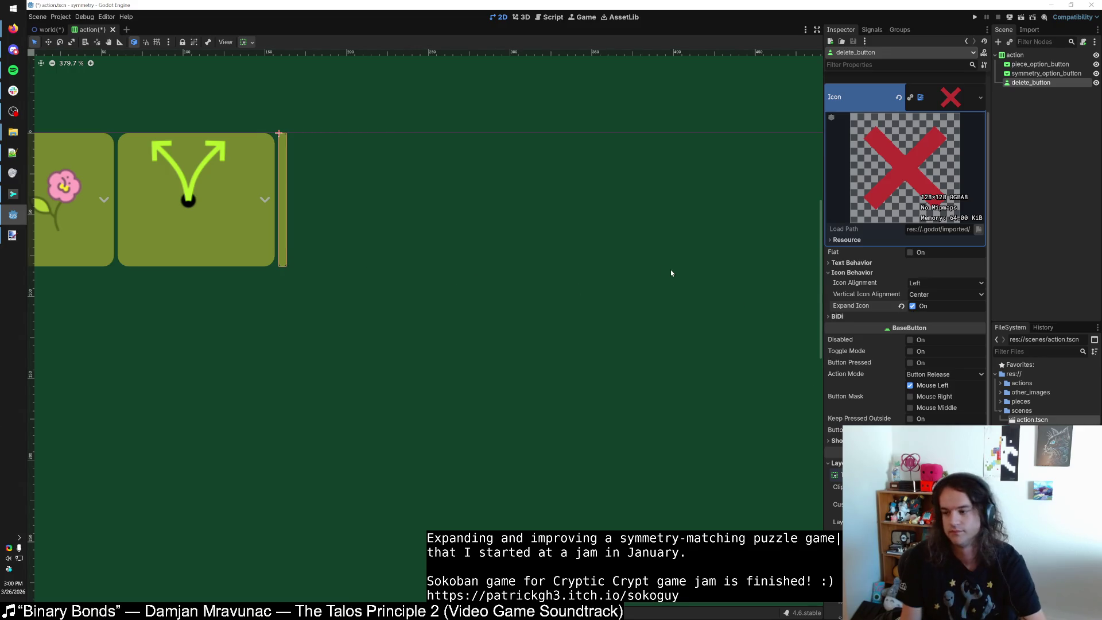
key(ctrl+z)
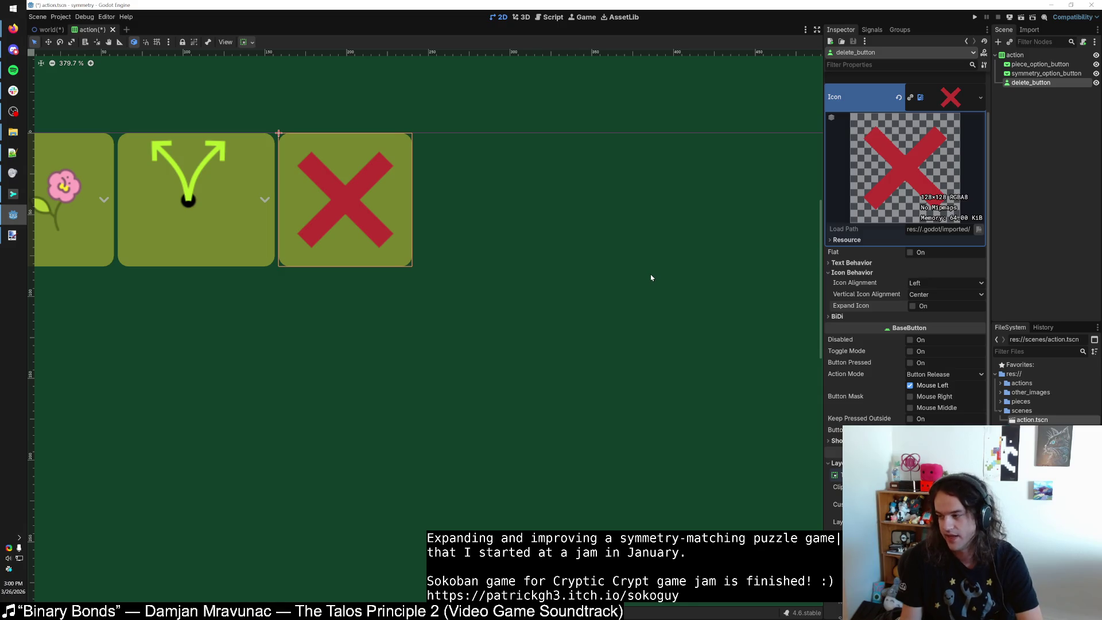
click(651, 277)
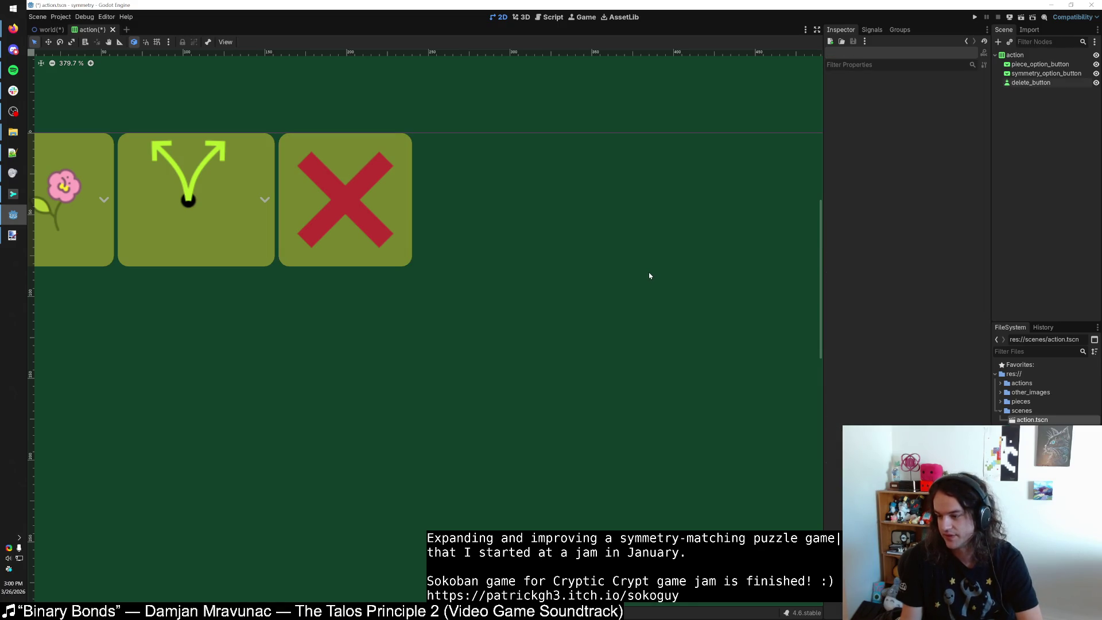
click(382, 193)
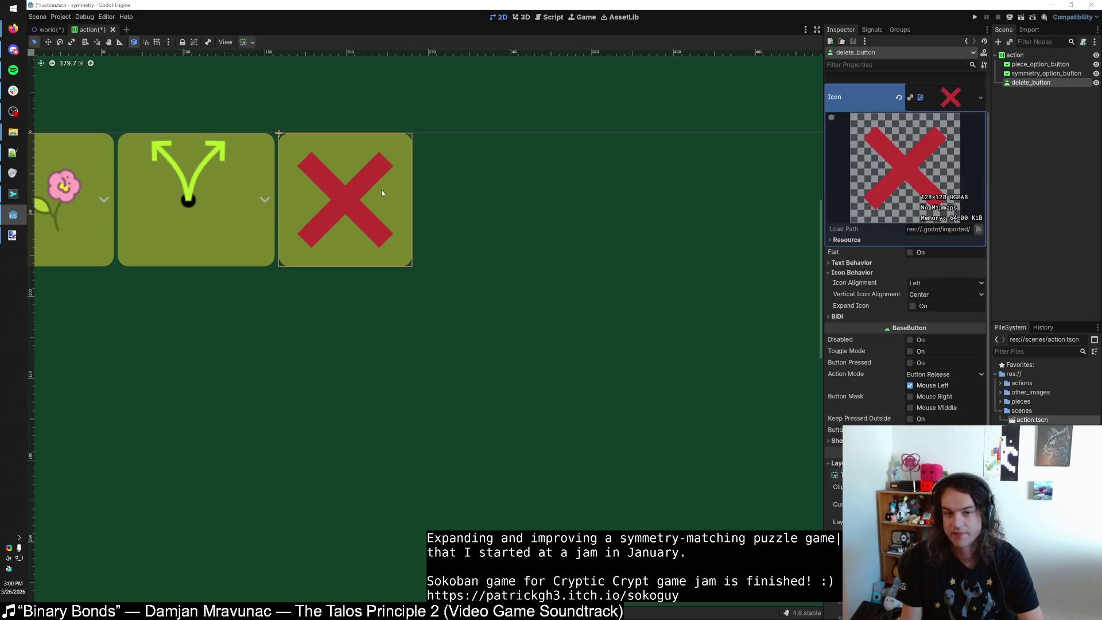
key(ctrl+Tab)
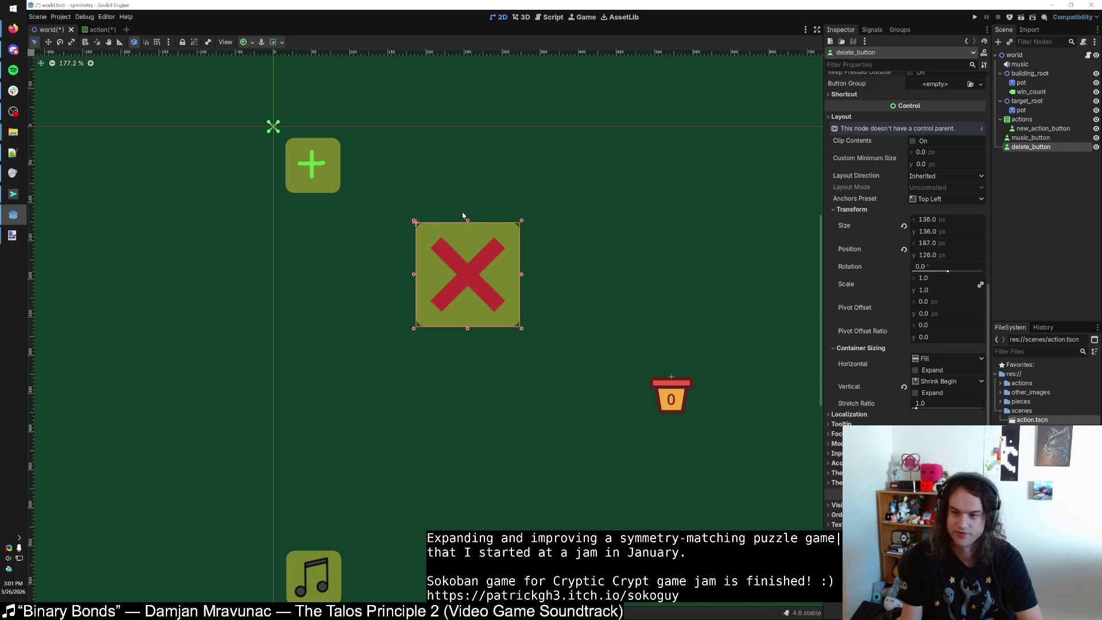
scroll(915, 216, up, 5)
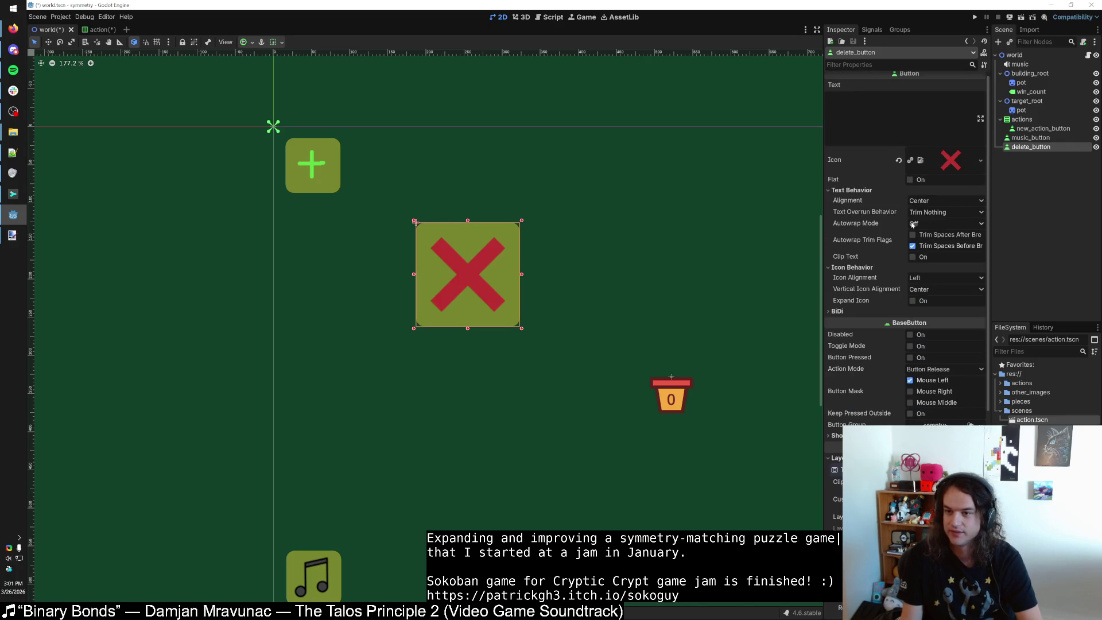
click(913, 300)
mouse_move(521, 328)
mouse_down()
mouse_move(488, 293)
mouse_move(448, 286)
mouse_move(547, 336)
mouse_move(455, 274)
mouse_move(439, 240)
mouse_move(446, 257)
mouse_move(431, 294)
mouse_move(497, 332)
mouse_move(590, 275)
mouse_move(484, 250)
mouse_move(445, 255)
mouse_up()
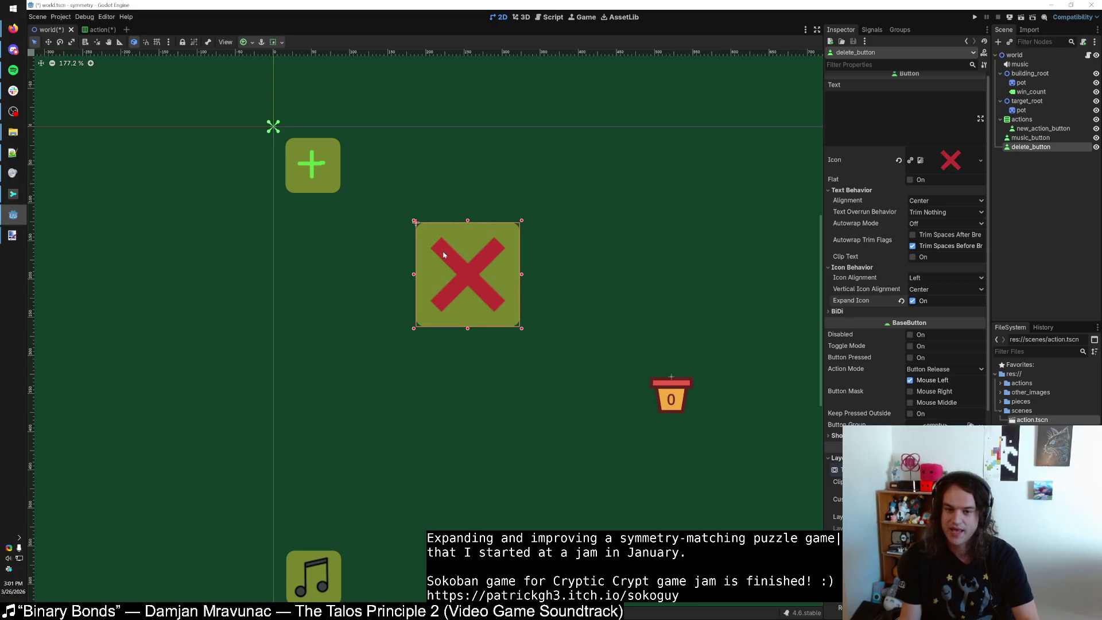
mouse_move(522, 332)
mouse_down()
mouse_move(474, 291)
mouse_move(450, 300)
mouse_move(443, 261)
mouse_up()
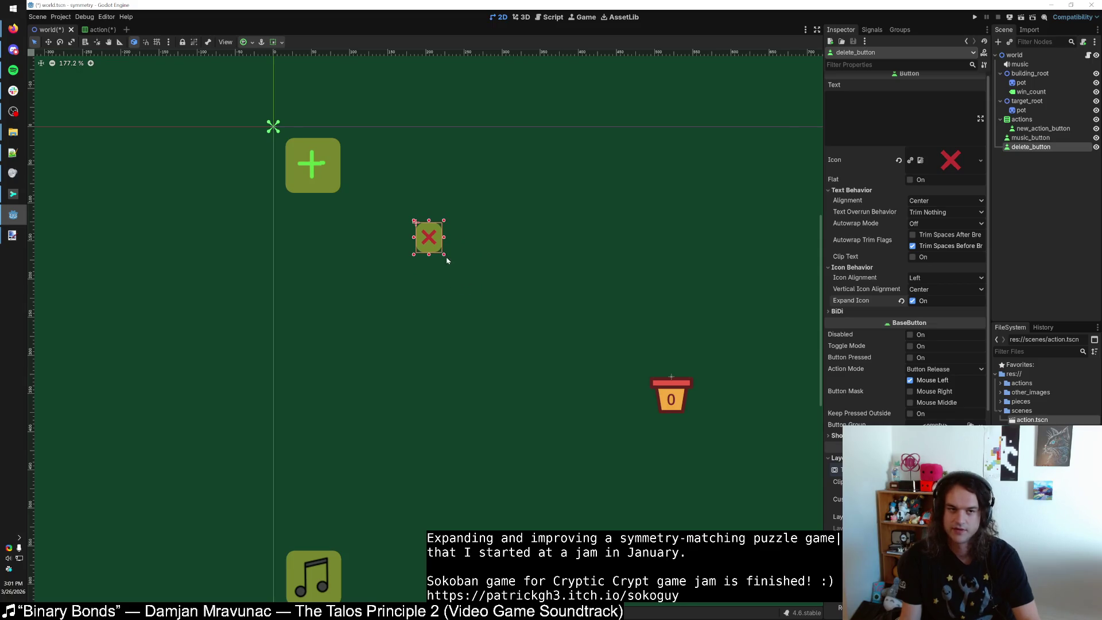
key(ctrl+z)
click(95, 29)
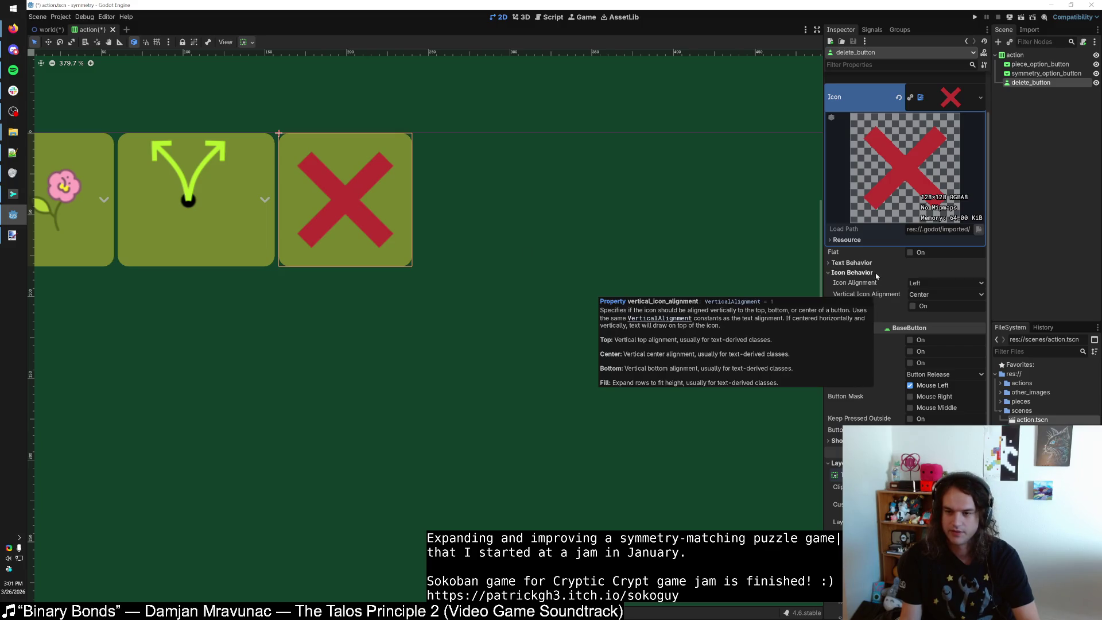
click(913, 306)
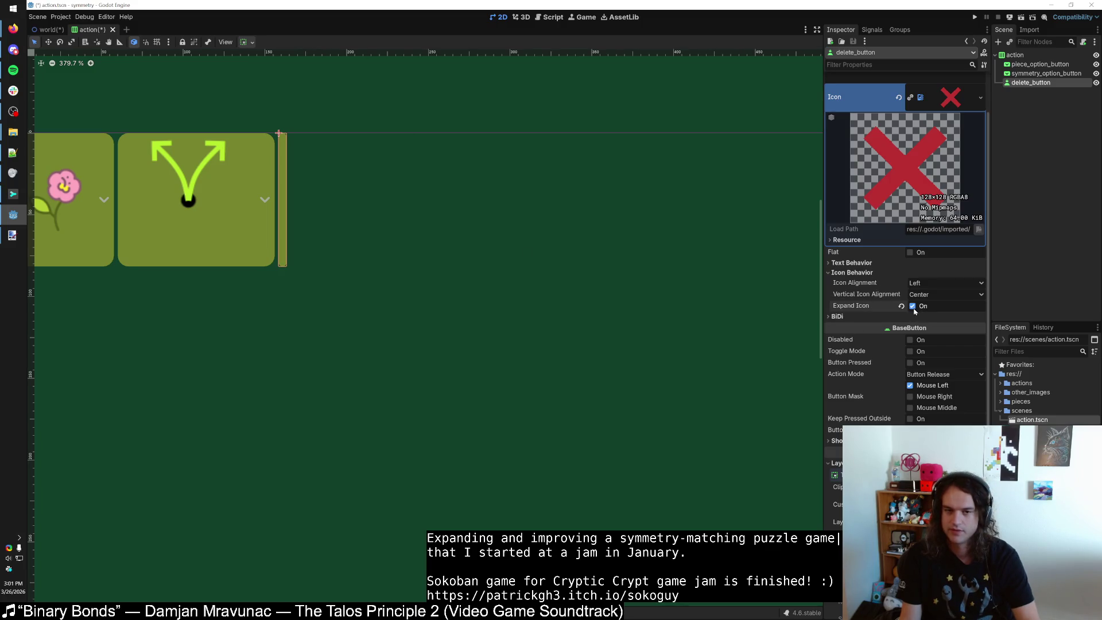
scroll(317, 253, up, 6)
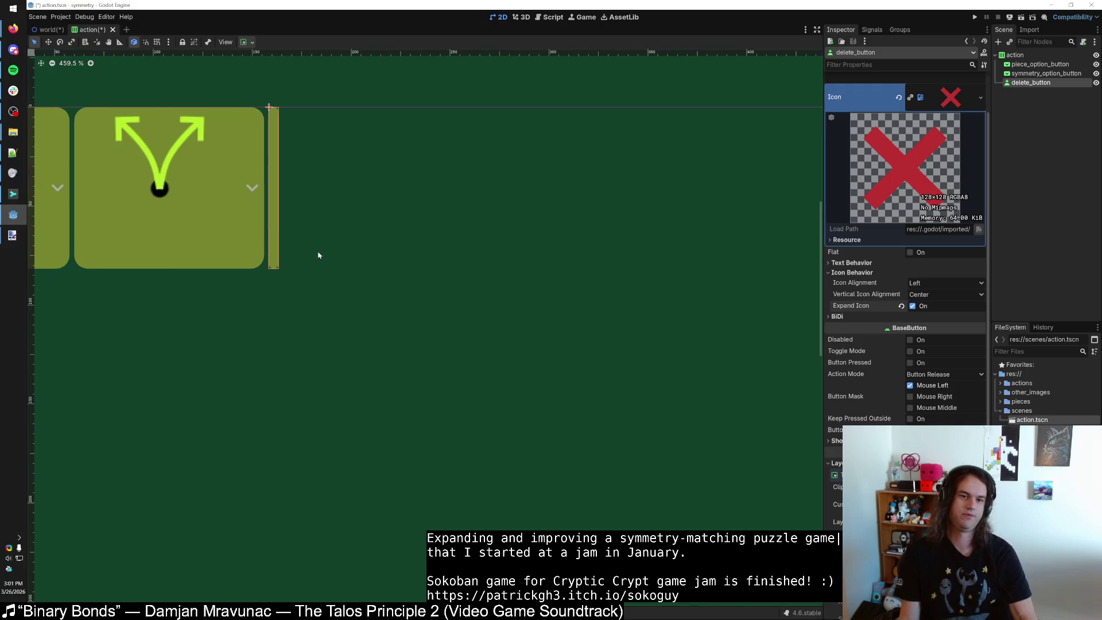
key(ctrl+z)
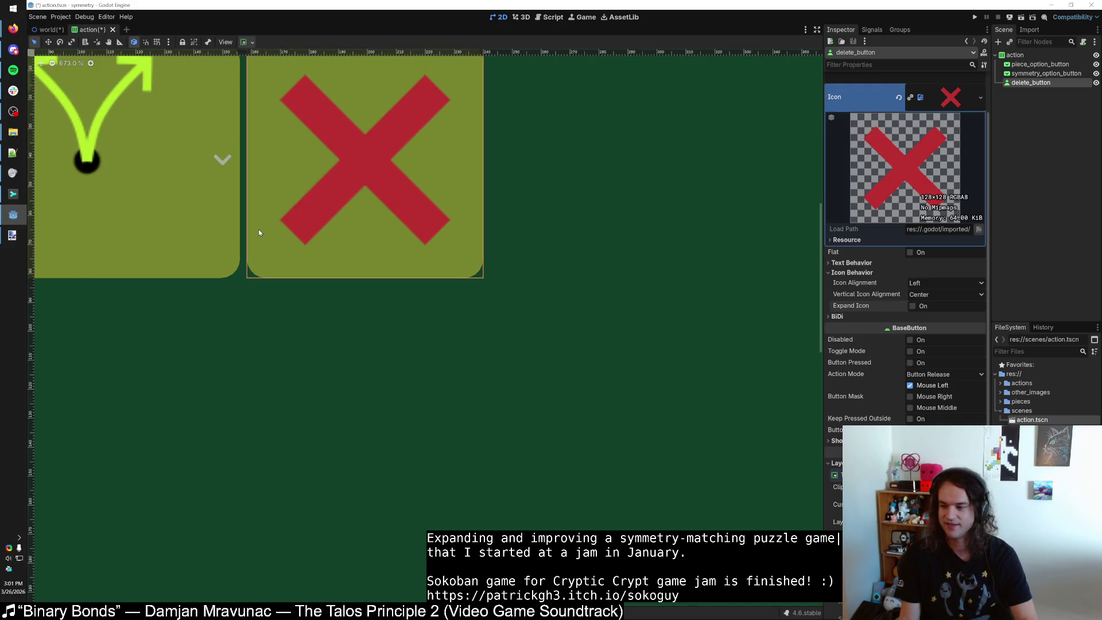
scroll(289, 225, down, 1)
scroll(287, 226, down, 8)
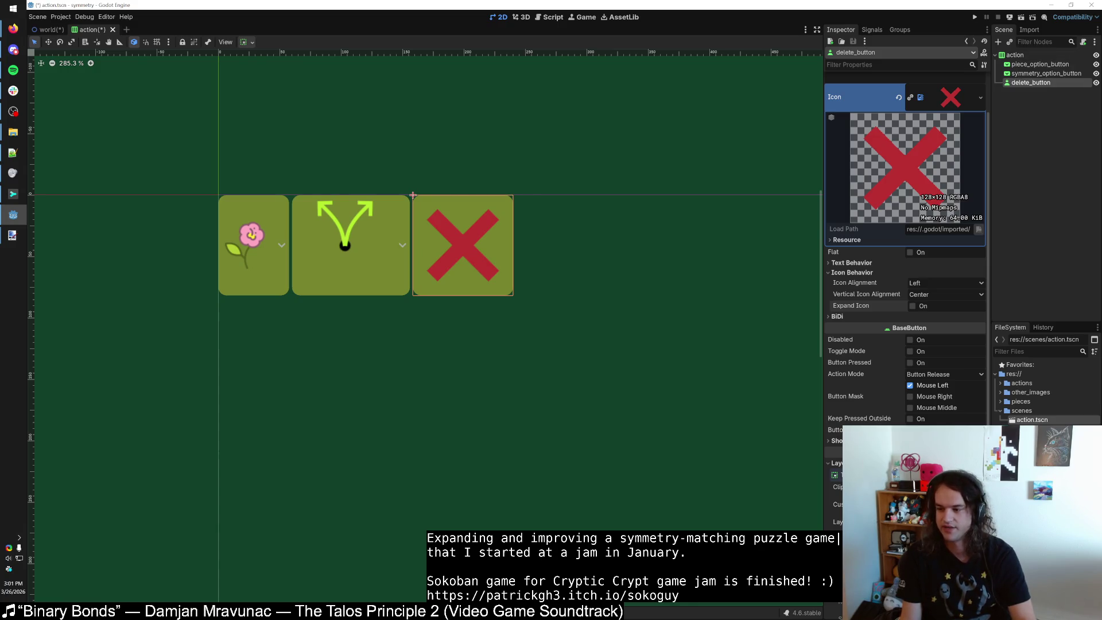
key(alt+Tab)
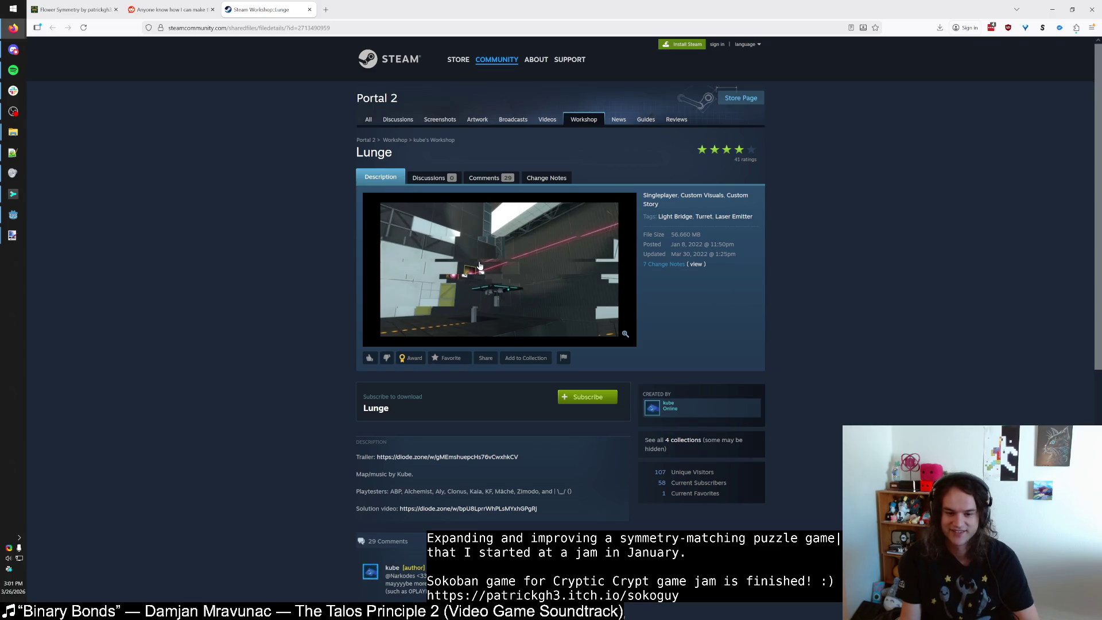
Enlarge and close the Lunge map's preview image, then open its Trailer link.
scroll(480, 266, down, 2)
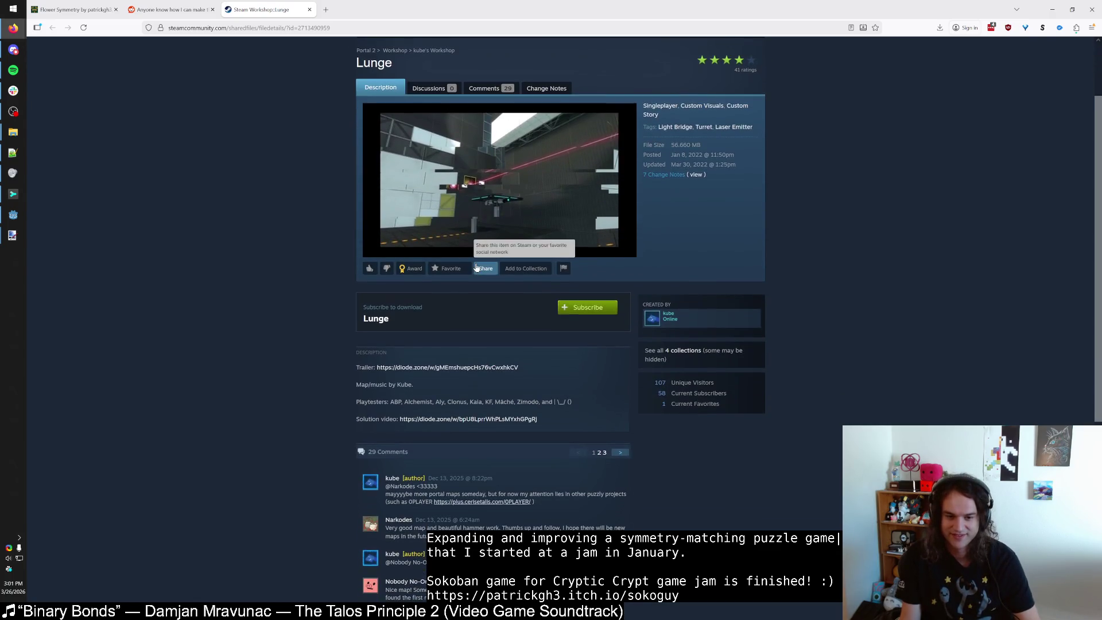
click(474, 224)
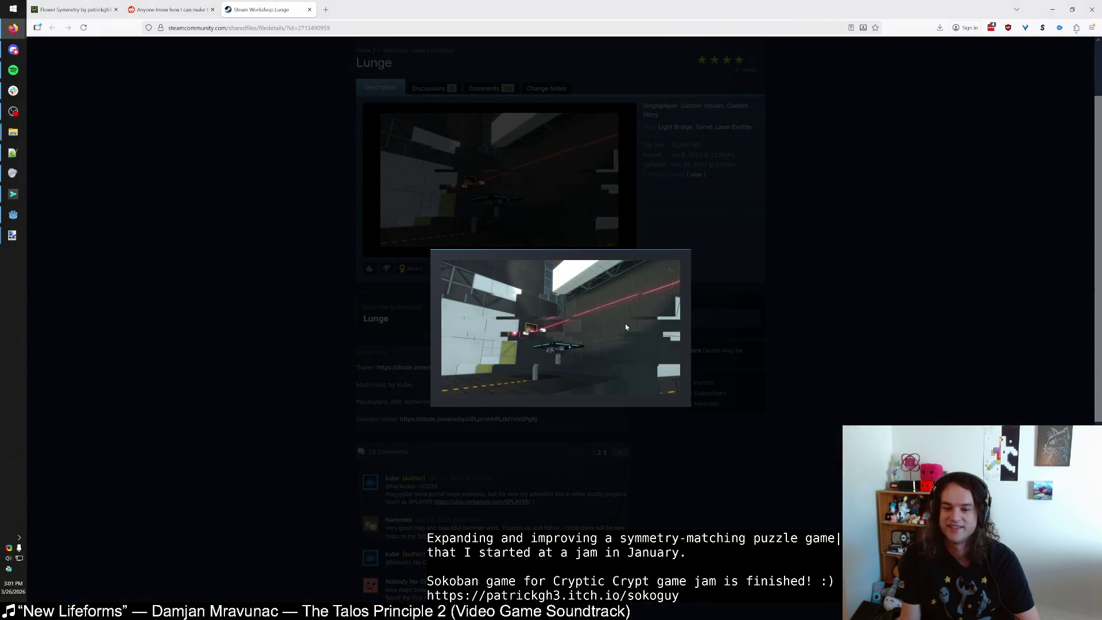
click(756, 327)
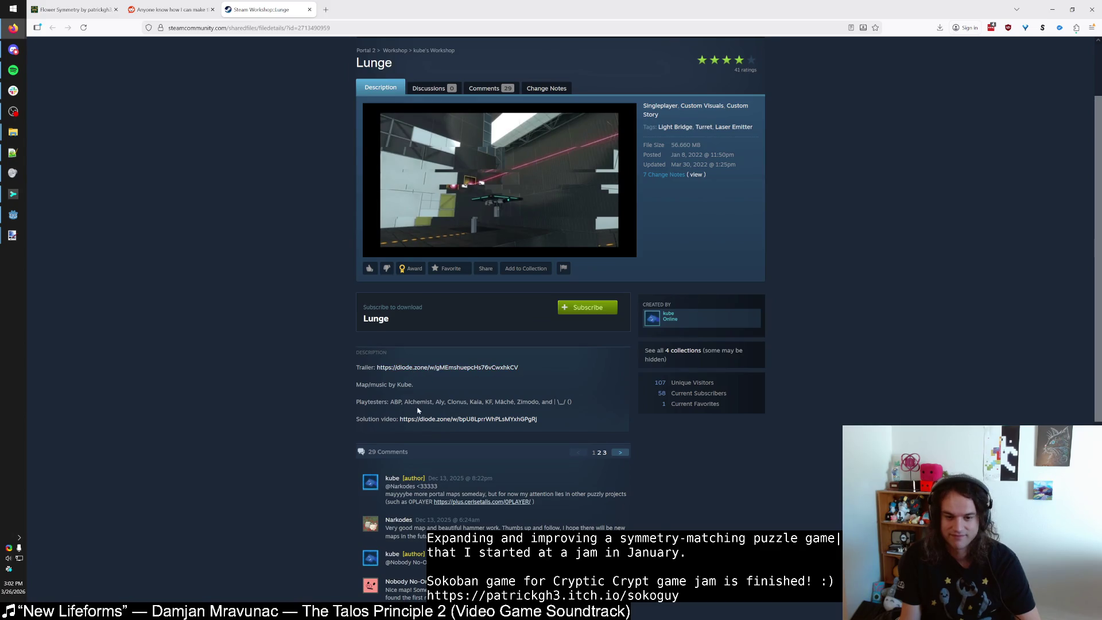
click(427, 367)
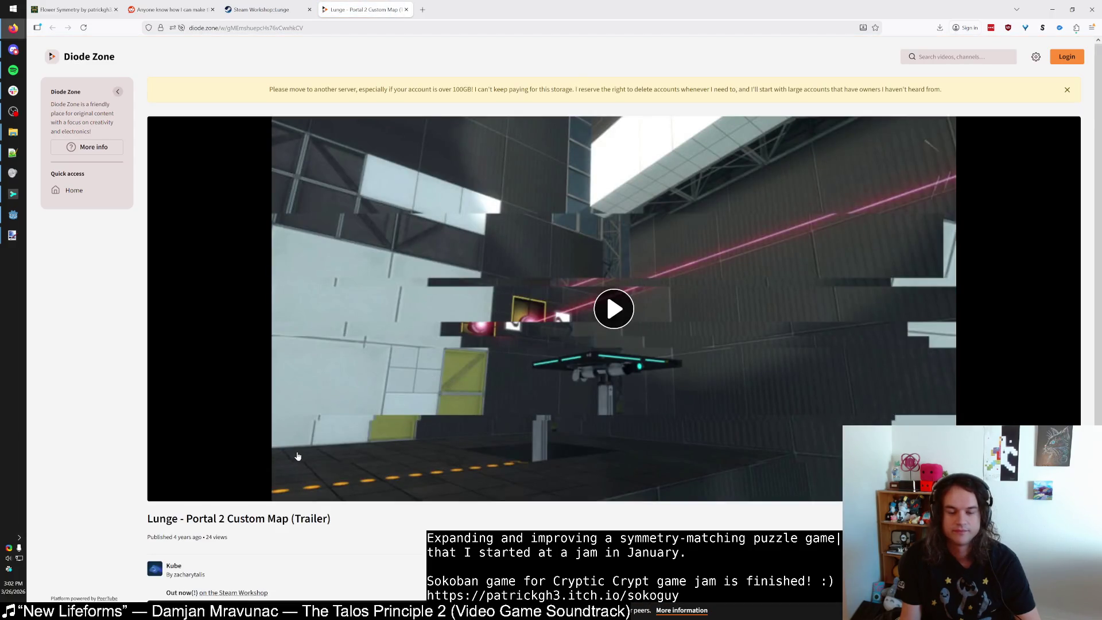
Play the Lunge trailer, scrub it to about 0:06, then close the Diode Zone tab.
click(380, 405)
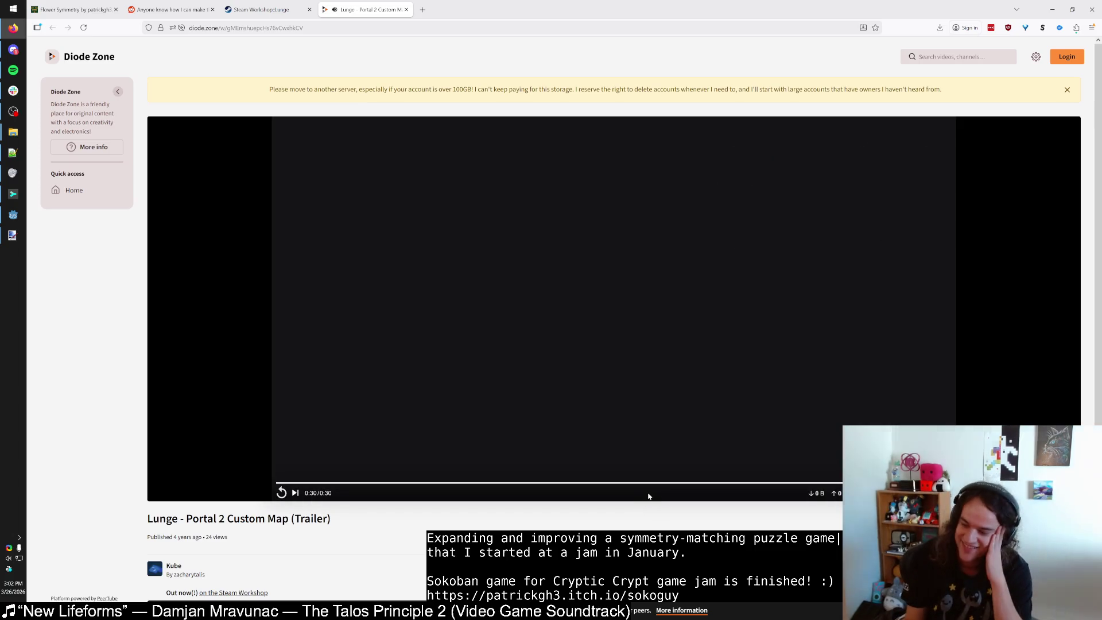
click(339, 484)
drag(339, 484, 458, 484)
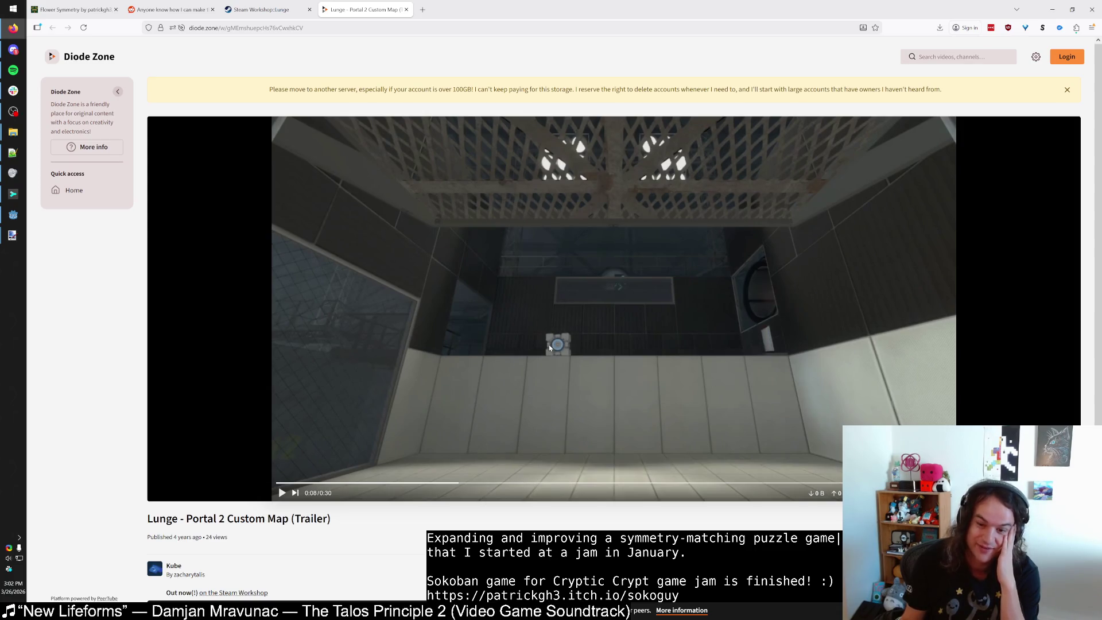
scroll(469, 526, down, 3)
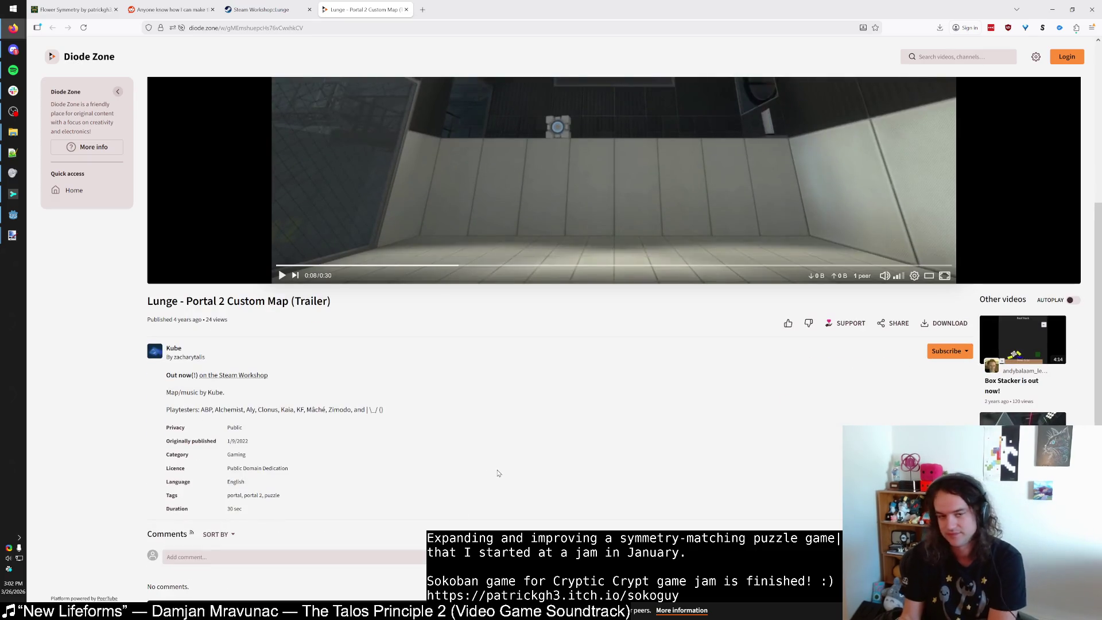
middle_click(370, 4)
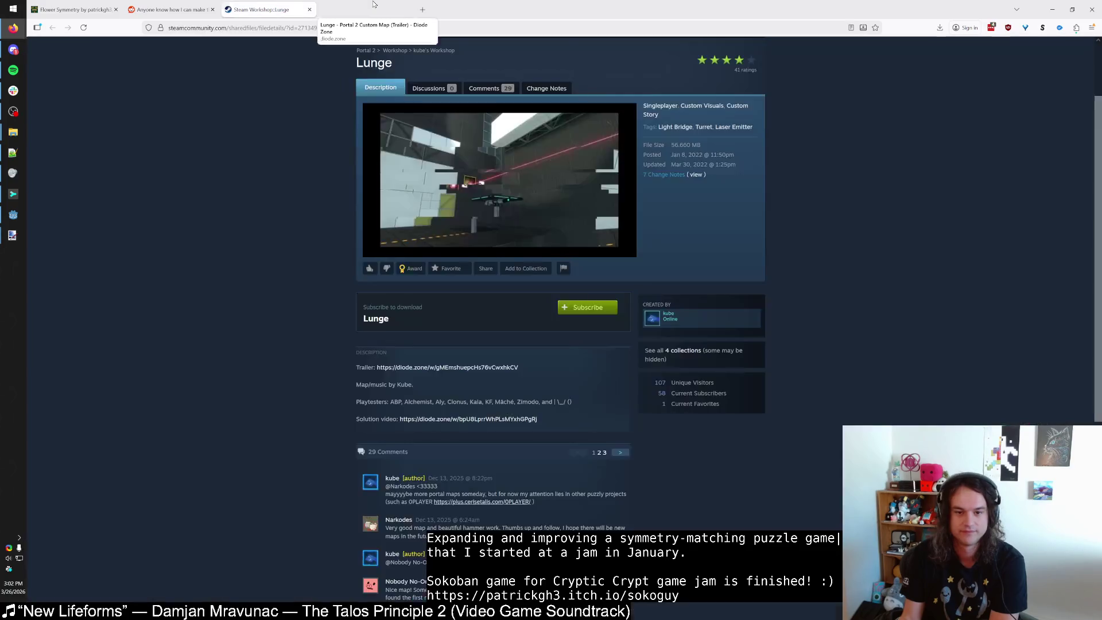
Switch to the Reddit thread on shrinking icon buttons, then back to the Godot editor.
scroll(300, 208, down, 5)
scroll(299, 208, up, 6)
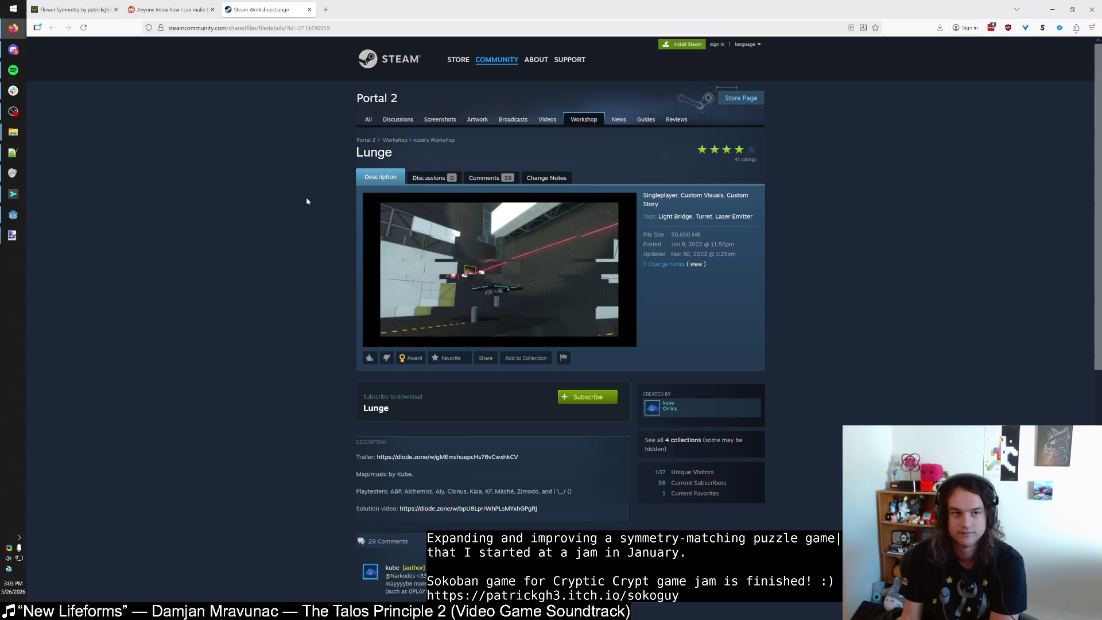
click(193, 10)
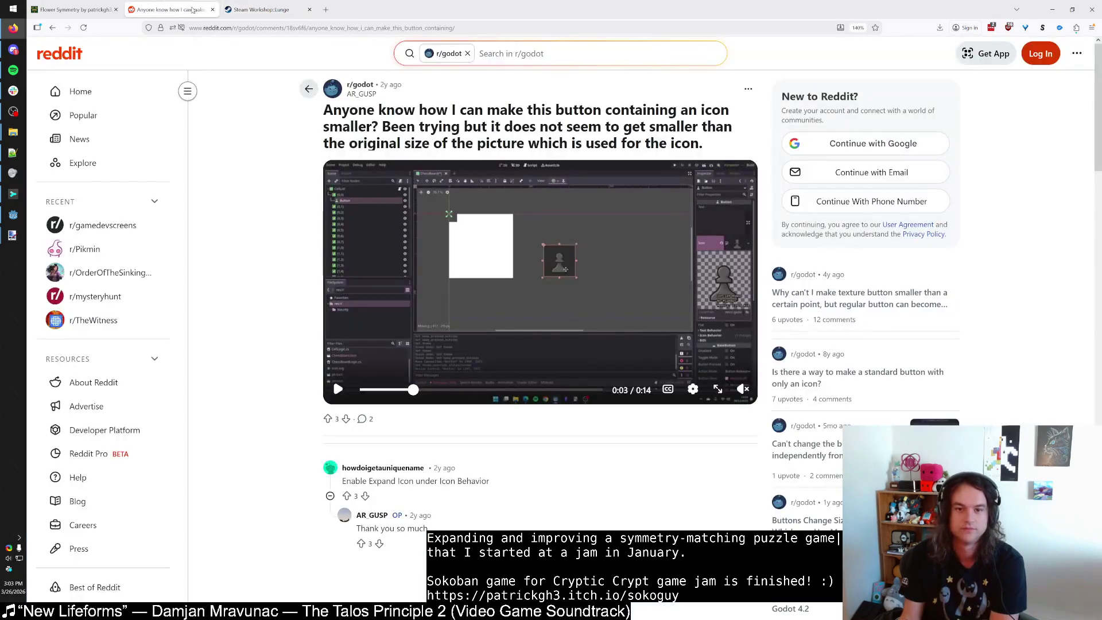
key(alt+Tab)
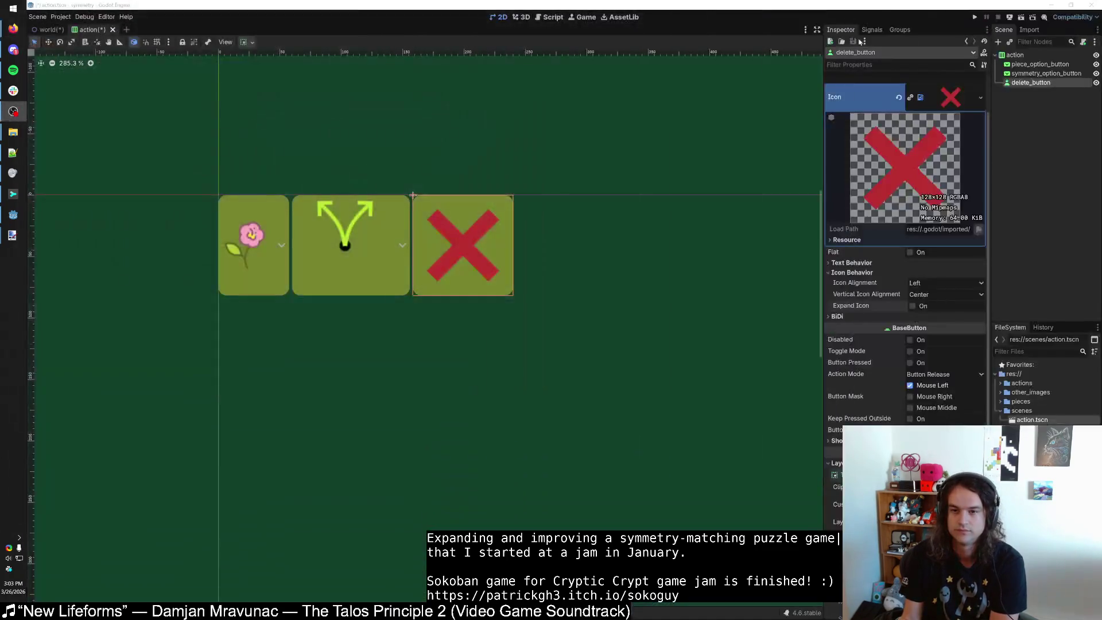
Change the root action node's type from BoxContainer to Control.
click(1015, 54)
right_click(1015, 55)
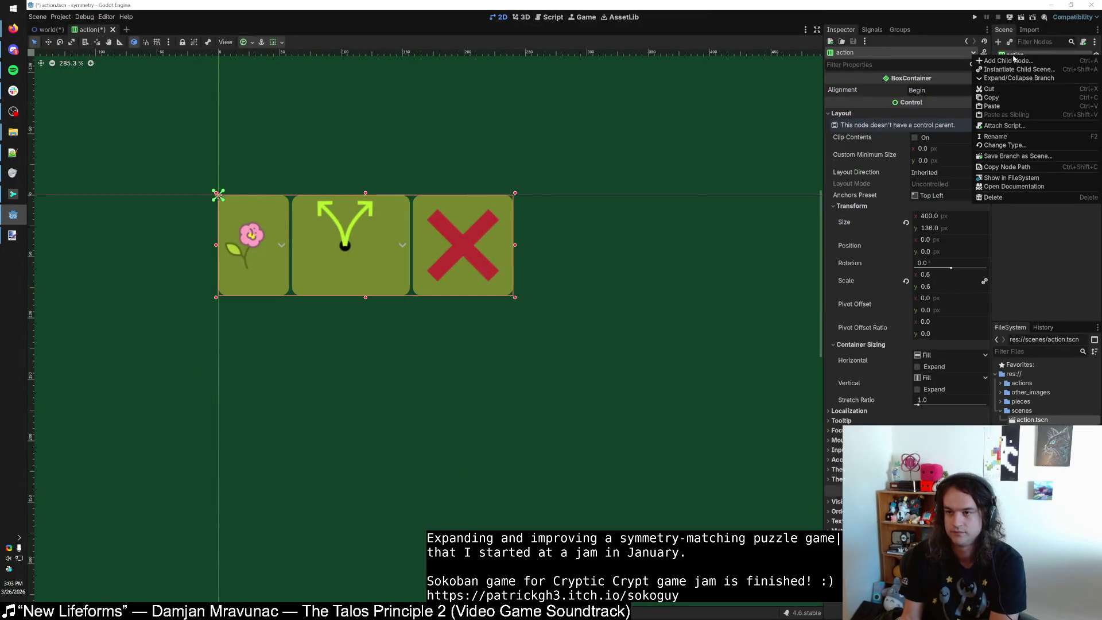
click(1005, 144)
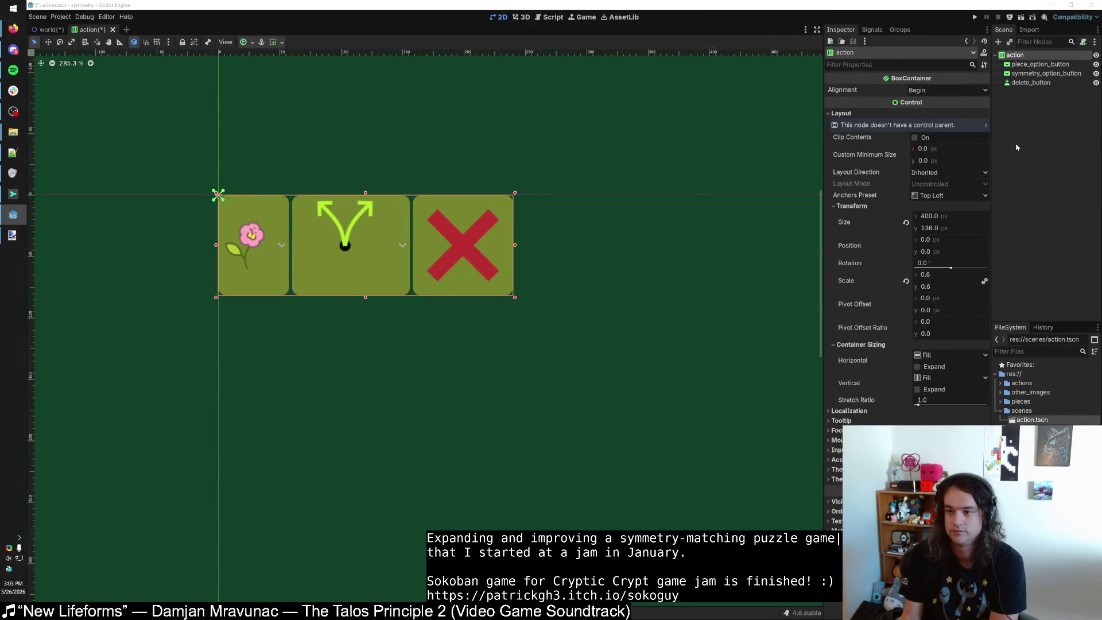
click(743, 65)
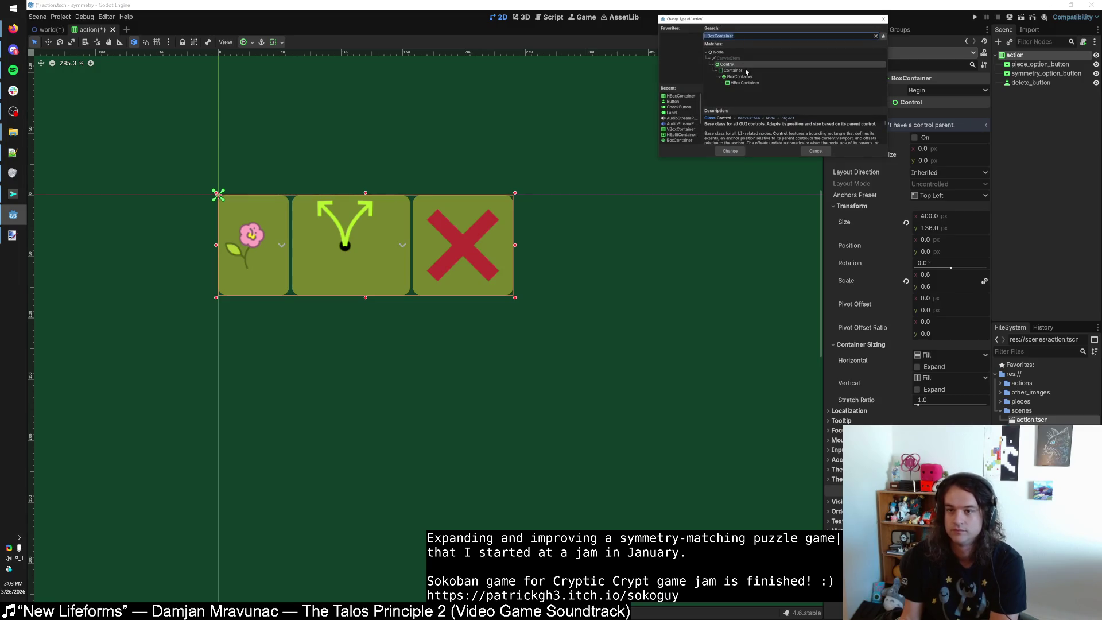
click(731, 151)
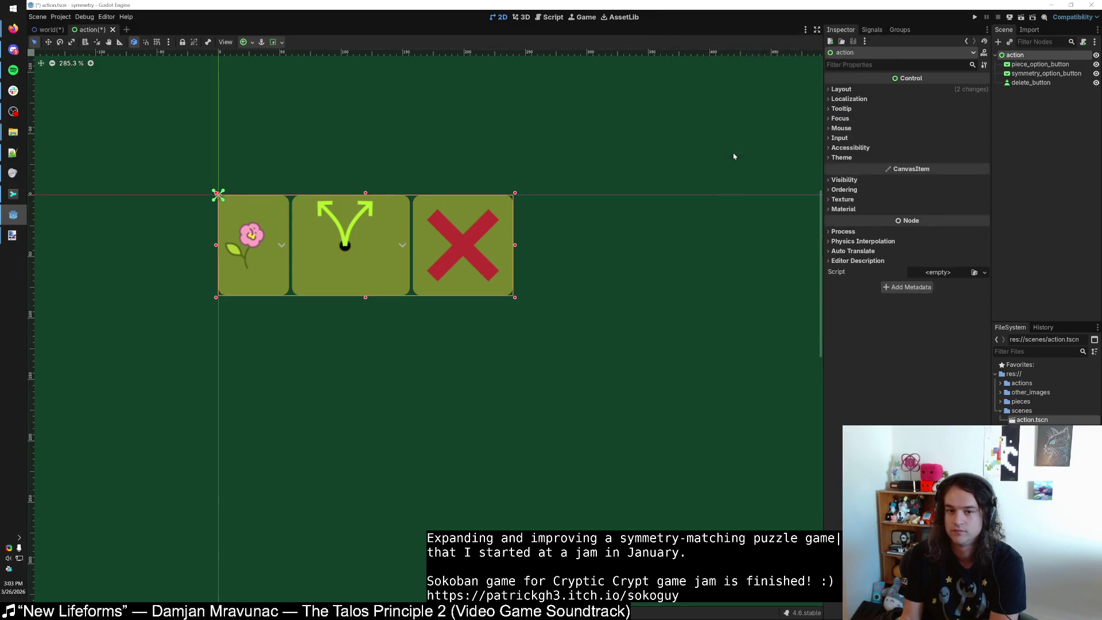
click(484, 227)
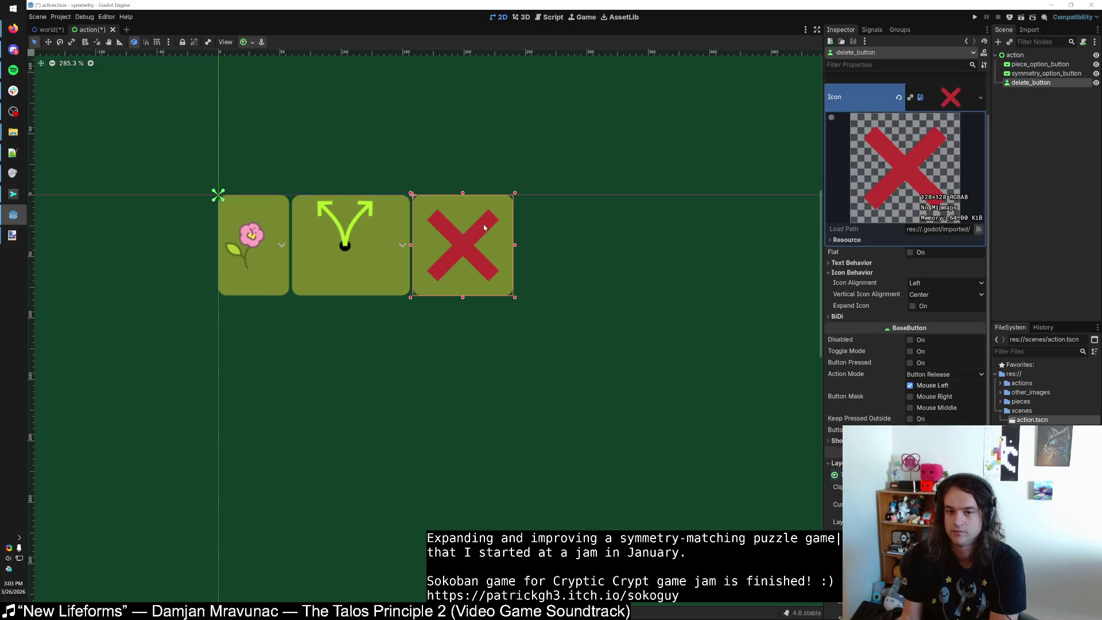
Turn on Expand Icon for the delete button, undoing a trial shrink to about 75px.
click(912, 306)
mouse_move(515, 298)
mouse_down()
mouse_move(465, 241)
mouse_move(456, 251)
mouse_up()
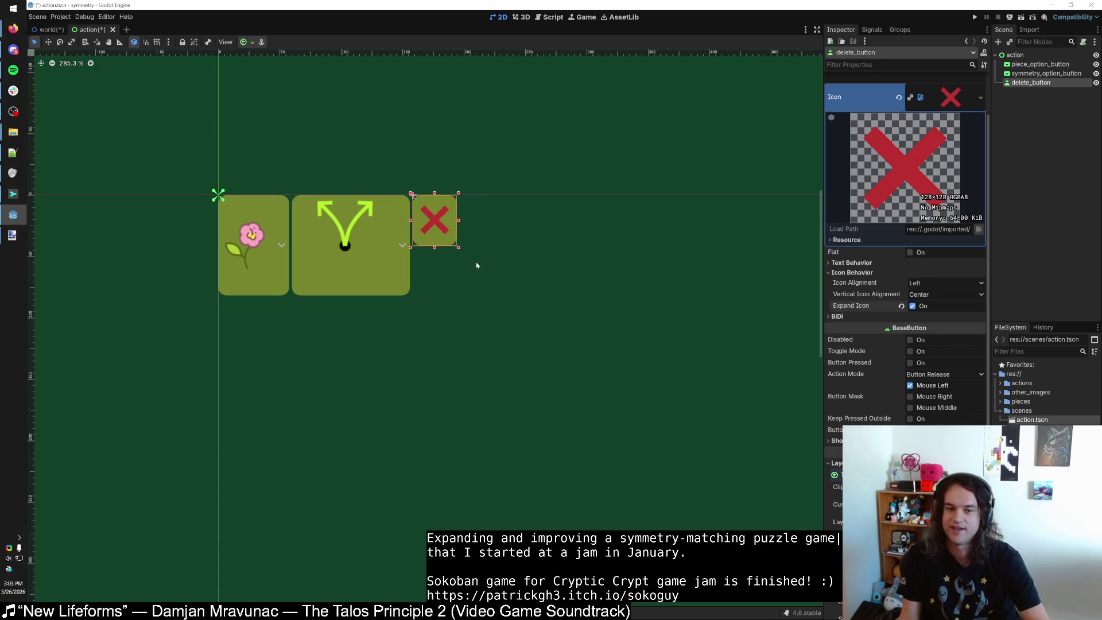
key(ctrl+z)
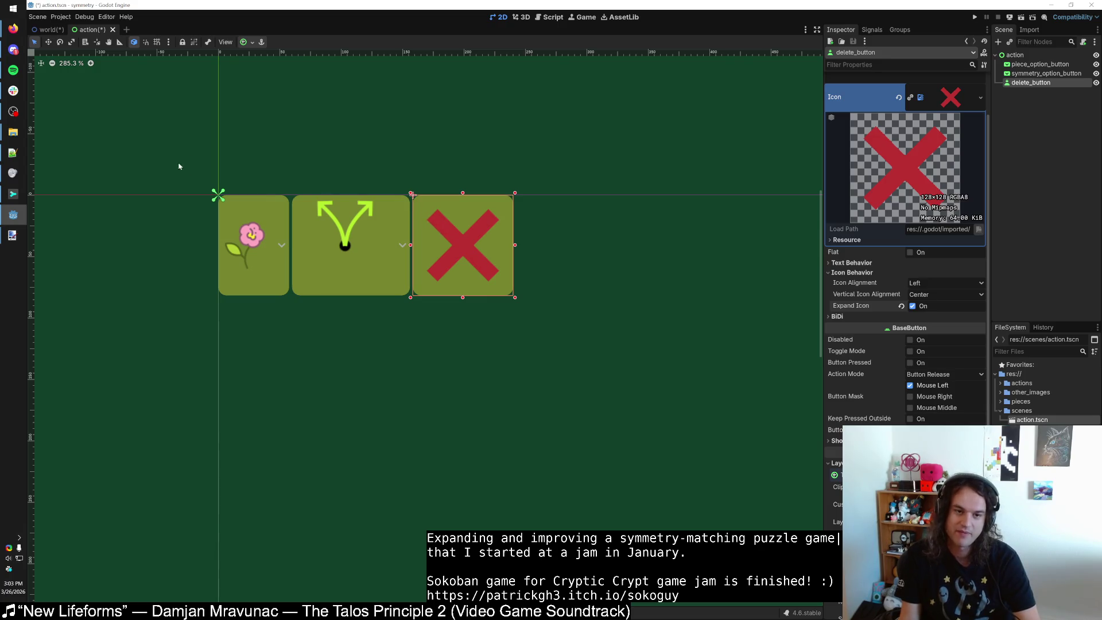
click(1014, 54)
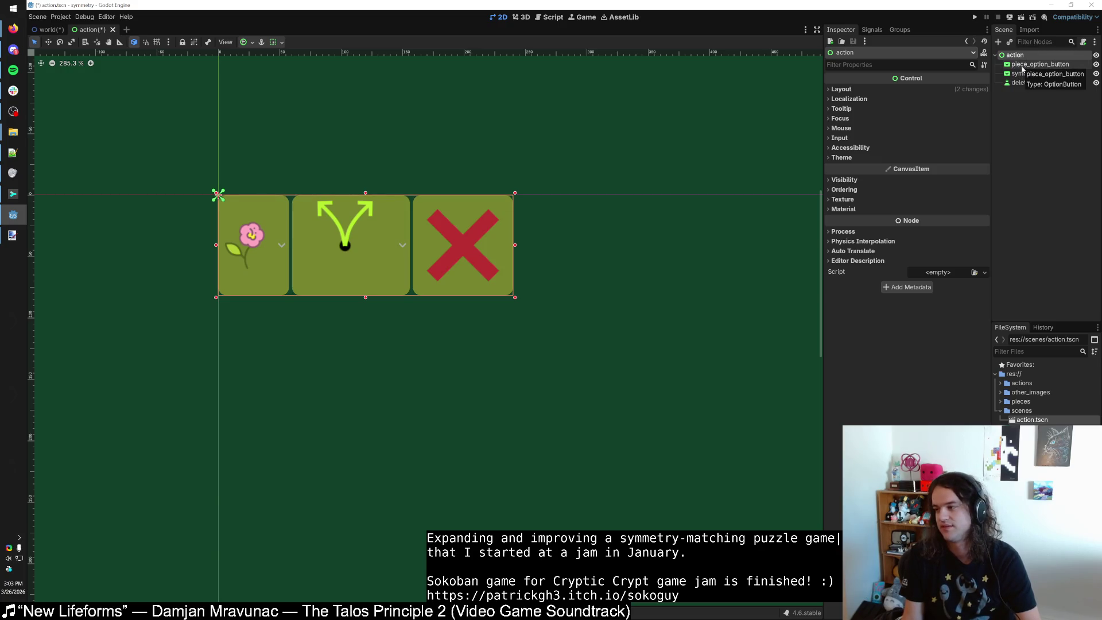
click(268, 280)
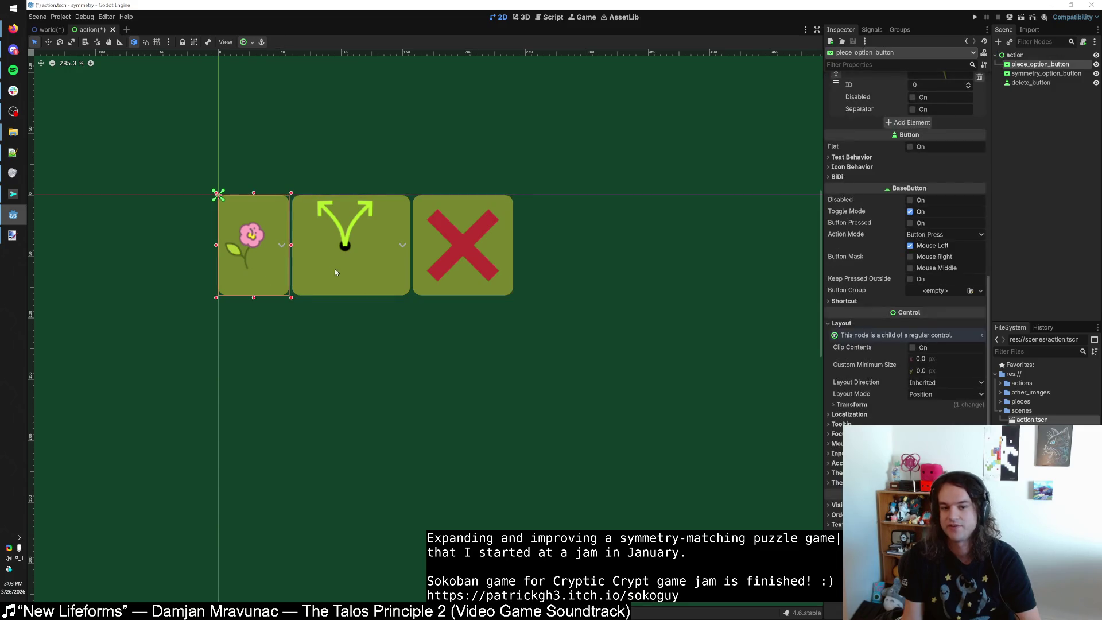
Try shifting all three buttons and shrinking the delete button, cancelling both changes.
shift+click(335, 292)
shift+click(448, 286)
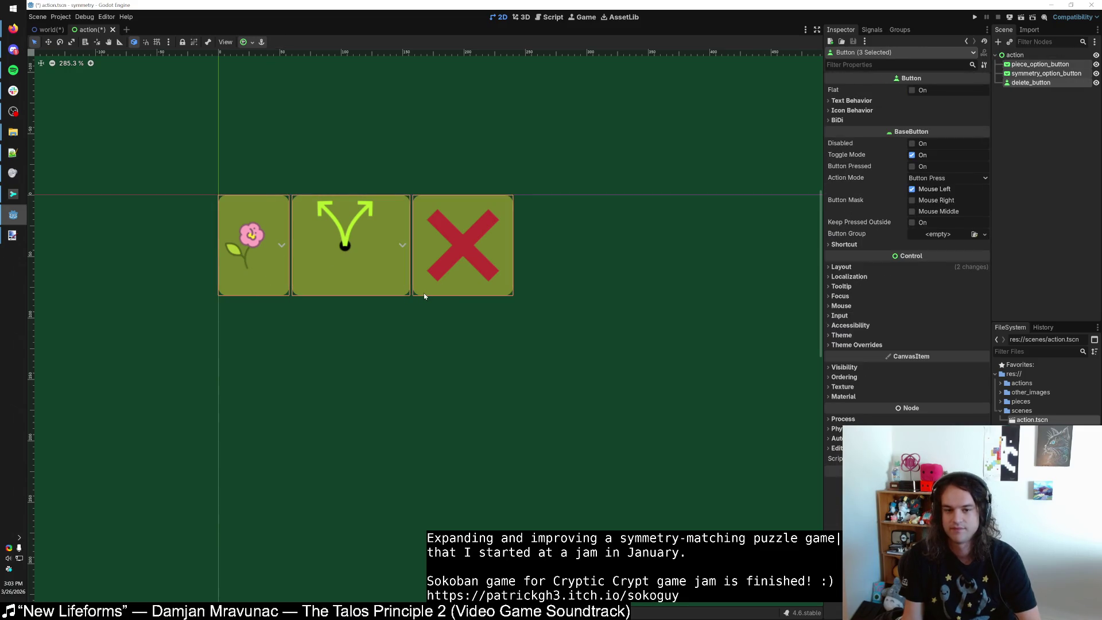
key(w)
drag(423, 292, 441, 291)
key(Escape)
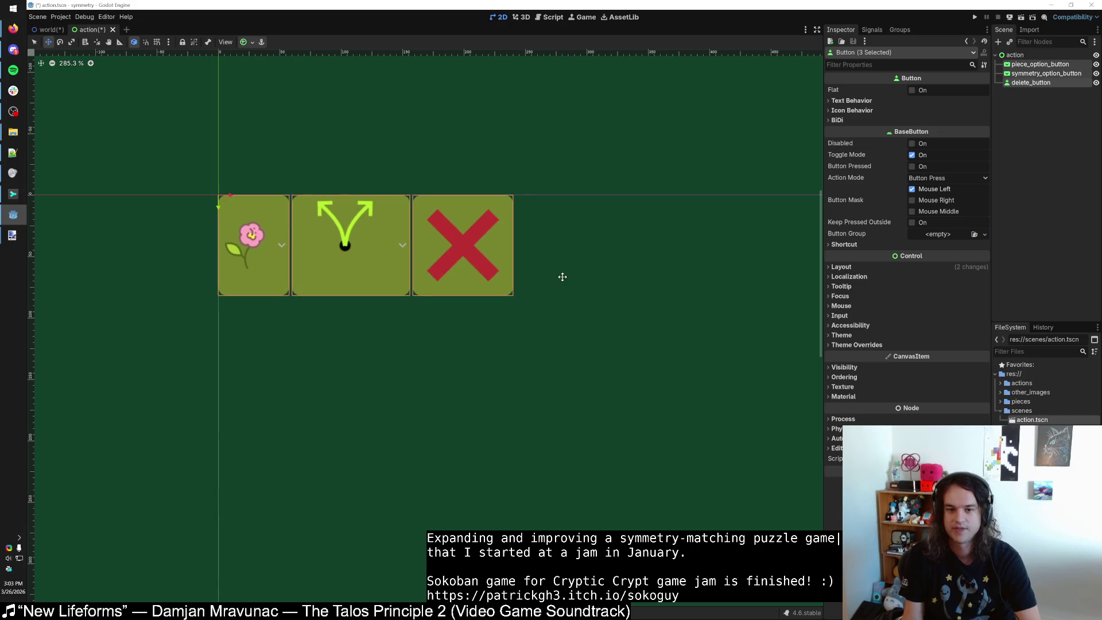
click(561, 276)
key(q)
click(501, 275)
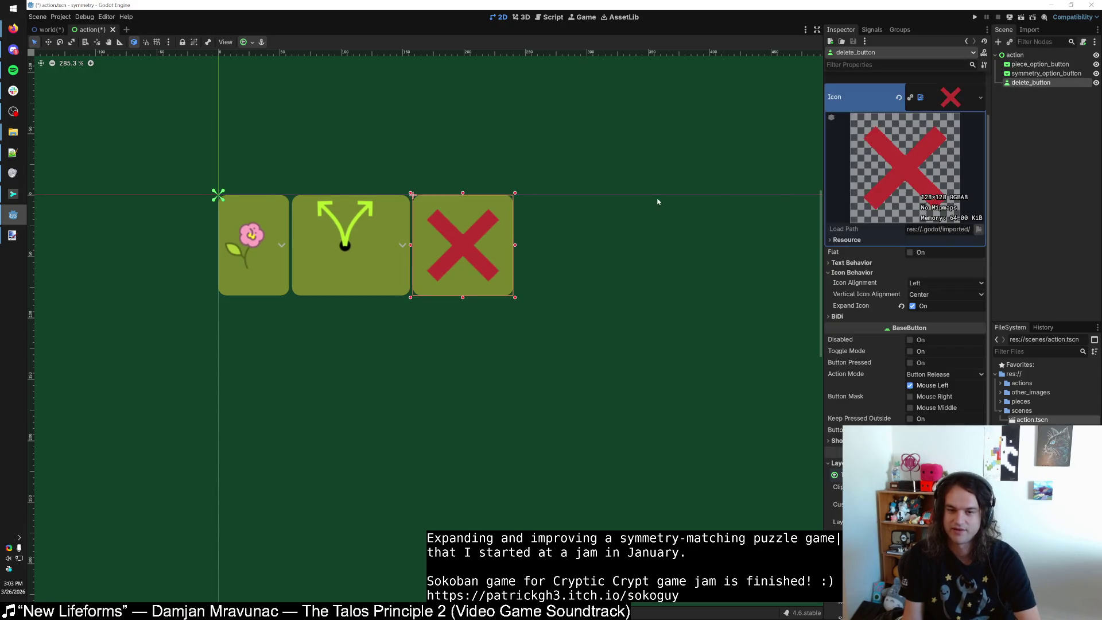
drag(515, 298, 467, 248)
key(Escape)
Turn on Expand Icon under Icon Behavior for the symmetry and flower option buttons.
click(404, 287)
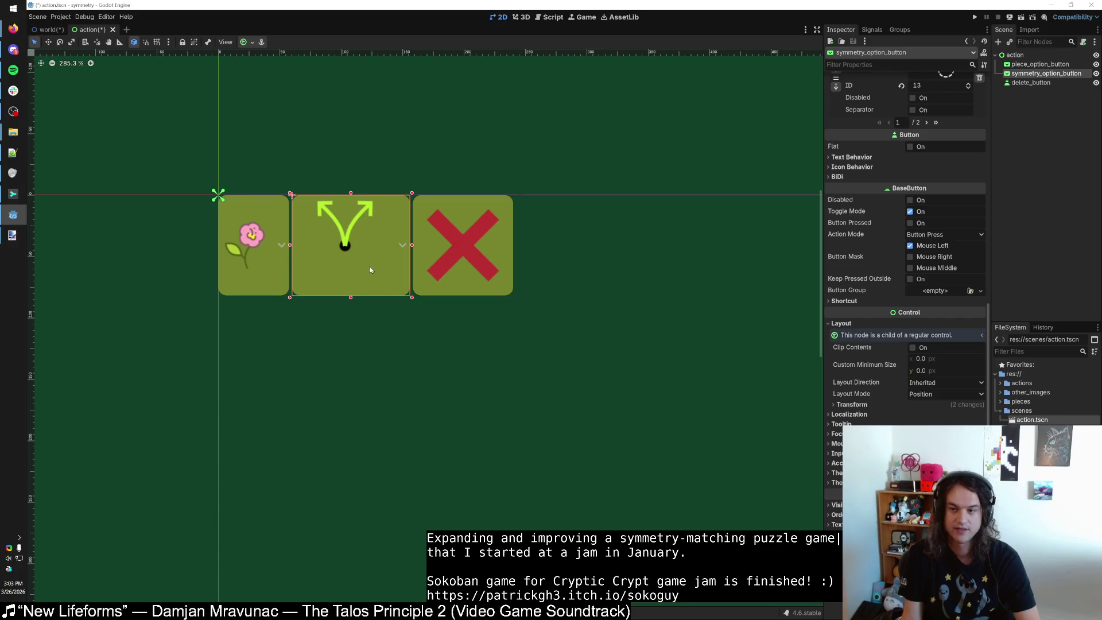
click(851, 167)
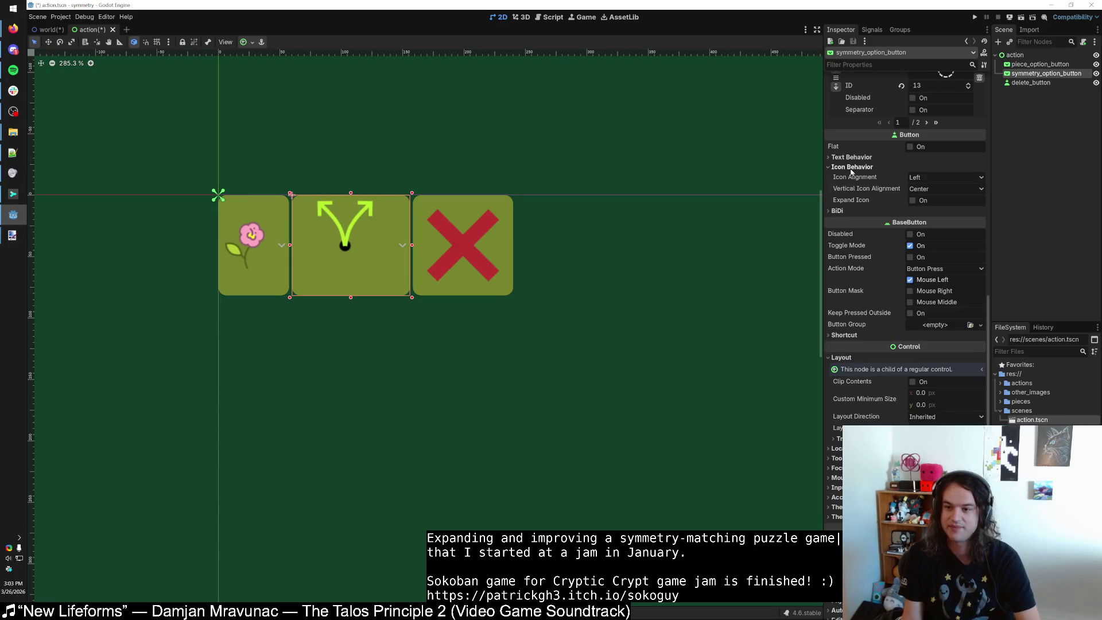
click(914, 200)
click(253, 253)
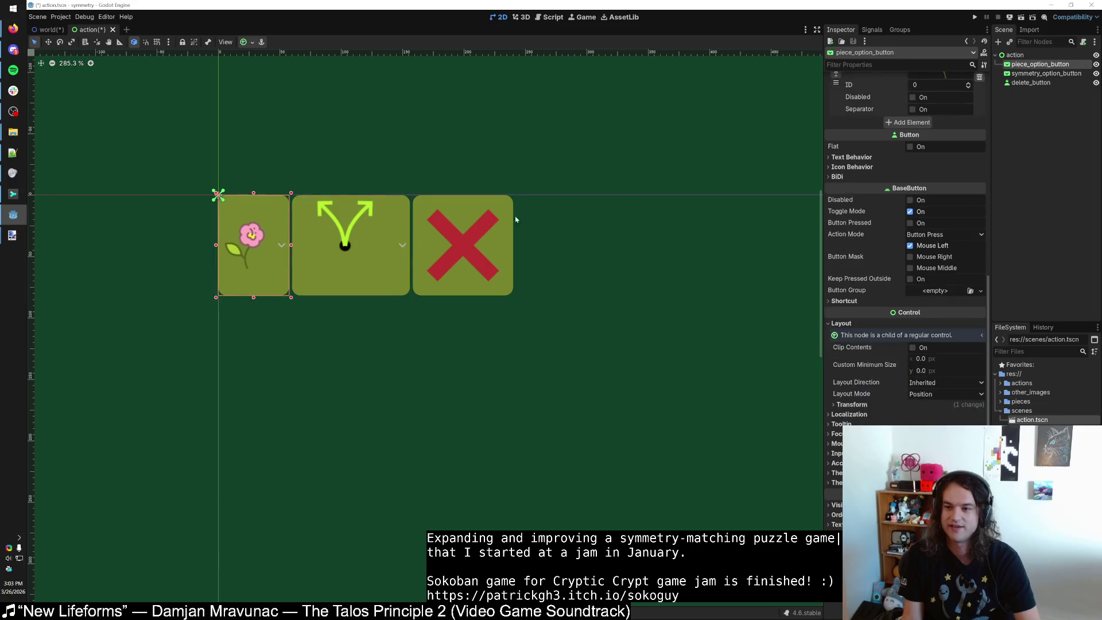
click(853, 167)
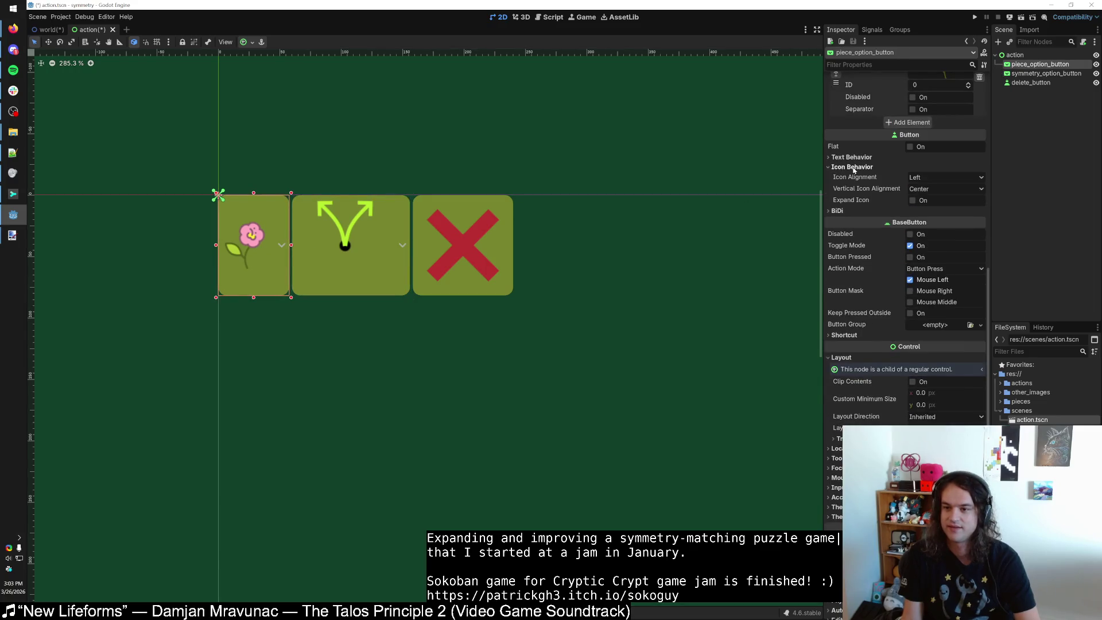
click(914, 201)
Try shrinking the symmetry button, undo it, and pan the canvas to centre the button row.
click(375, 259)
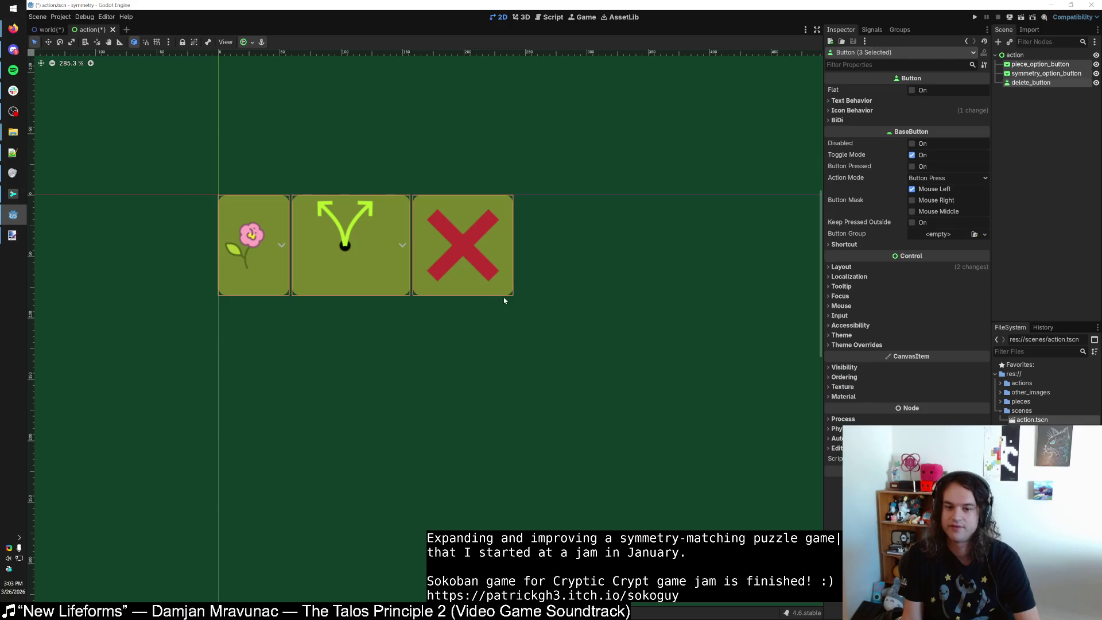
click(454, 281)
click(392, 270)
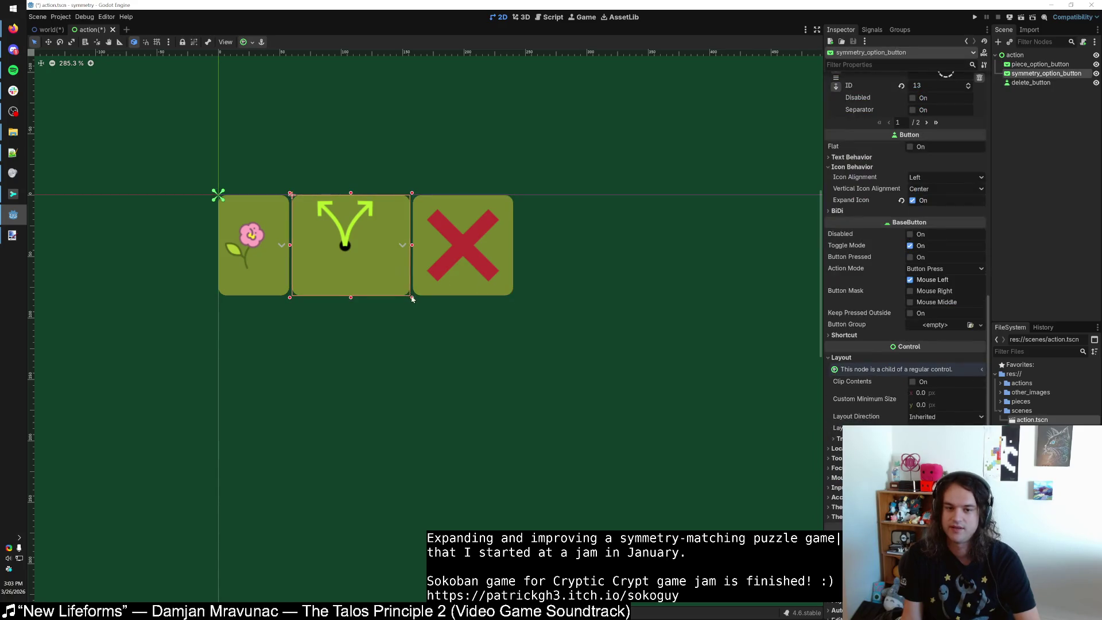
mouse_move(410, 297)
mouse_down()
mouse_move(336, 247)
mouse_move(338, 236)
mouse_up()
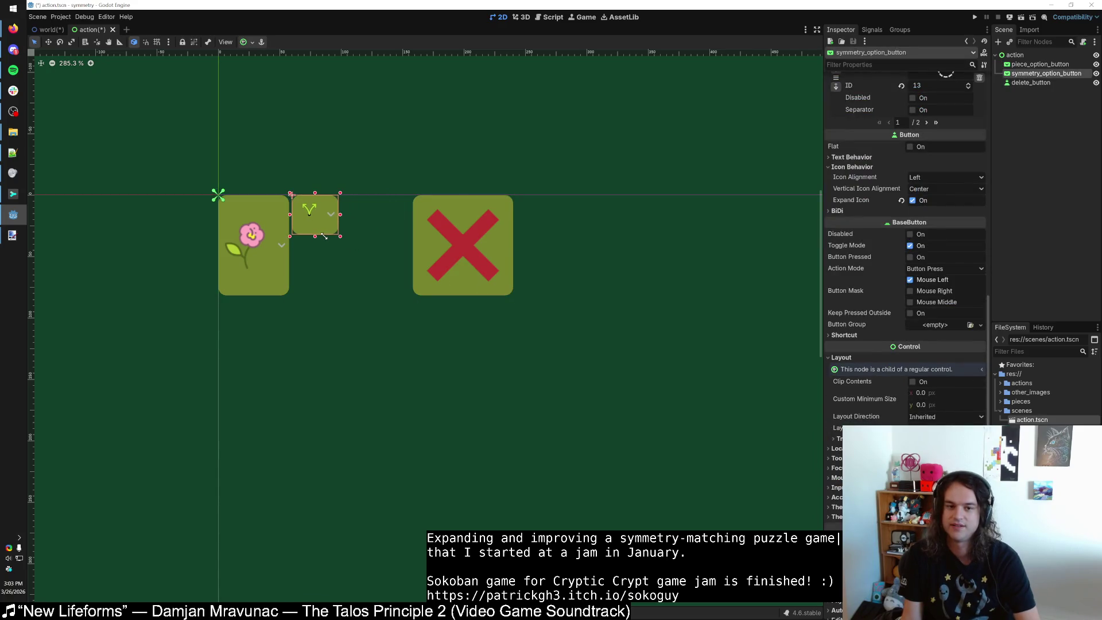
key(ctrl+z)
mouse_move(364, 281)
mouse_down()
mouse_move(333, 260)
mouse_move(520, 342)
mouse_up()
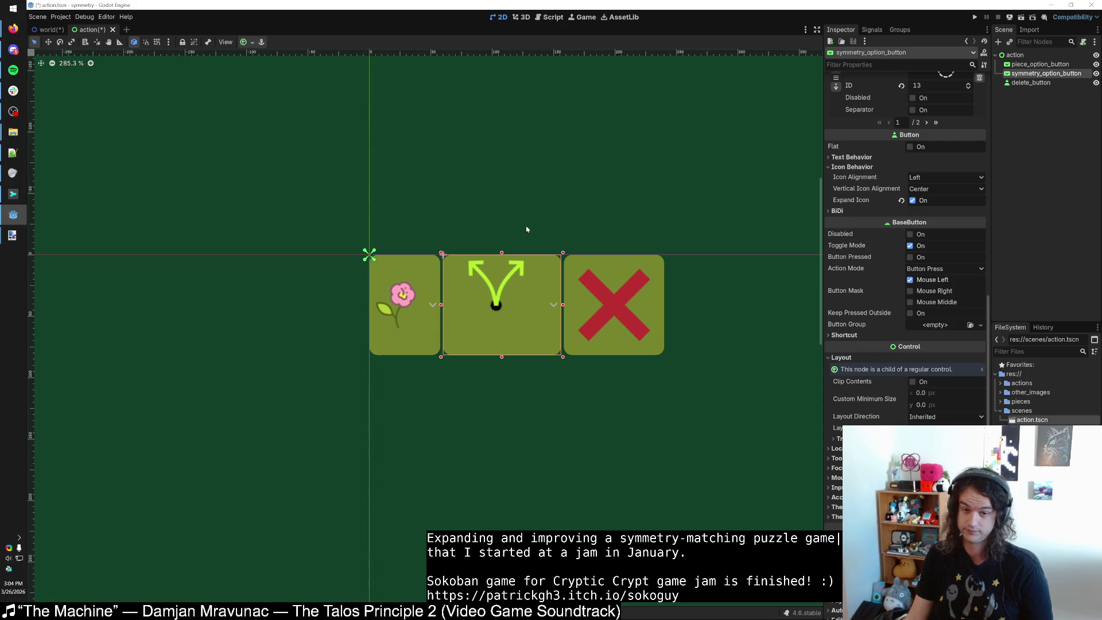
click(460, 379)
click(422, 343)
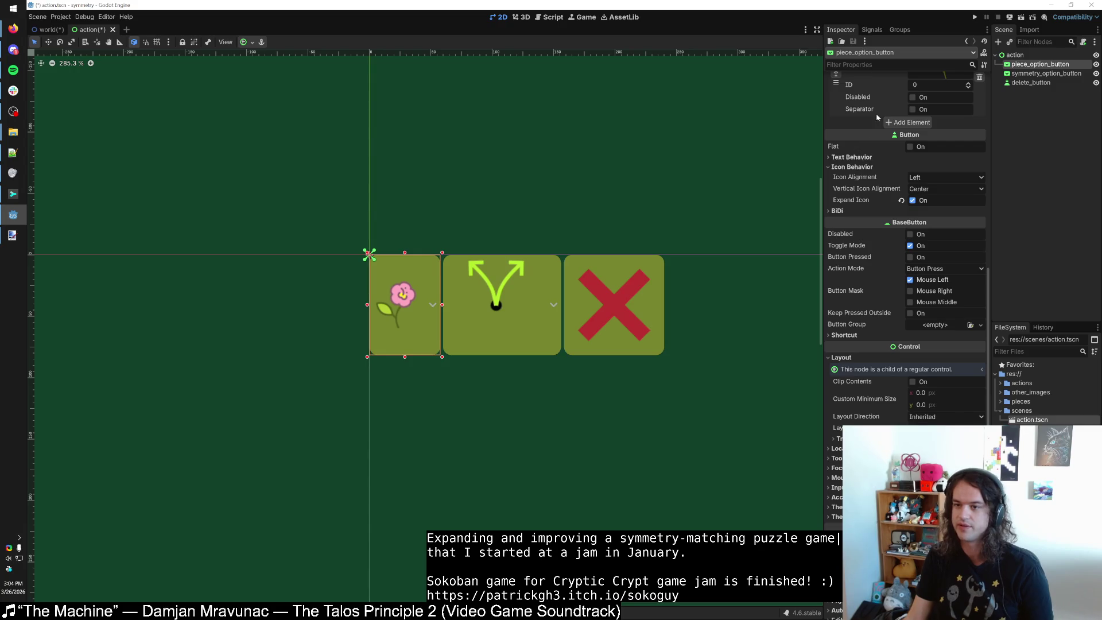
Assign the full-size piece4.png and piece2.png images as the flower option button's item icons.
scroll(872, 182, up, 5)
click(950, 164)
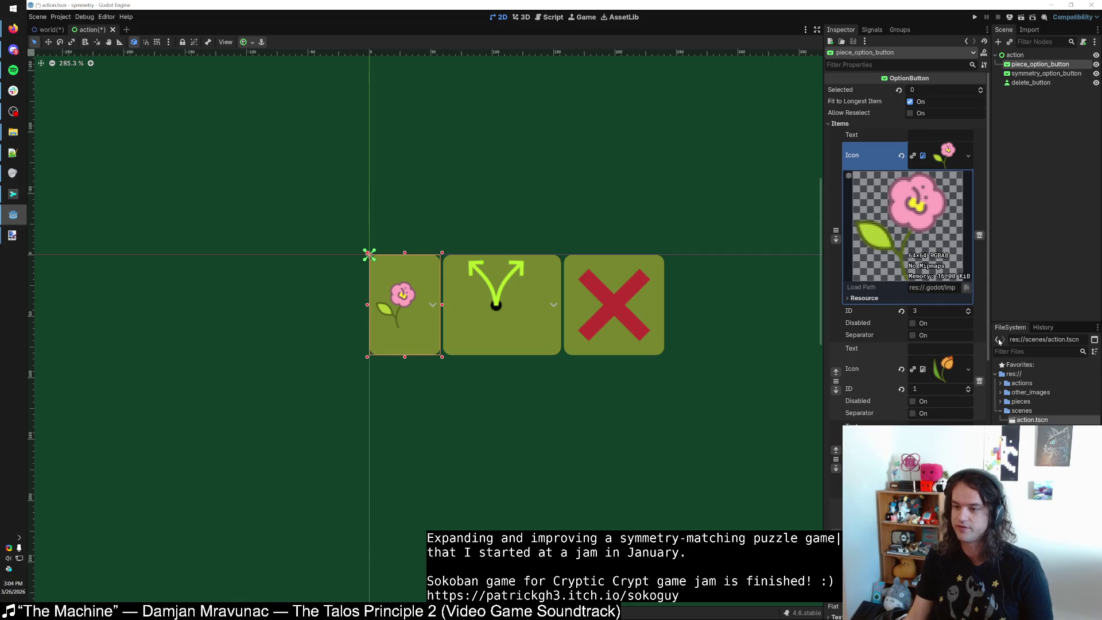
click(1001, 401)
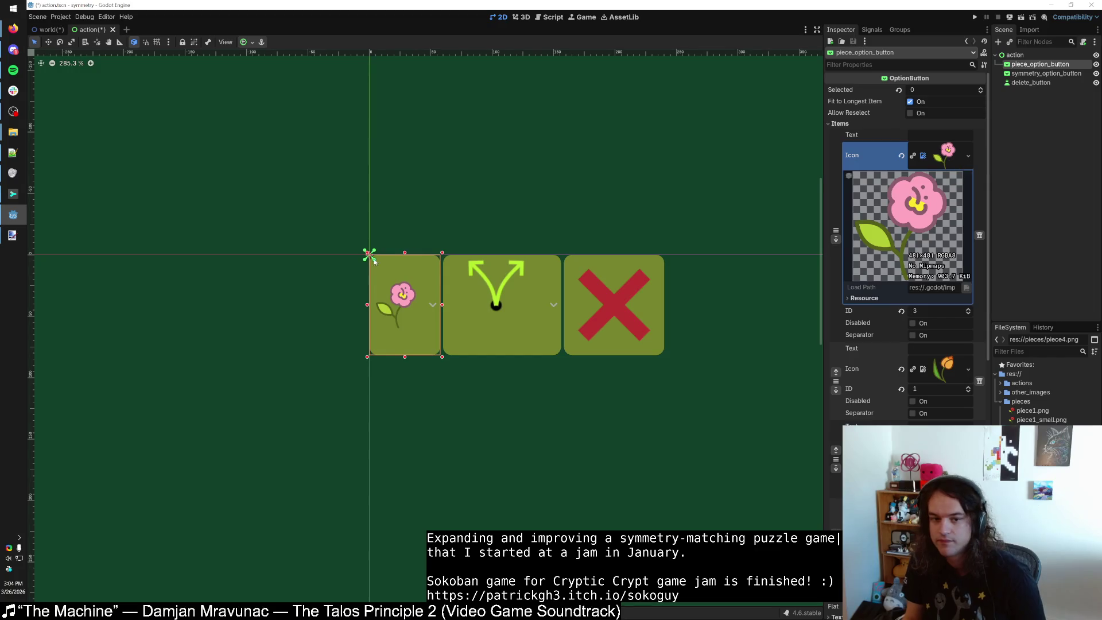
scroll(401, 295, up, 10)
scroll(454, 319, down, 3)
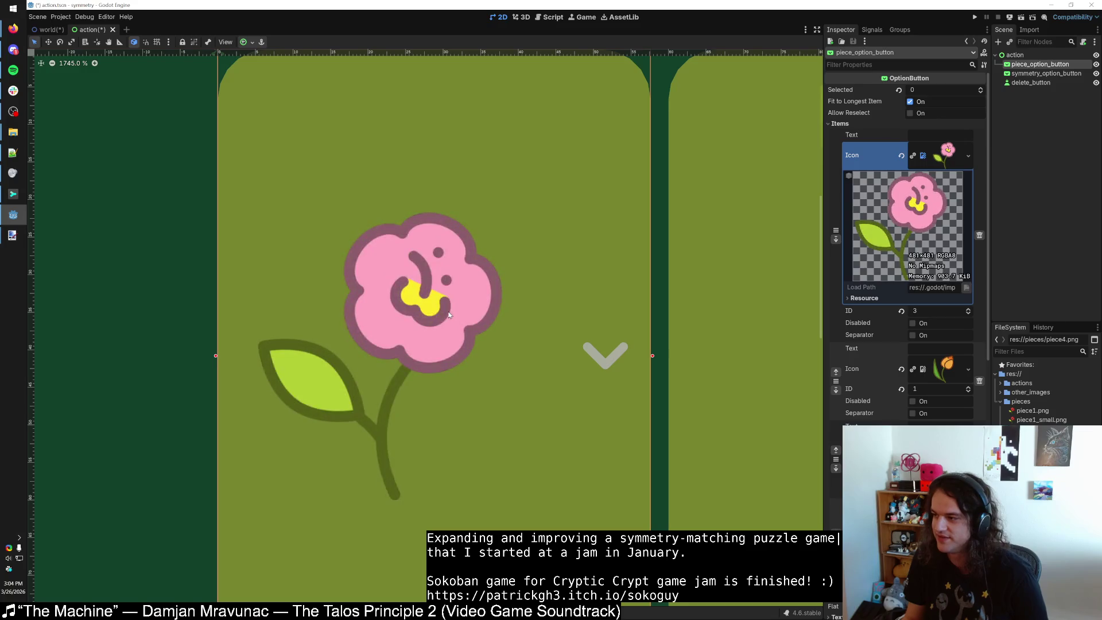
scroll(442, 314, down, 12)
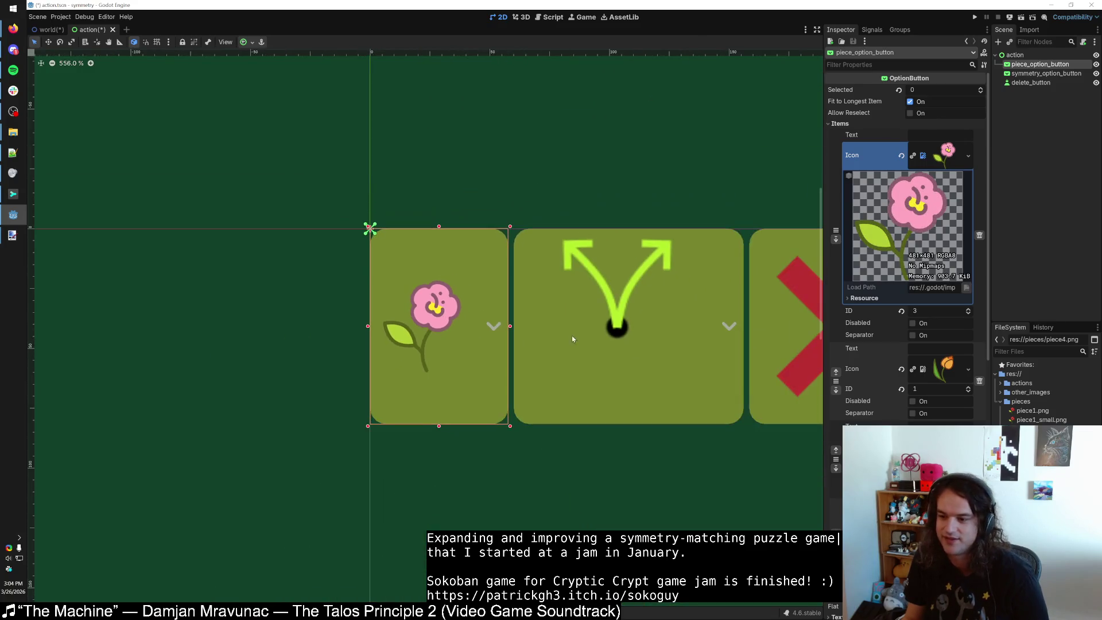
scroll(659, 351, down, 5)
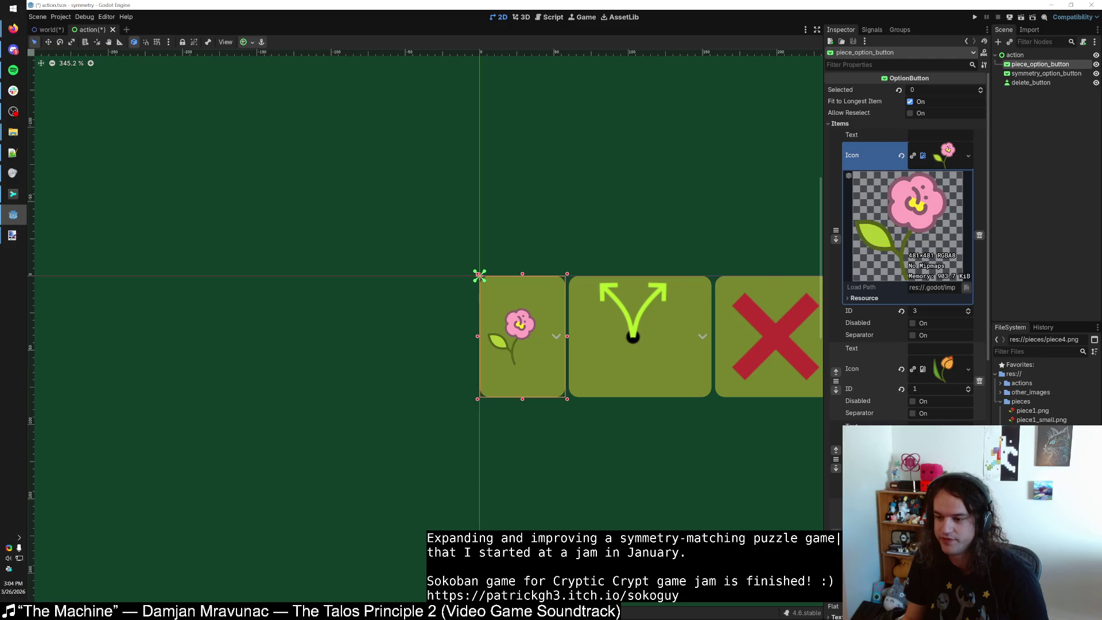
mouse_move(1033, 429)
mouse_down()
mouse_move(976, 376)
mouse_move(944, 370)
mouse_up()
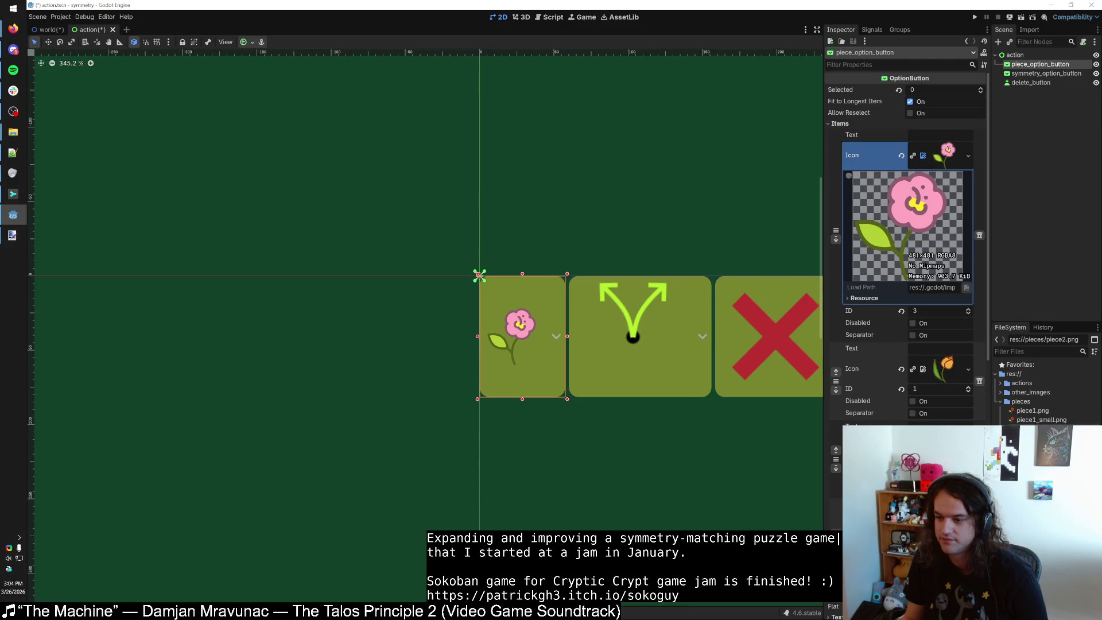
drag(1033, 465, 1033, 456)
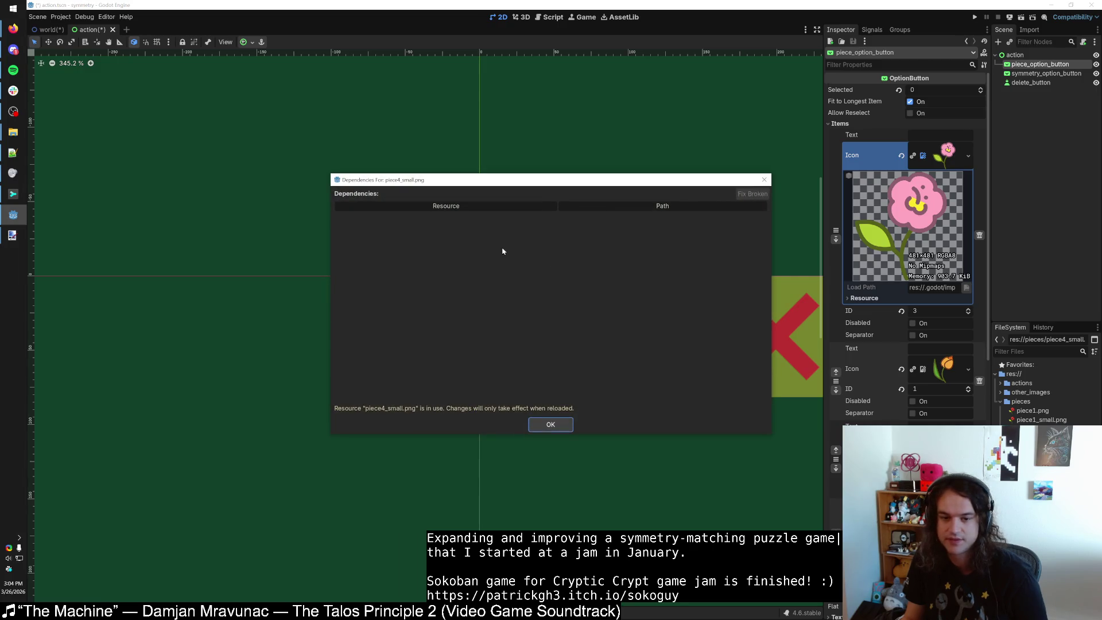
Delete piece1_small.png through piece4_small.png from the pieces folder.
click(764, 180)
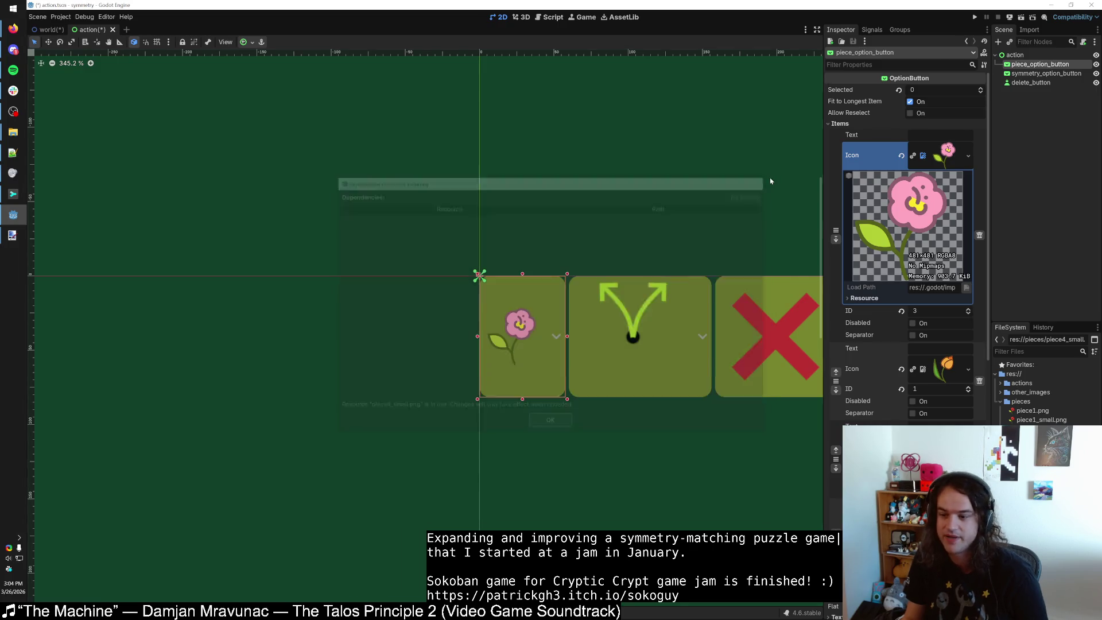
click(1041, 419)
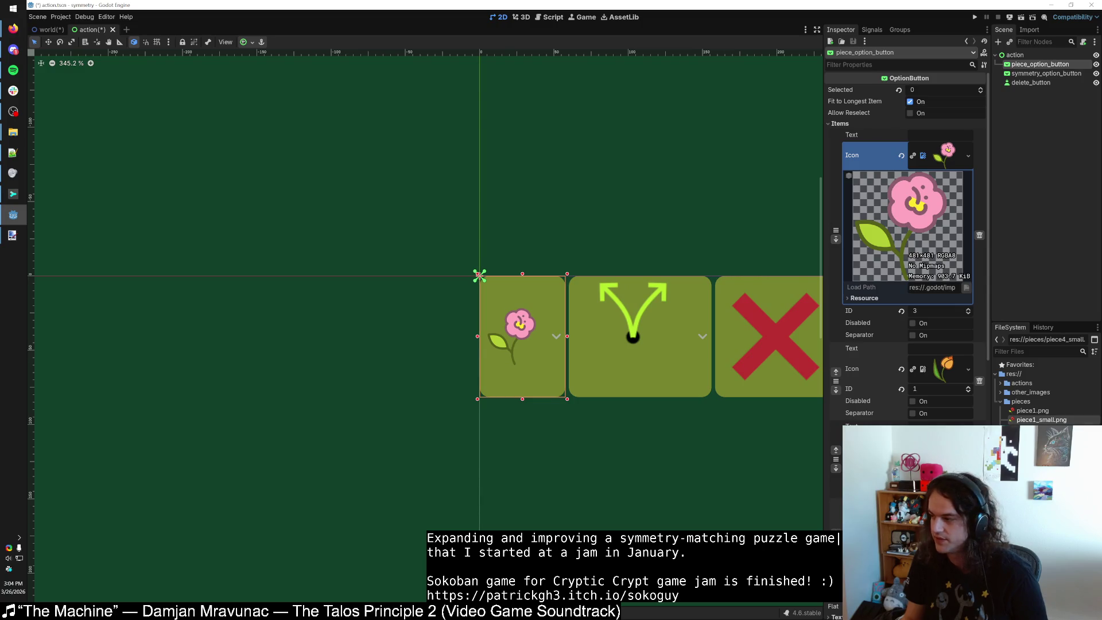
key(Delete)
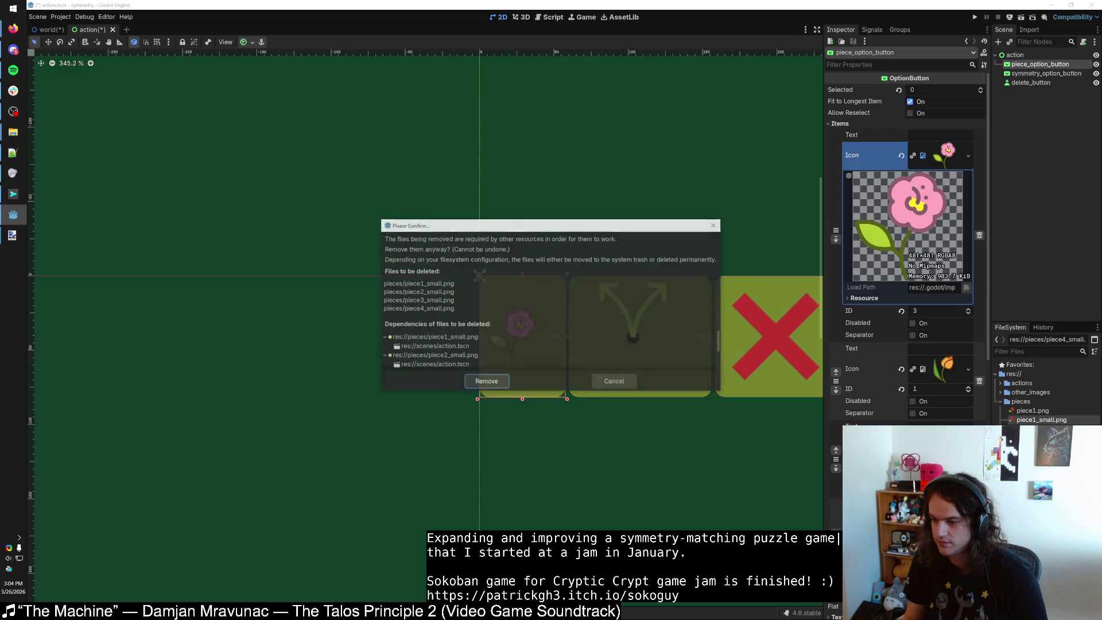
click(484, 380)
Save the action scene and bring the action buttons into view.
key(ctrl+s)
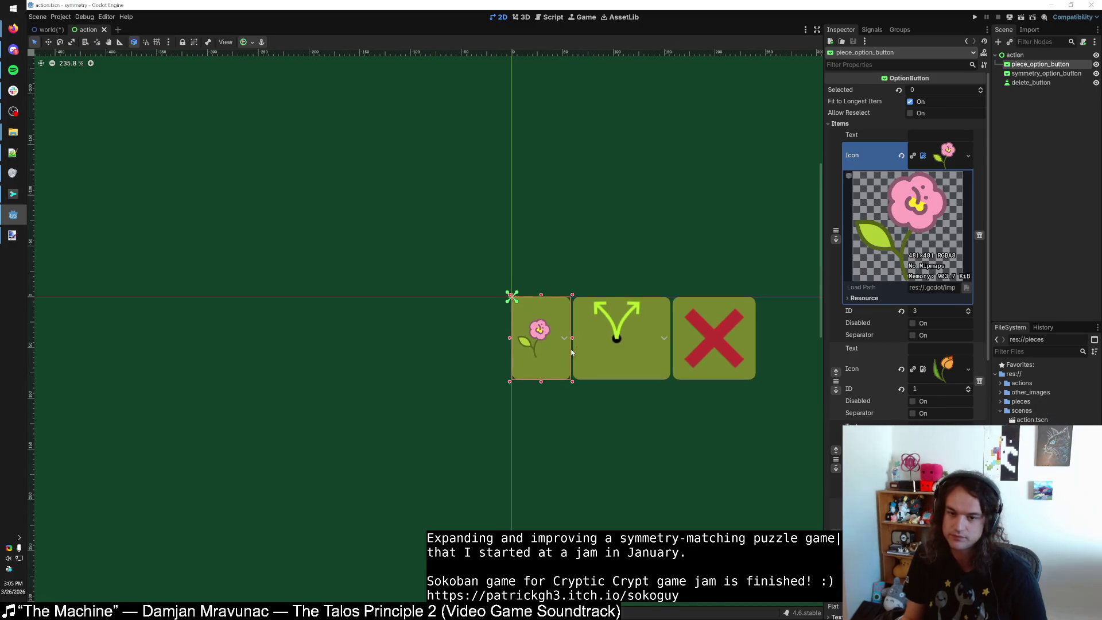
scroll(626, 400, down, 2)
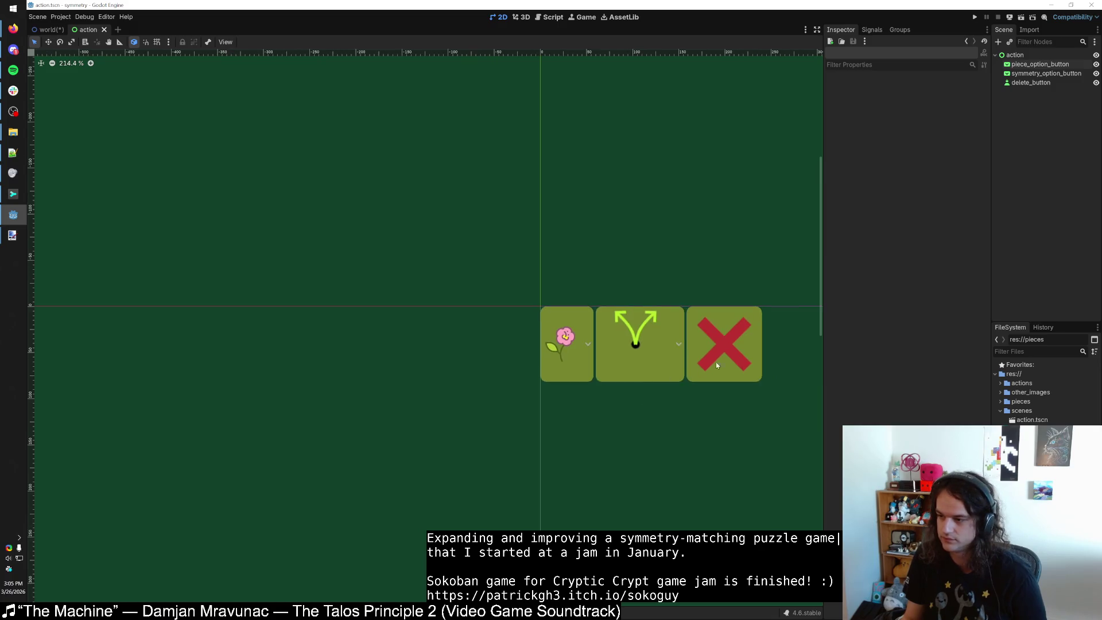
drag(715, 361, 526, 342)
scroll(526, 342, up, 3)
key(alt+Tab)
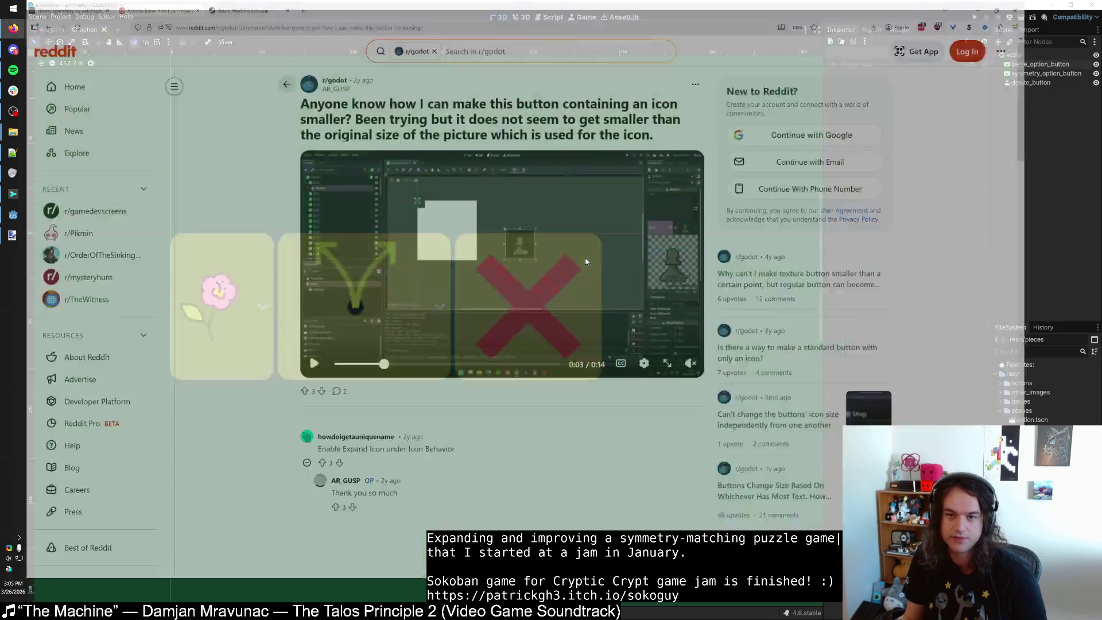
Open the Flower Symmetry game on itch.io and add a rose layer with rotational symmetry.
click(615, 161)
click(119, 5)
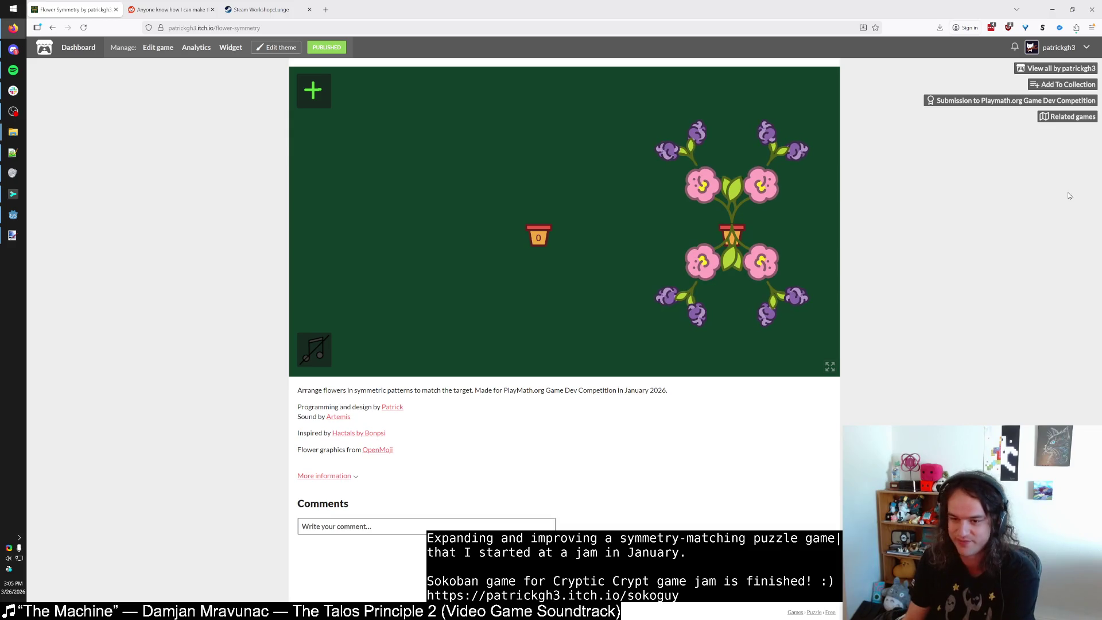
click(313, 90)
click(334, 107)
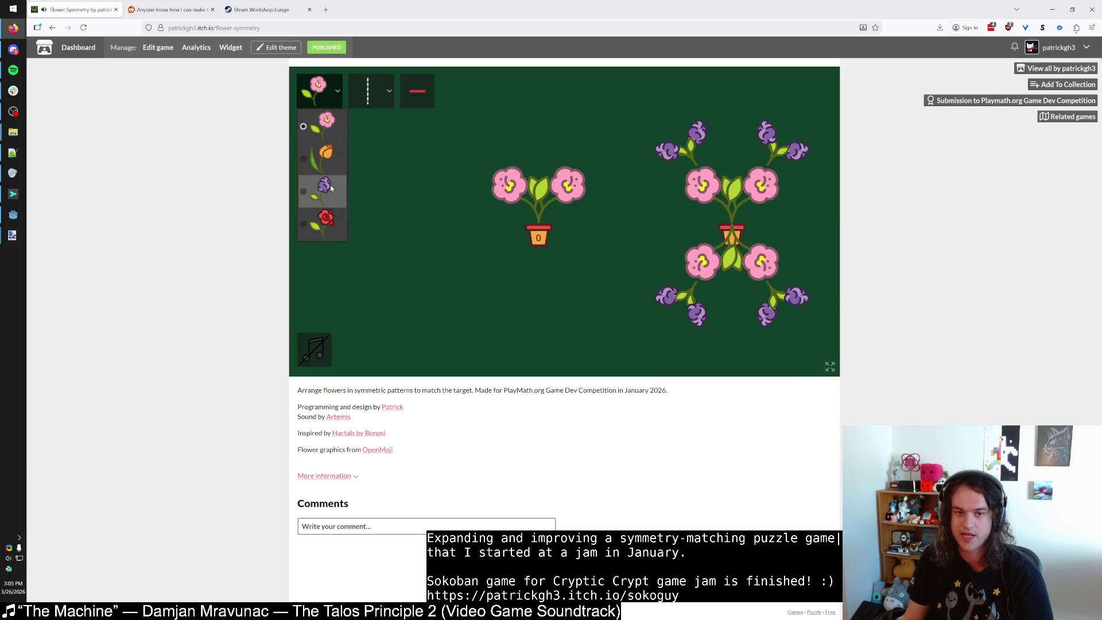
click(330, 184)
click(321, 92)
click(378, 107)
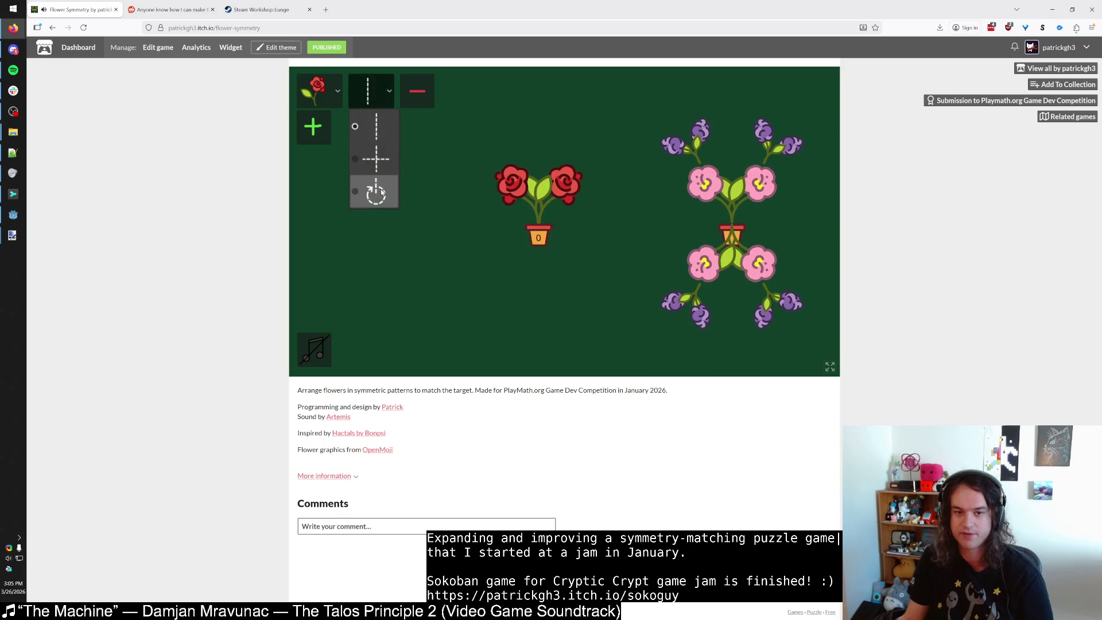
click(387, 153)
mouse_move(381, 117)
mouse_down()
mouse_move(357, 115)
mouse_move(391, 118)
mouse_up()
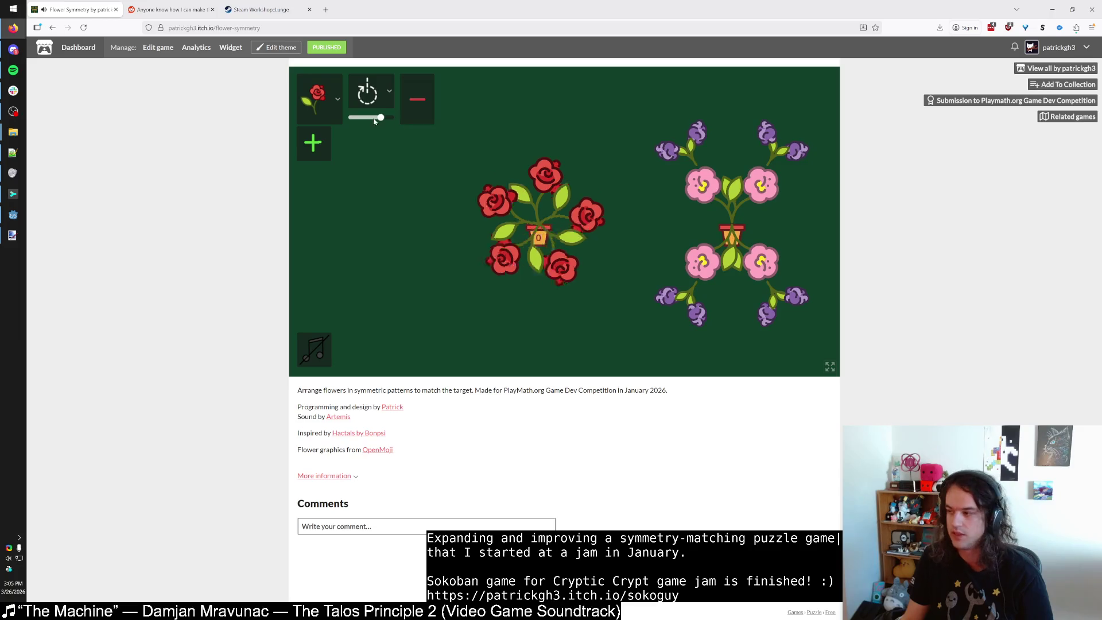
Add a second flower layer of tulips with a mirror line.
click(308, 143)
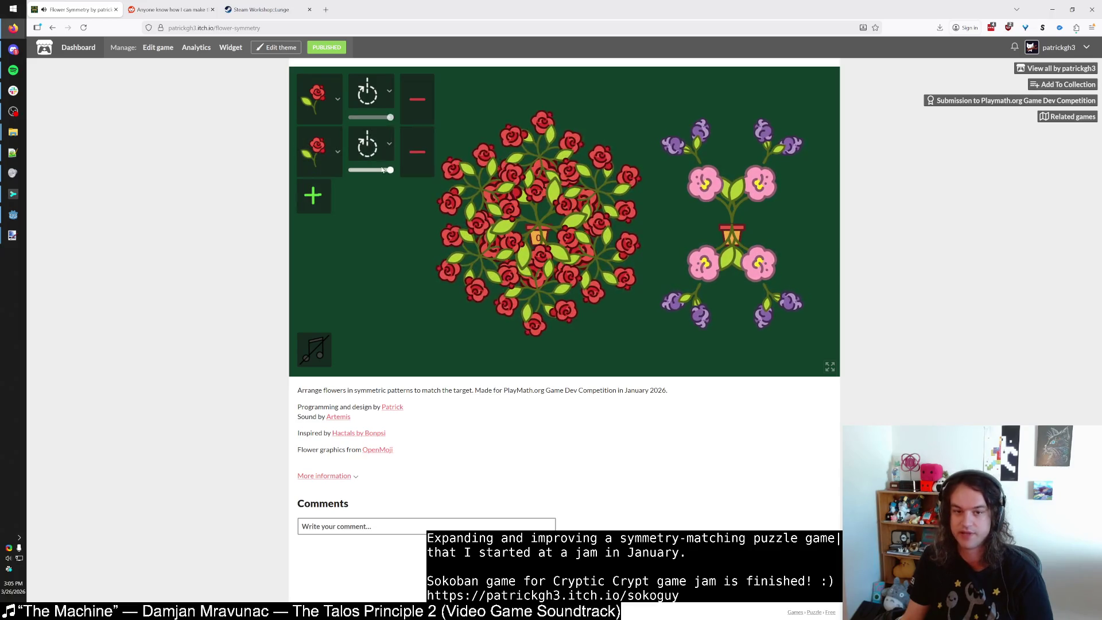
click(317, 150)
click(327, 225)
click(370, 145)
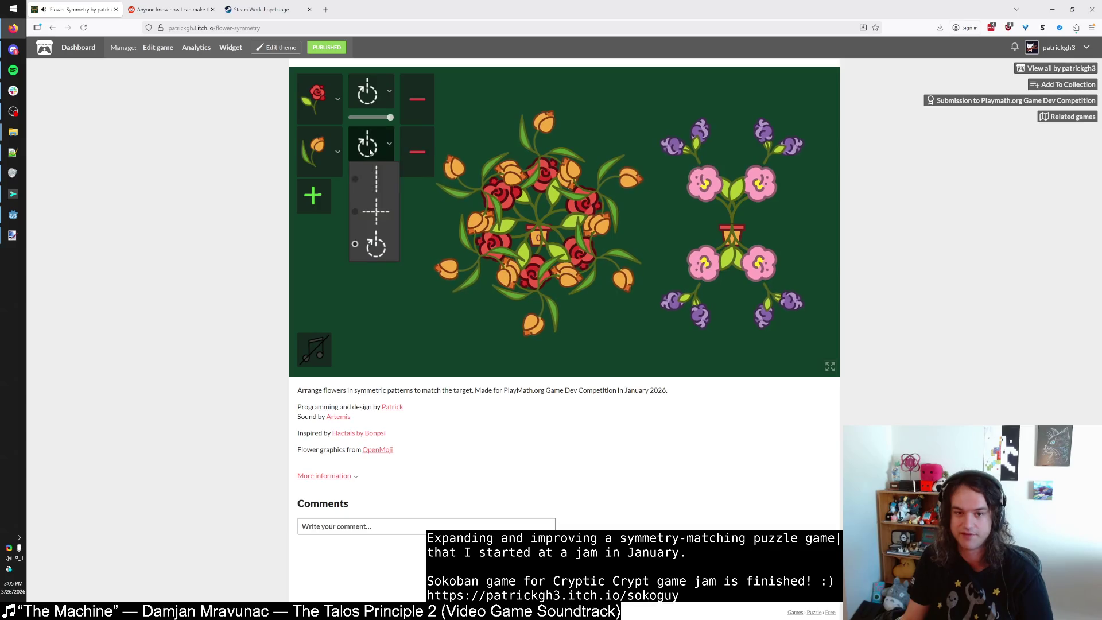
click(377, 182)
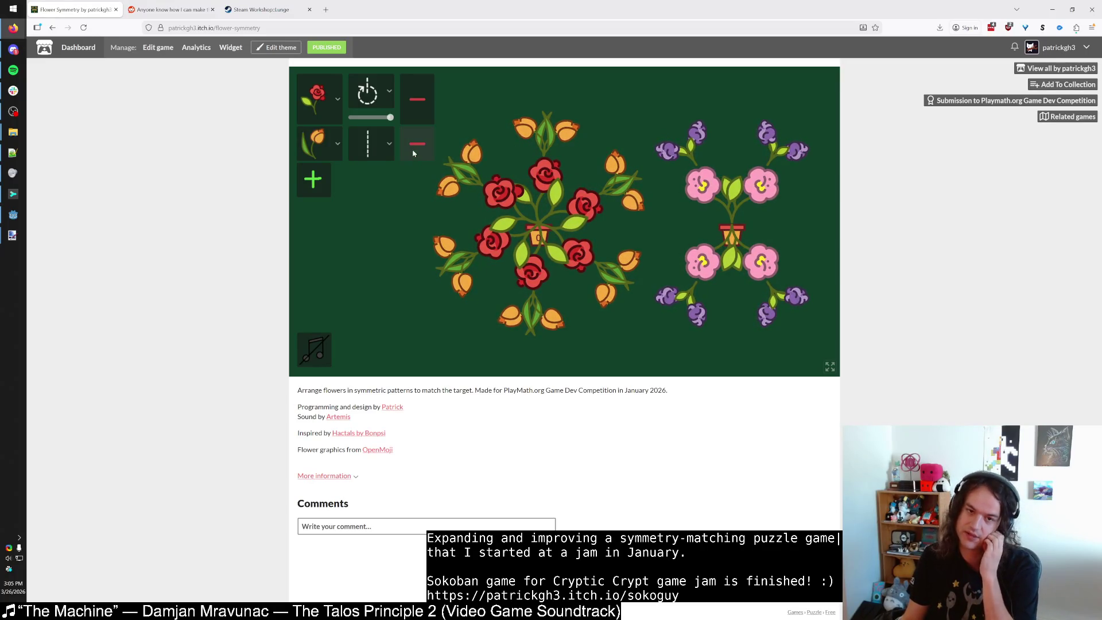
Restore six-fold rotation, then make layer one pink mirrored both ways and layer two purple.
click(376, 119)
drag(376, 119, 385, 119)
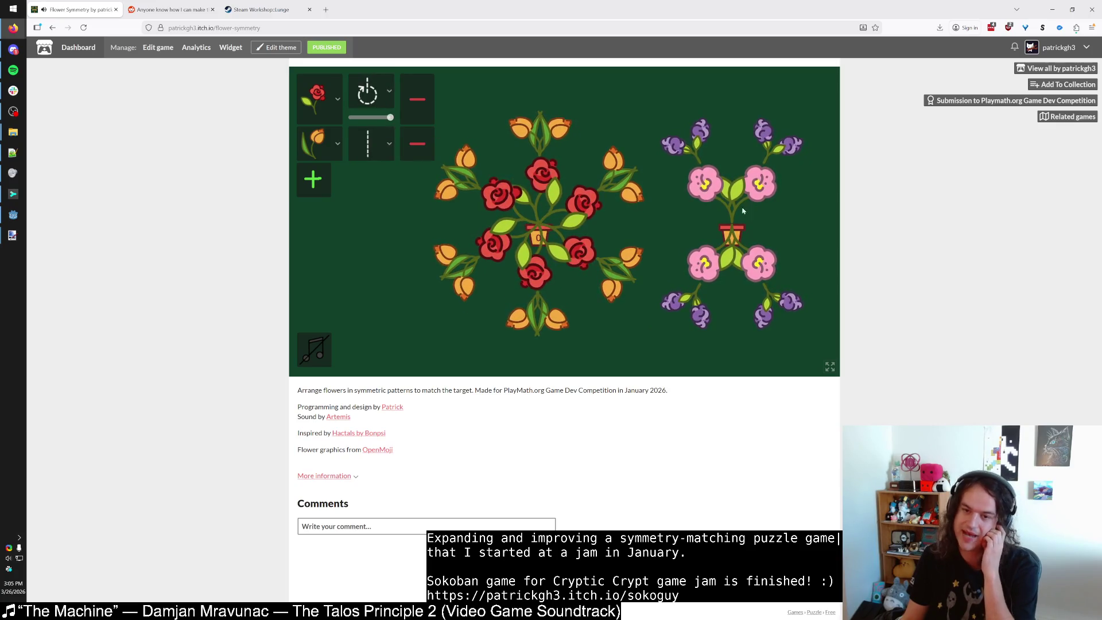
click(319, 105)
click(324, 140)
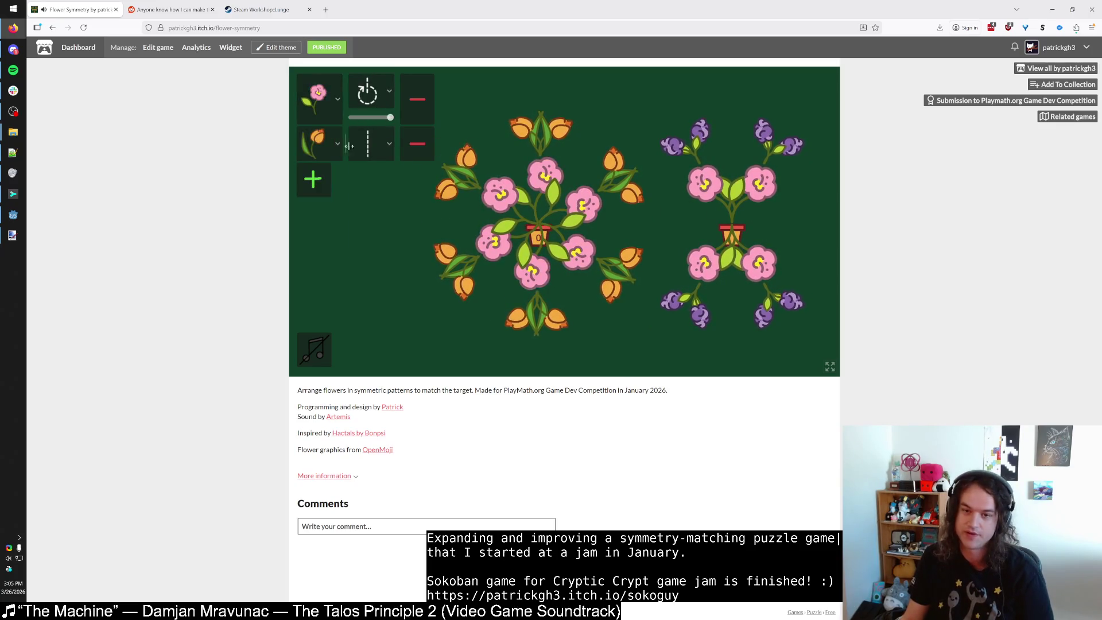
click(372, 98)
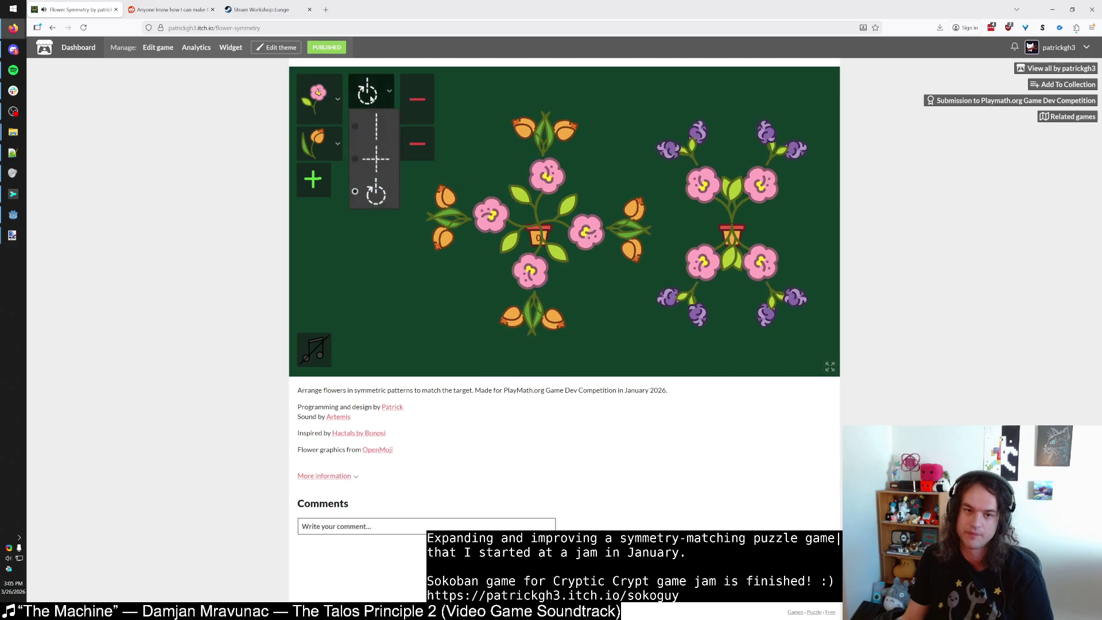
click(381, 169)
click(319, 126)
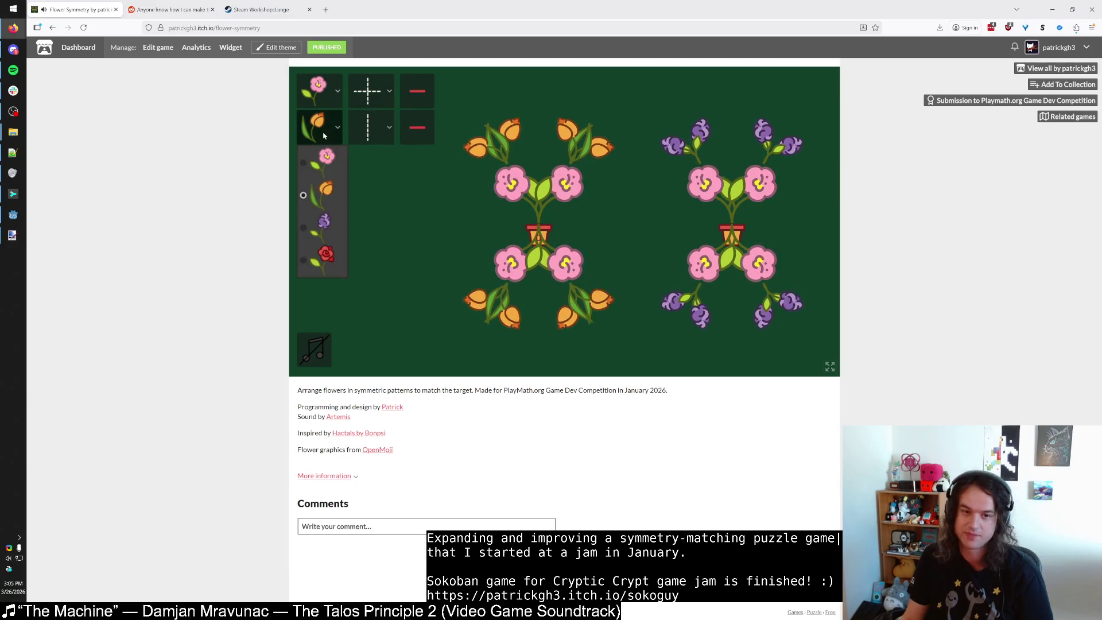
click(325, 230)
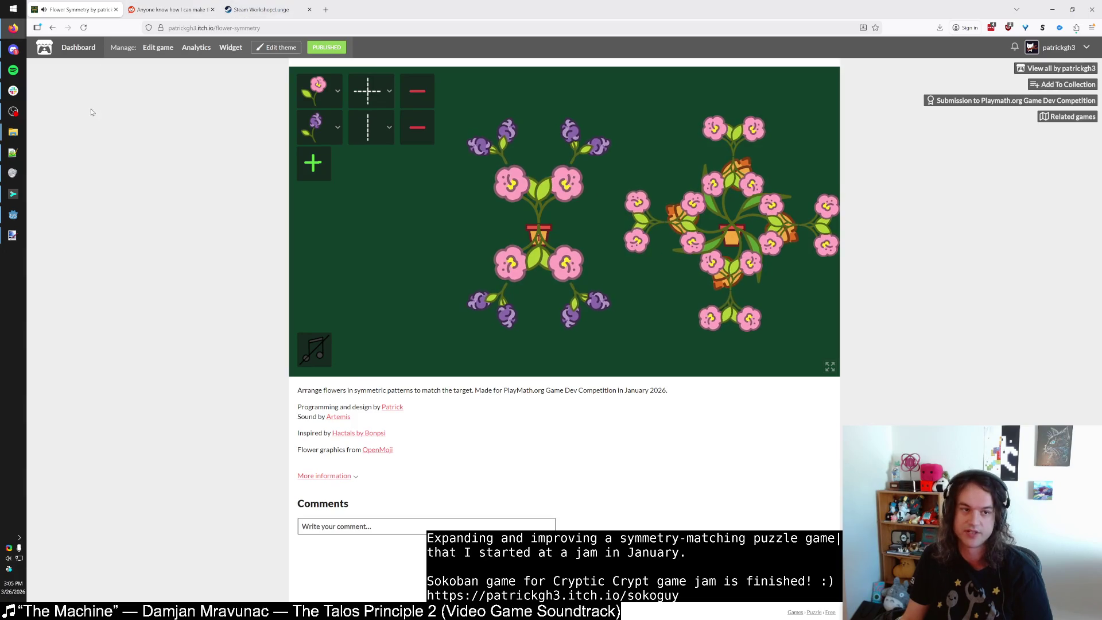
click(13, 214)
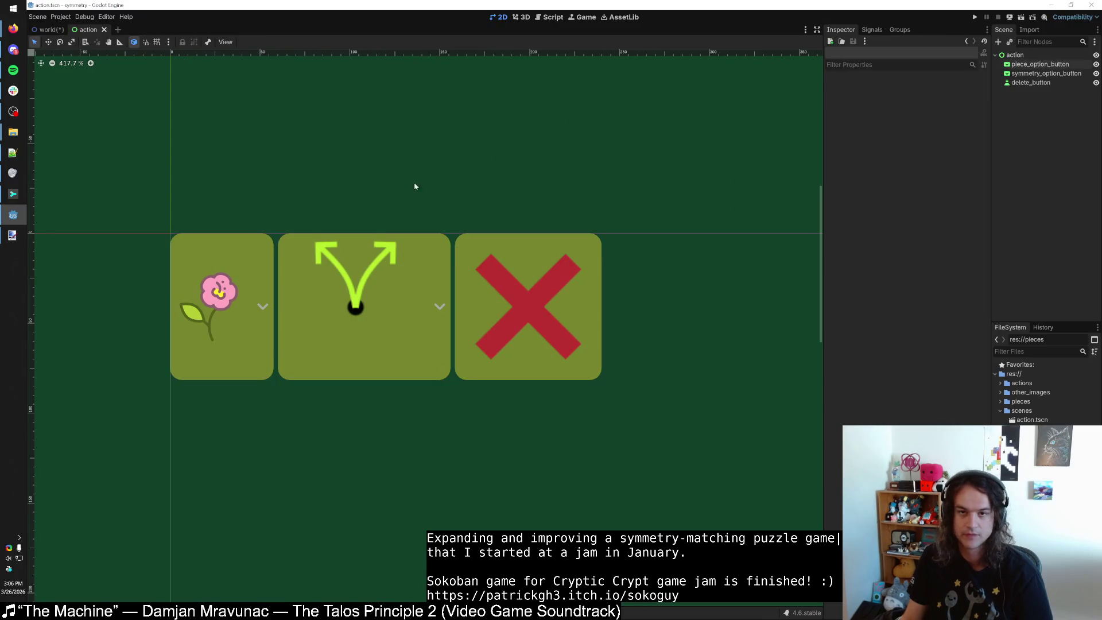
Make the delete button's icon expand to fill and shrink the button to a small square.
scroll(322, 191, down, 7)
scroll(357, 143, up, 3)
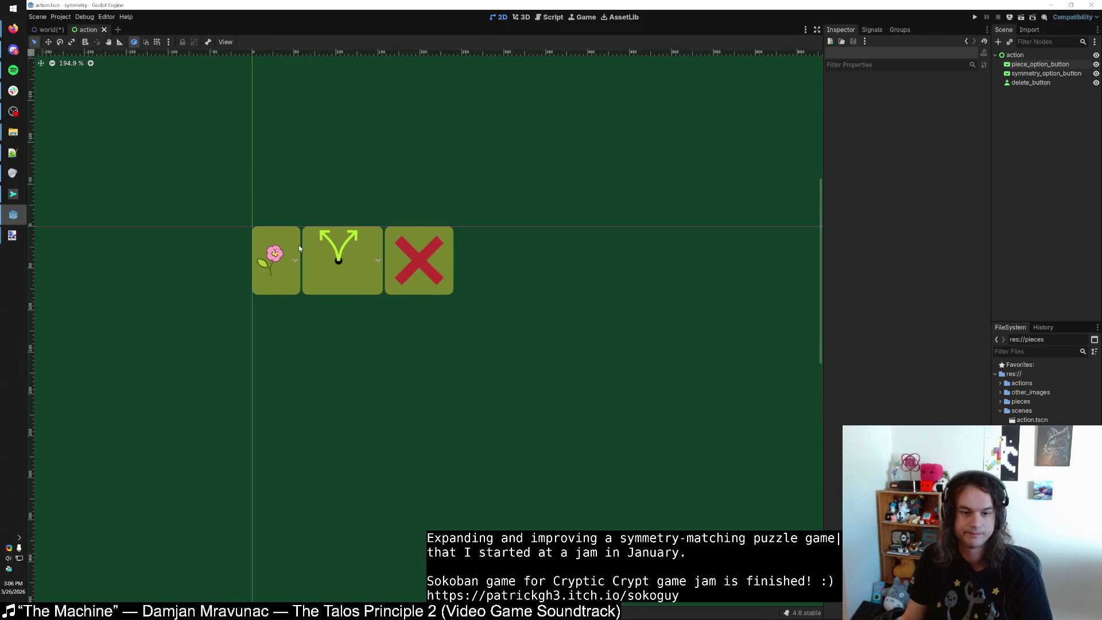
click(417, 280)
scroll(422, 289, up, 3)
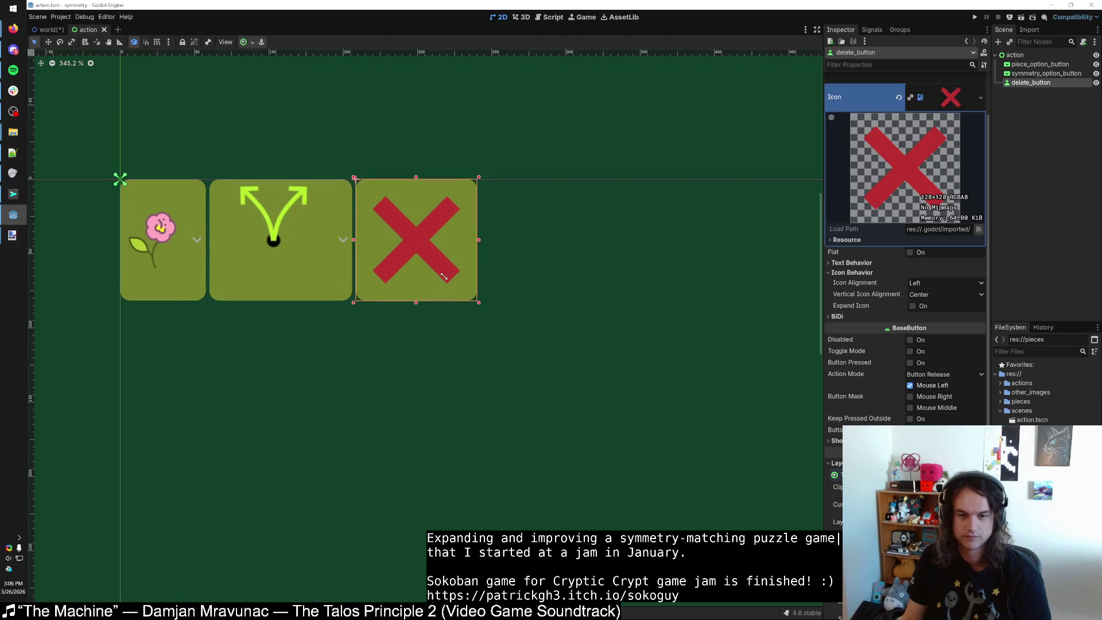
click(912, 306)
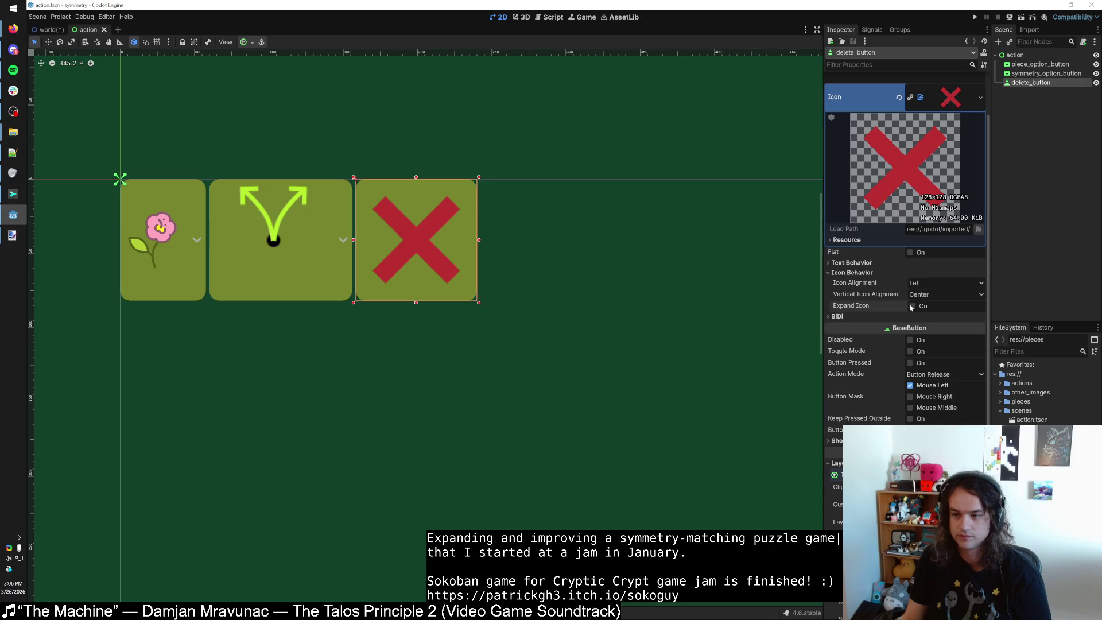
click(314, 281)
click(383, 272)
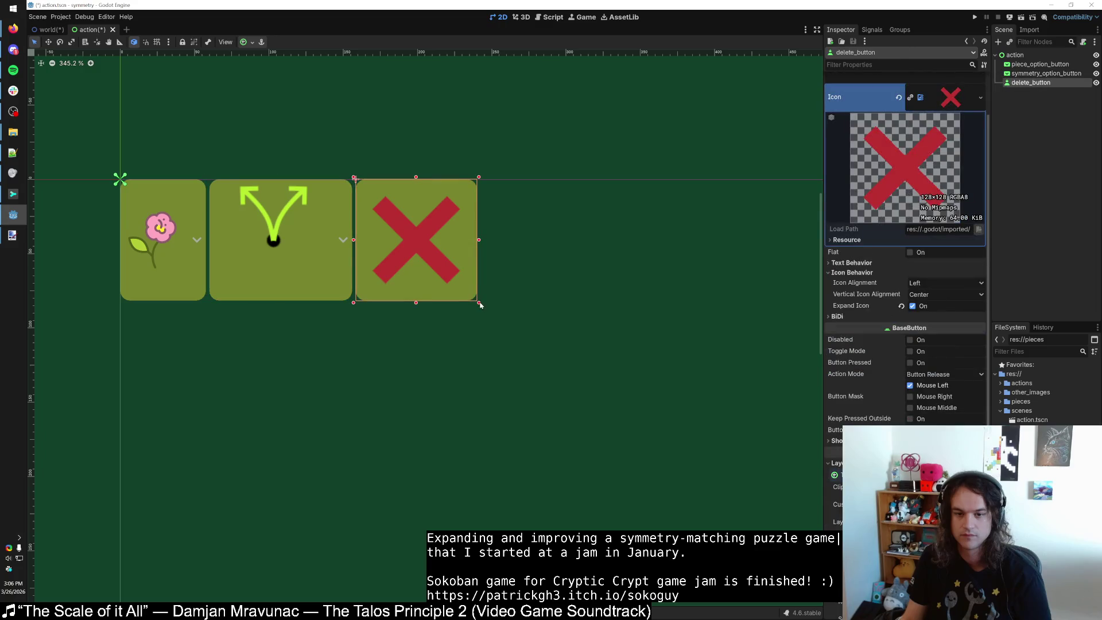
drag(479, 302, 415, 235)
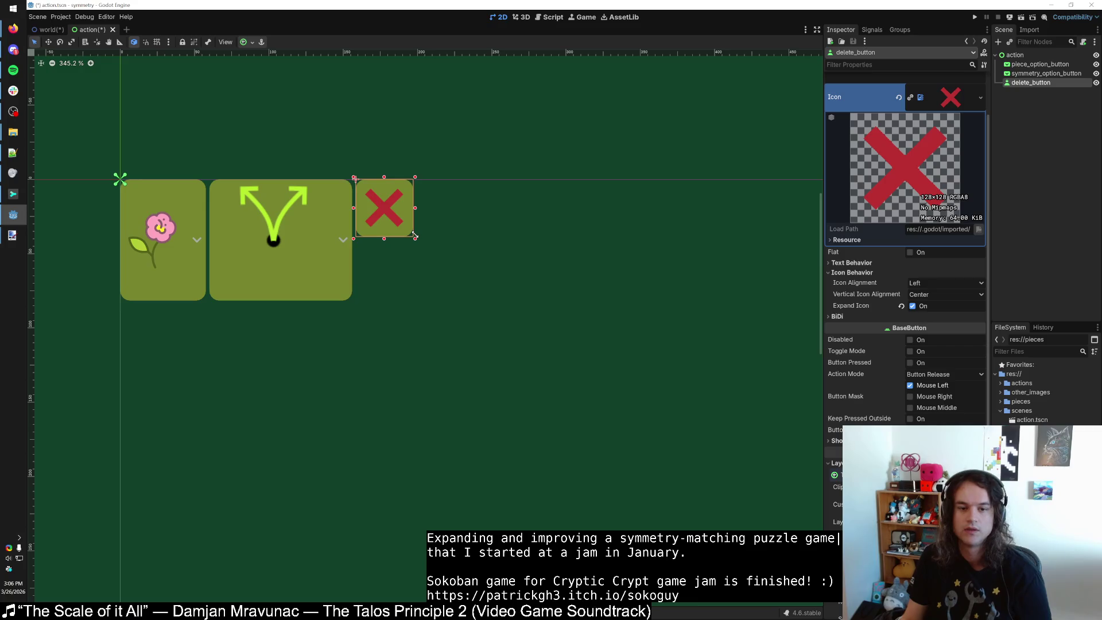
Reset the action row root's size to default and its scale from 0.6 to 1.0.
drag(306, 273, 446, 289)
click(446, 289)
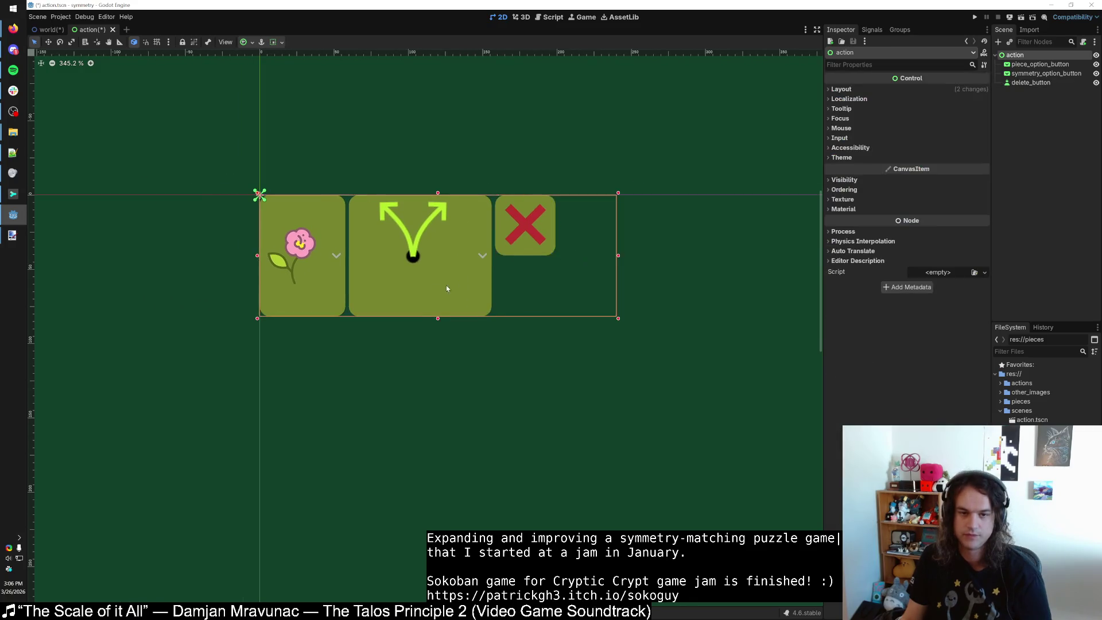
scroll(446, 288, up, 2)
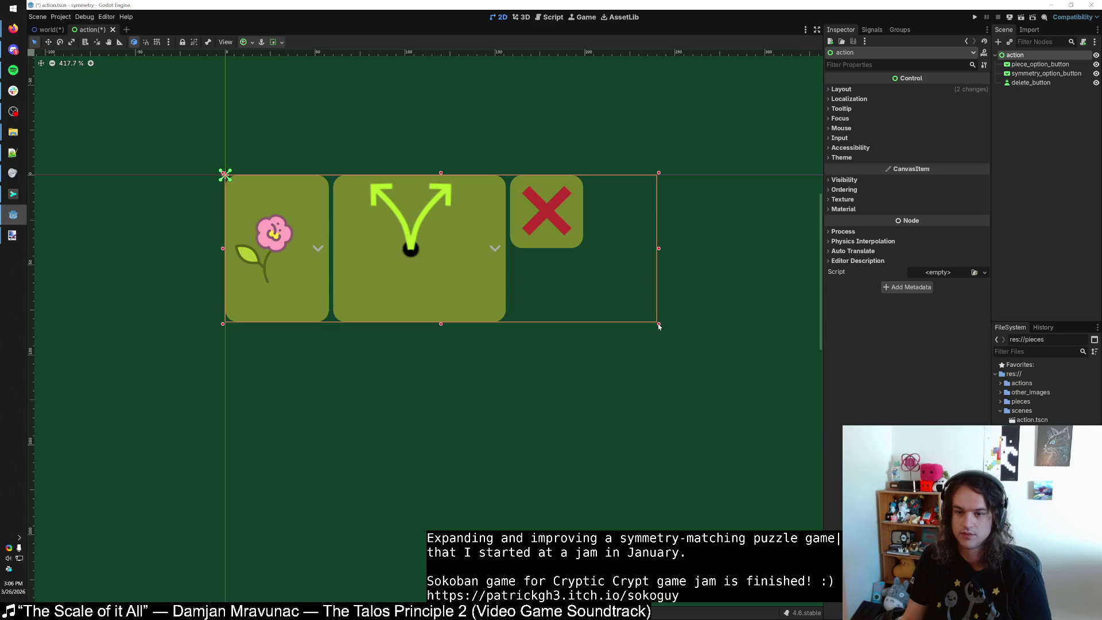
mouse_move(659, 326)
mouse_down()
mouse_move(746, 365)
mouse_move(677, 287)
mouse_move(659, 324)
mouse_up()
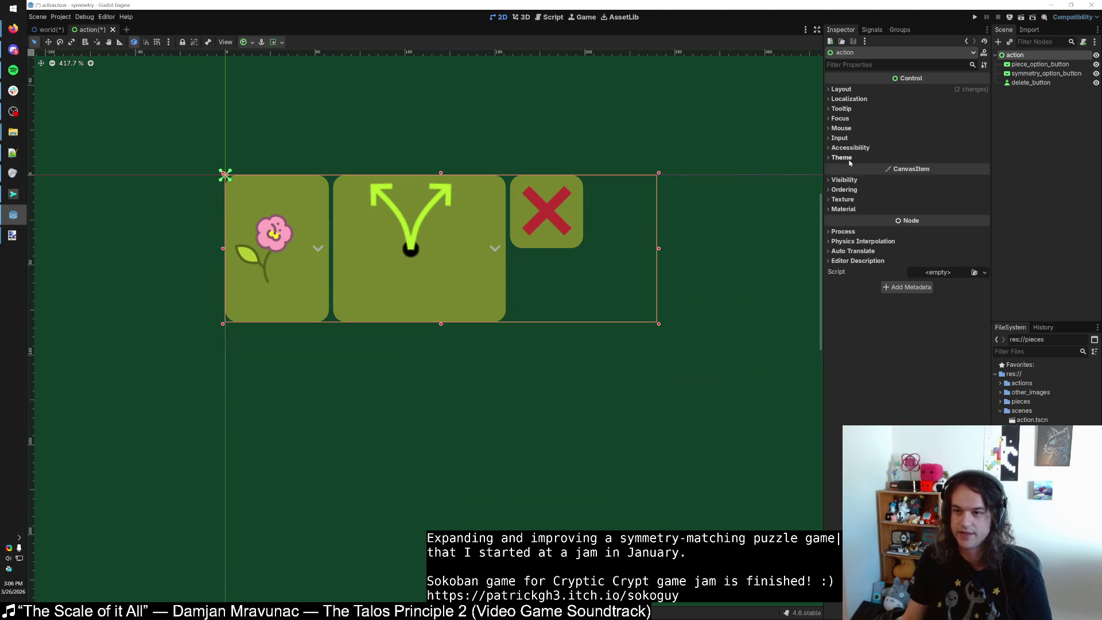
click(842, 90)
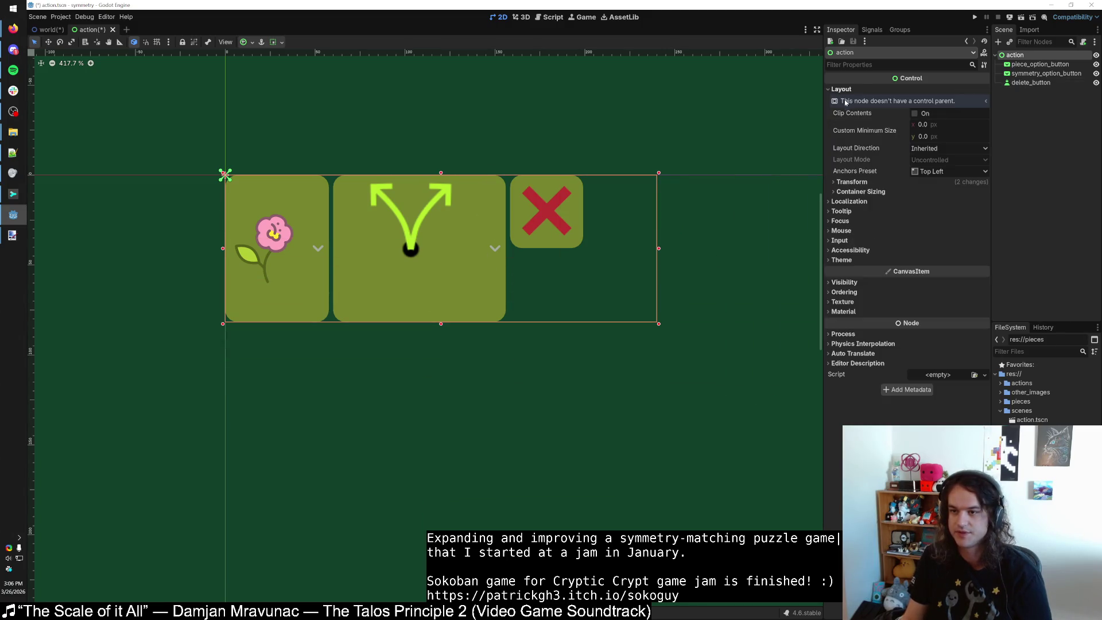
click(852, 182)
click(905, 198)
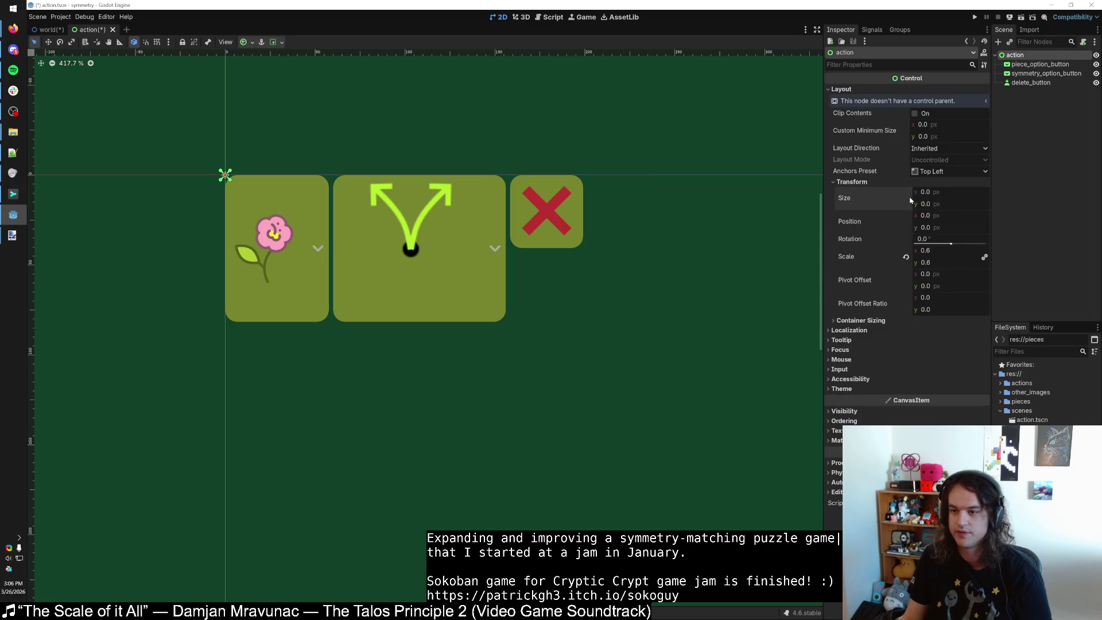
click(906, 257)
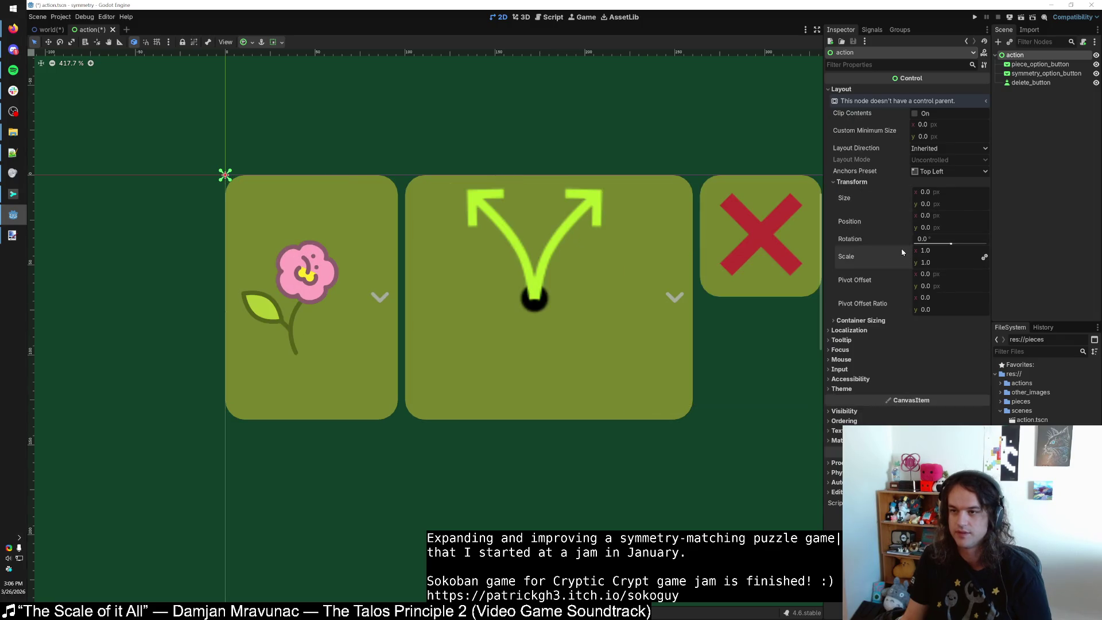
scroll(614, 219, down, 4)
scroll(614, 223, down, 8)
scroll(660, 212, up, 9)
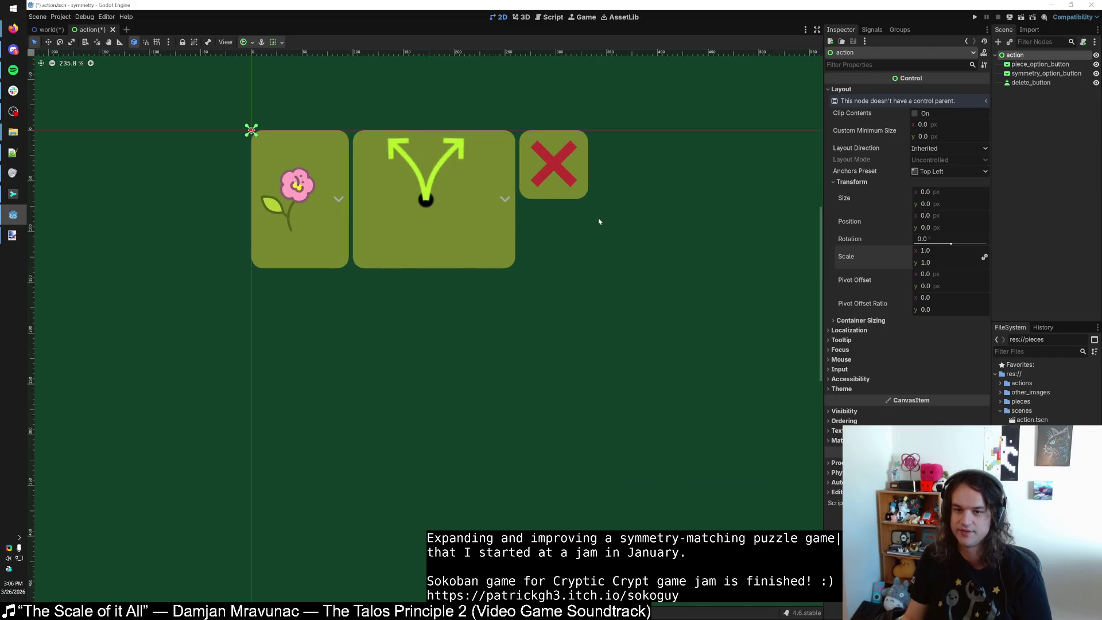
click(565, 195)
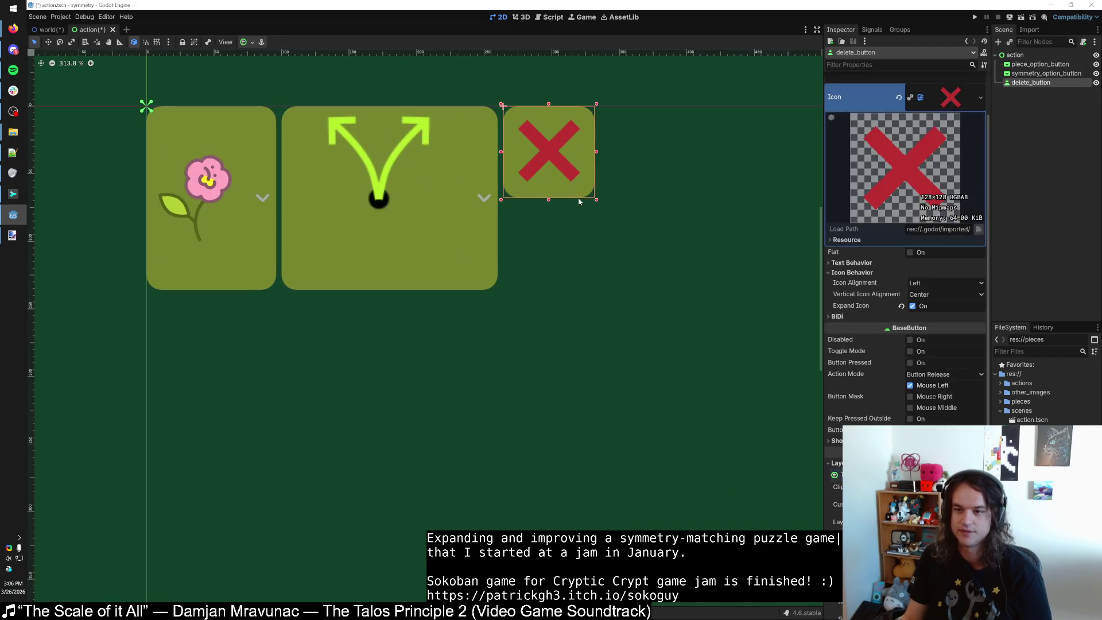
Shrink the symmetry button and try making the flower button smaller.
click(479, 214)
drag(501, 294, 423, 243)
scroll(331, 185, up, 2)
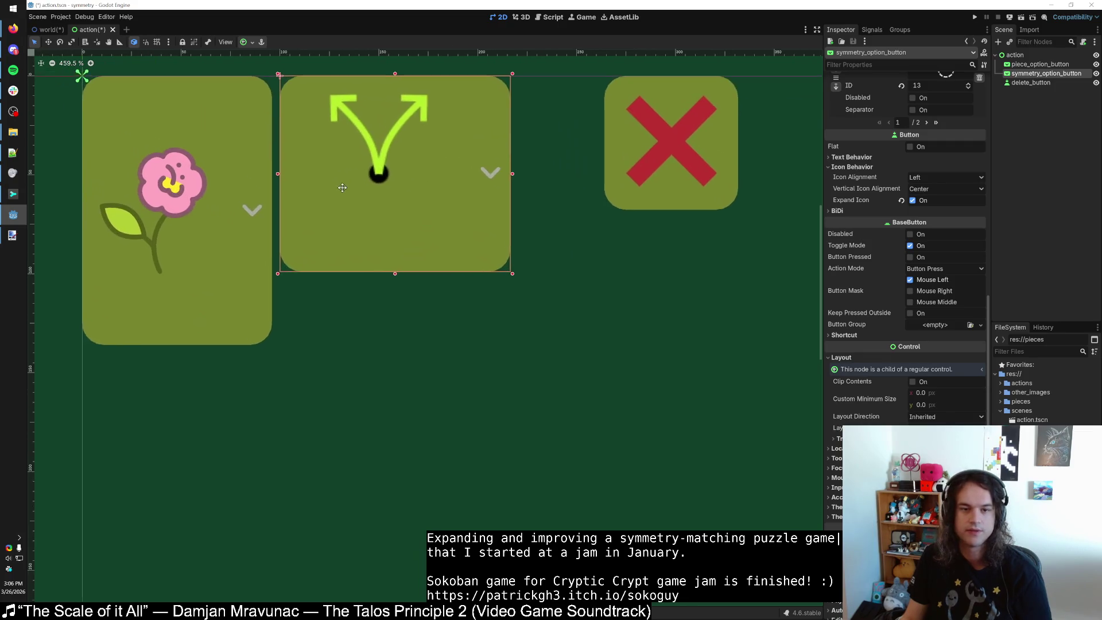
scroll(360, 219, down, 3)
scroll(363, 222, up, 1)
scroll(363, 223, down, 6)
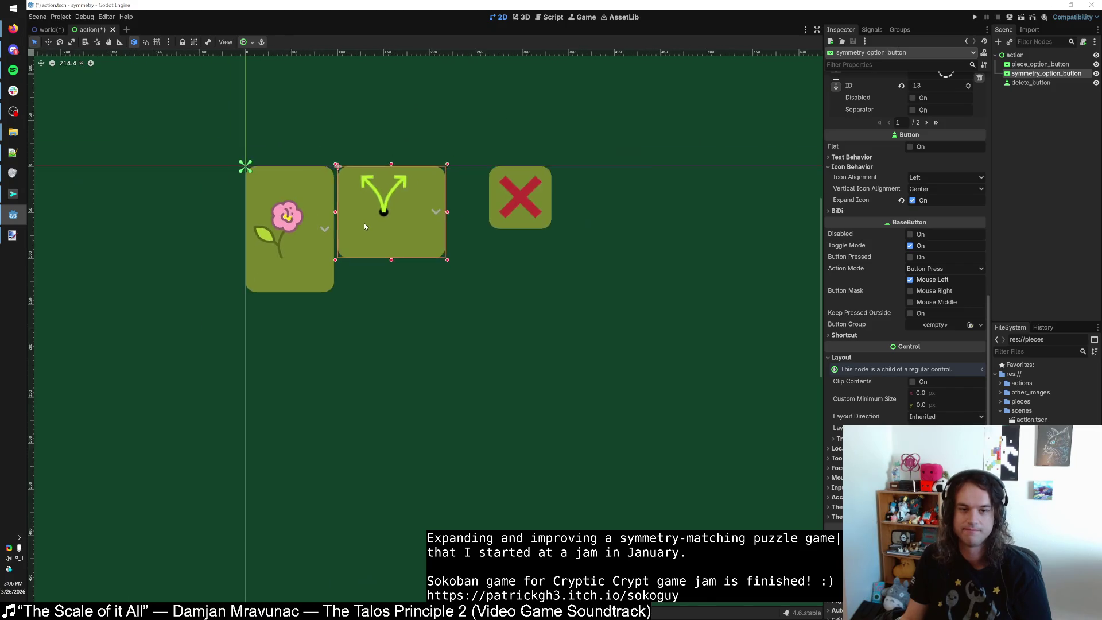
scroll(368, 226, up, 2)
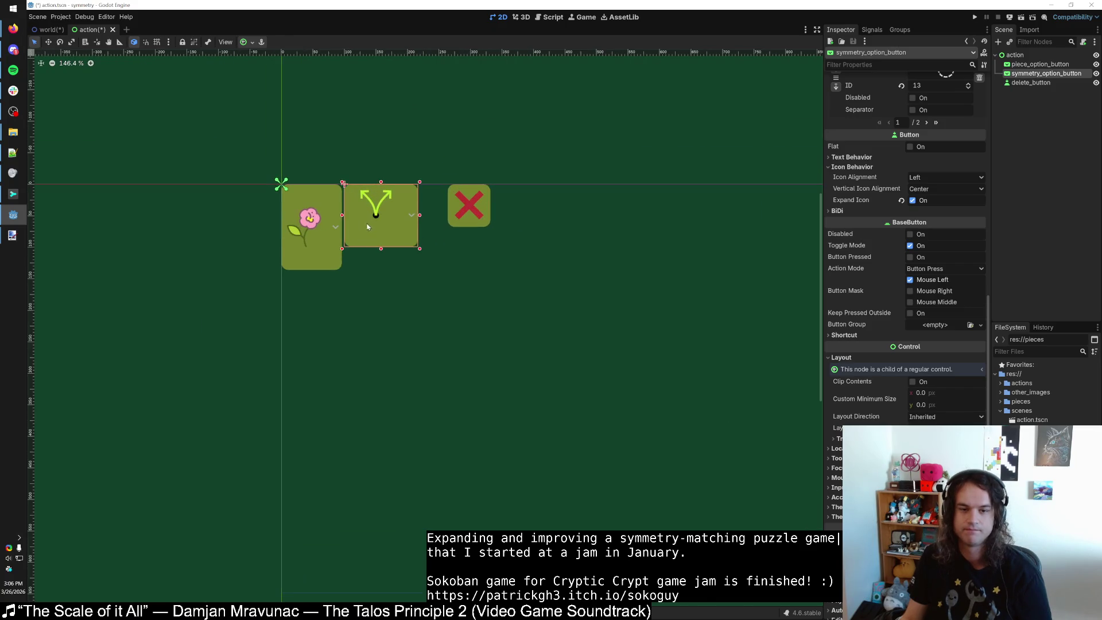
click(321, 251)
scroll(333, 271, up, 2)
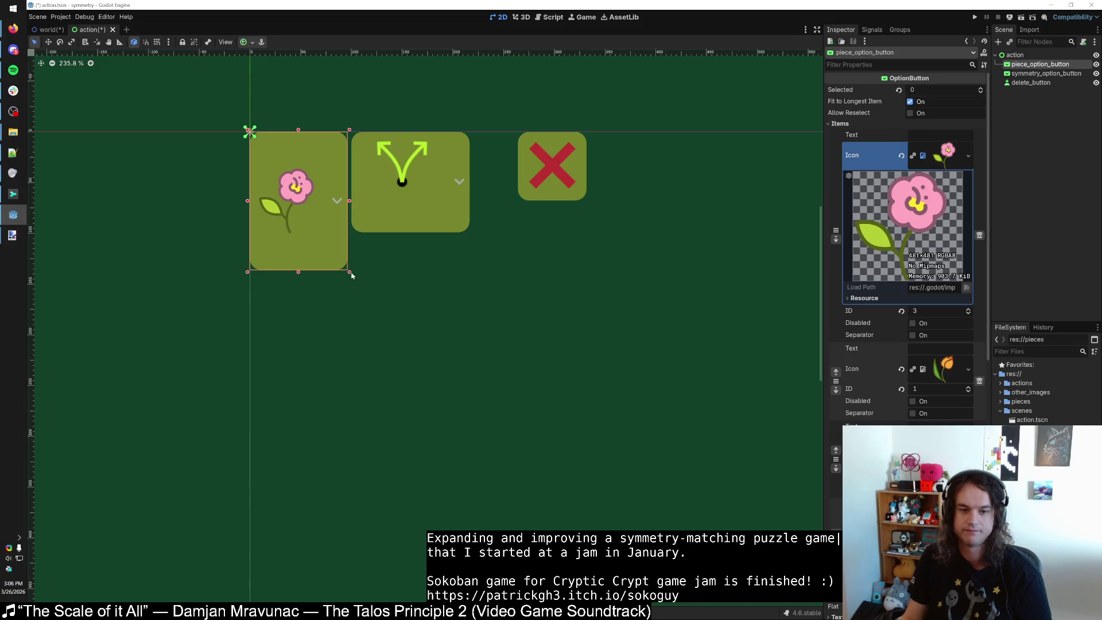
drag(351, 275, 324, 241)
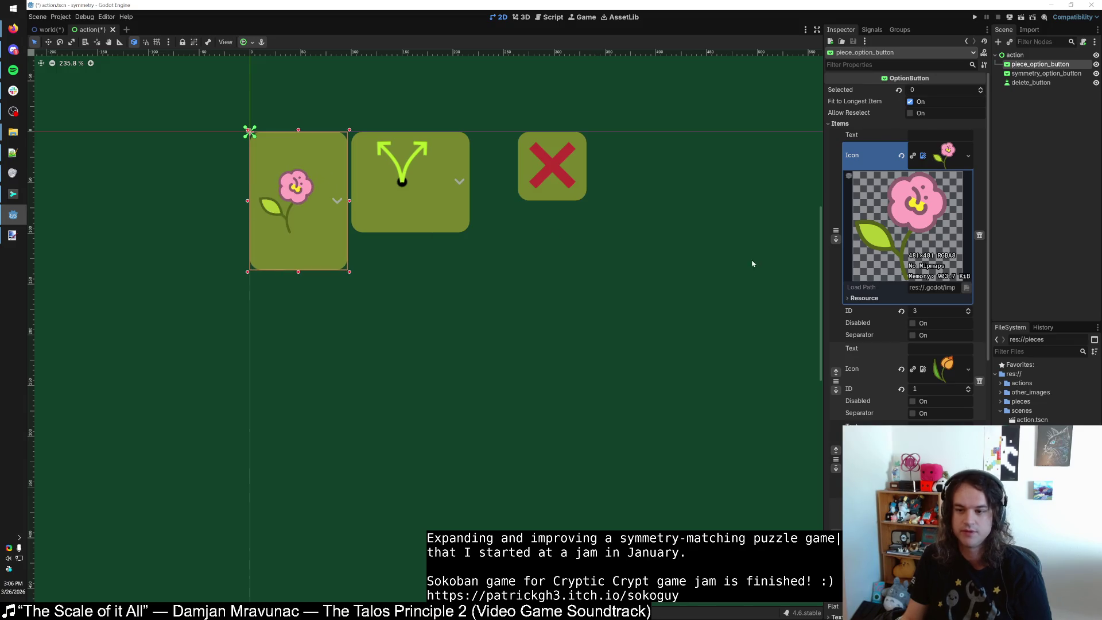
click(829, 125)
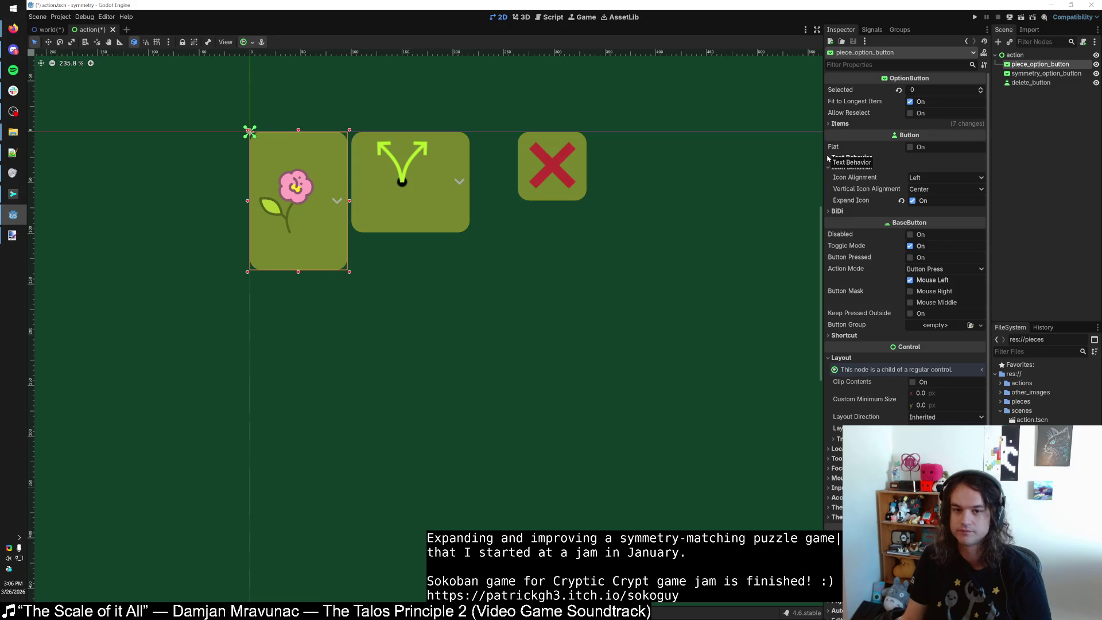
Give the flower button a shorter height through its Transform size.
click(428, 188)
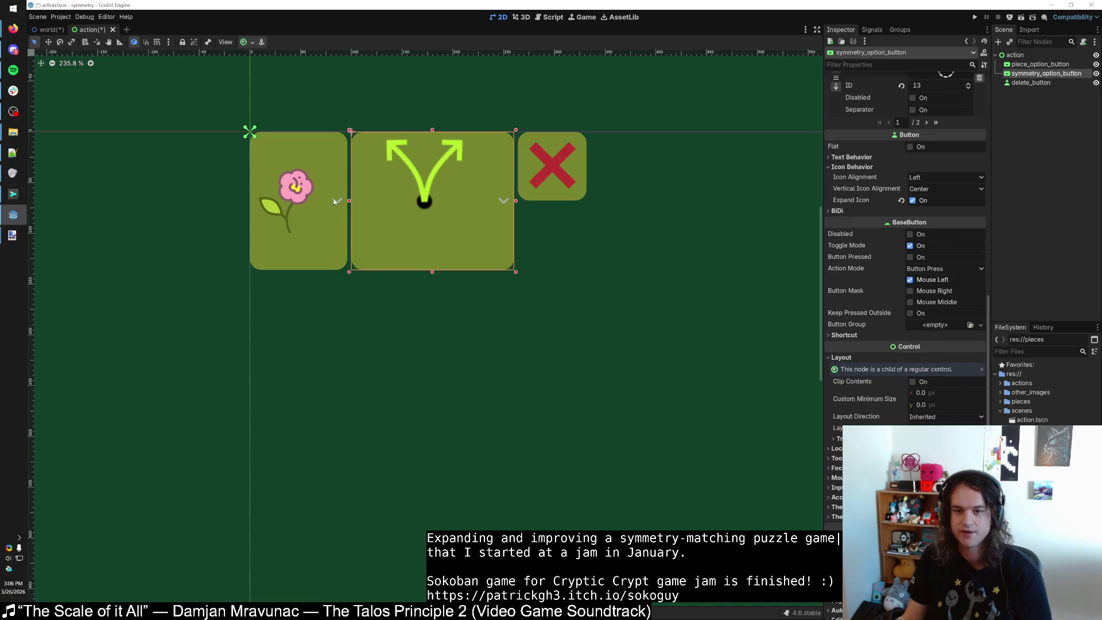
click(578, 172)
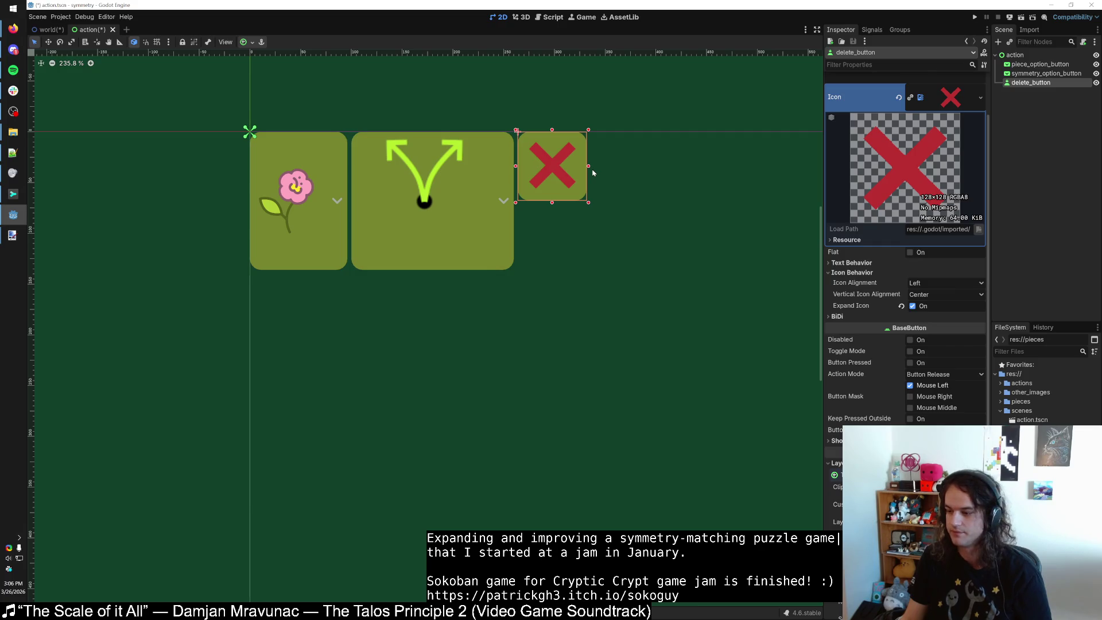
click(334, 232)
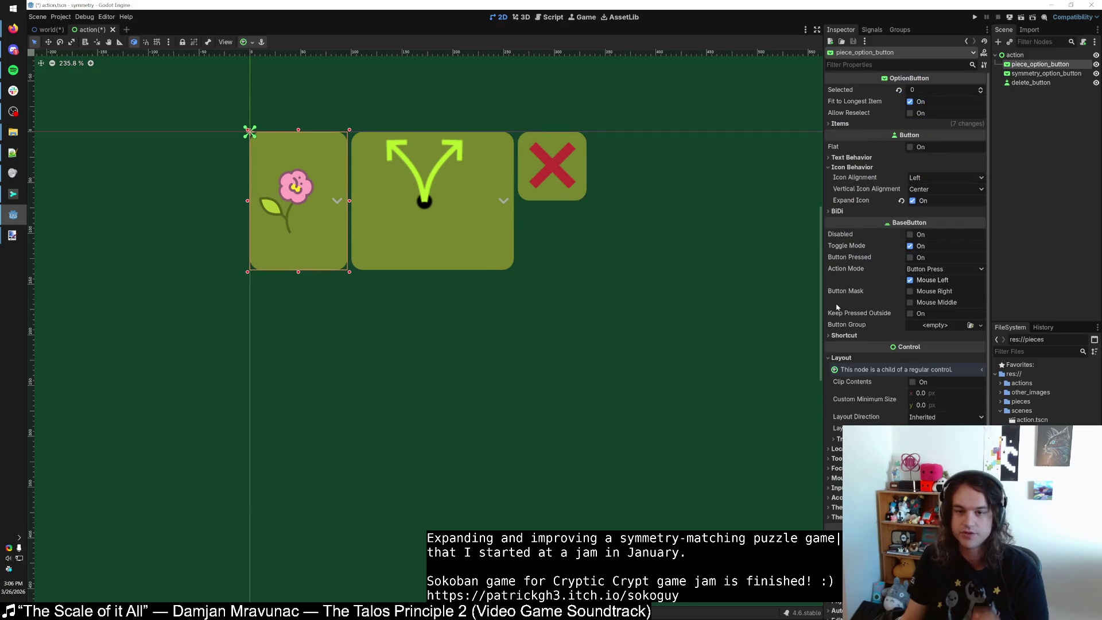
mouse_move(844, 299)
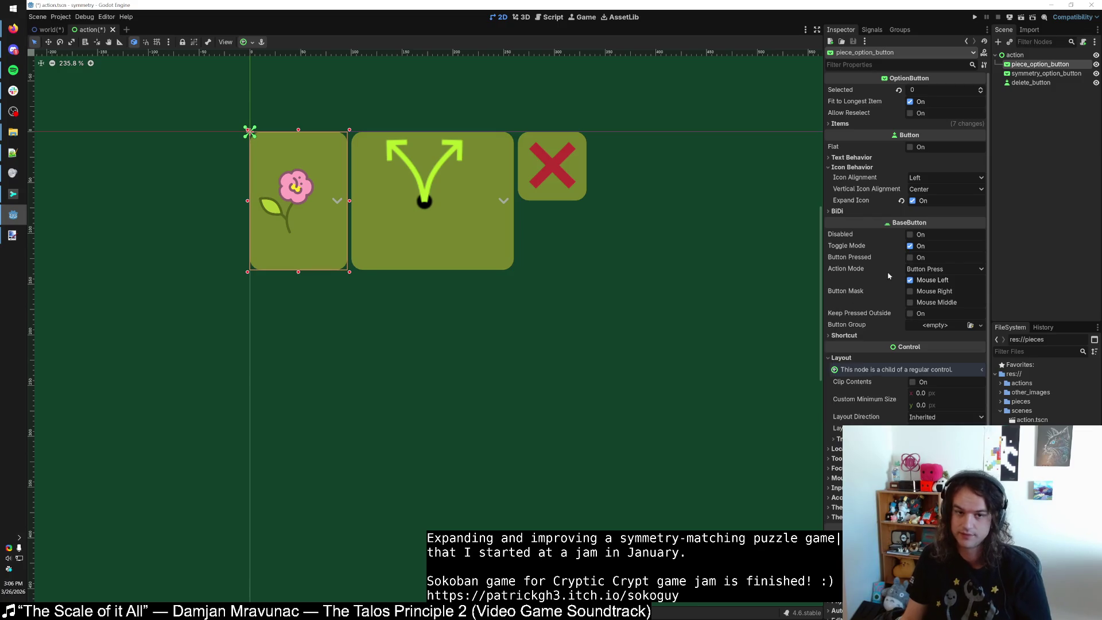
mouse_move(885, 260)
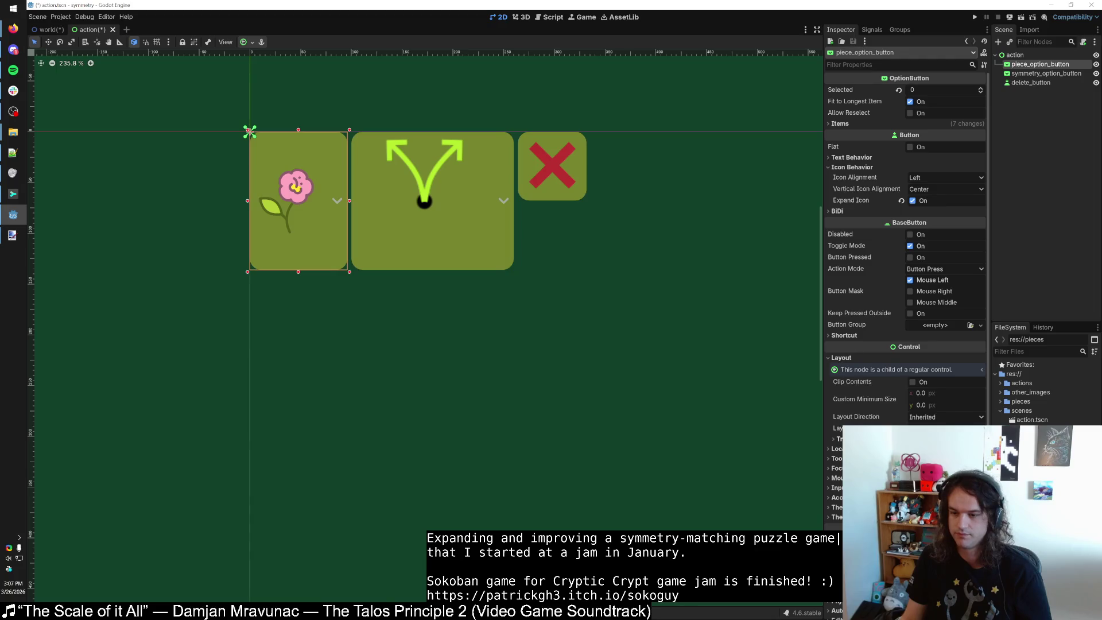
click(843, 438)
click(899, 454)
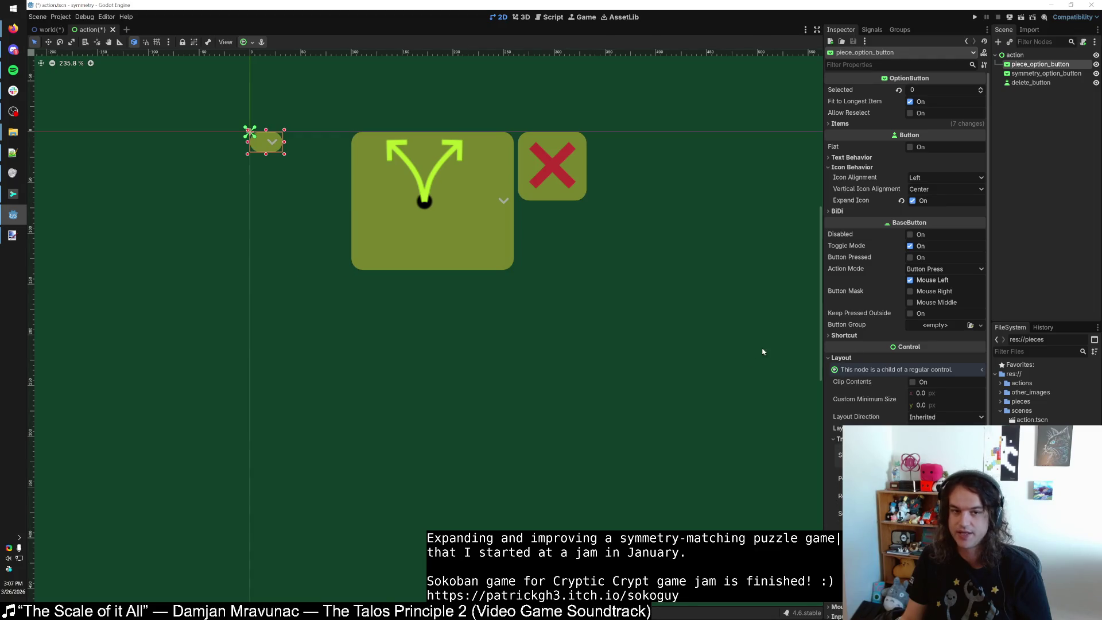
key(ctrl+z)
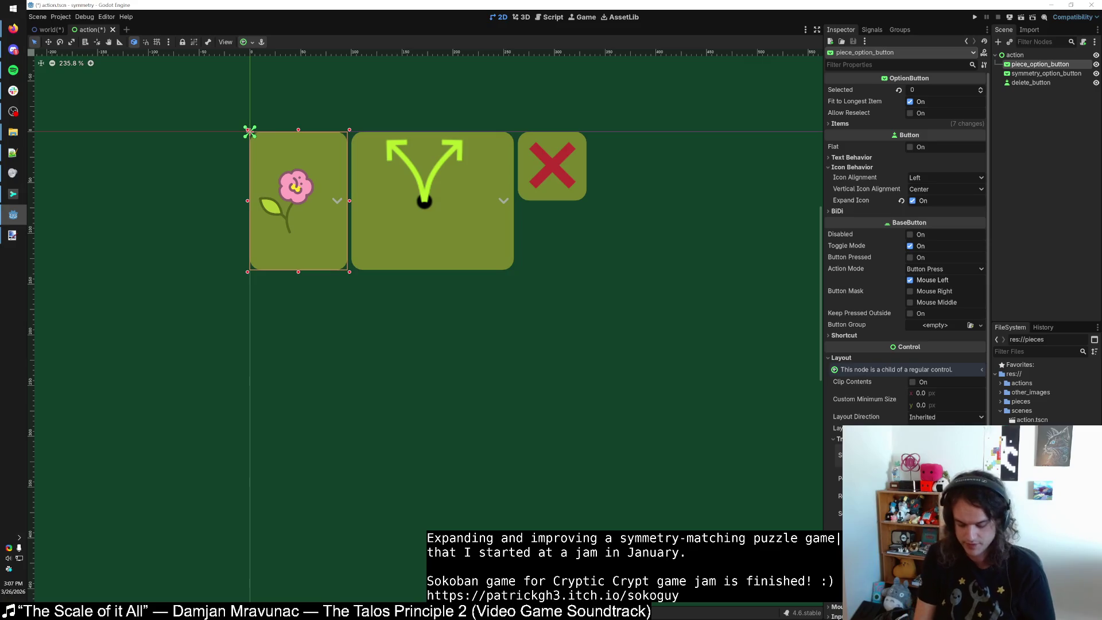
key(ctrl+z)
Narrow the symmetry button into a square matching the flower button's size.
click(387, 208)
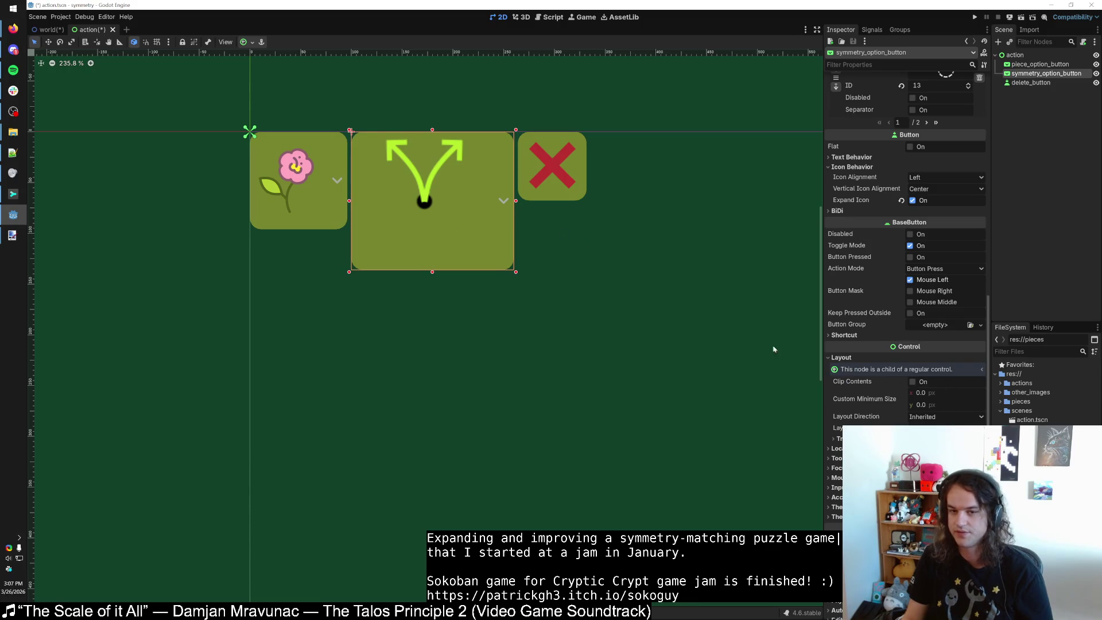
drag(514, 272, 489, 230)
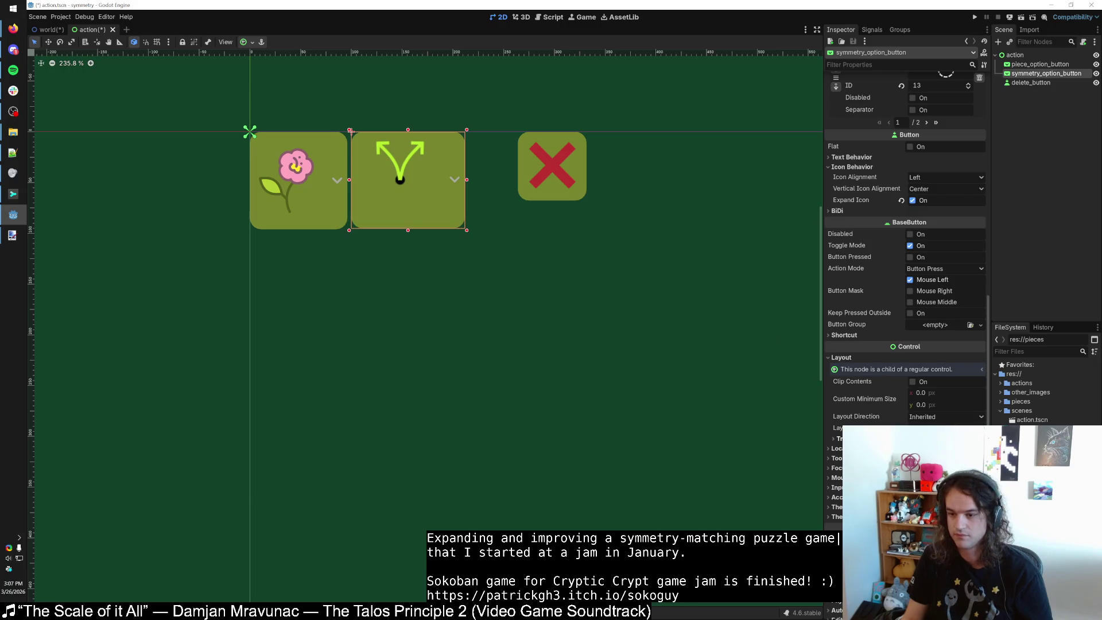
click(838, 439)
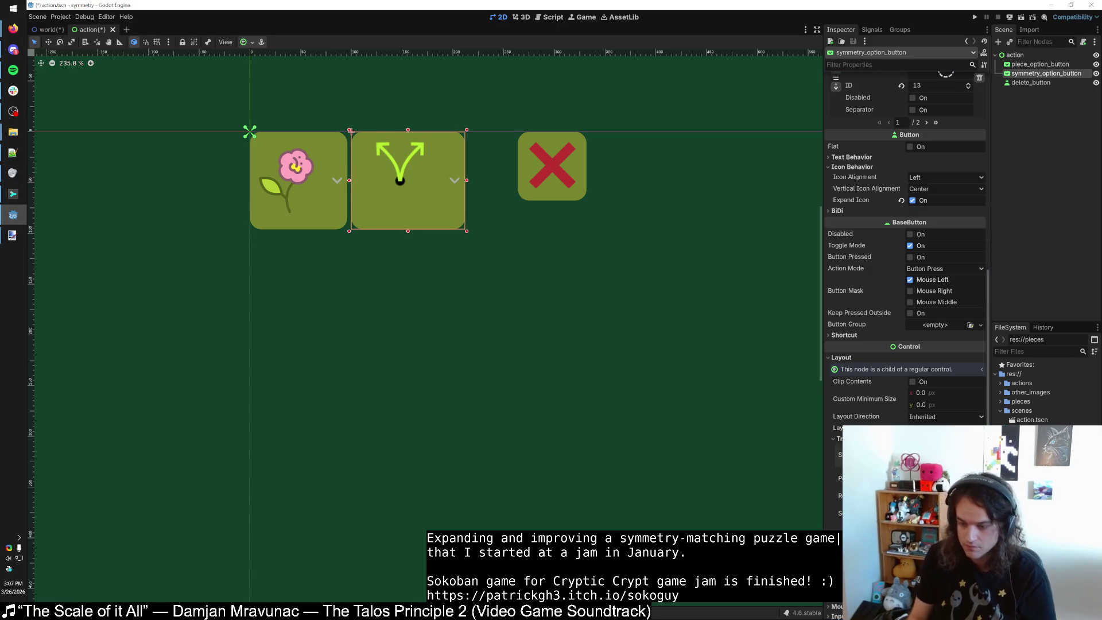
key(Return)
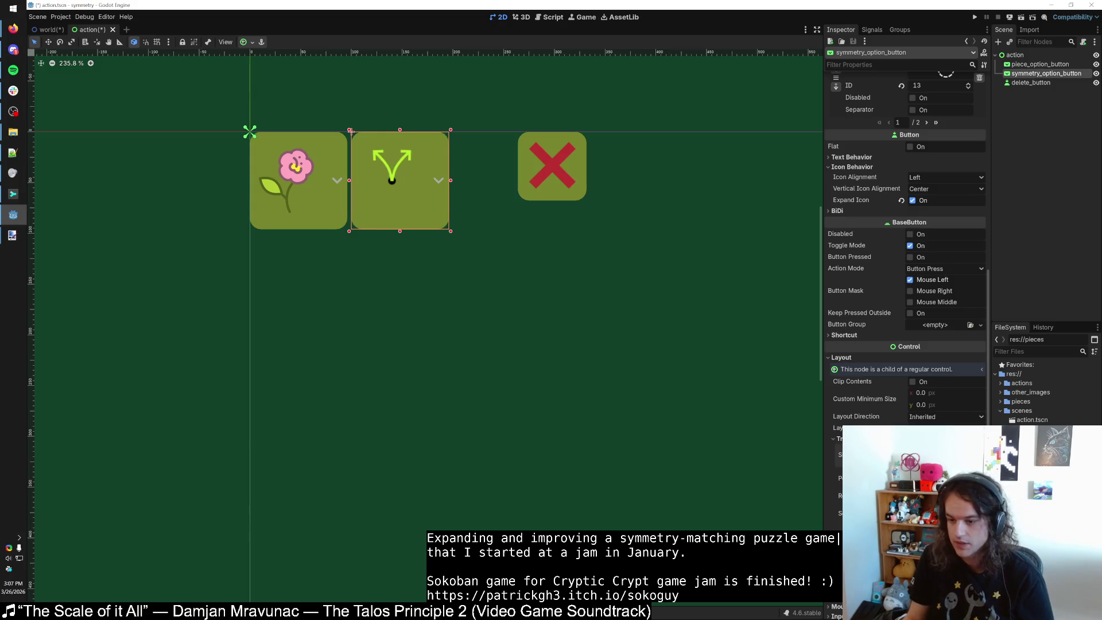
scroll(352, 198, up, 11)
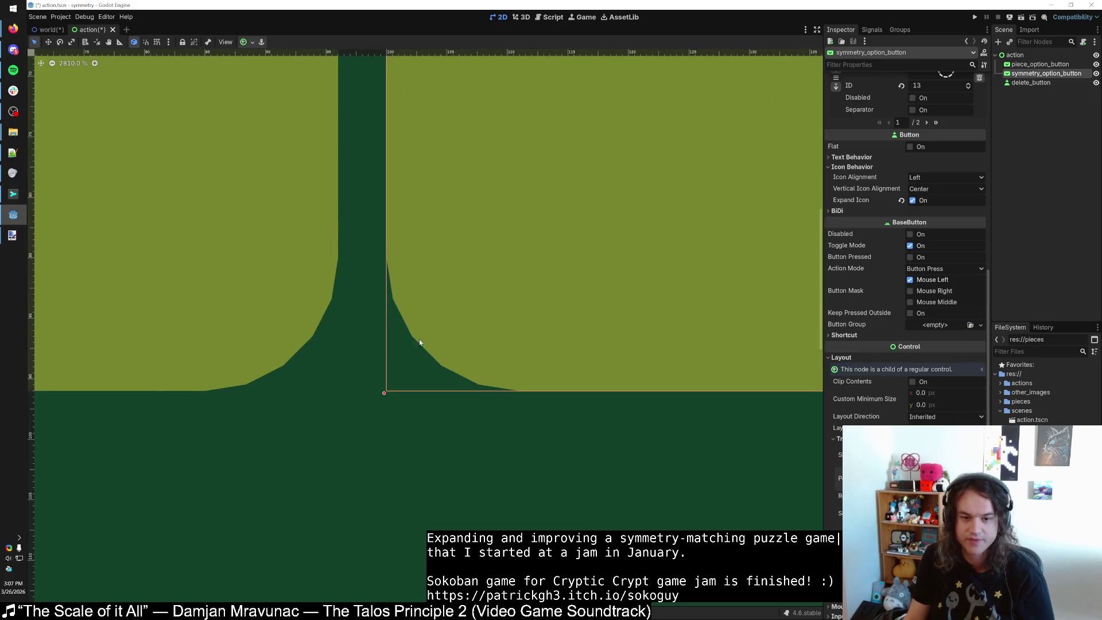
Nudge the symmetry button right and move the delete button left beside it with a small gap.
scroll(419, 343, down, 7)
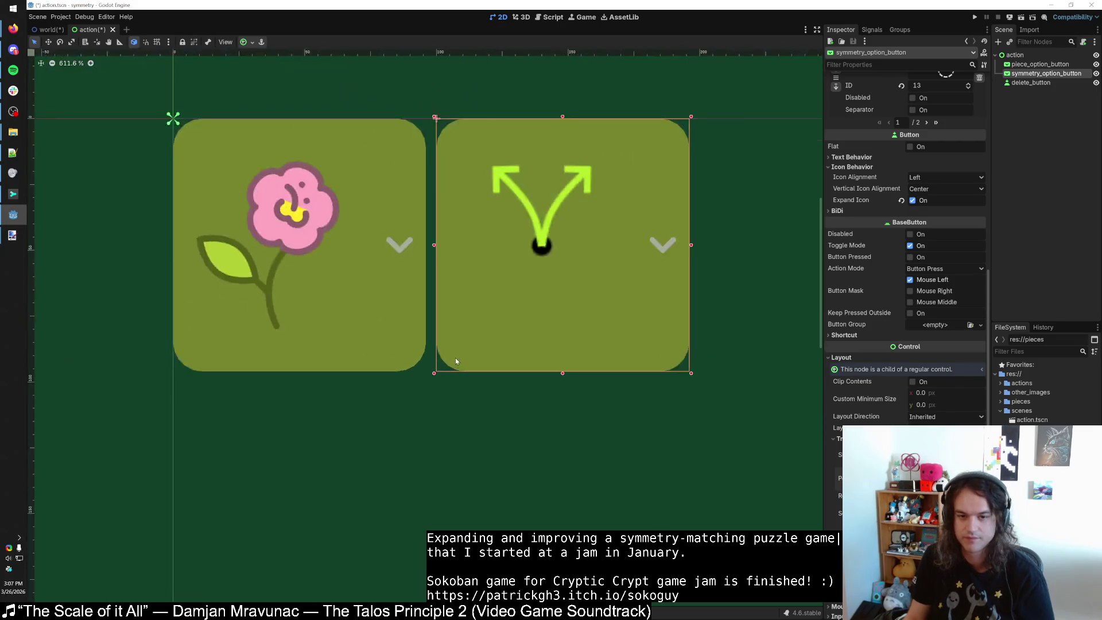
scroll(455, 361, down, 2)
key(Right)
key(Right)
key(Right)
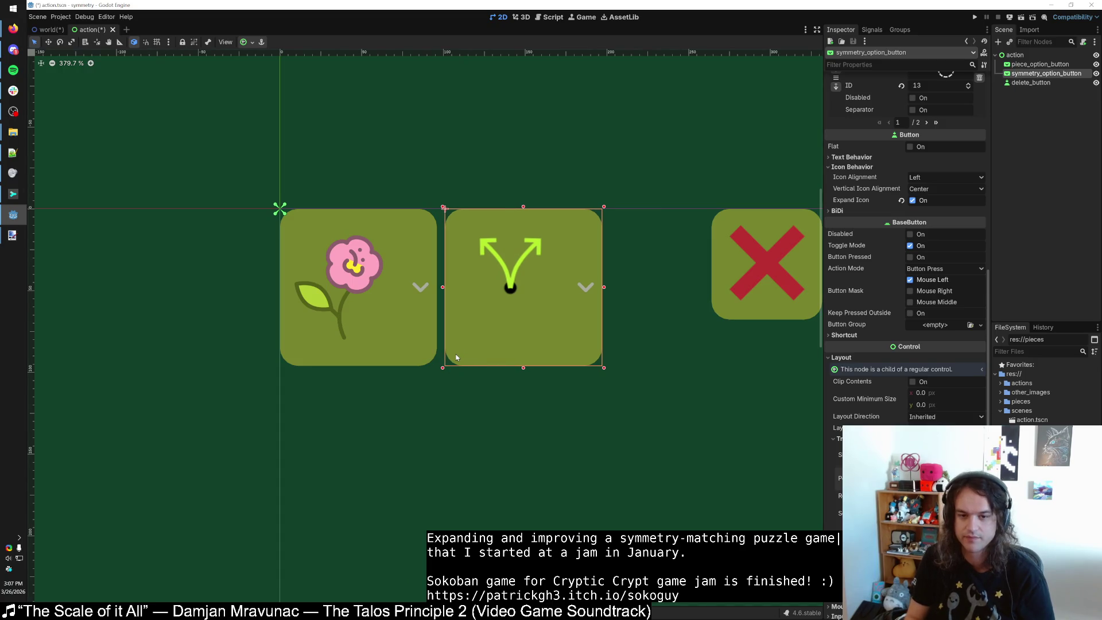
click(729, 288)
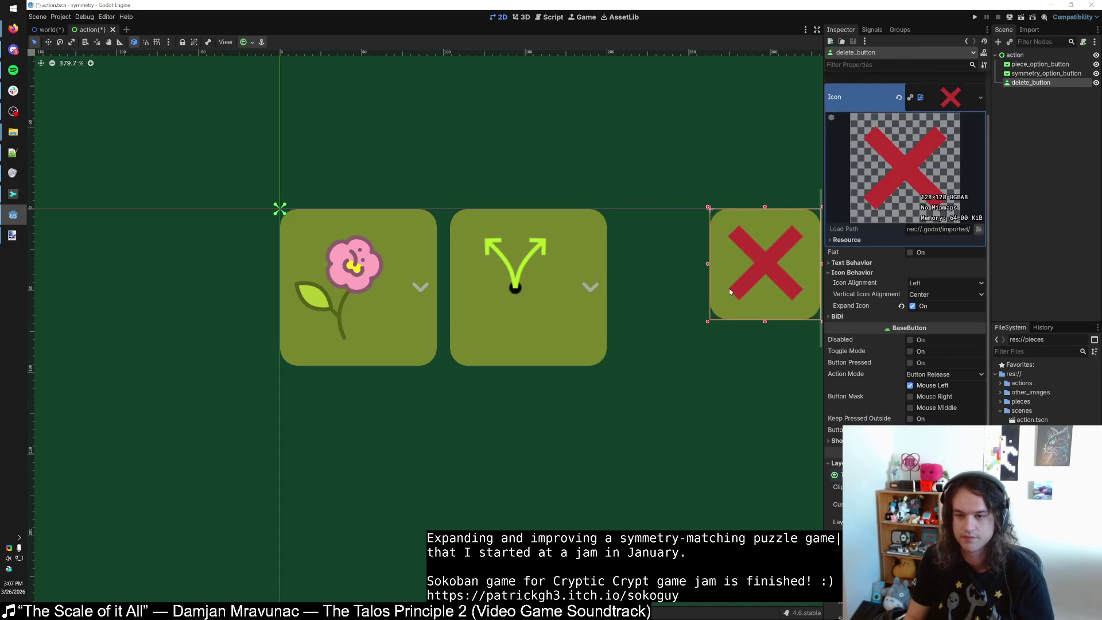
key(Left)
key(Left)
key(Left)
key(Left)
key(Left)
key(Left)
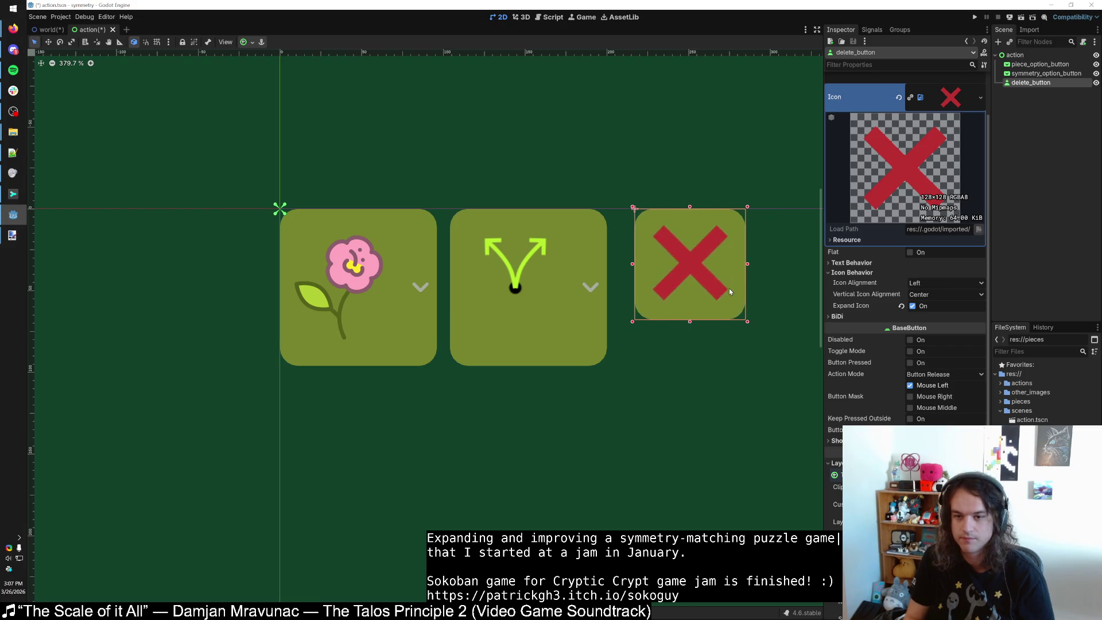
scroll(639, 312, up, 11)
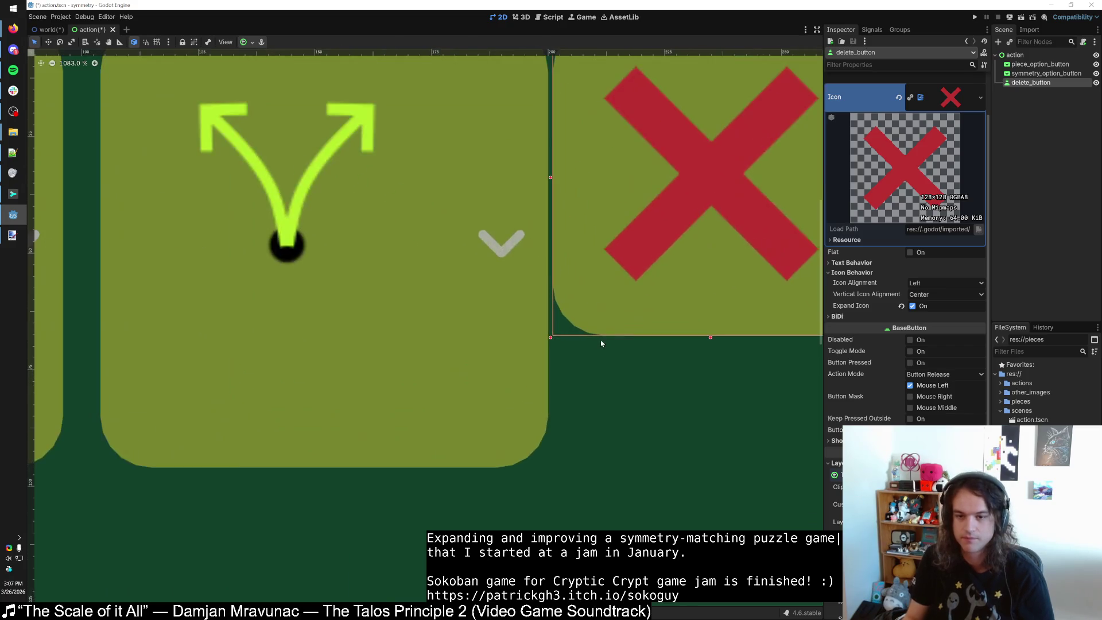
key(Left)
key(Left)
key(Left)
key(Right)
key(Right)
key(Right)
key(Right)
key(Right)
key(Right)
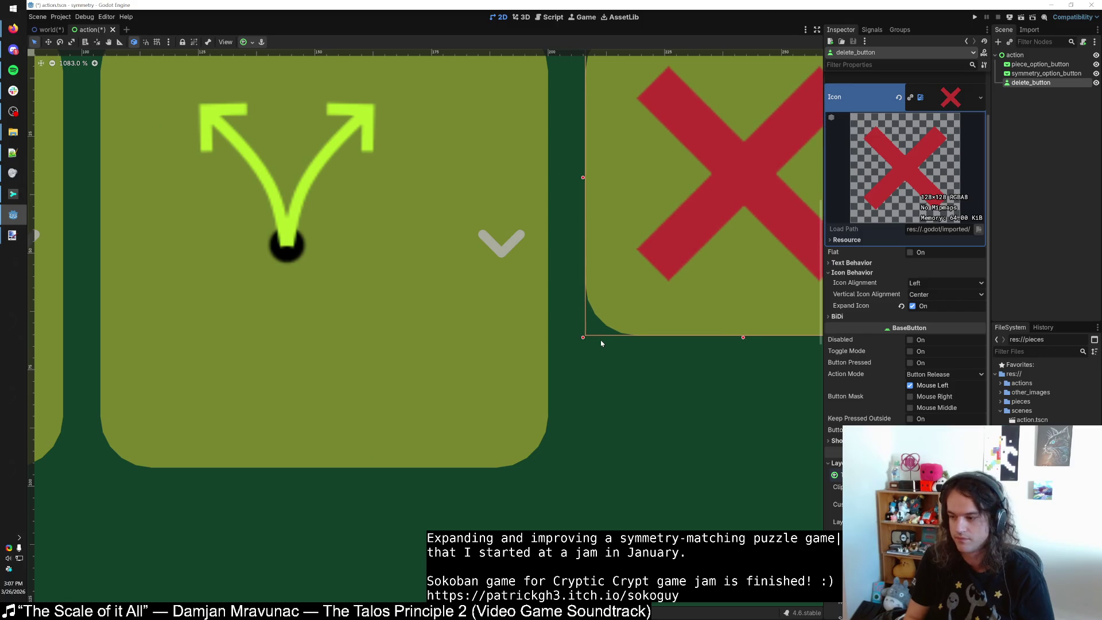
Shrink the delete button to about 90x90, save the scene and run the game.
scroll(637, 368, down, 17)
drag(638, 365, 626, 353)
click(620, 367)
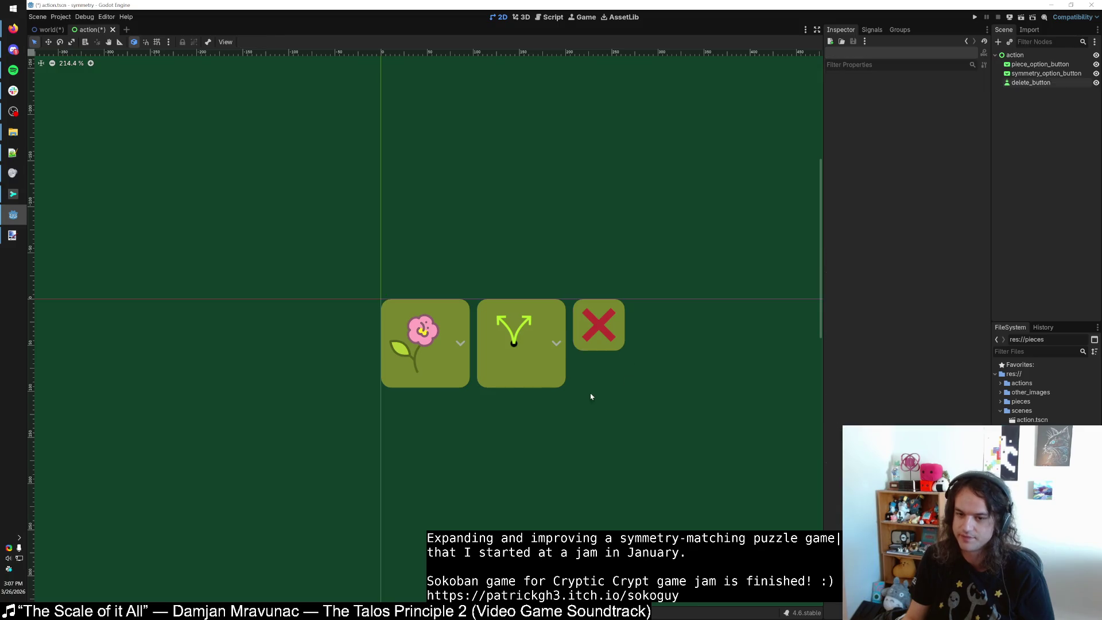
scroll(580, 399, down, 5)
scroll(556, 387, up, 4)
key(ctrl+s)
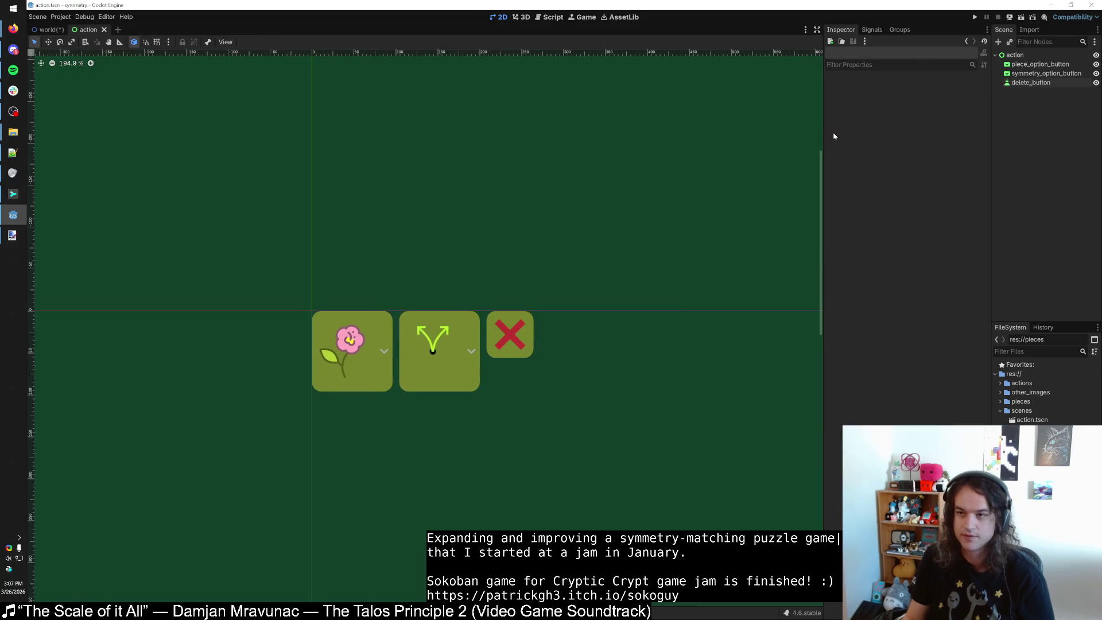
key(F5)
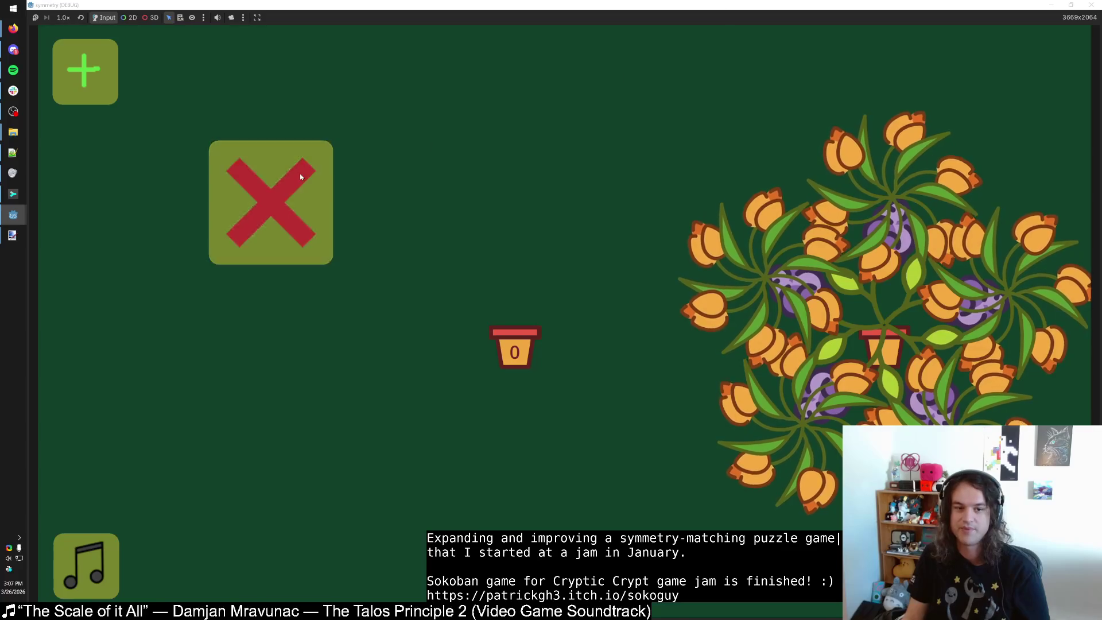
Stop the game and delete the stray delete button node from the world scene.
double_click(458, 6)
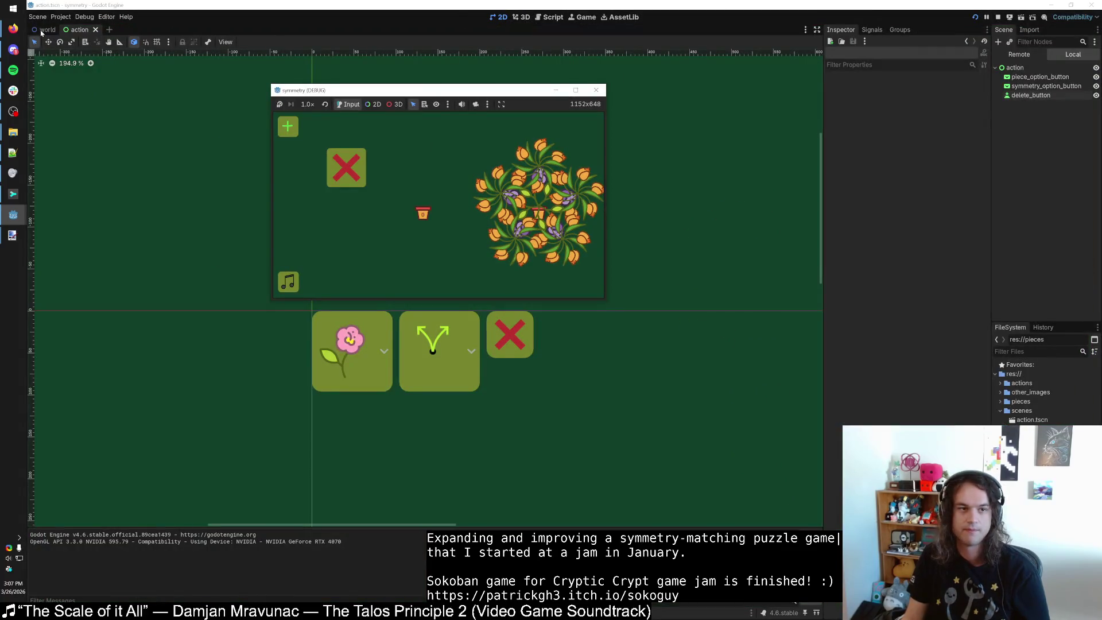
click(552, 94)
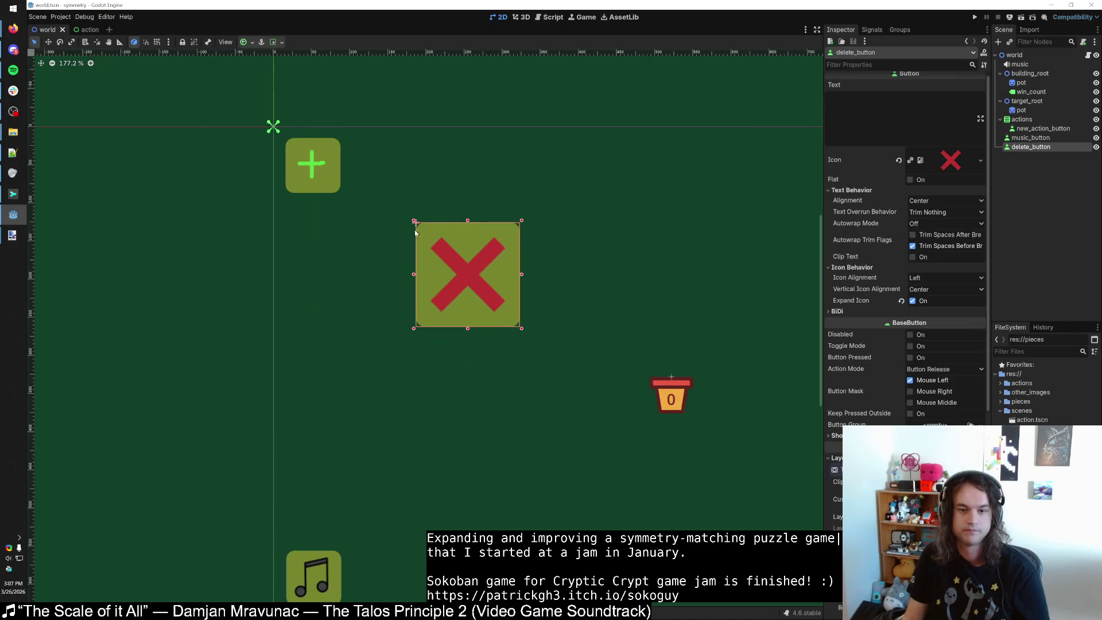
key(Delete)
click(519, 314)
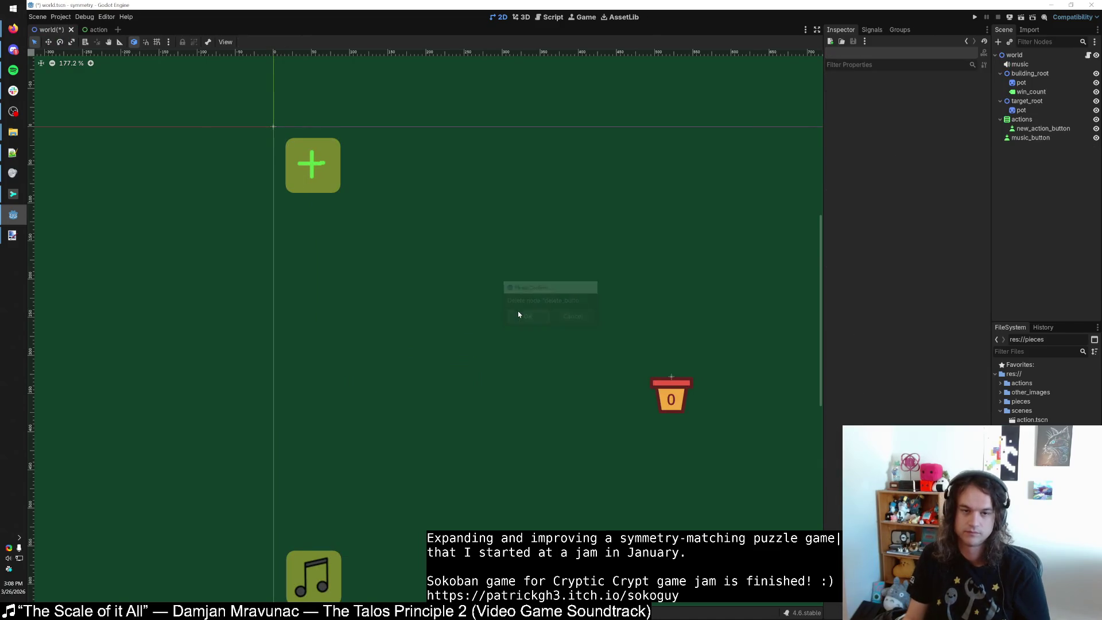
click(330, 165)
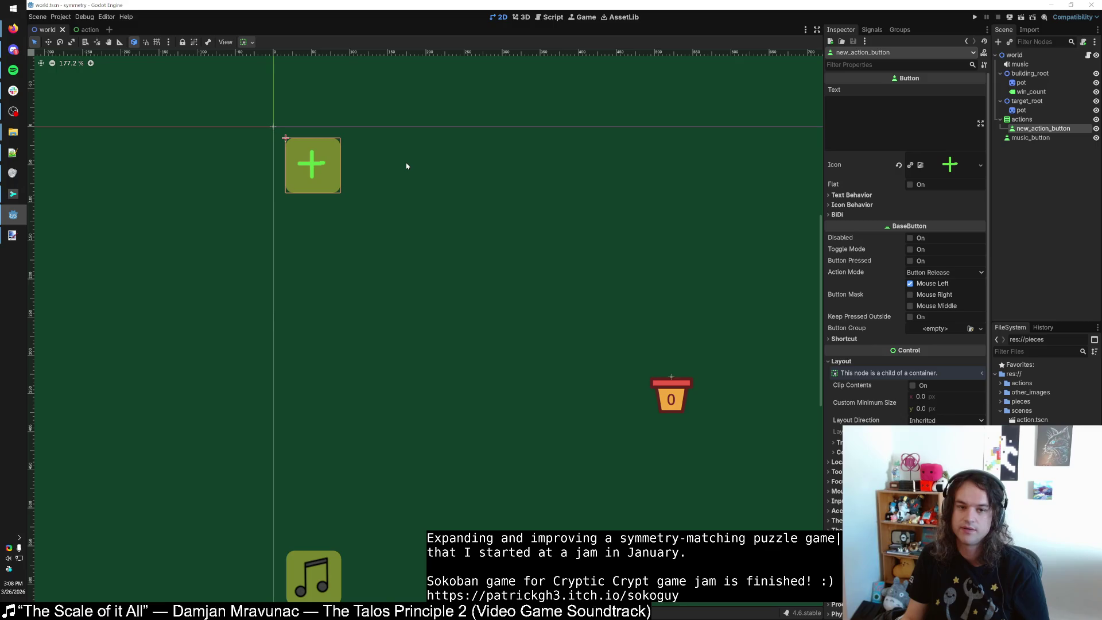
In action.tscn, make the delete button Flat so it has no background tile.
key(alt+Tab)
key(ctrl+F3)
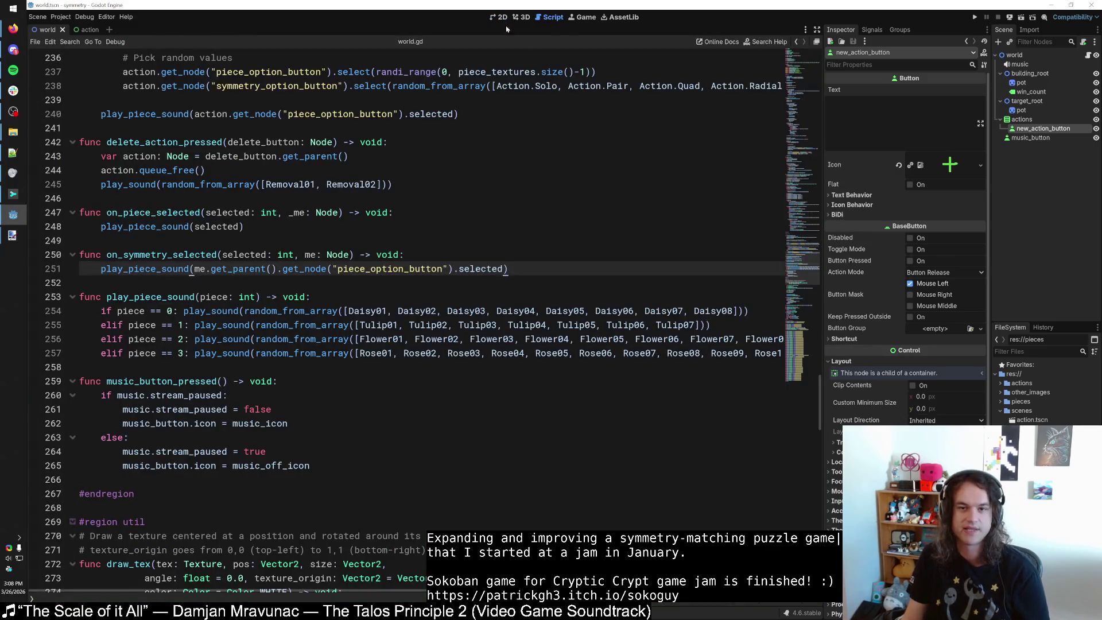
key(ctrl+F1)
click(87, 29)
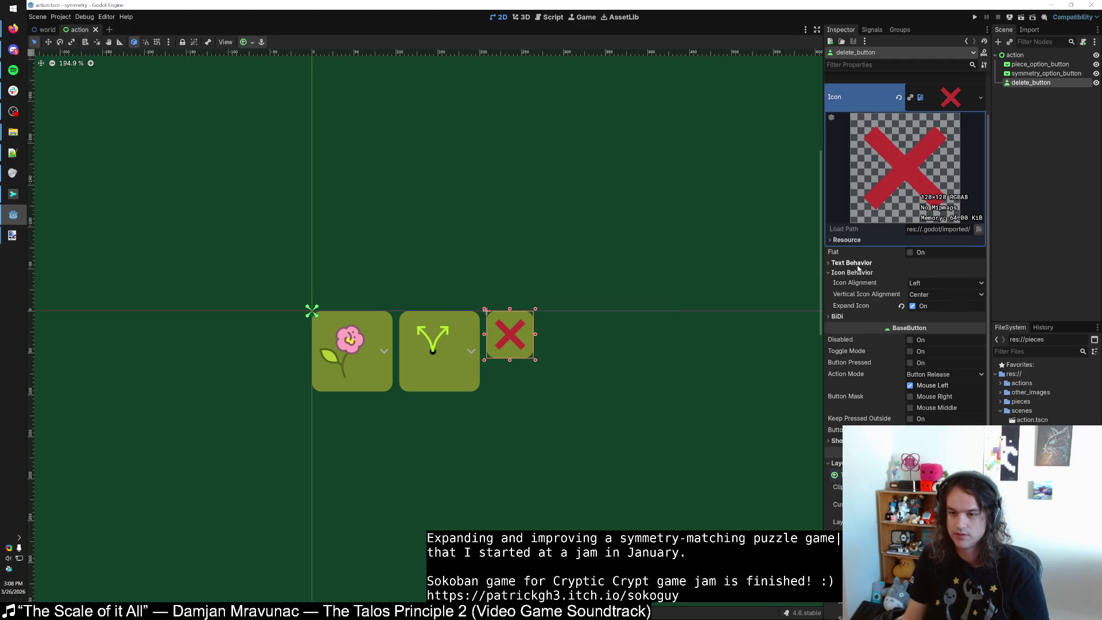
click(910, 253)
scroll(528, 342, up, 3)
click(586, 365)
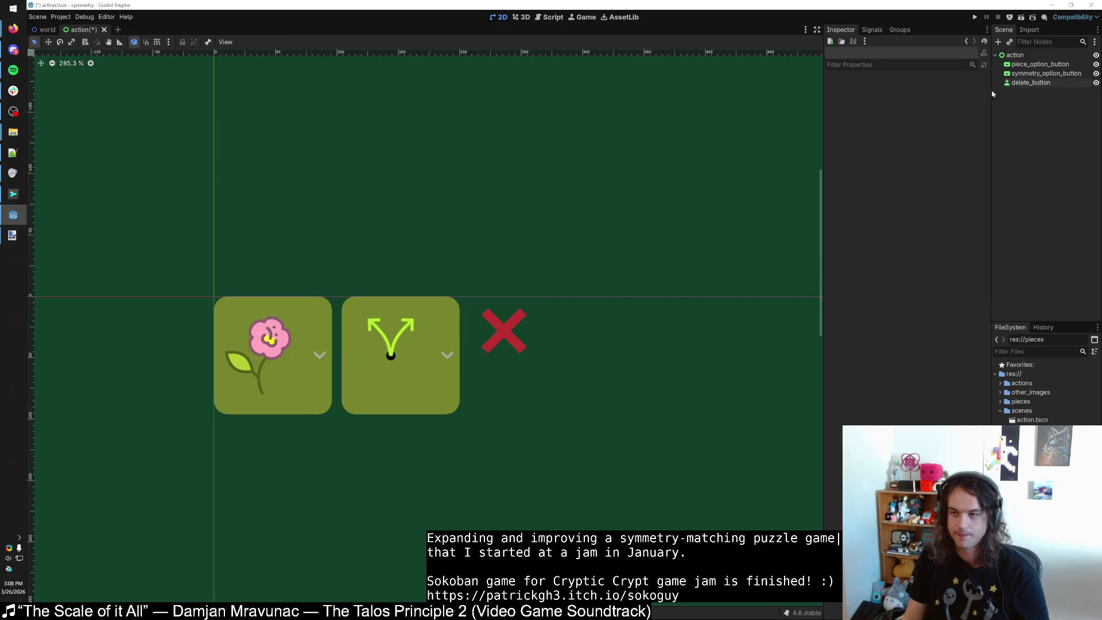
Run the game, add and delete a flower action, then return to the action scene.
click(974, 17)
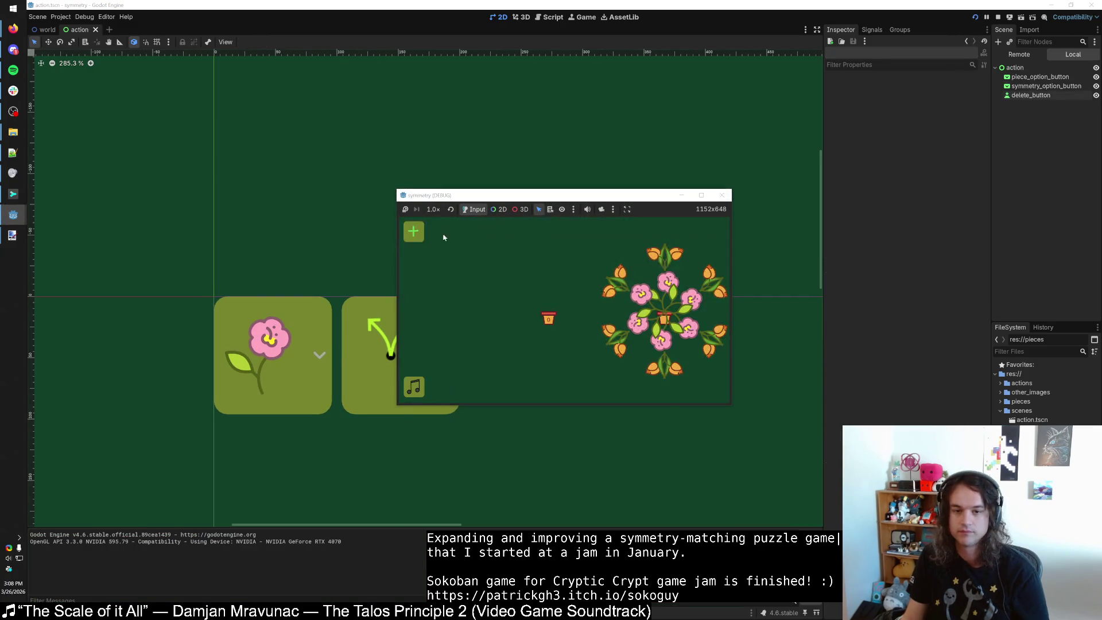
click(475, 239)
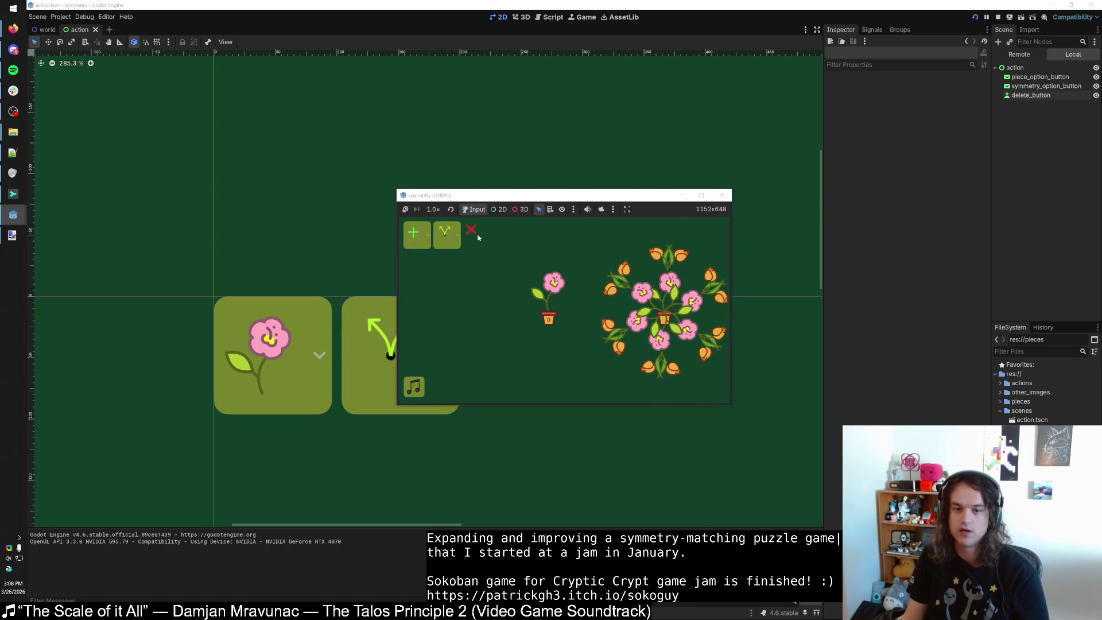
click(472, 235)
click(721, 195)
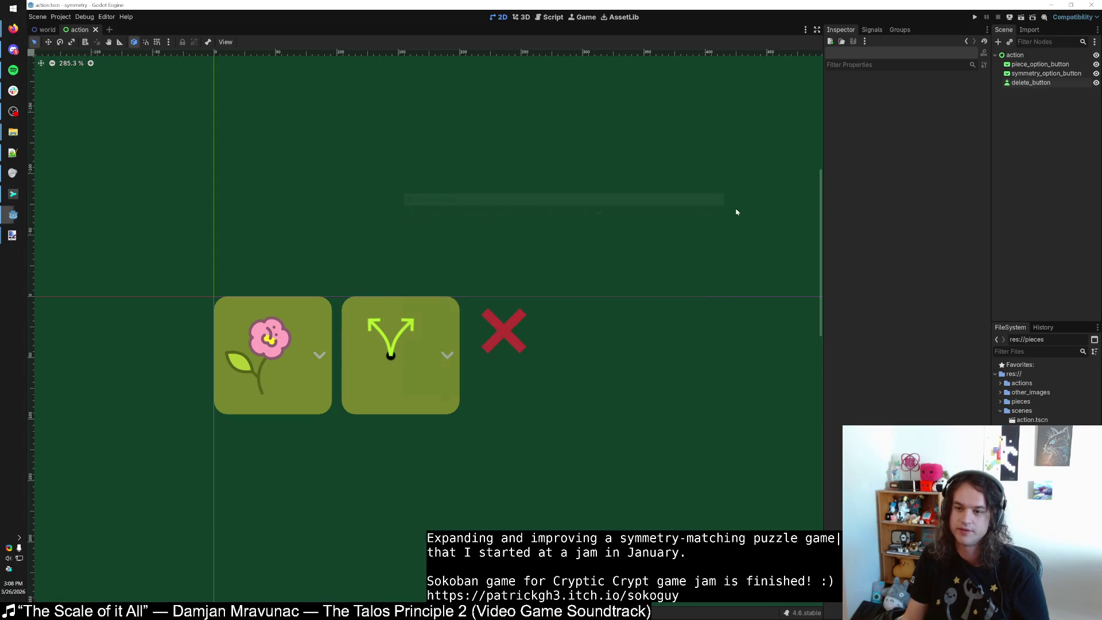
click(59, 30)
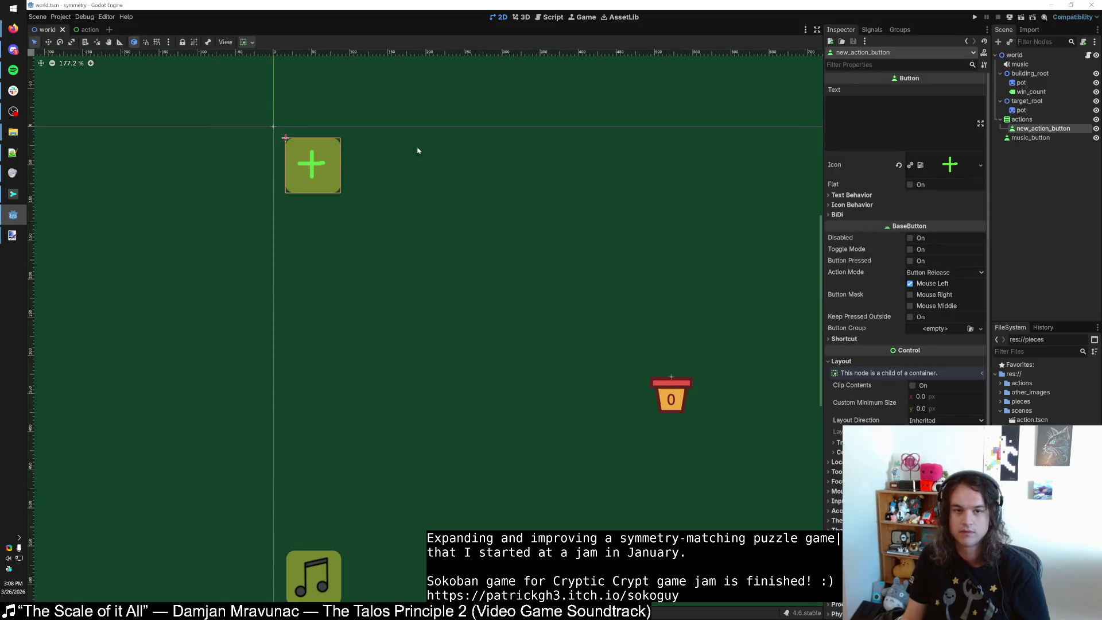
click(86, 30)
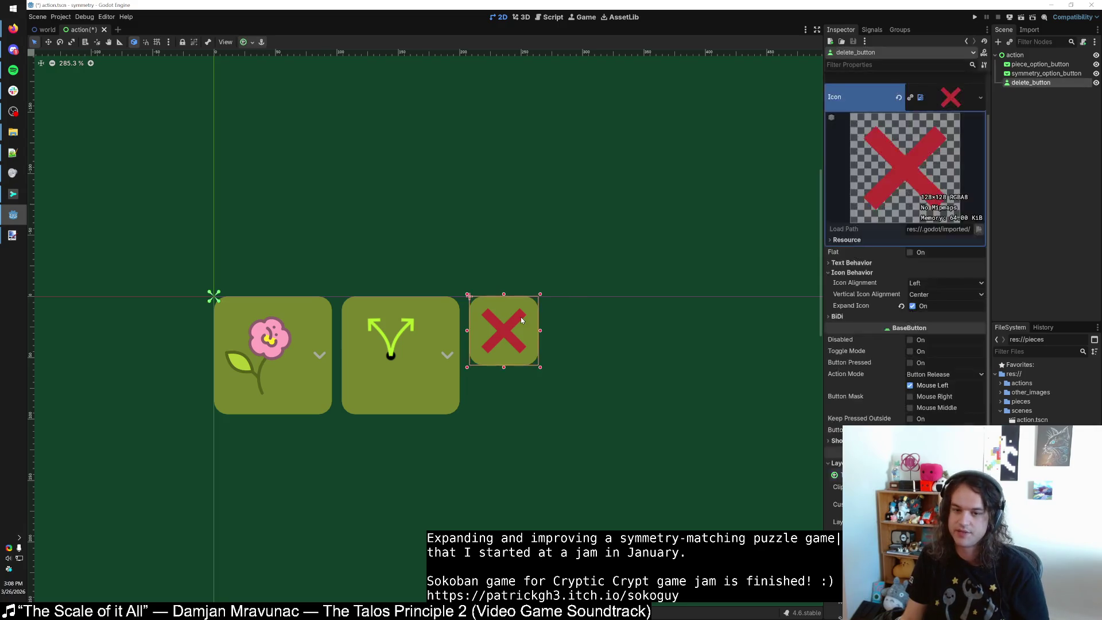
Give the delete button's Normal style theme override a new StyleBoxFlat.
scroll(884, 345, down, 5)
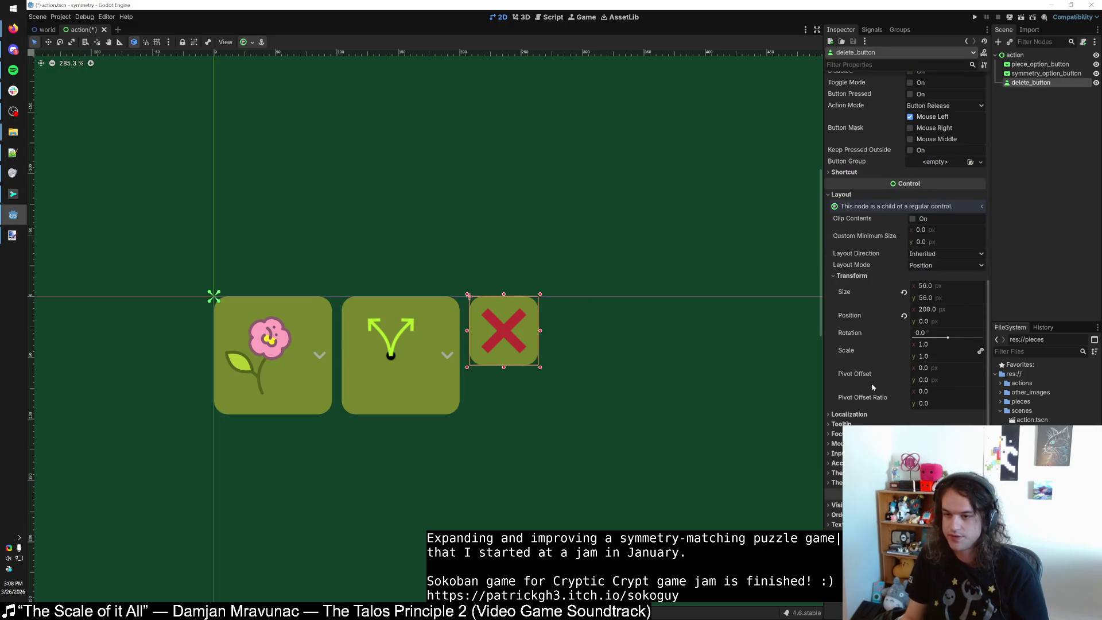
click(833, 492)
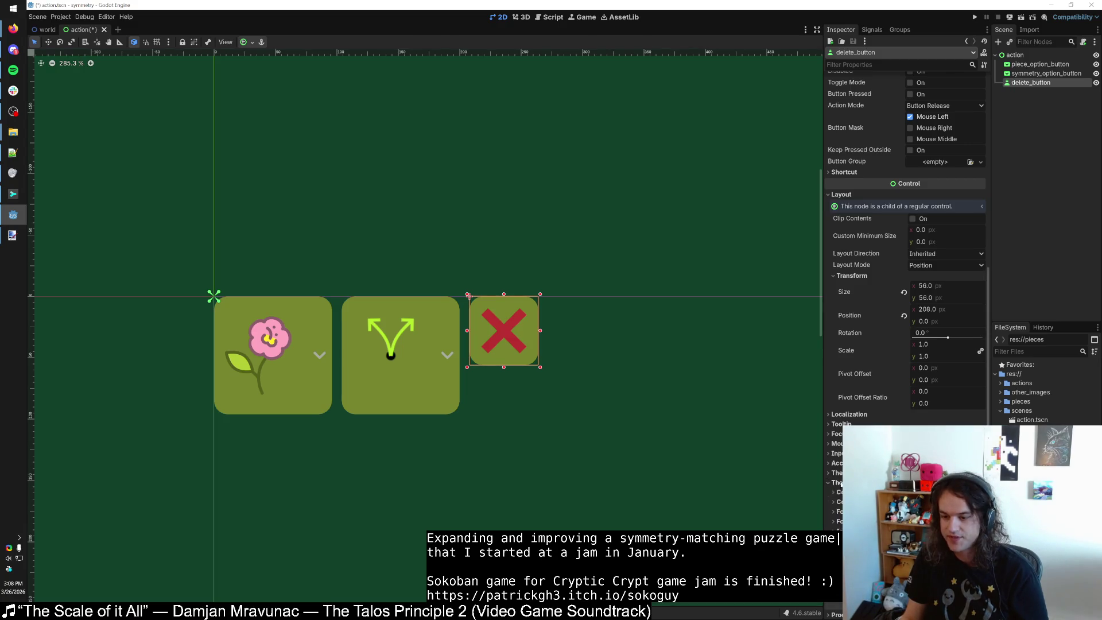
scroll(833, 438, down, 2)
click(835, 445)
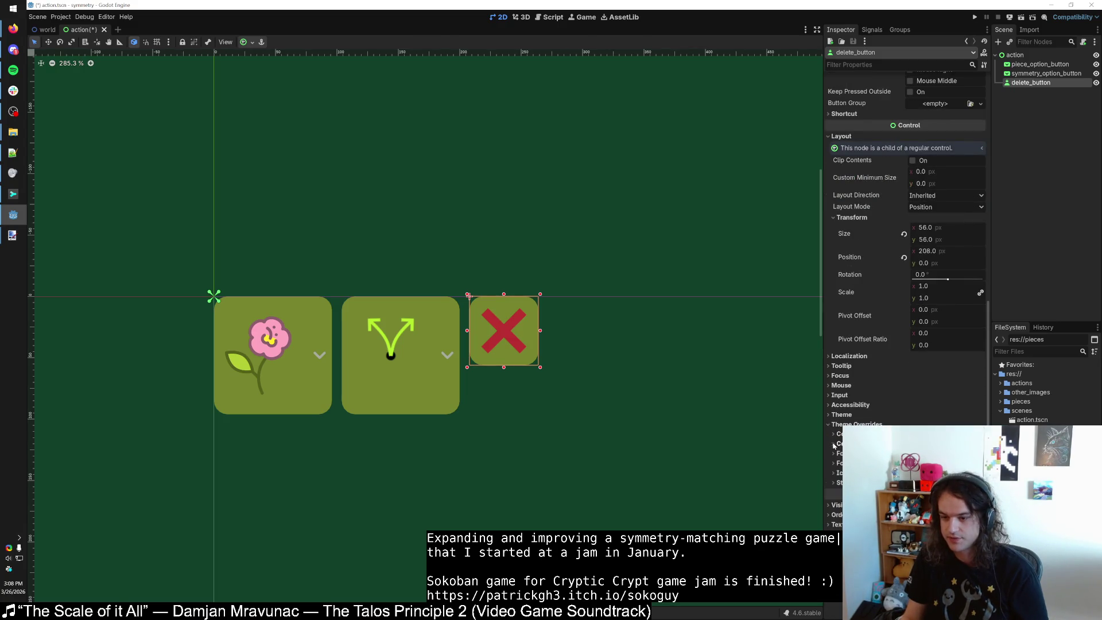
click(833, 481)
scroll(835, 470, down, 4)
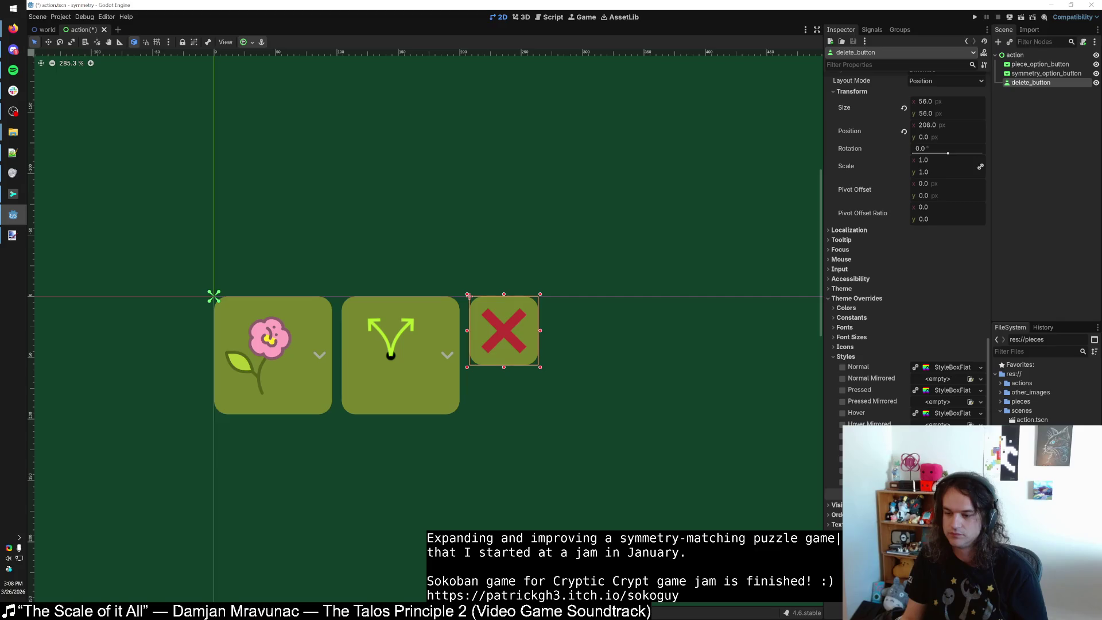
click(937, 370)
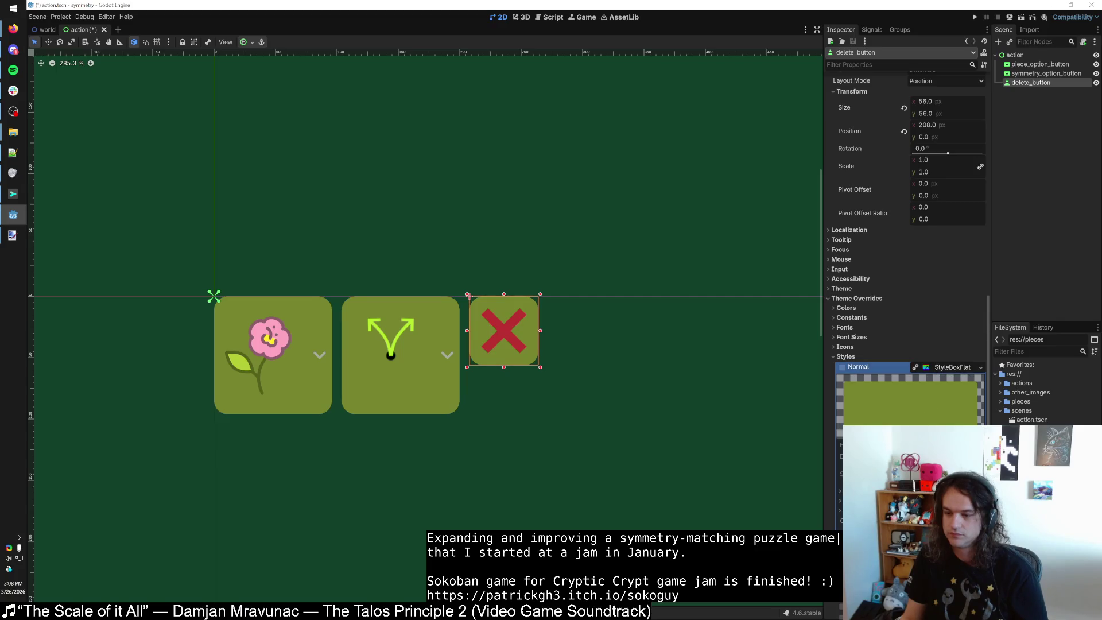
click(948, 368)
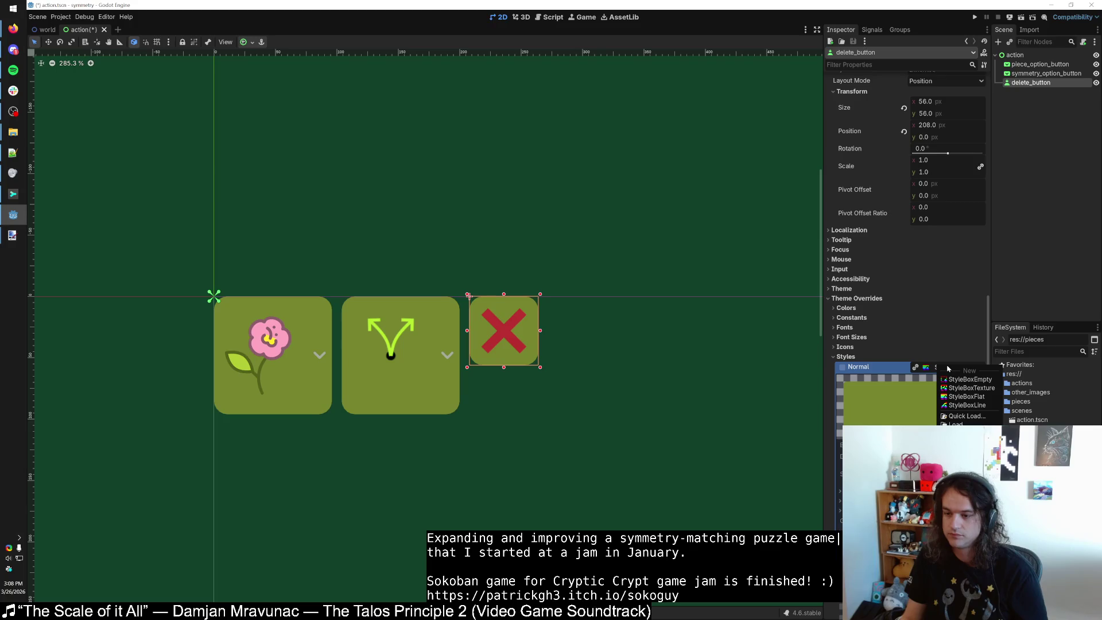
click(966, 397)
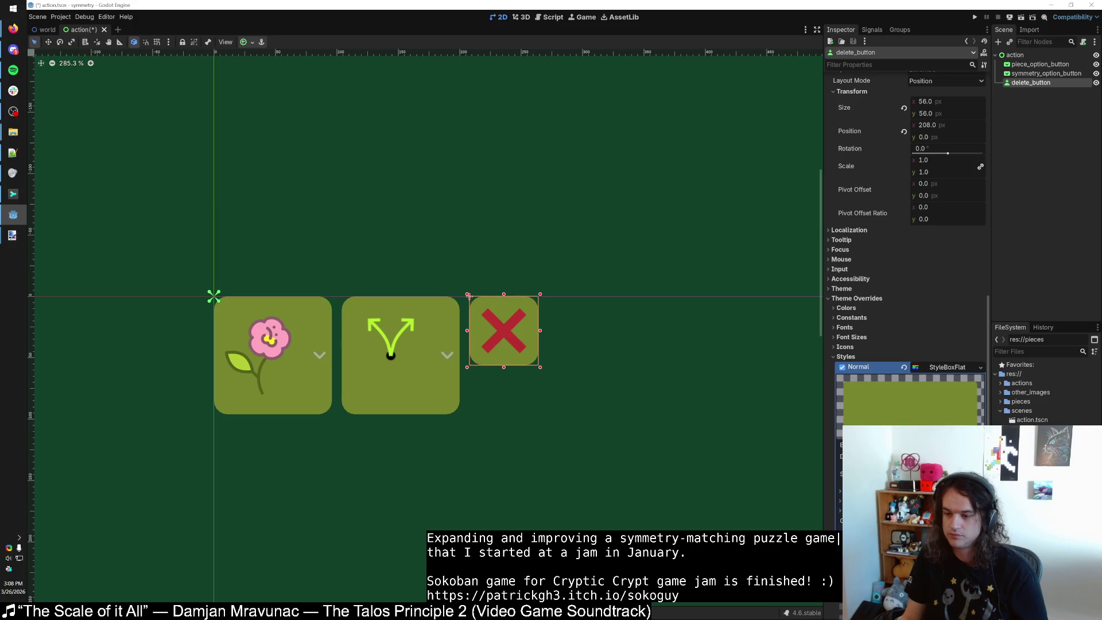
Set the StyleBoxFlat background colour to dark red #852d2d, then switch to Paint.NET.
click(941, 436)
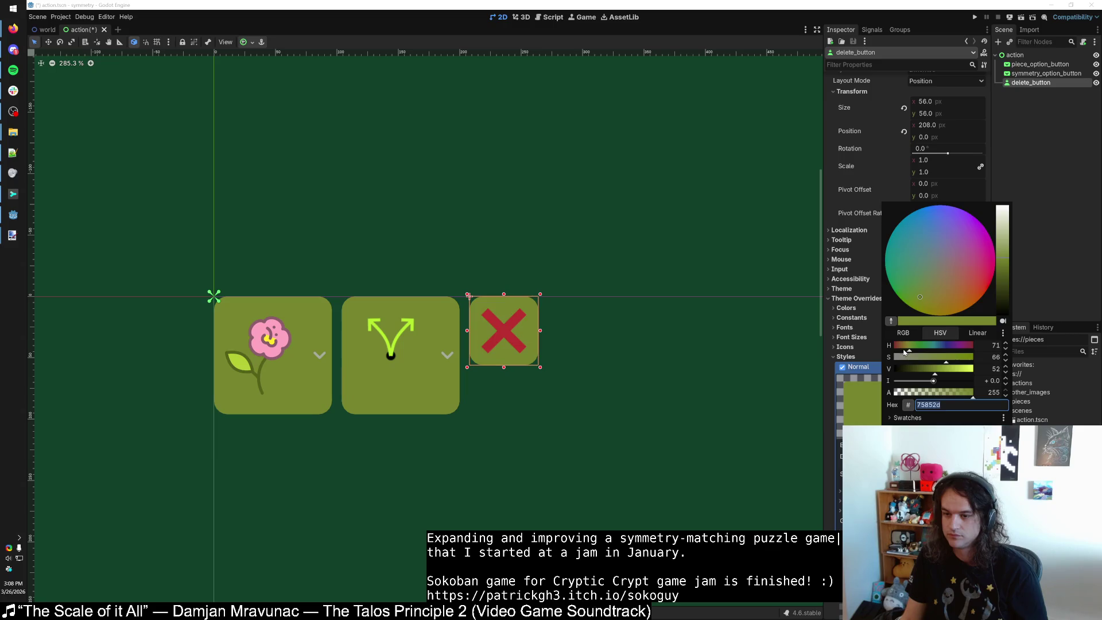
drag(904, 352, 899, 352)
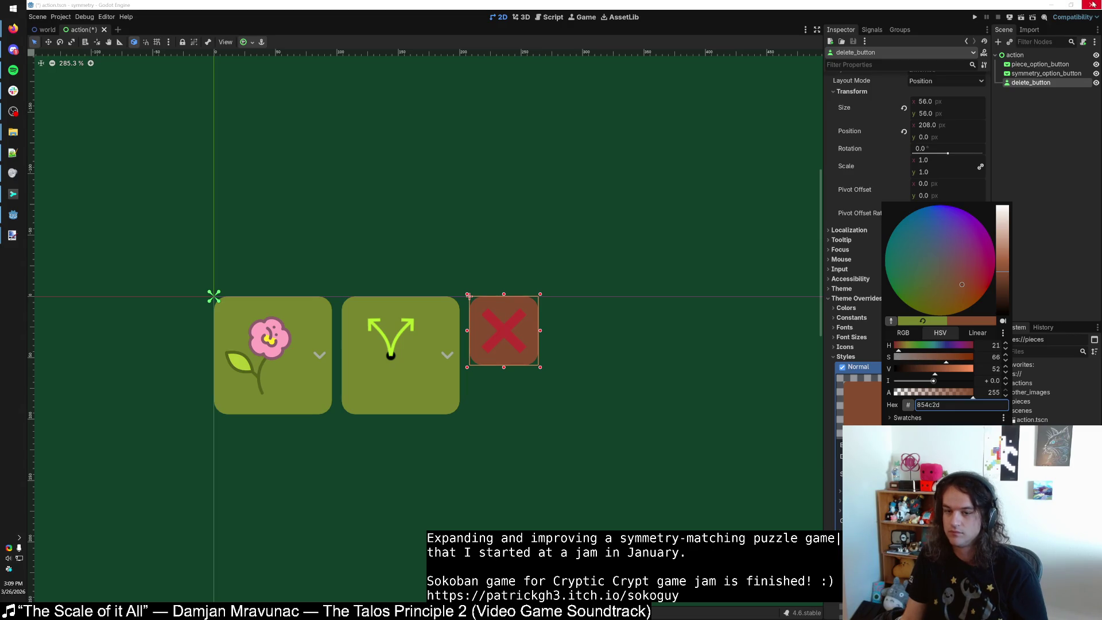
drag(898, 349, 892, 348)
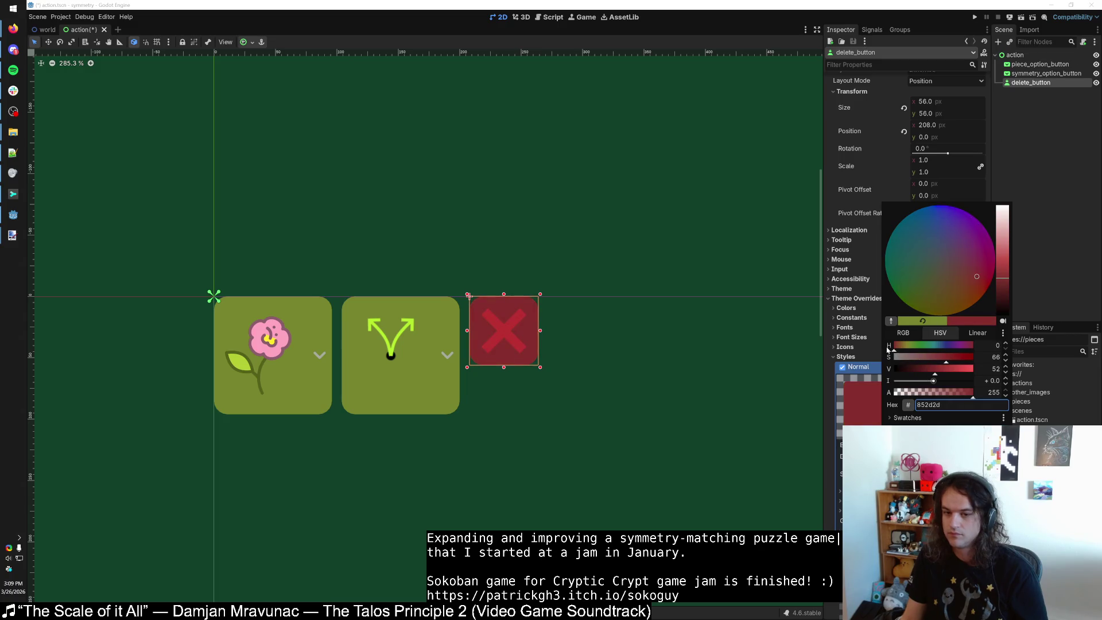
key(alt+Tab)
key(alt+f)
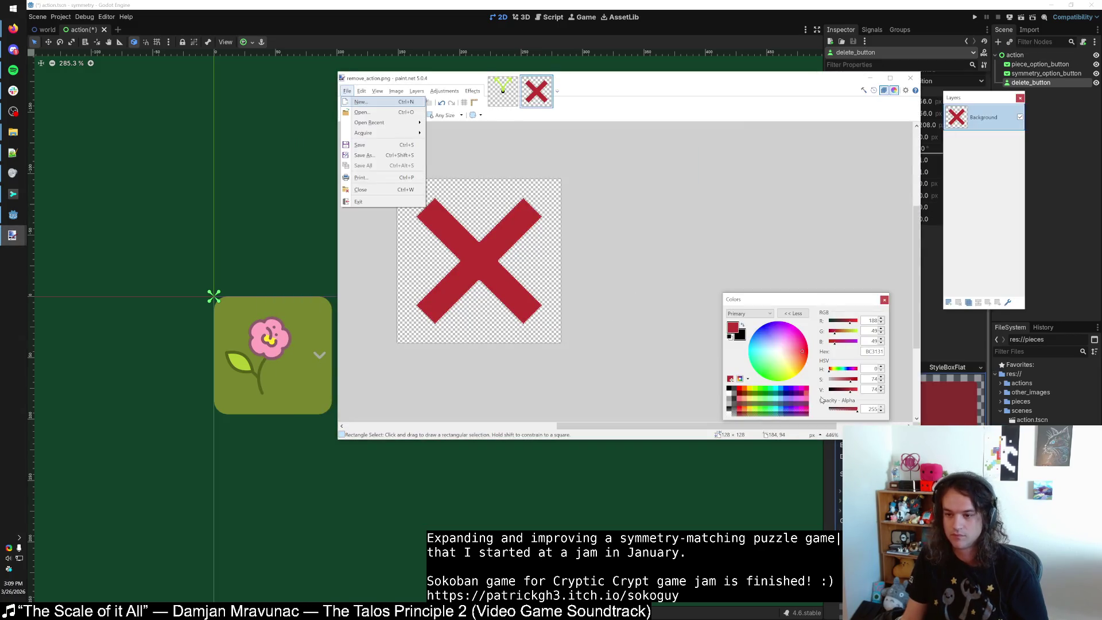
Fill the X in remove_action.png with light pink #FF8282 and save the image.
click(795, 351)
scroll(518, 297, up, 3)
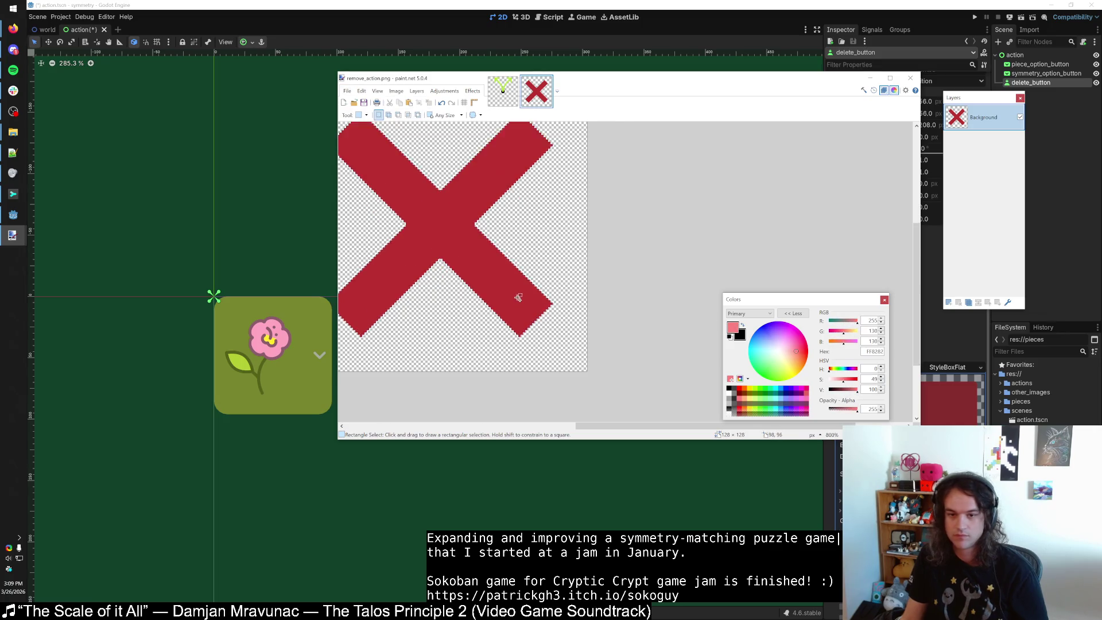
scroll(518, 298, up, 2)
key(f)
click(529, 295)
scroll(529, 295, down, 4)
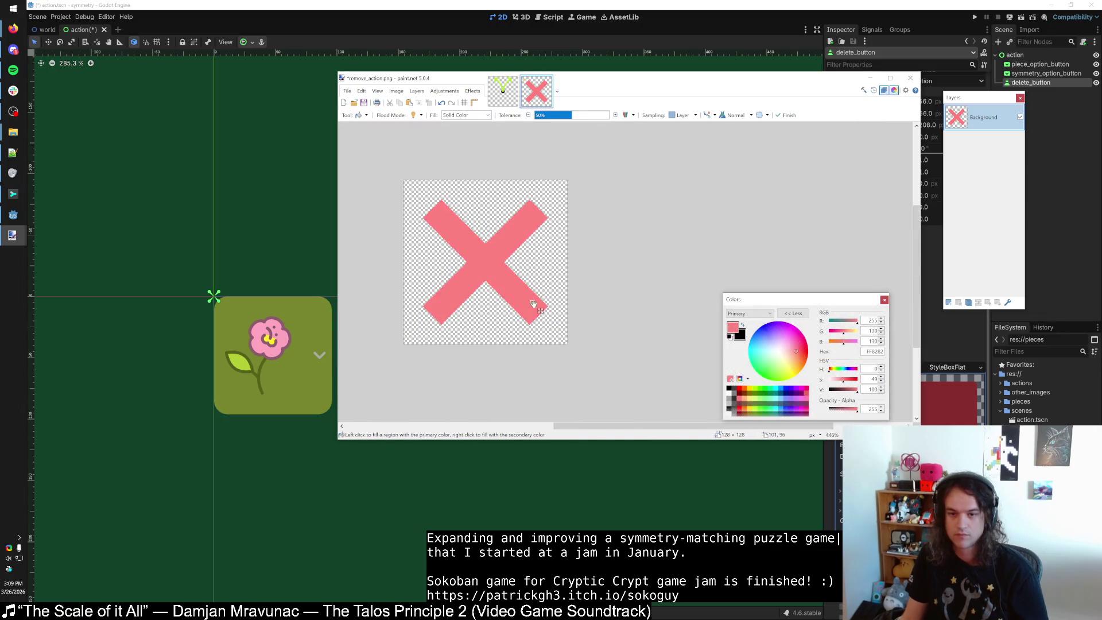
key(ctrl+s)
Back in Godot, collapse the style overrides and review the flower and symmetry buttons.
key(alt+Tab)
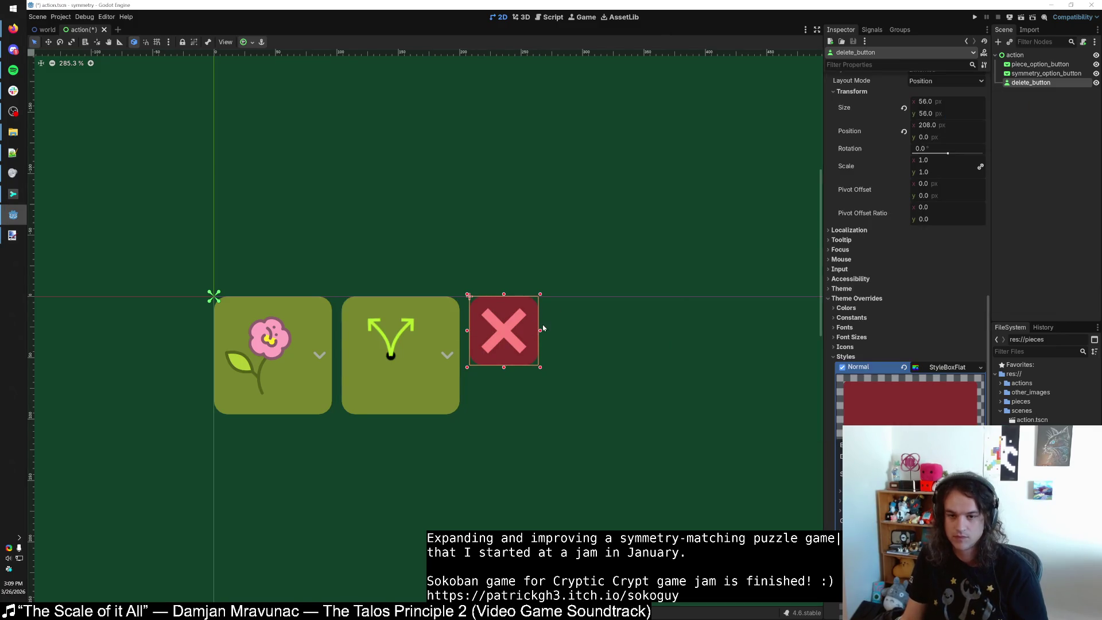
click(844, 356)
scroll(534, 373, down, 1)
scroll(534, 373, down, 2)
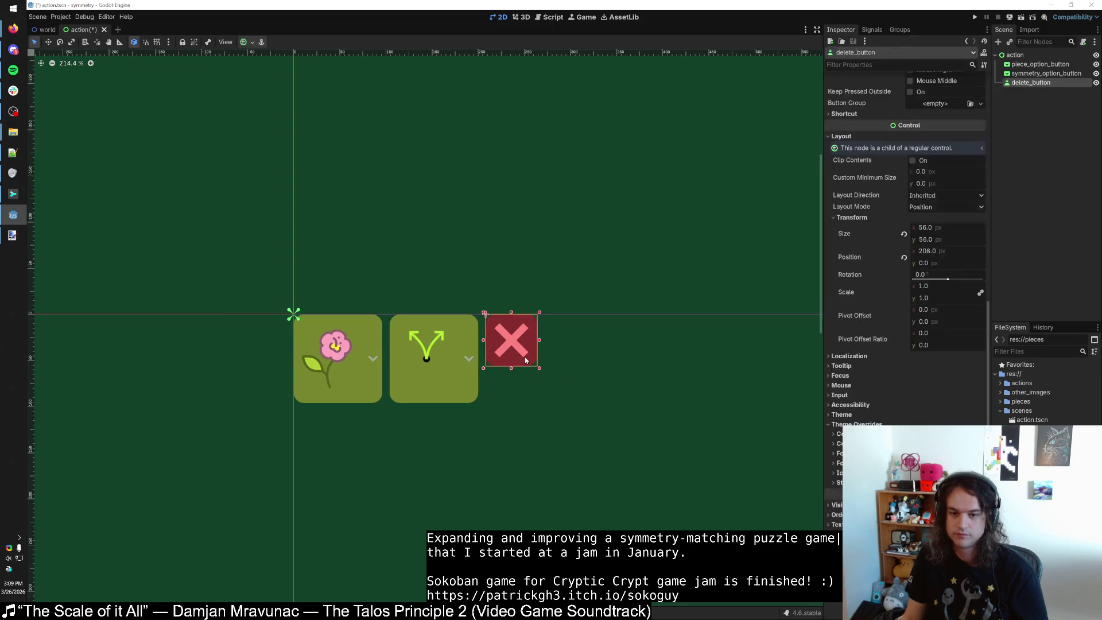
click(375, 378)
click(433, 411)
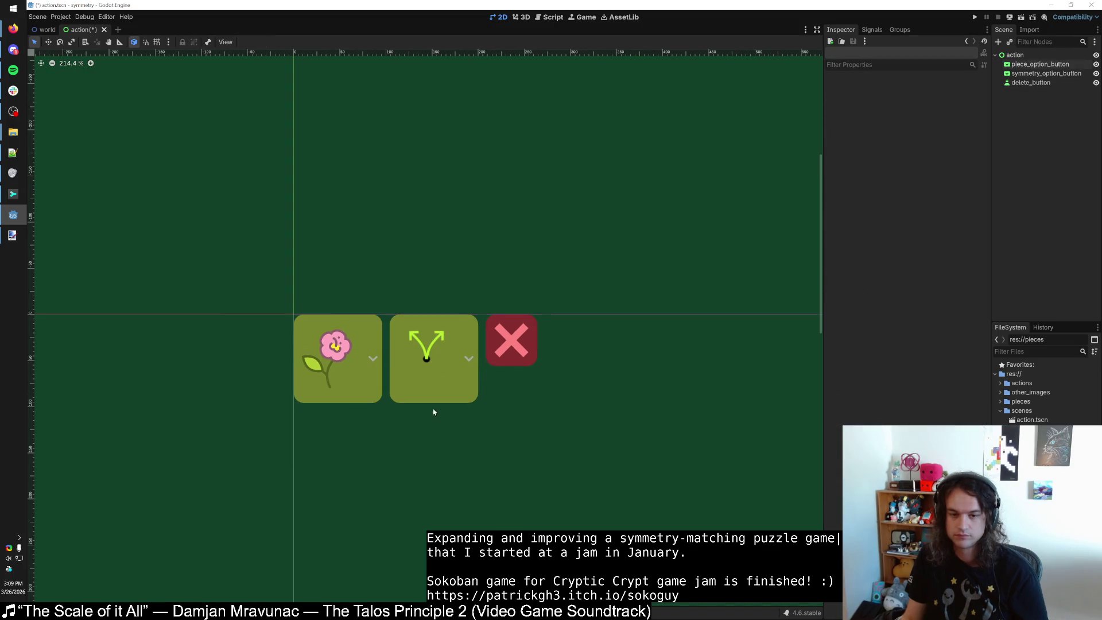
scroll(434, 411, down, 7)
scroll(435, 417, up, 4)
scroll(436, 417, up, 6)
click(432, 350)
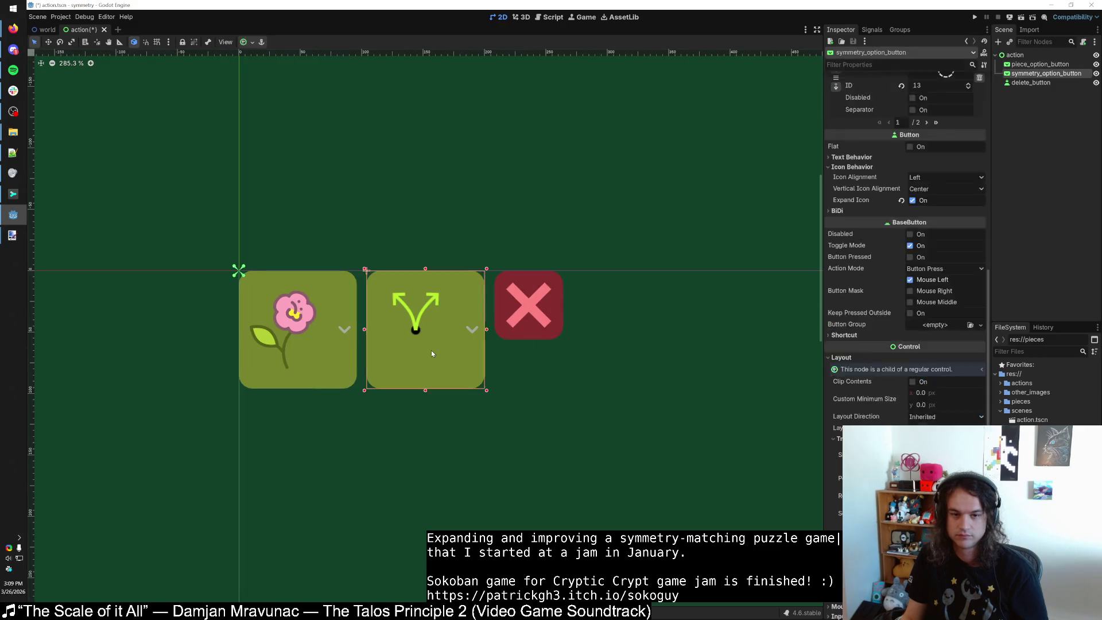
In horiz_reflect.png, add a black-filled layer behind the arrows and lower its opacity.
key(alt+Tab)
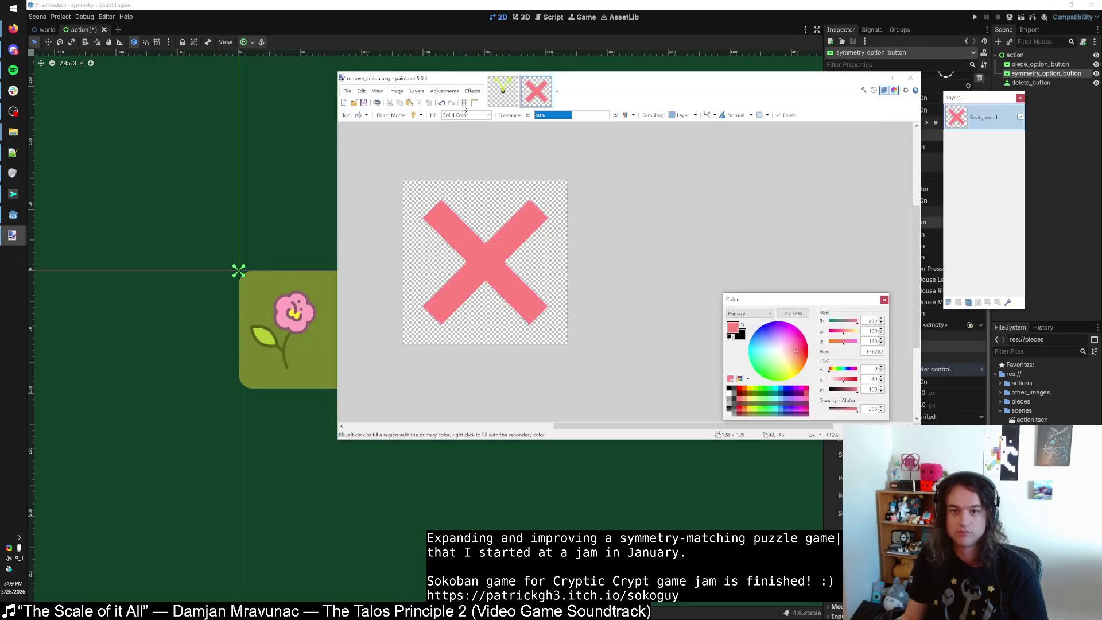
click(503, 92)
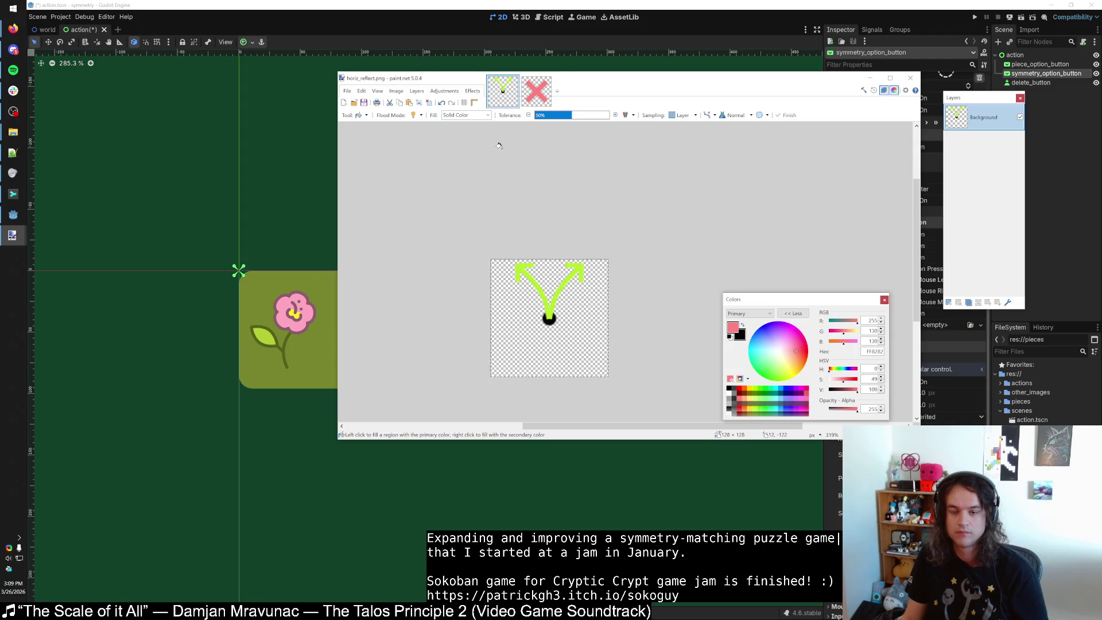
key(alt+Tab)
key(alt+Tab)
key(s)
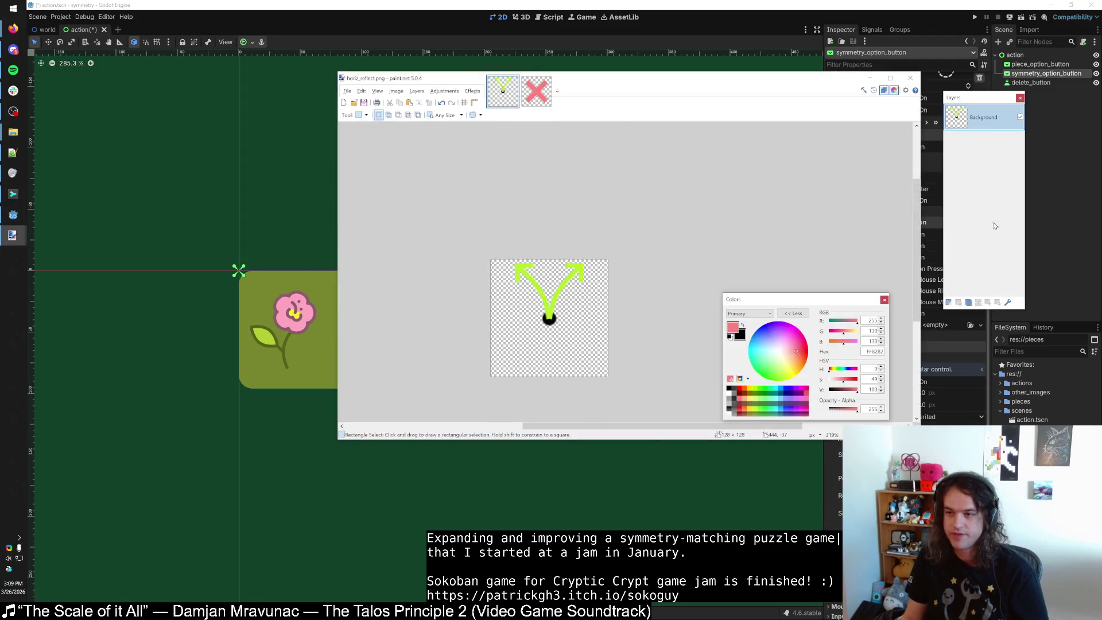
click(949, 301)
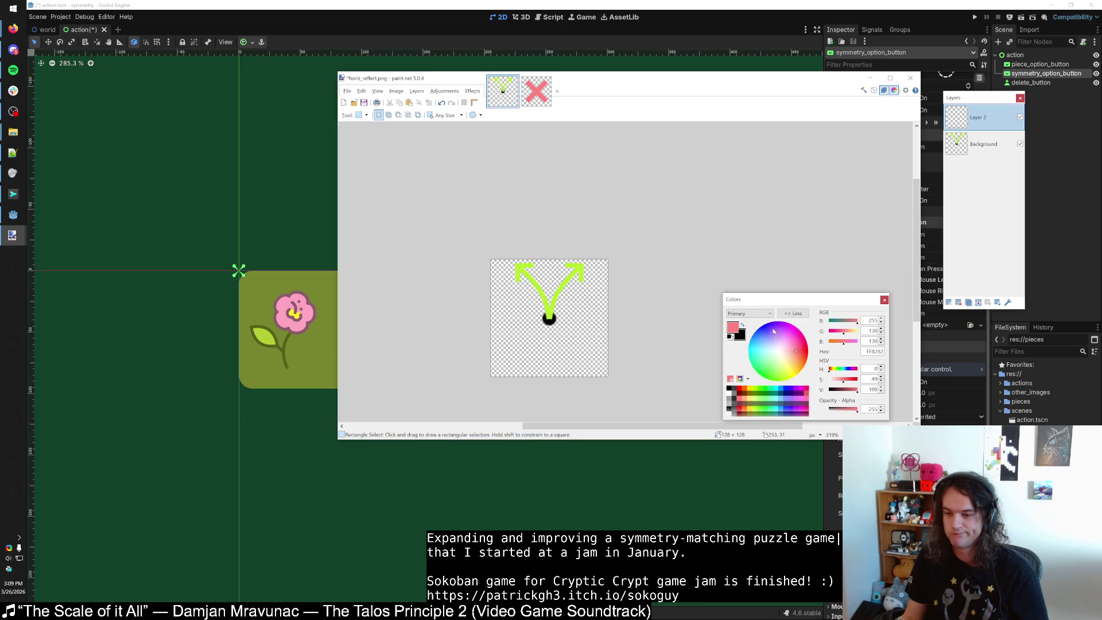
drag(851, 392, 829, 390)
key(f)
click(568, 344)
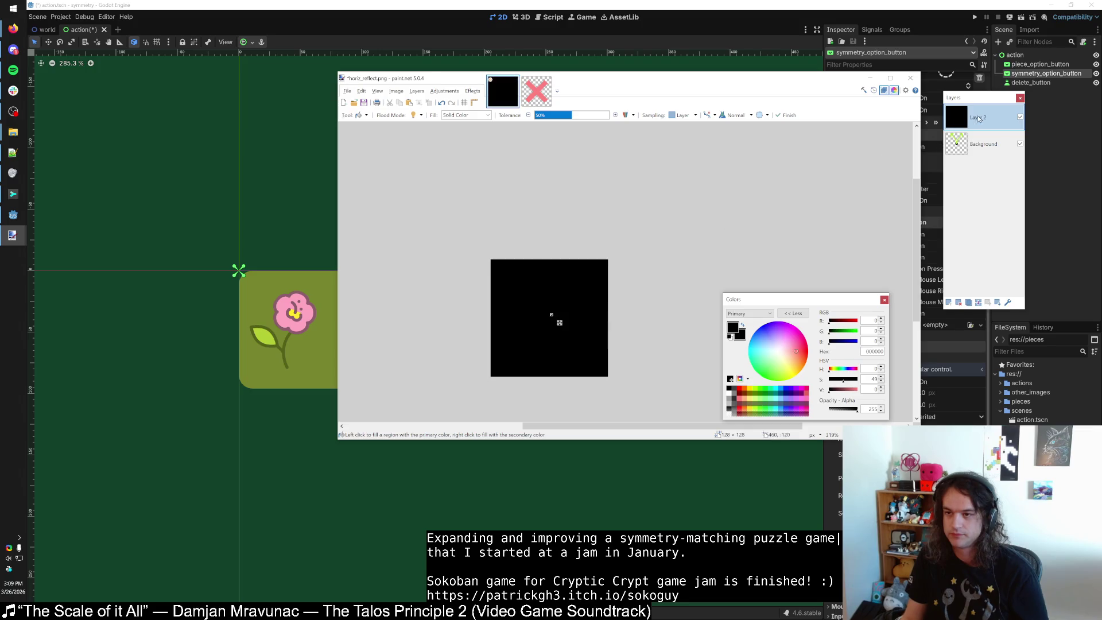
drag(979, 120, 980, 146)
double_click(991, 146)
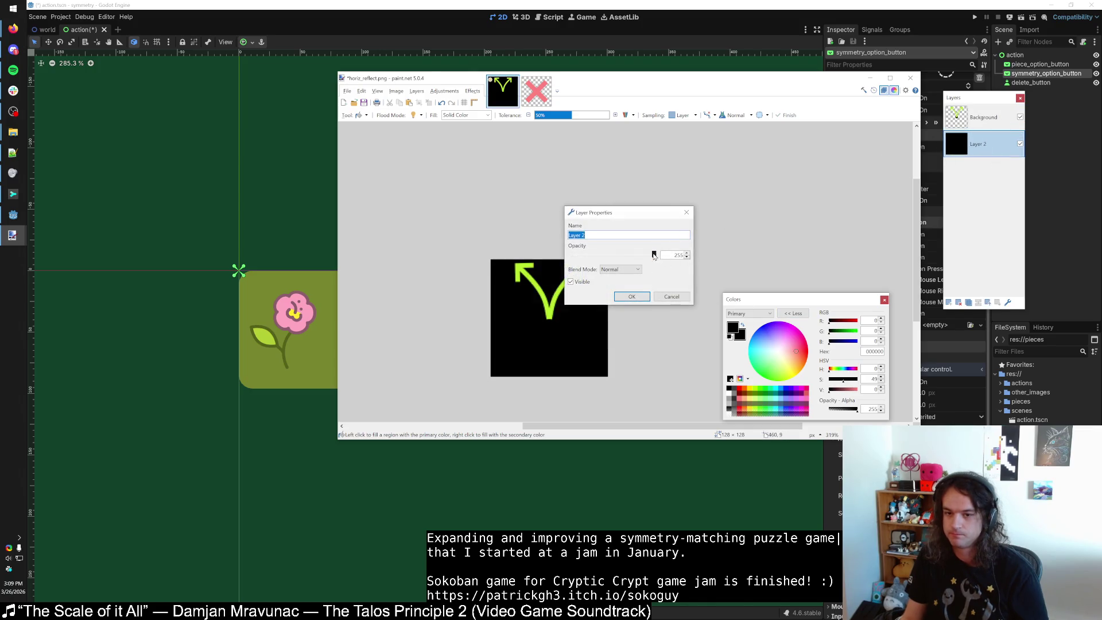
drag(654, 255, 580, 254)
click(631, 296)
key(s)
key(ctrl+z)
key(ctrl+z)
key(ctrl+z)
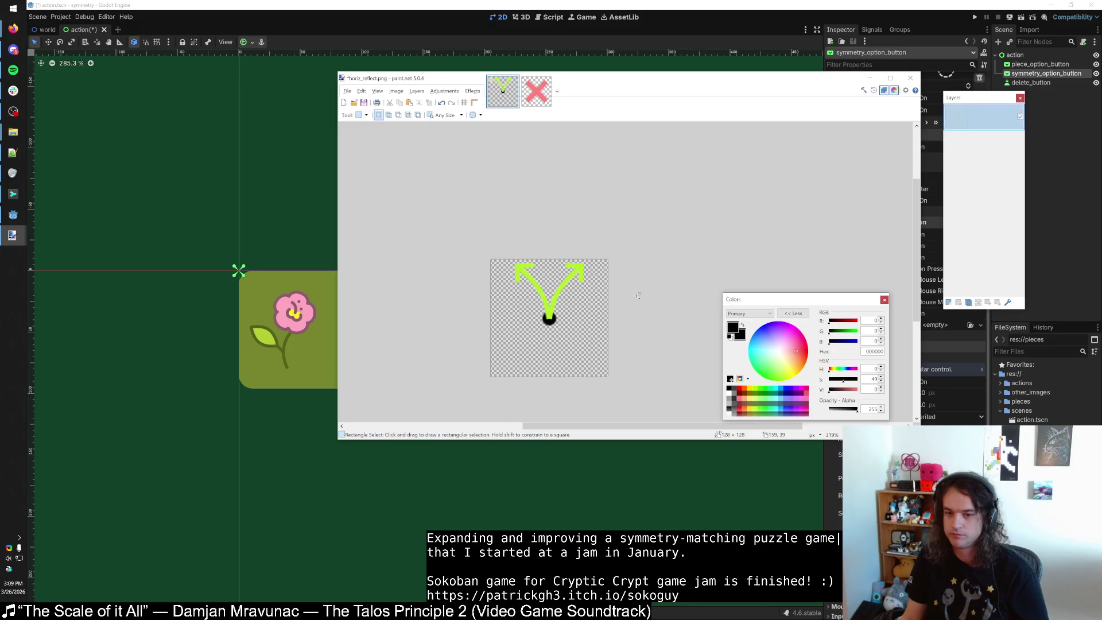
Redo the dark layer, flatten and save horiz_reflect.png, then check it on the symmetry button.
click(643, 5)
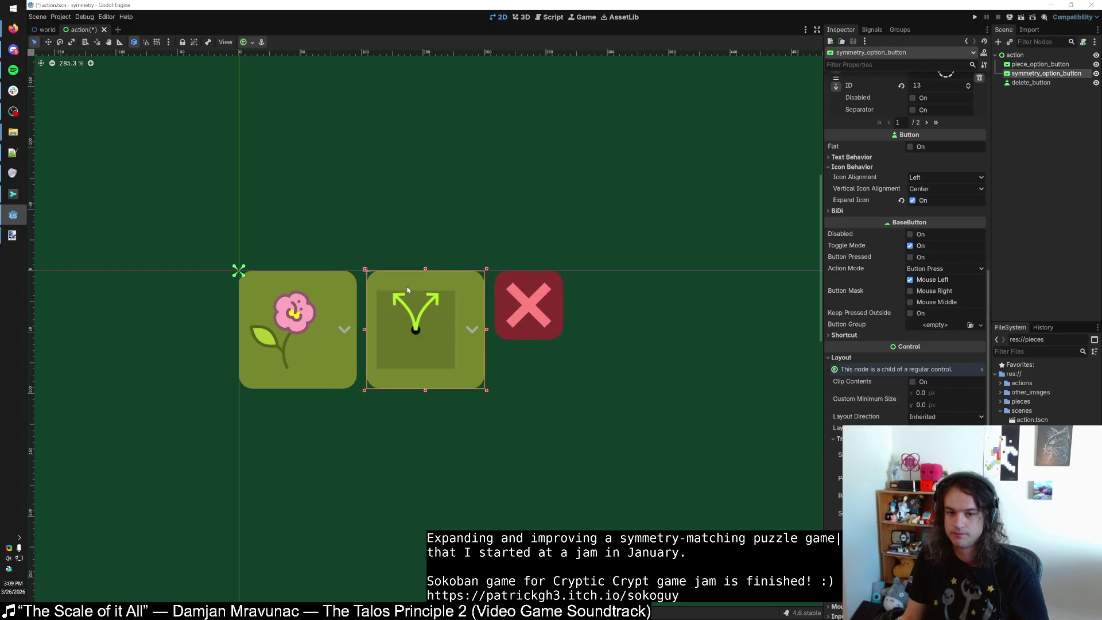
scroll(396, 300, up, 1)
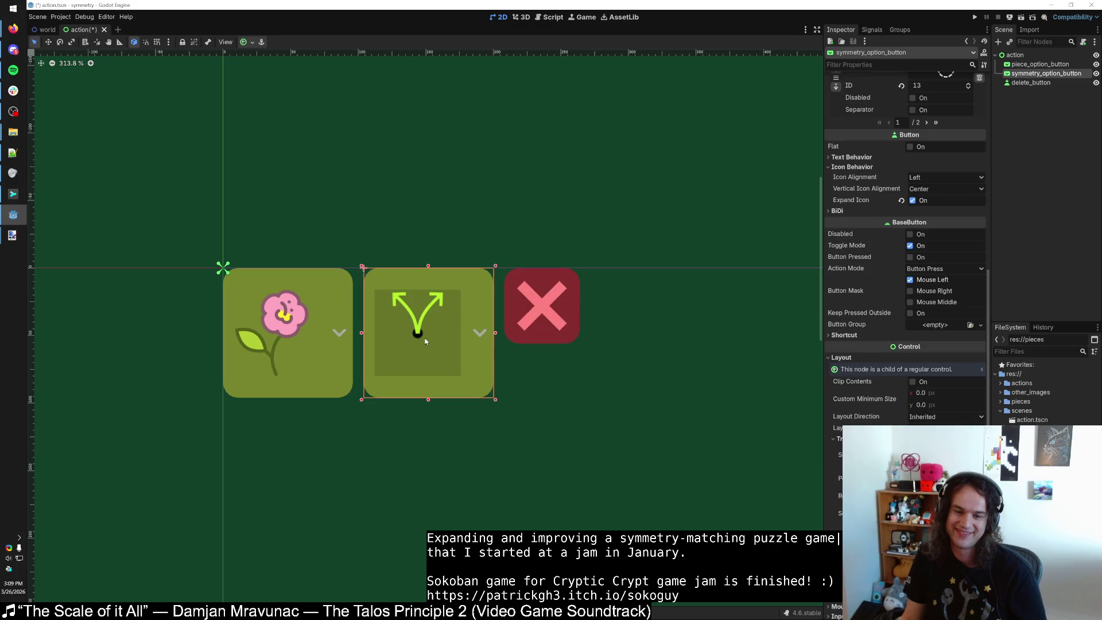
key(alt+Tab)
key(ctrl+shift+n)
key(BackSpace)
key(ctrl+z)
key(f)
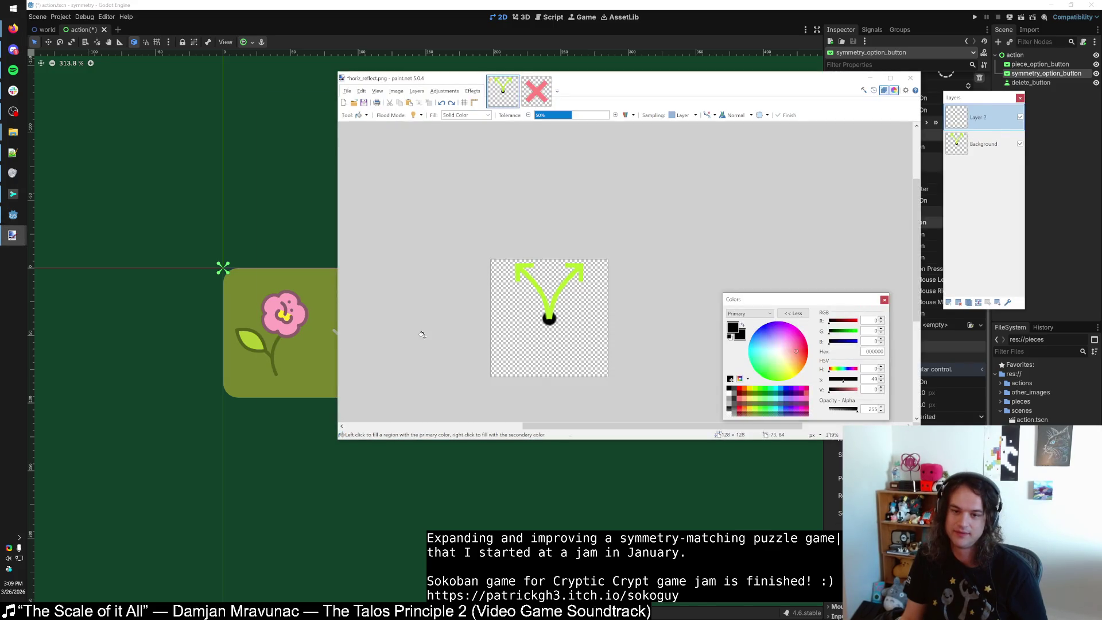
key(ctrl+shift+s)
key(Return)
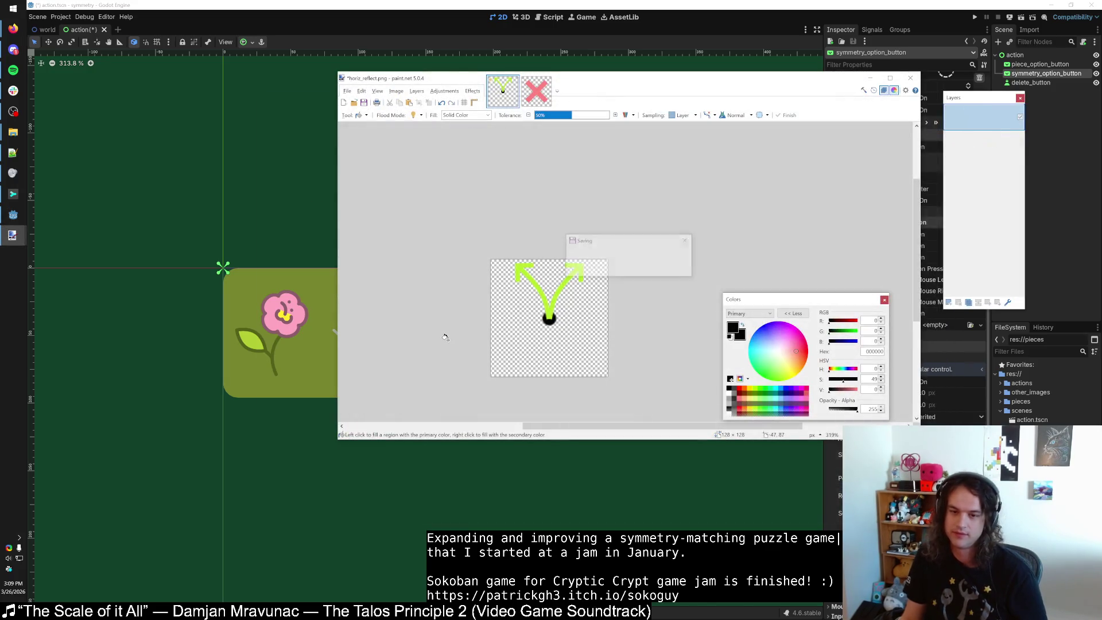
key(alt+Tab)
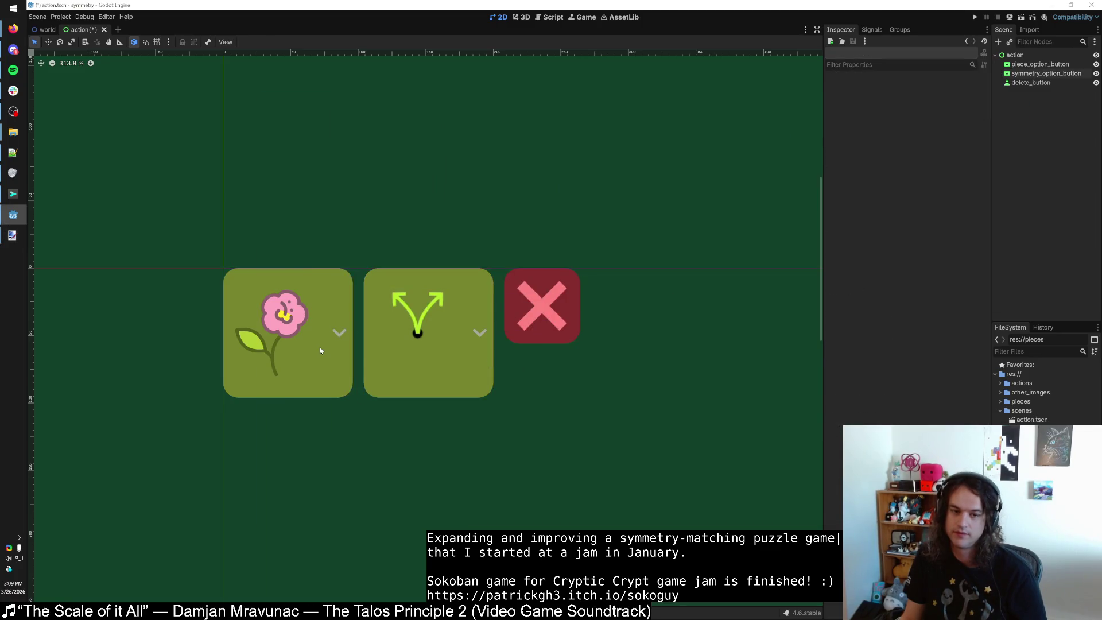
click(319, 349)
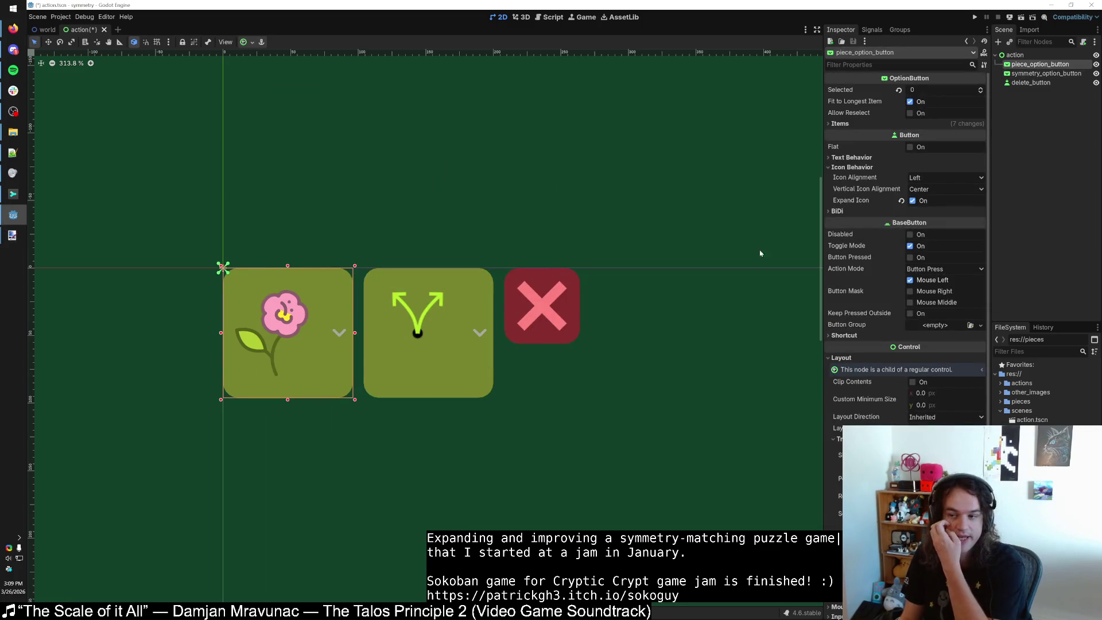
click(446, 313)
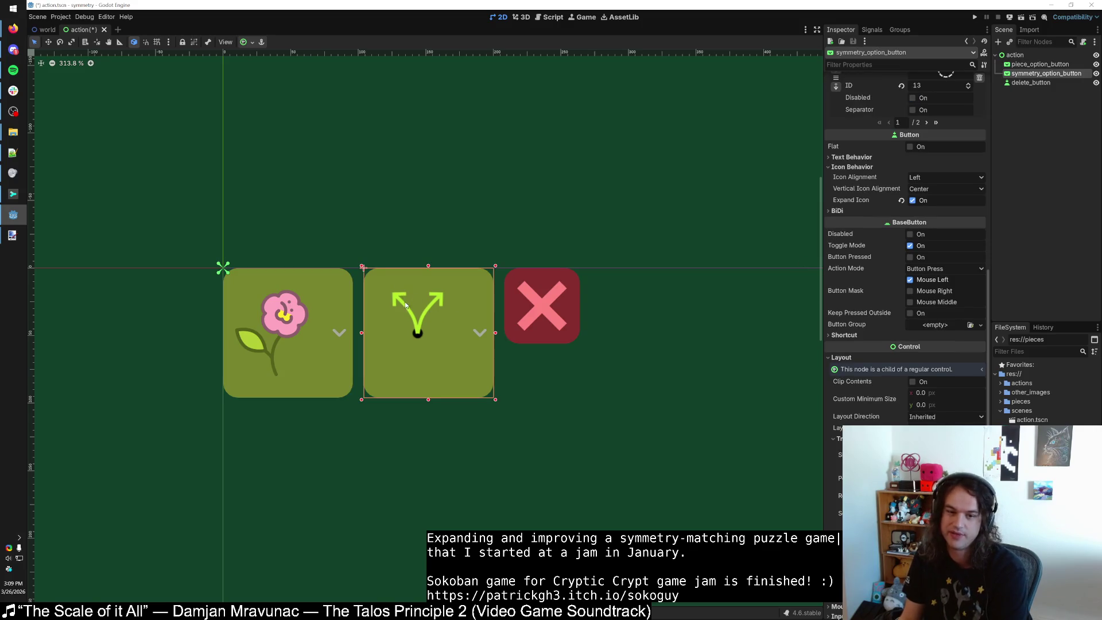
Fill the icon background with translucent dark, save it, and save the action scene.
key(alt+Tab)
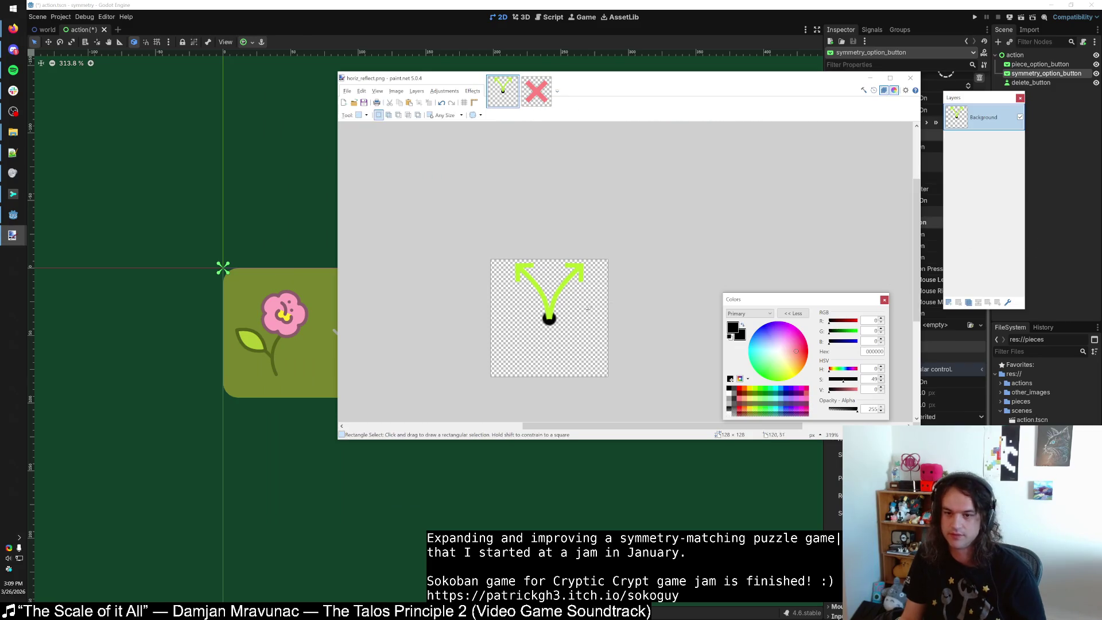
click(834, 413)
click(519, 349)
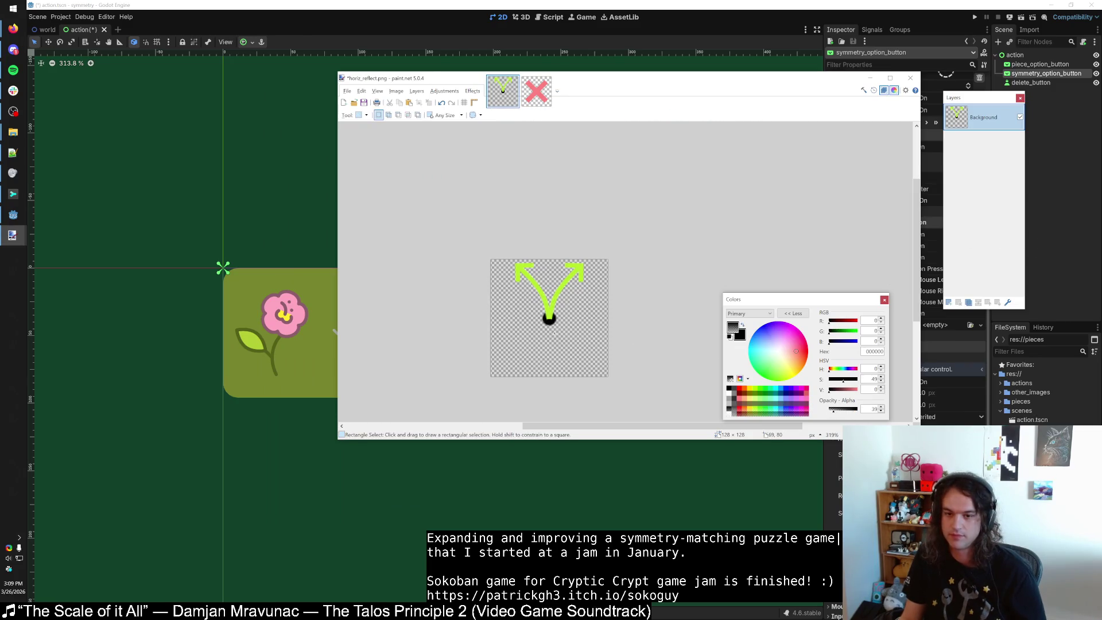
key(ctrl+s)
key(alt+Tab)
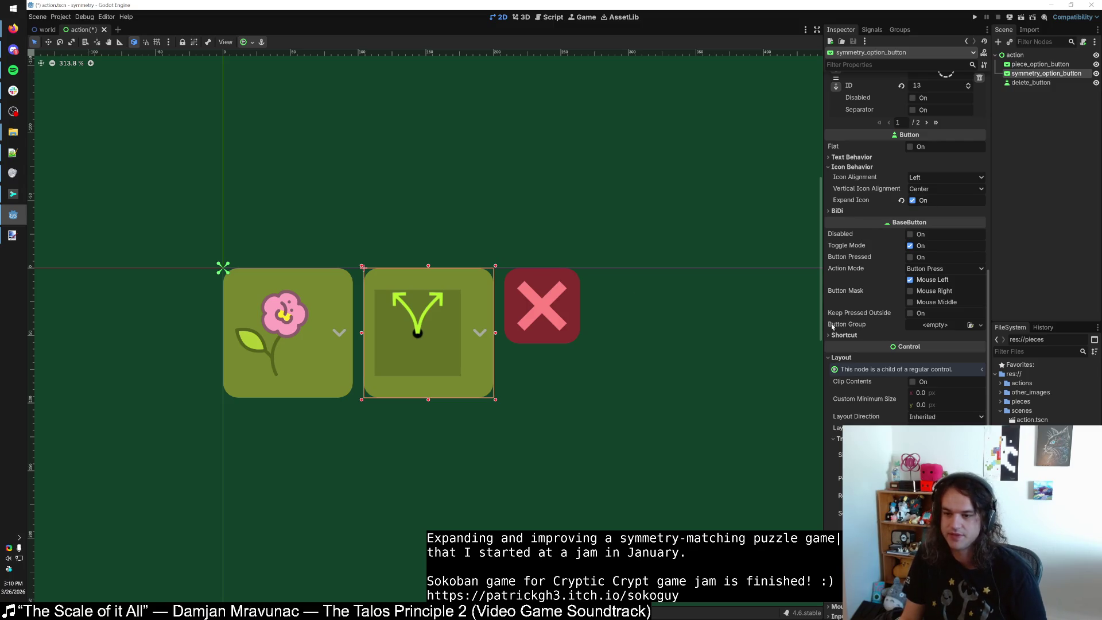
key(ctrl+s)
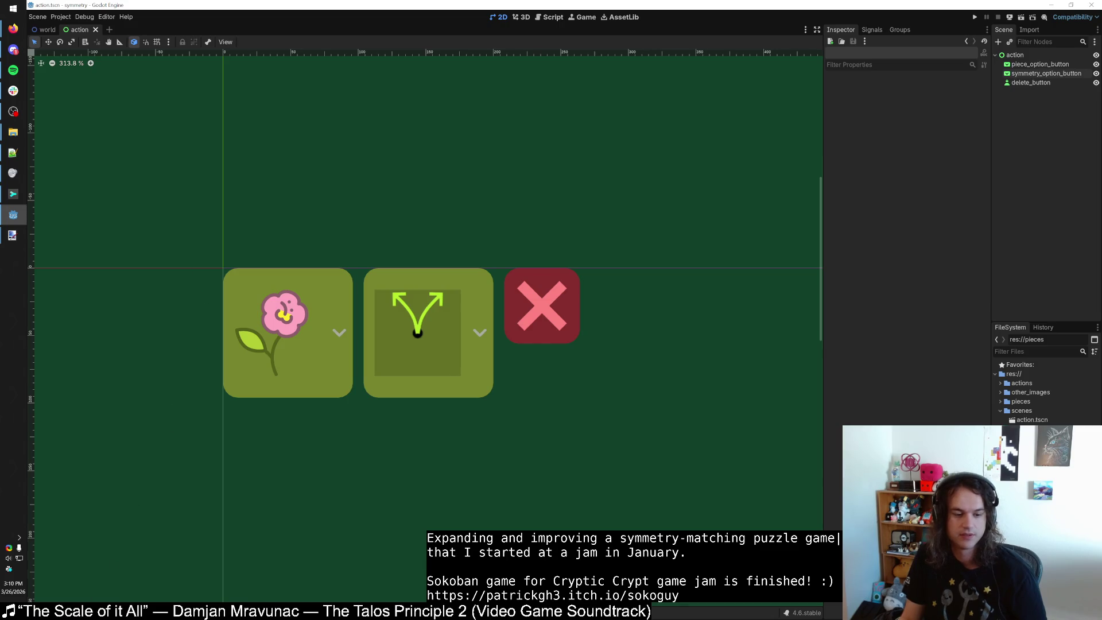
Show the output log and inspect the flower and delete buttons' theme properties.
key(alt+a)
key(alt+o)
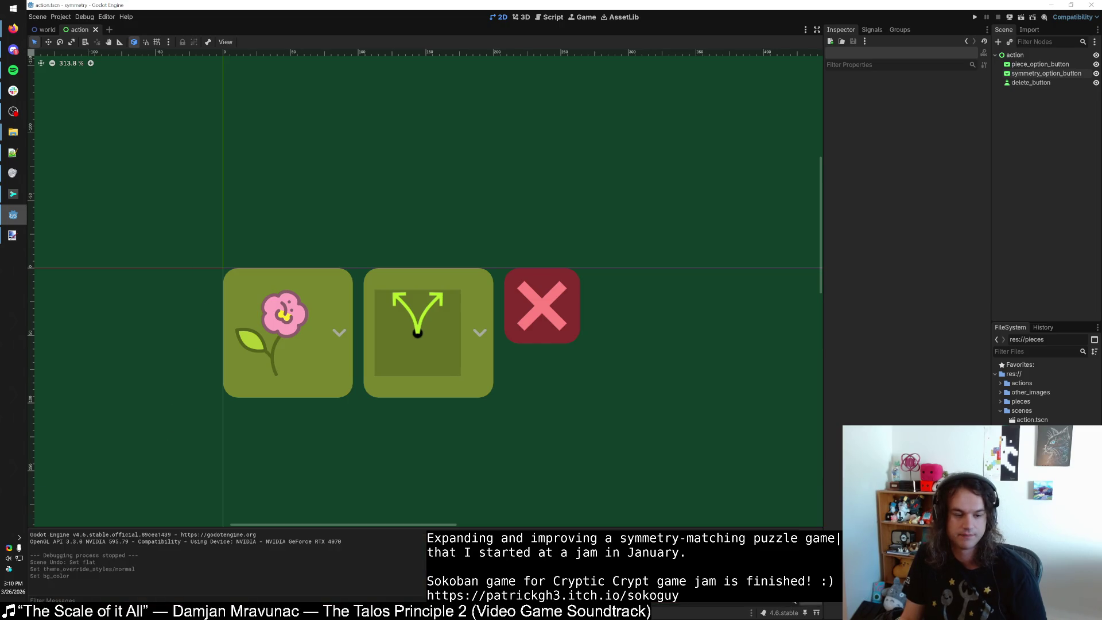
click(342, 344)
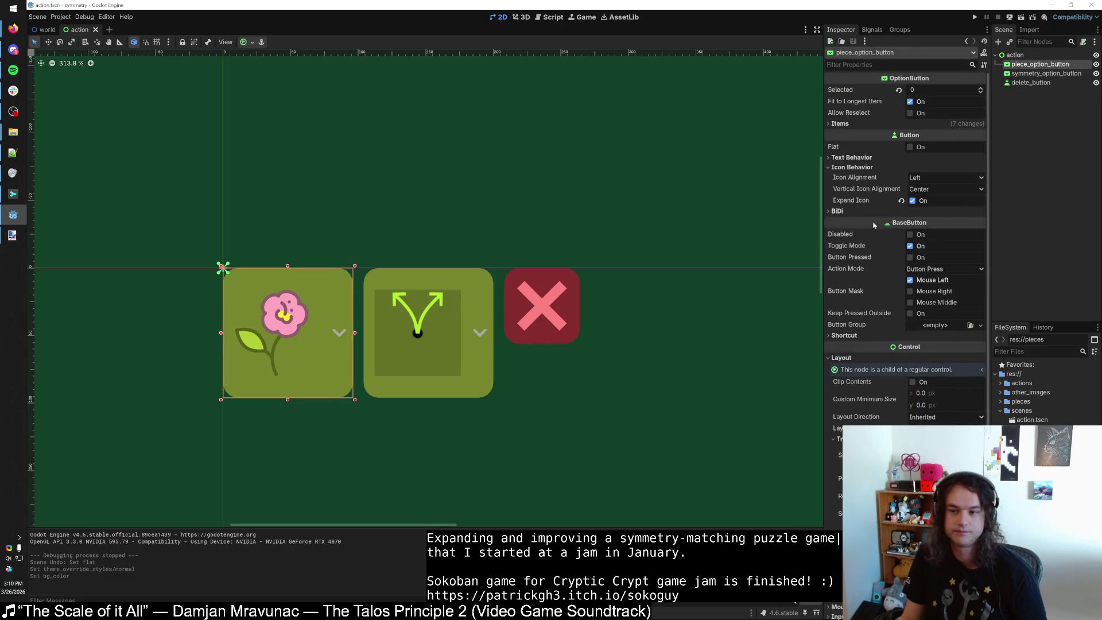
scroll(866, 371, down, 5)
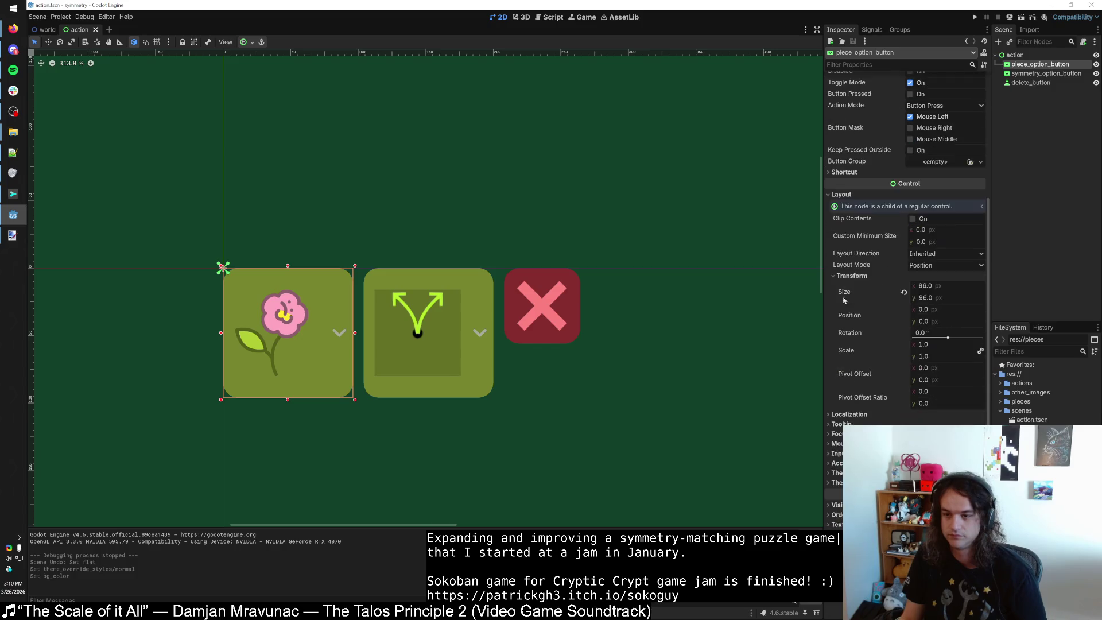
click(565, 324)
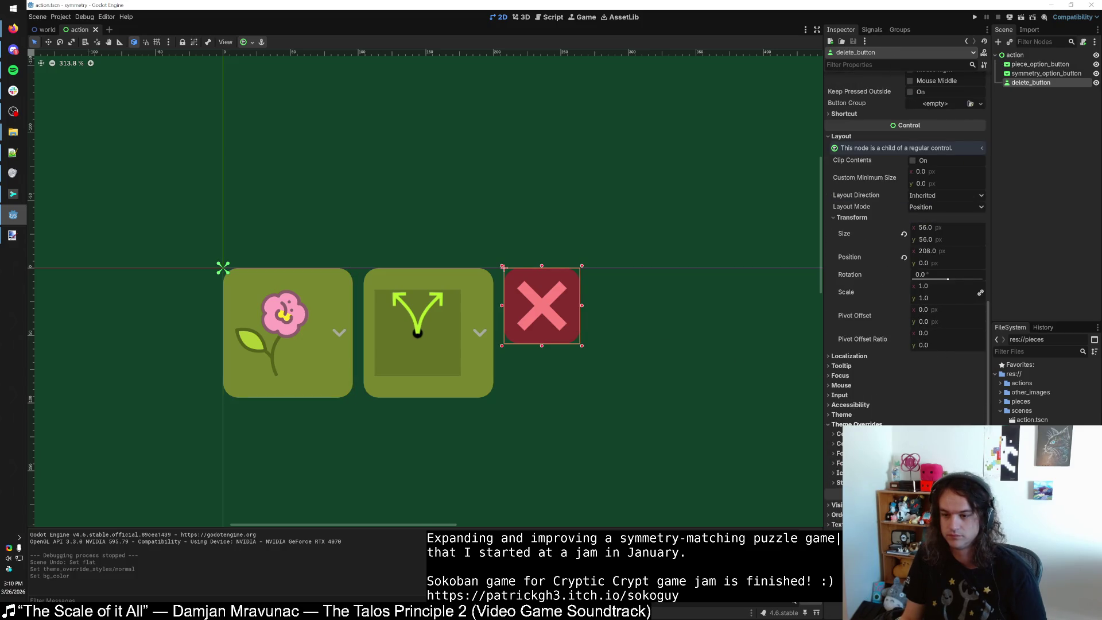
click(841, 414)
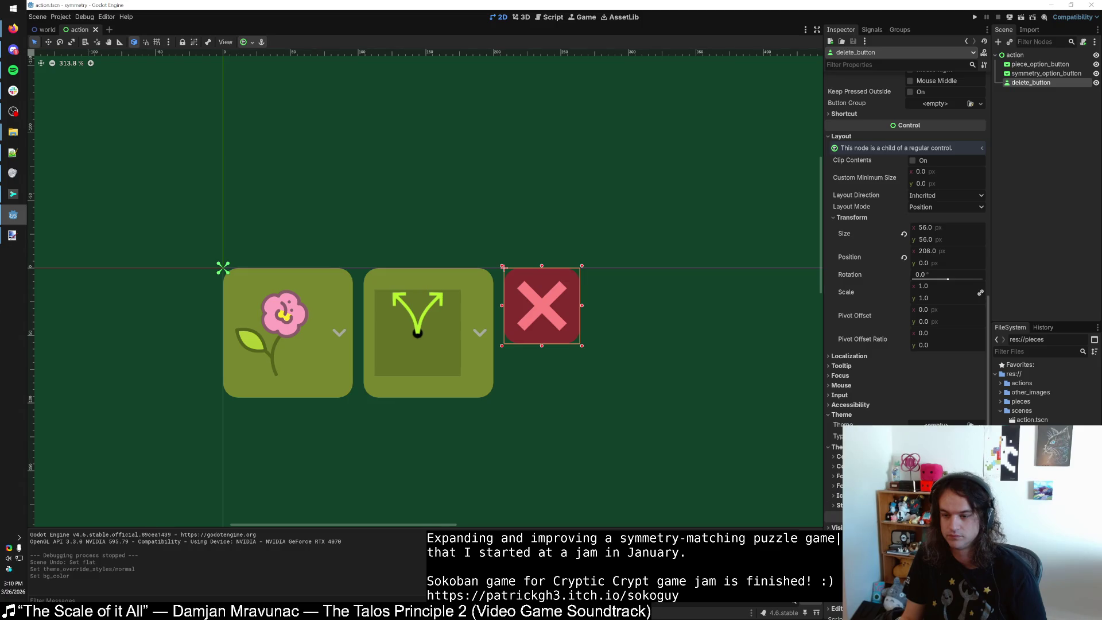
Search 'theme' in Project Settings to reach the GUI custom theme setting.
click(60, 17)
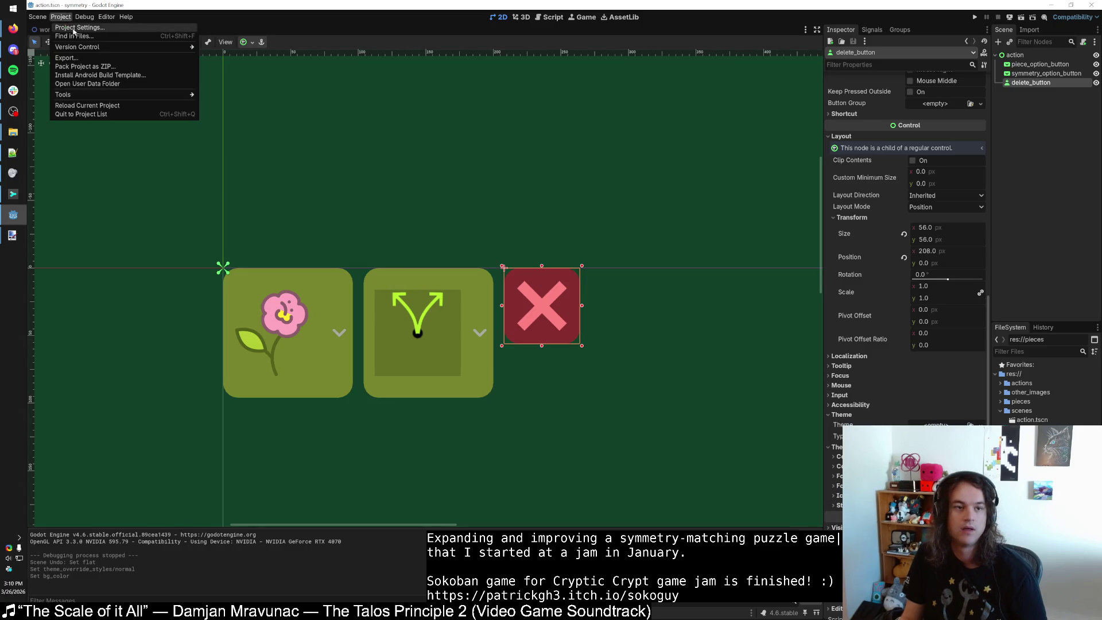
click(72, 24)
text(theme)
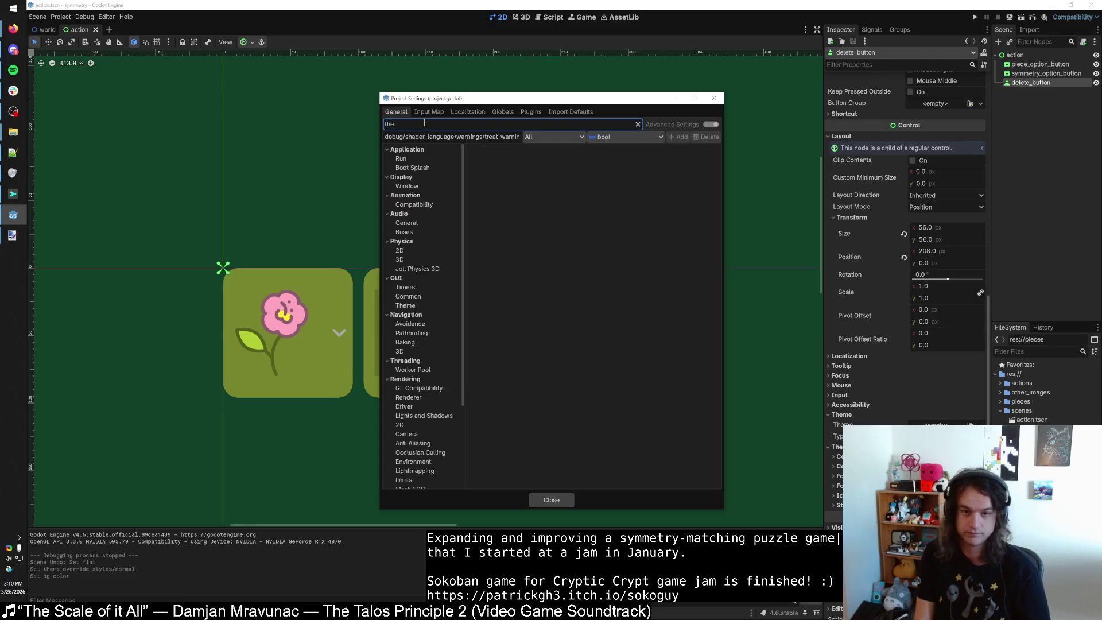
click(422, 169)
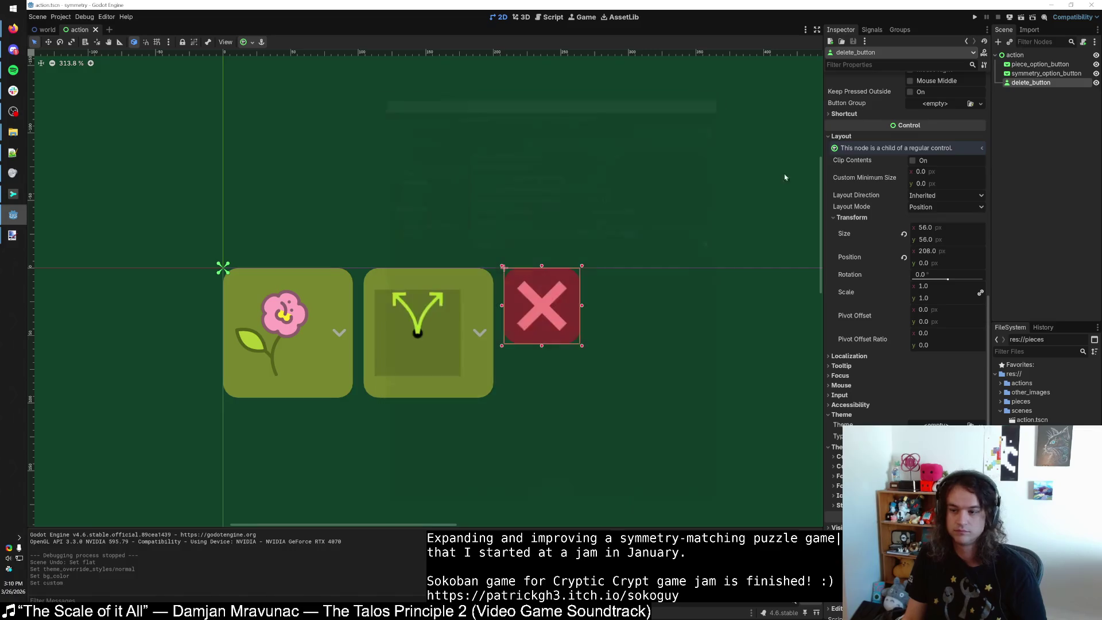
Close Project Settings, enlarge the theme editor, and browse the Button's font, icon and constant items.
click(714, 98)
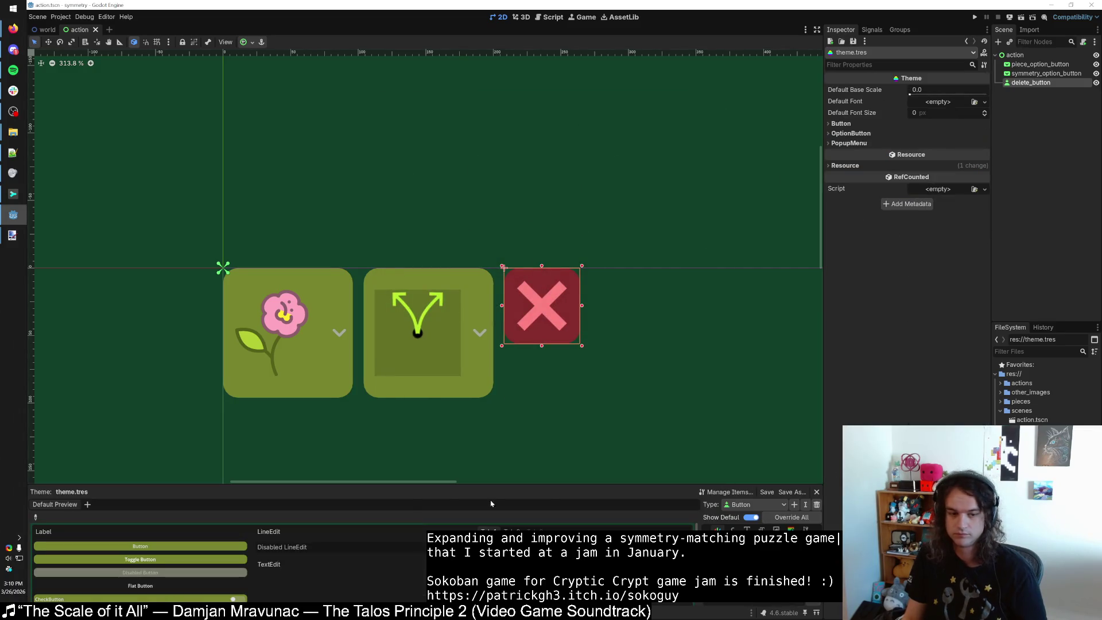
drag(310, 485, 325, 408)
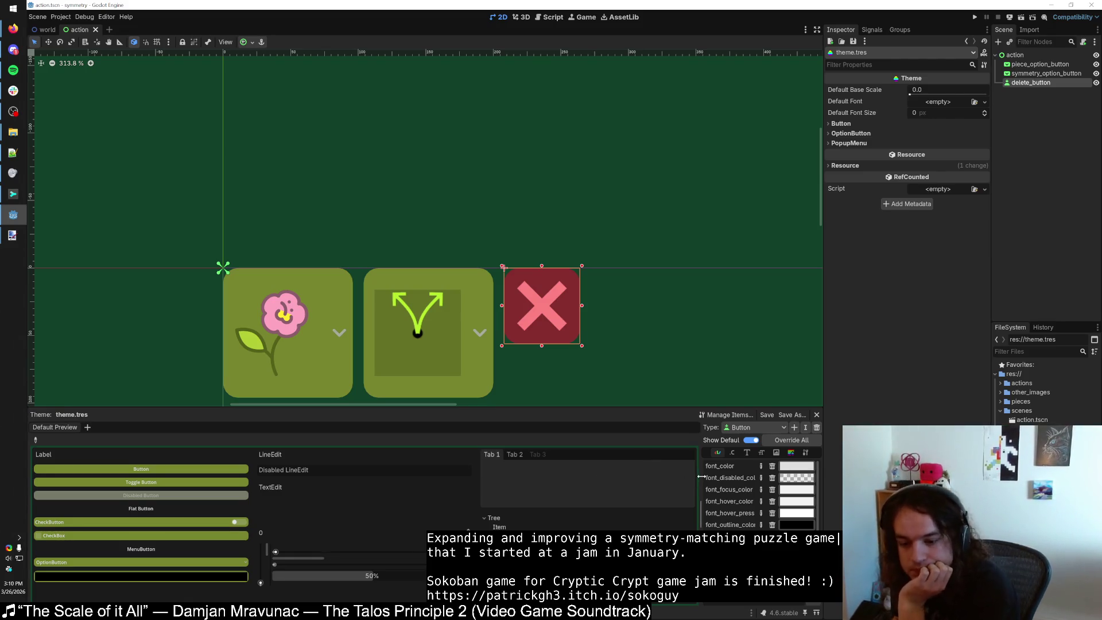
drag(700, 481, 561, 482)
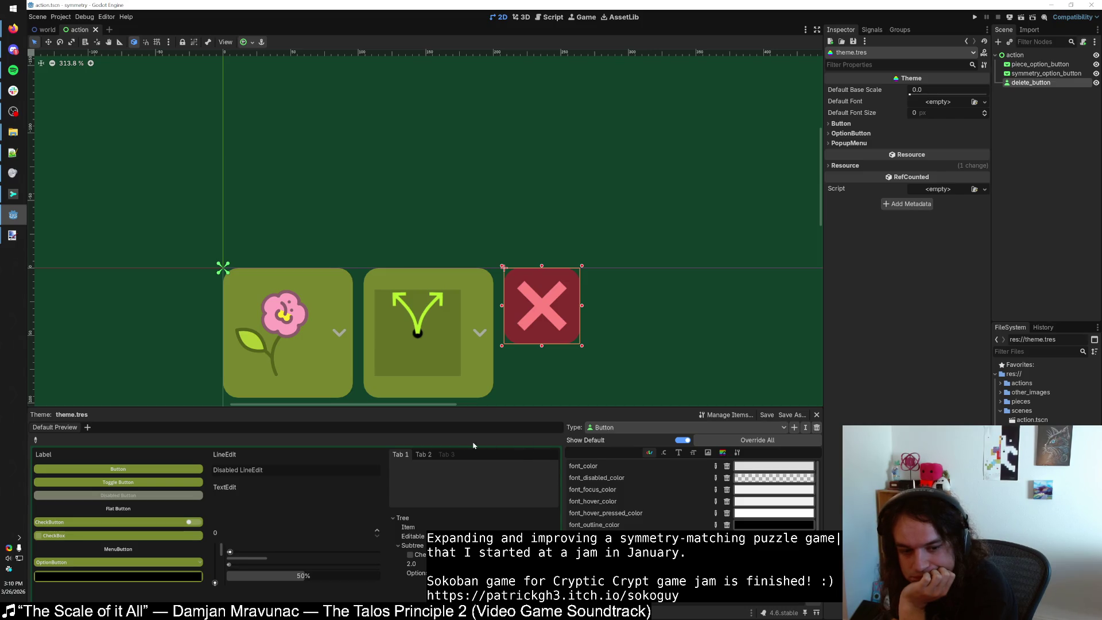
click(680, 453)
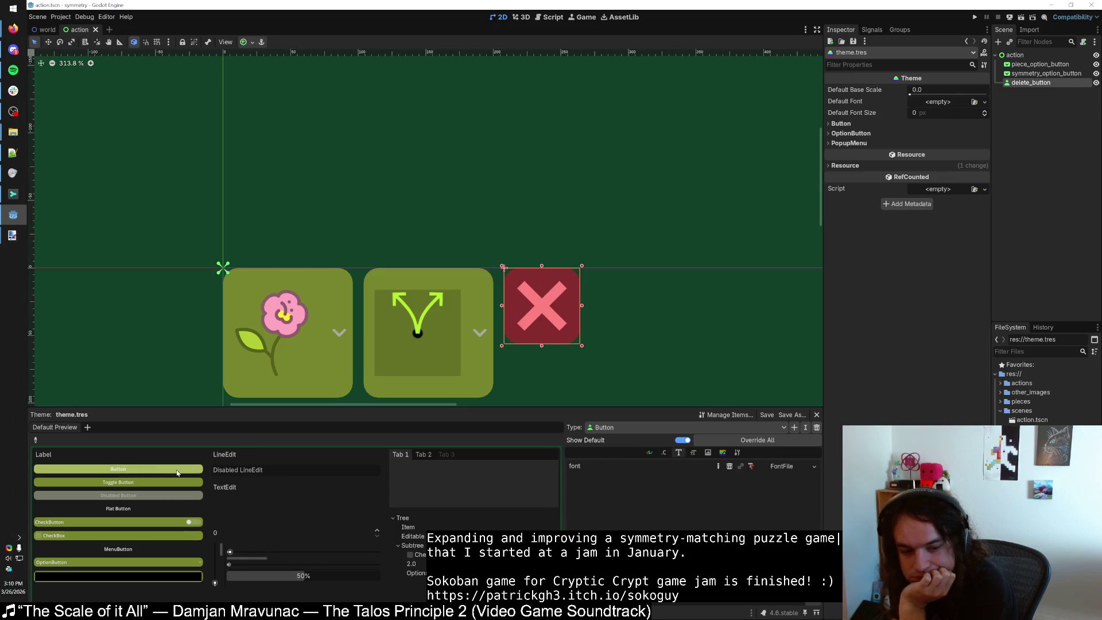
click(708, 453)
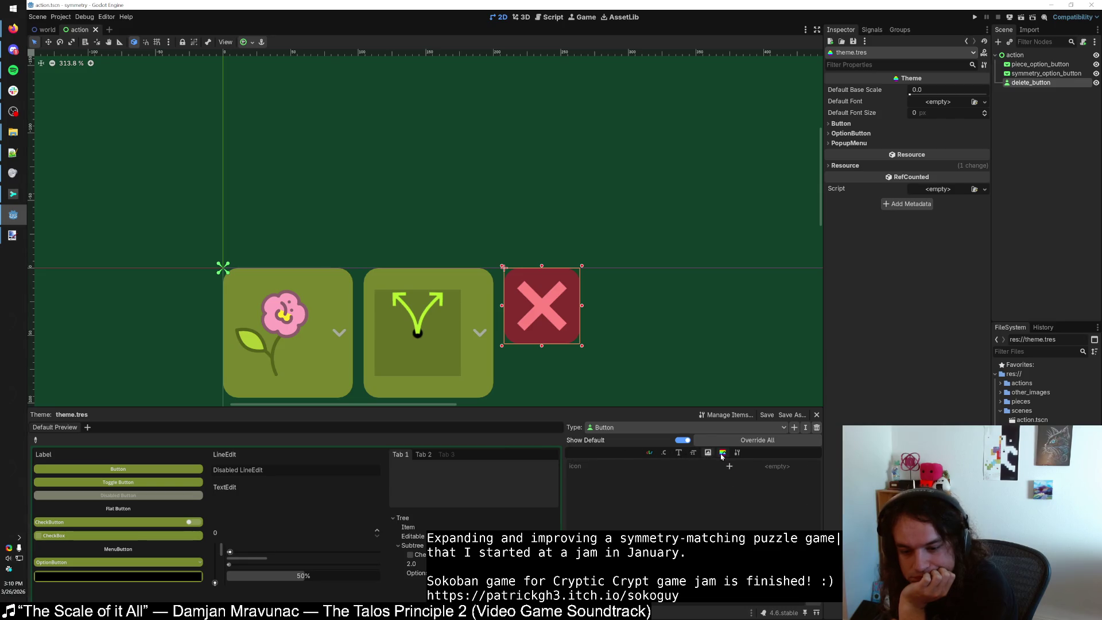
click(735, 454)
click(665, 453)
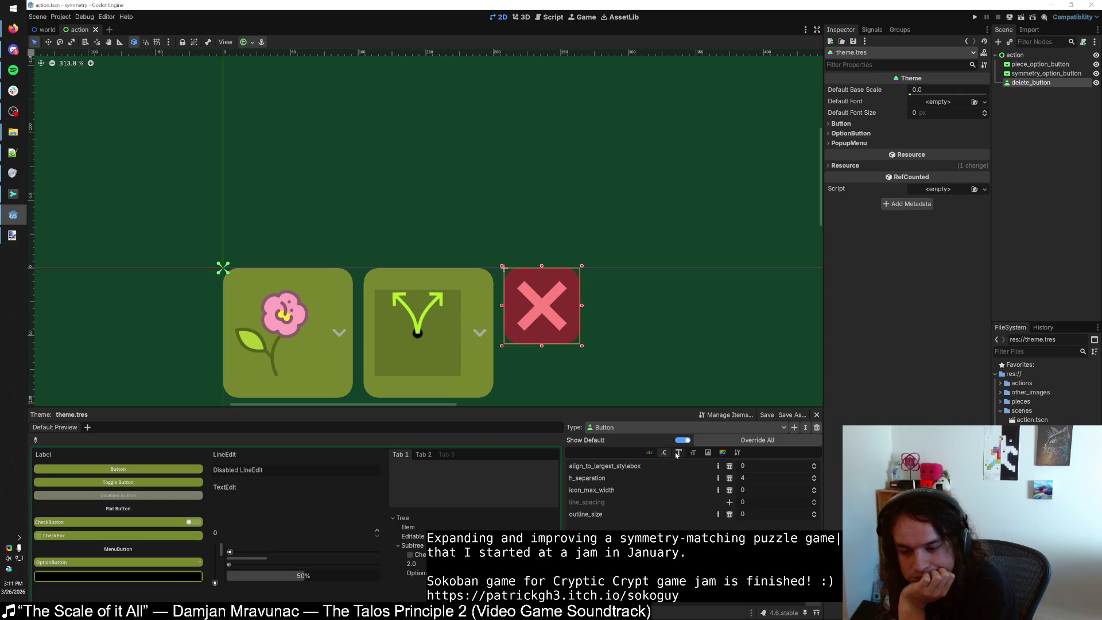
Open the Button's StyleBoxFlat resource from the theme's StyleBox items.
mouse_move(599, 477)
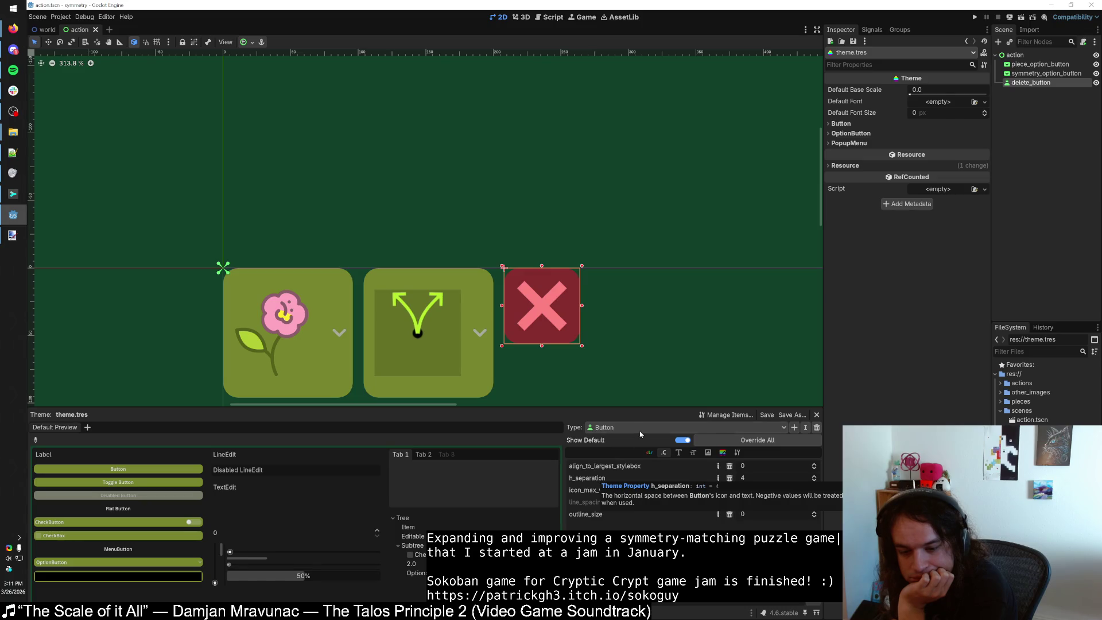
click(680, 453)
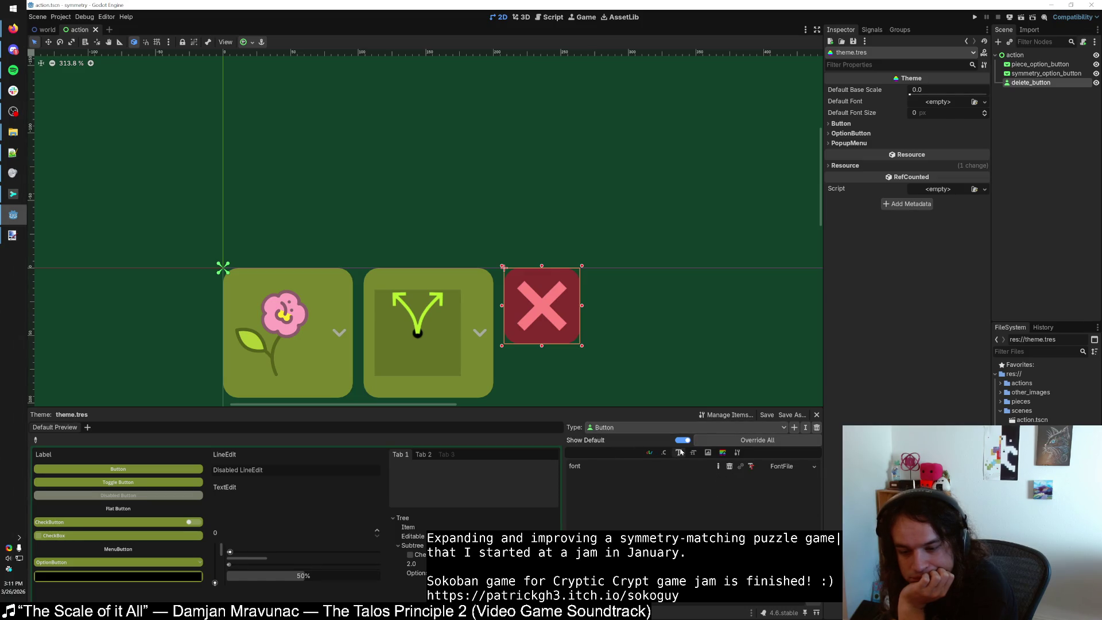
click(724, 454)
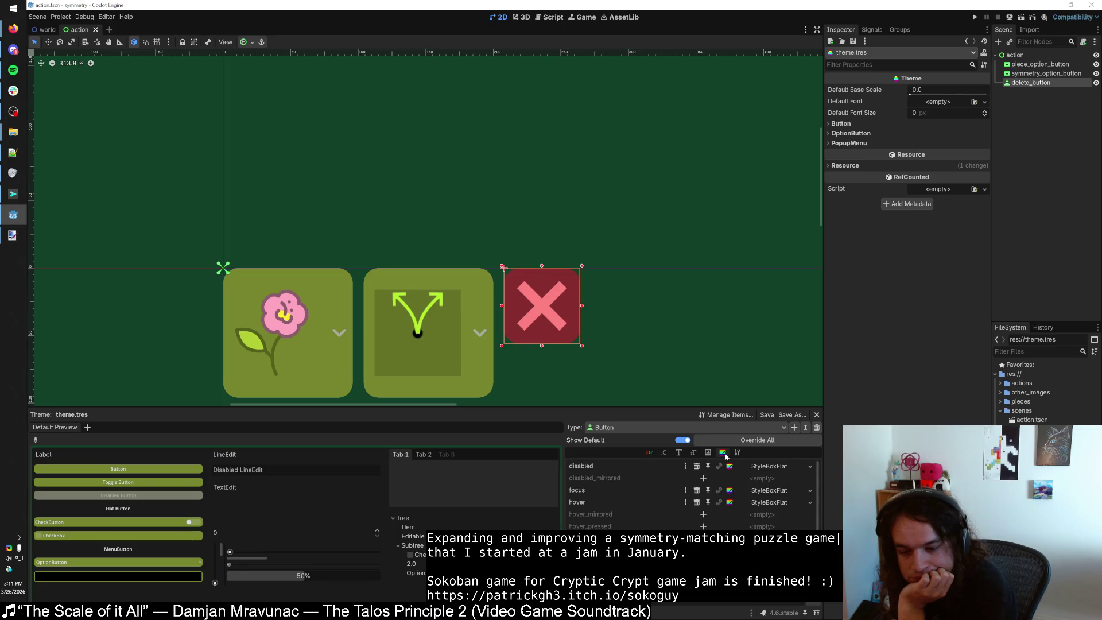
click(736, 453)
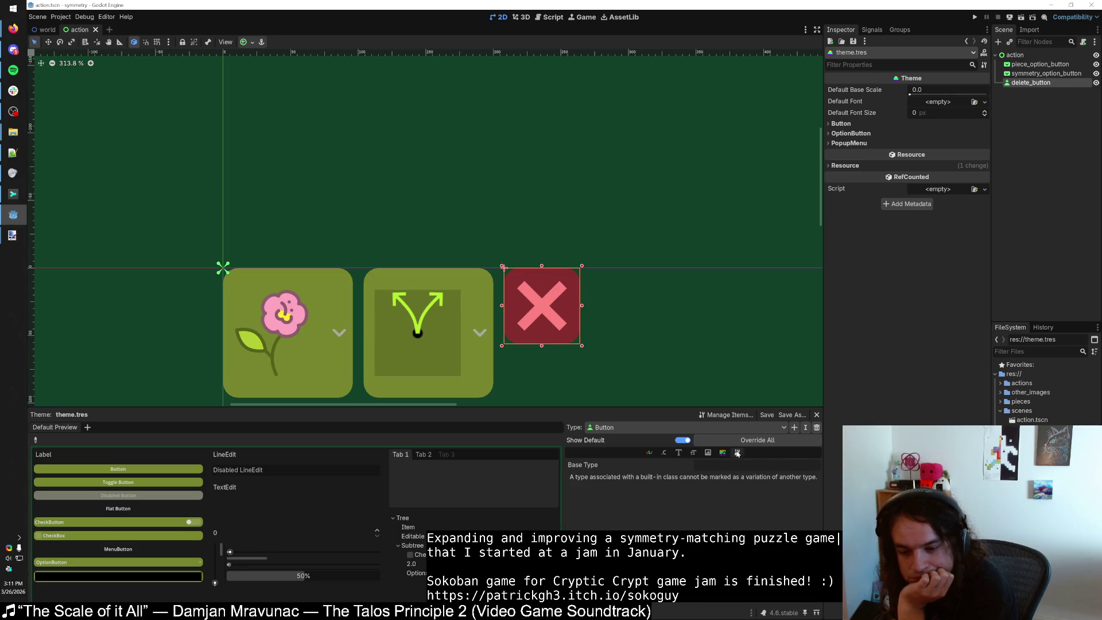
click(722, 453)
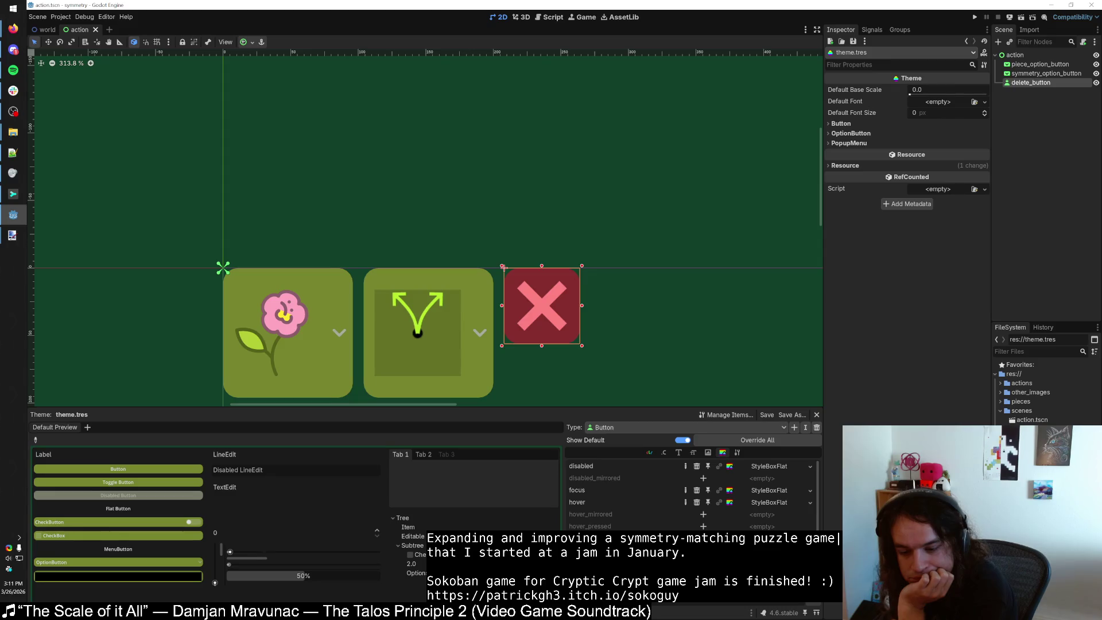
click(769, 503)
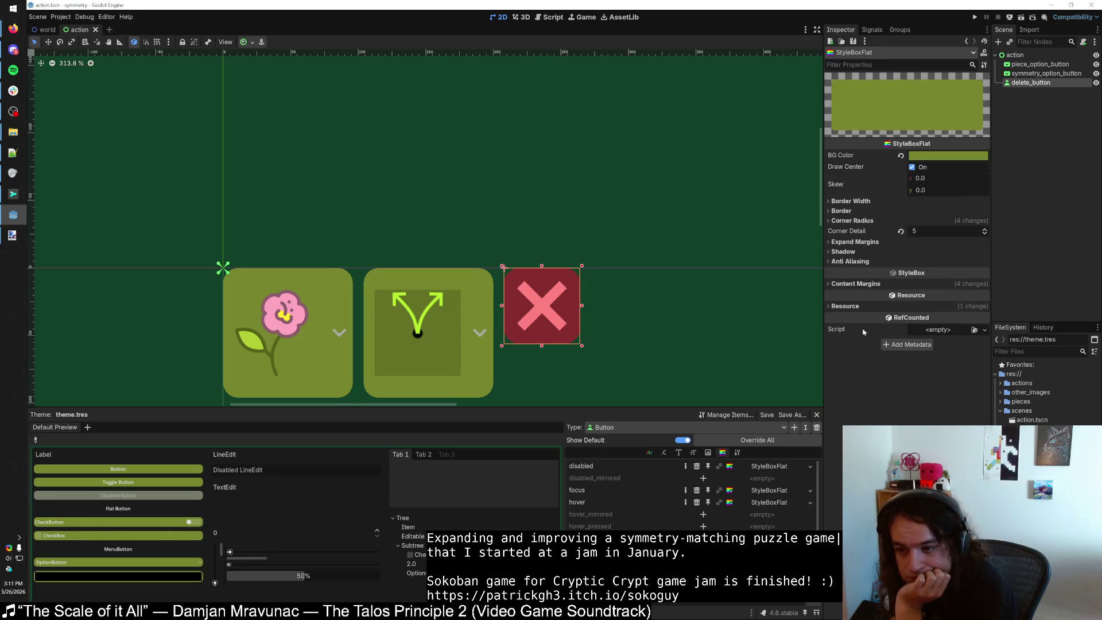
Check expand margins and corner radius, and toggle anti-aliasing off then back on.
click(827, 242)
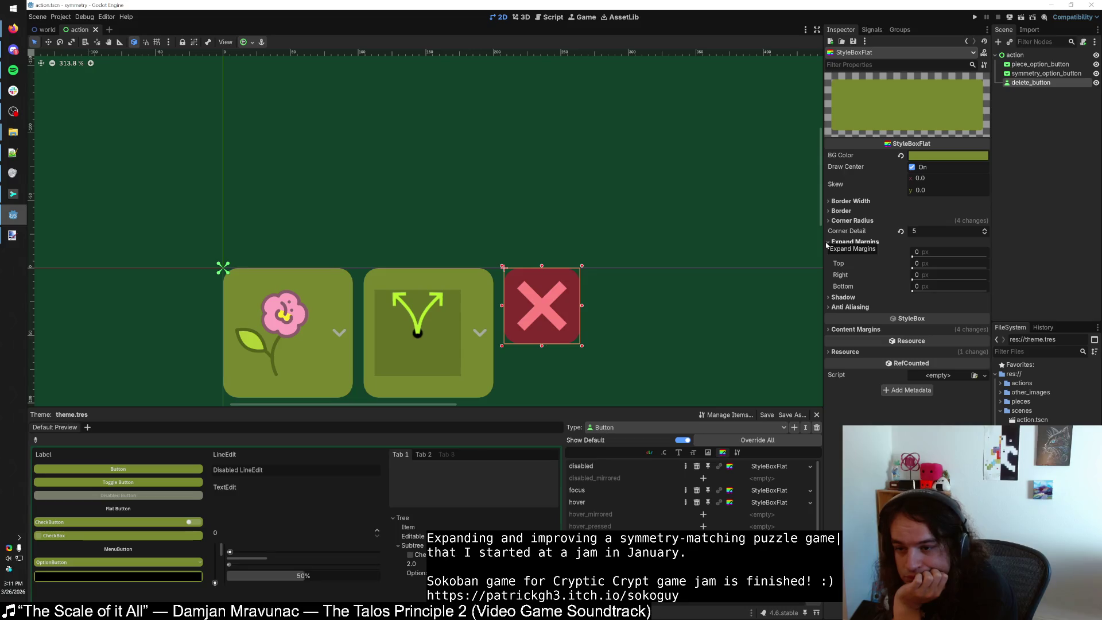
click(828, 221)
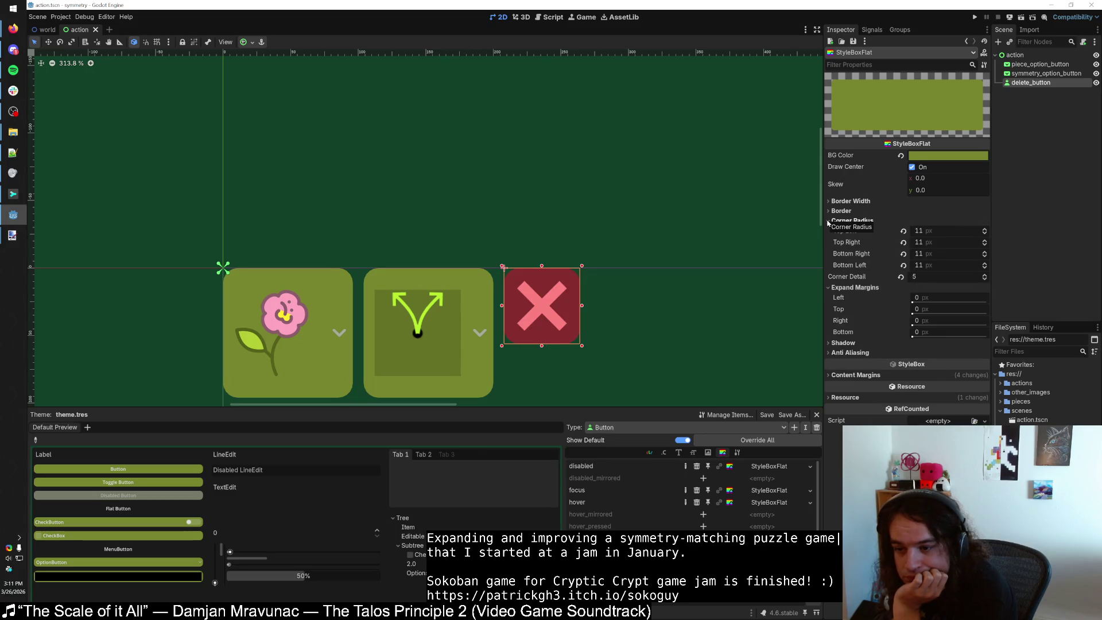
click(828, 222)
click(925, 252)
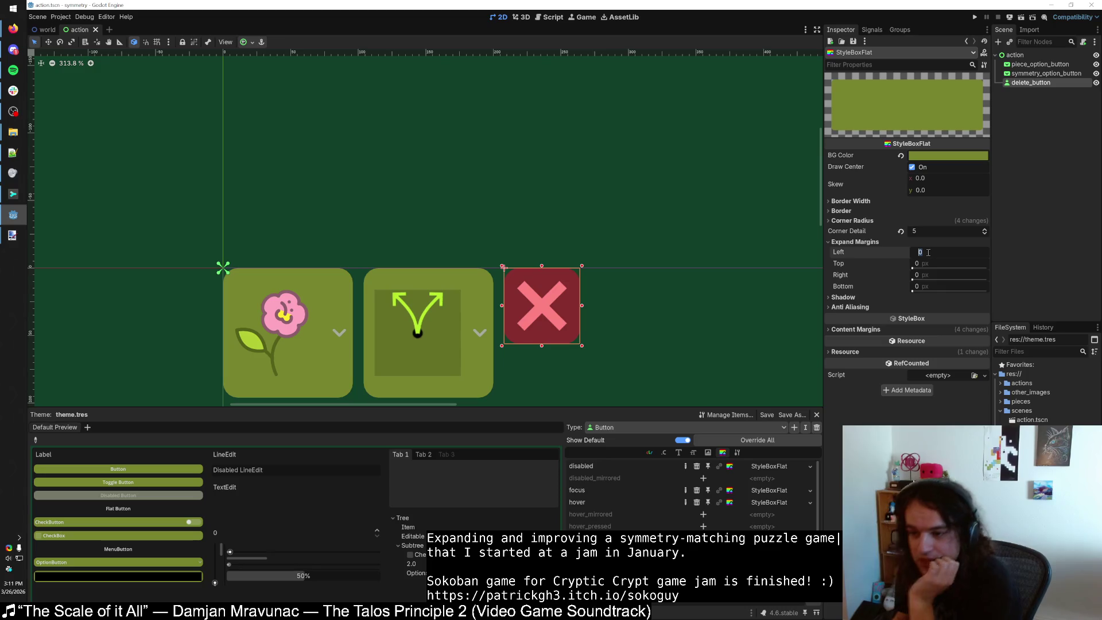
text(-5)
key(Return)
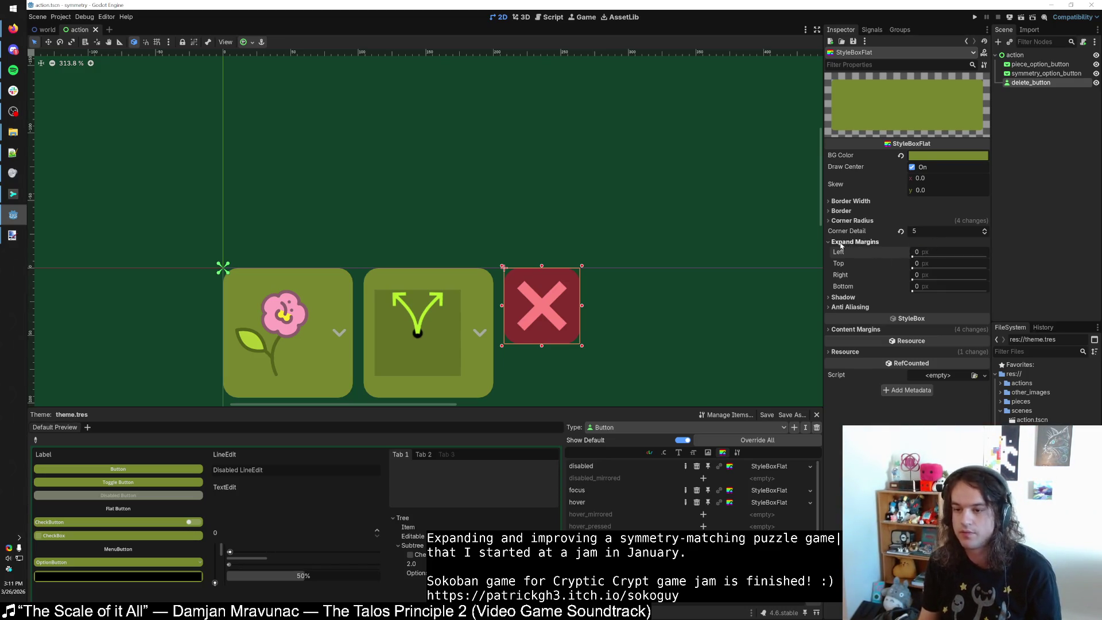
click(841, 243)
click(835, 262)
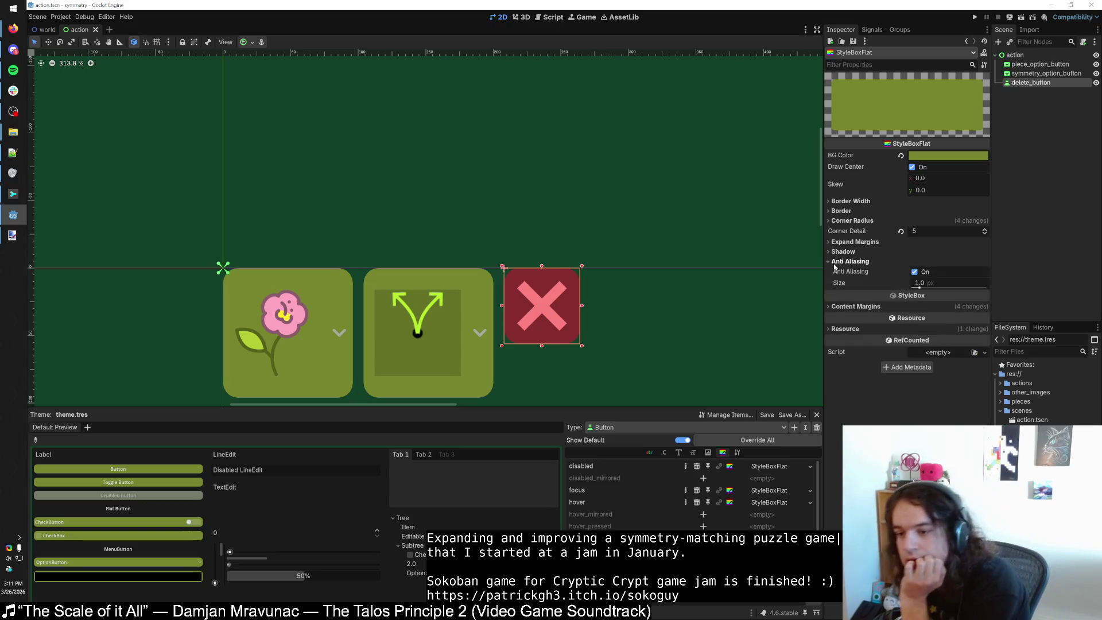
click(915, 271)
scroll(436, 319, up, 4)
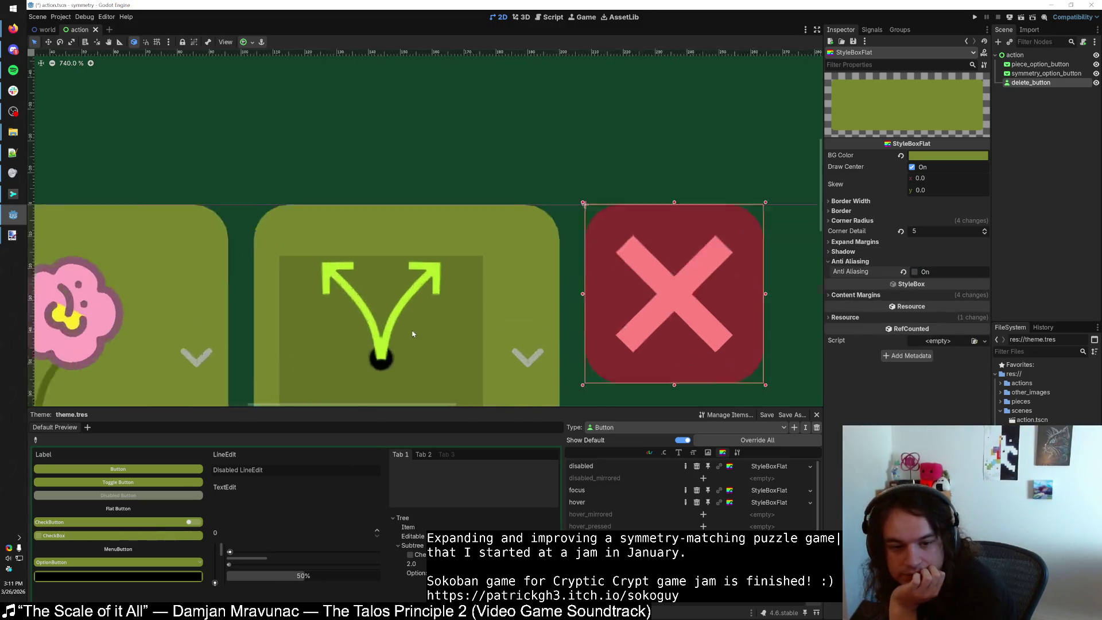
scroll(412, 333, up, 4)
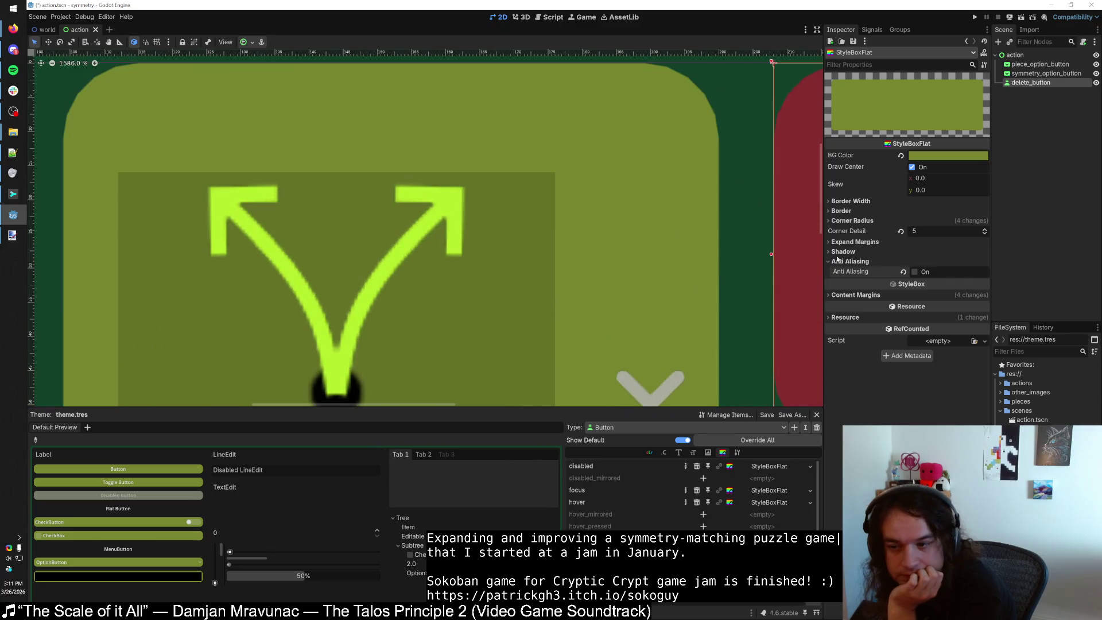
click(914, 271)
click(914, 271)
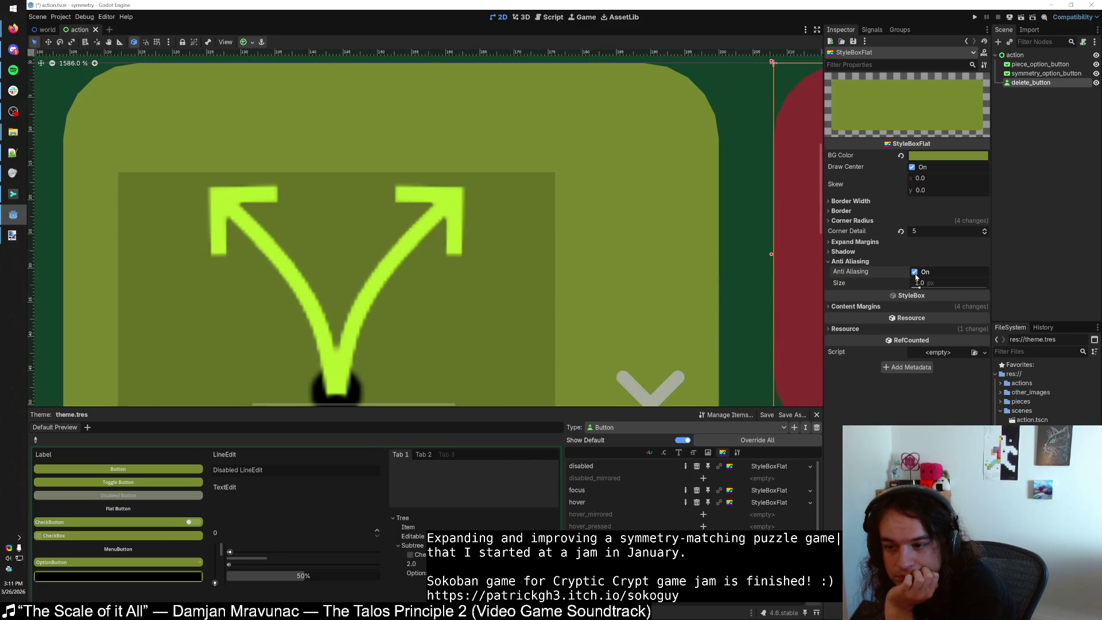
click(835, 261)
Try a shadow size and a horizontal skew on the button style, then revert both.
click(839, 252)
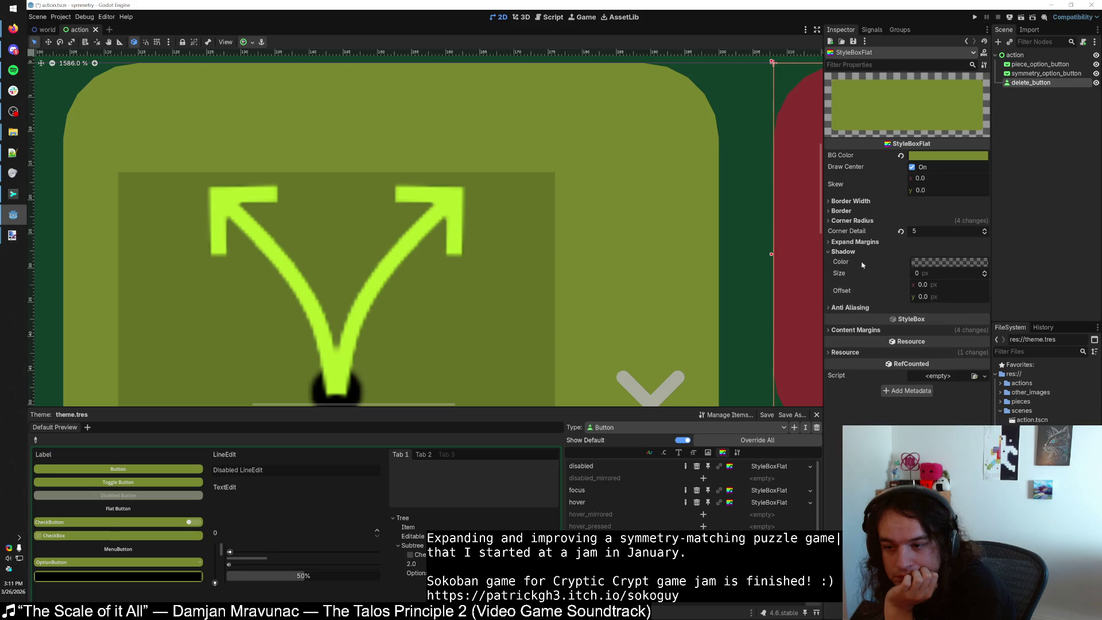
scroll(752, 304, down, 7)
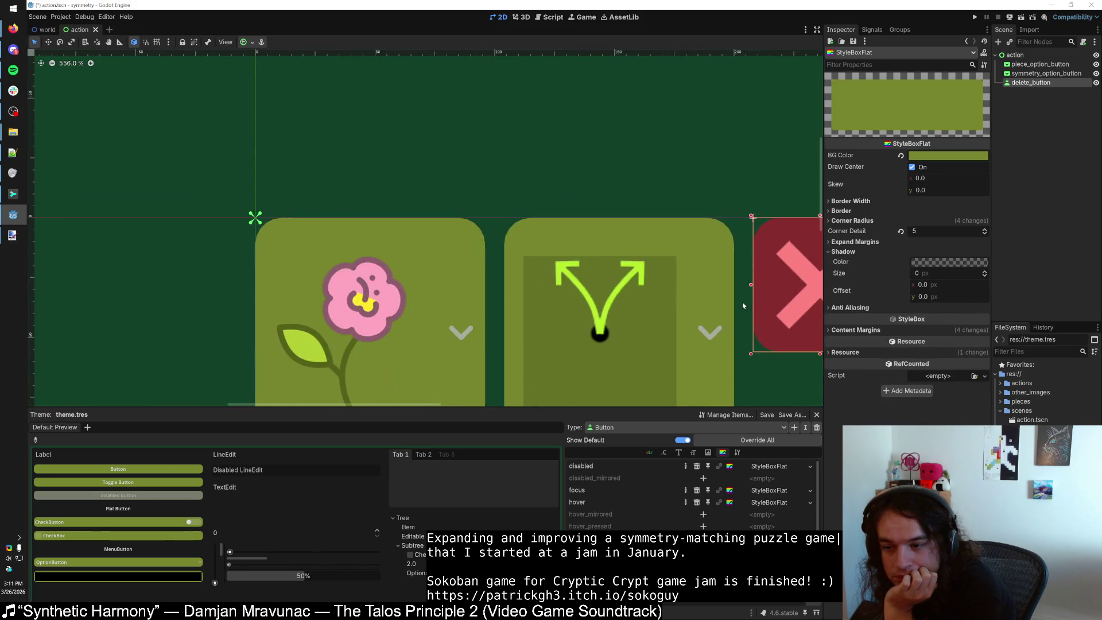
drag(930, 273, 985, 274)
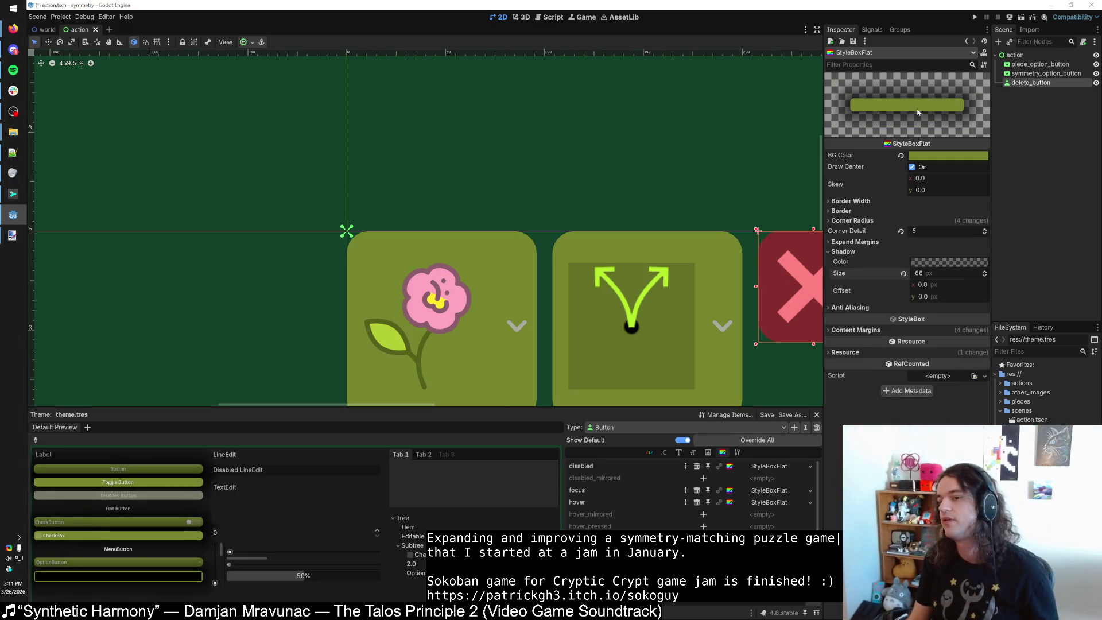
key(ctrl+z)
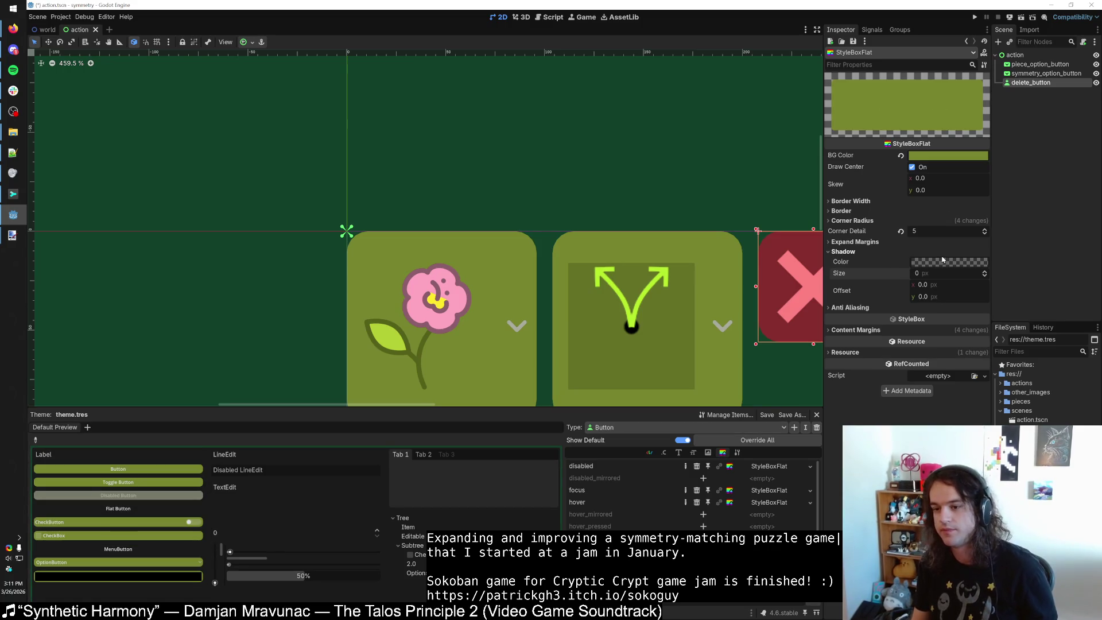
drag(938, 276, 938, 276)
key(ctrl+z)
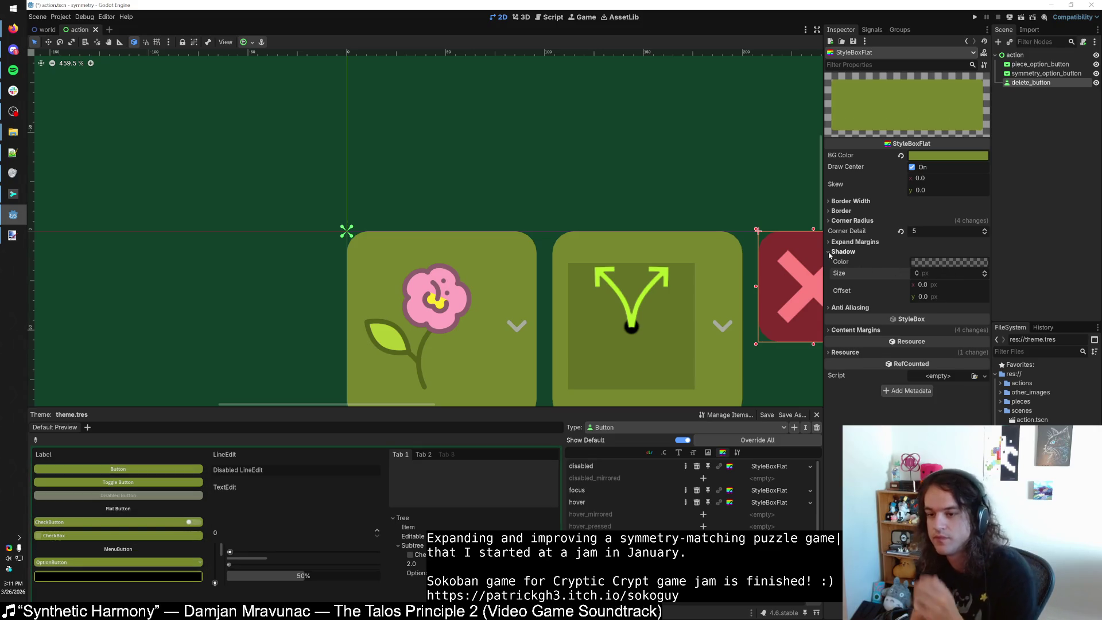
click(830, 252)
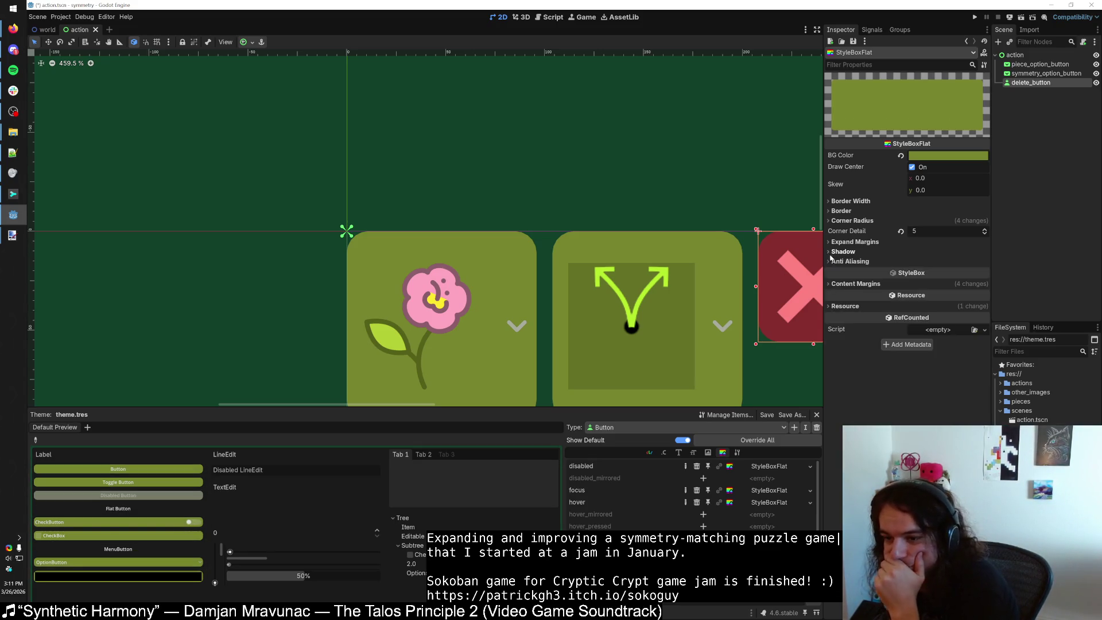
click(830, 242)
click(831, 246)
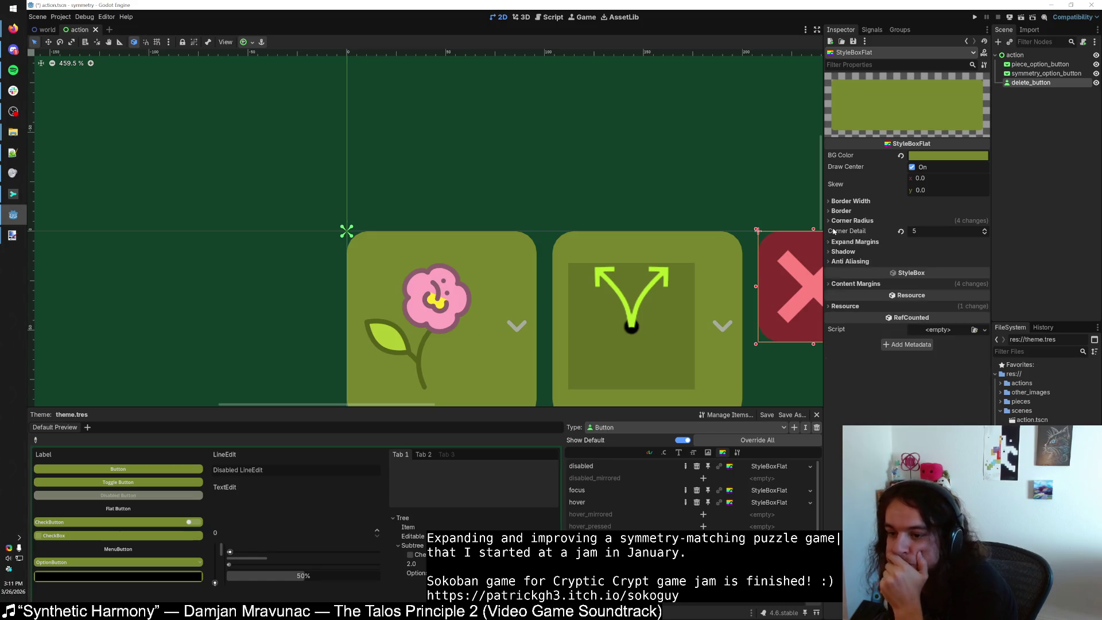
click(830, 221)
click(830, 211)
click(830, 211)
click(830, 220)
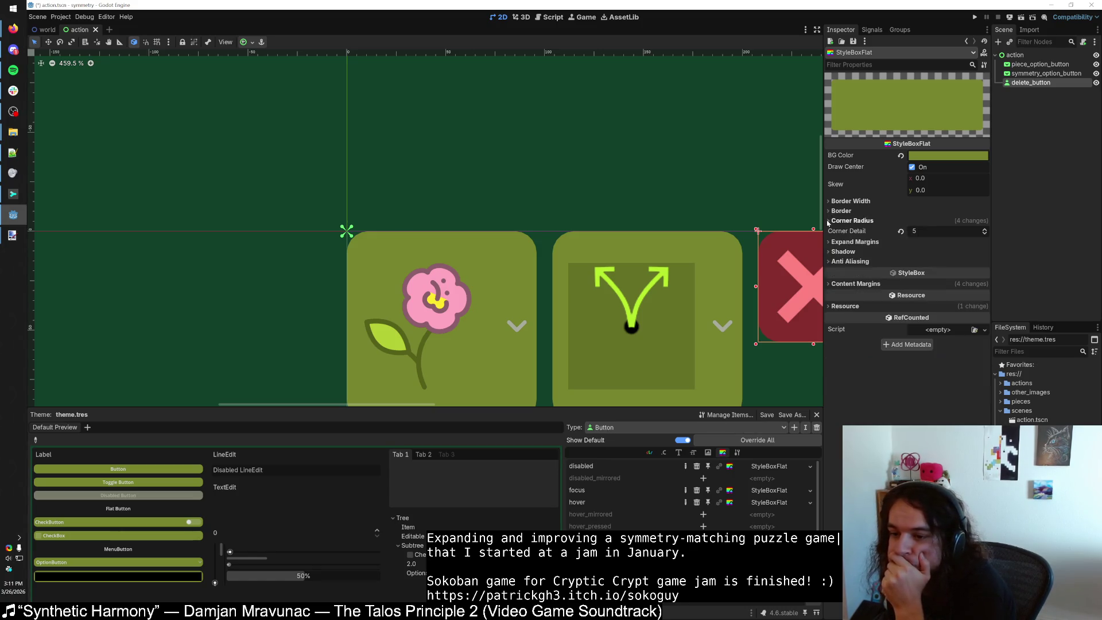
mouse_move(947, 178)
mouse_down()
mouse_move(978, 178)
mouse_move(894, 184)
mouse_up()
drag(921, 181, 907, 181)
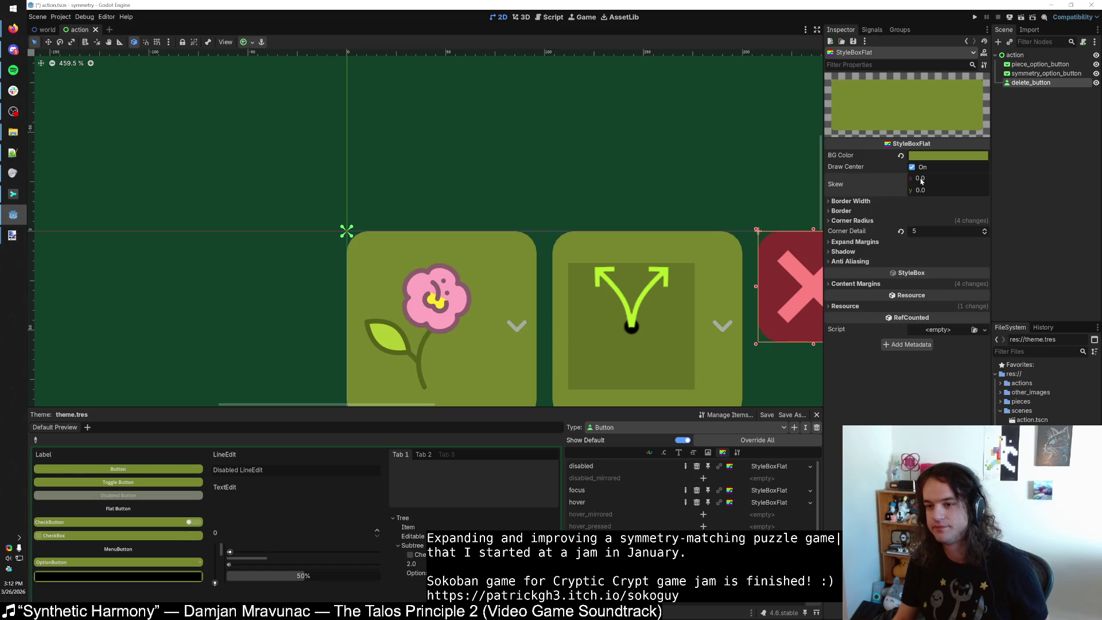
Reset all four content margins to -1, save the theme, and run the game.
click(850, 285)
click(844, 352)
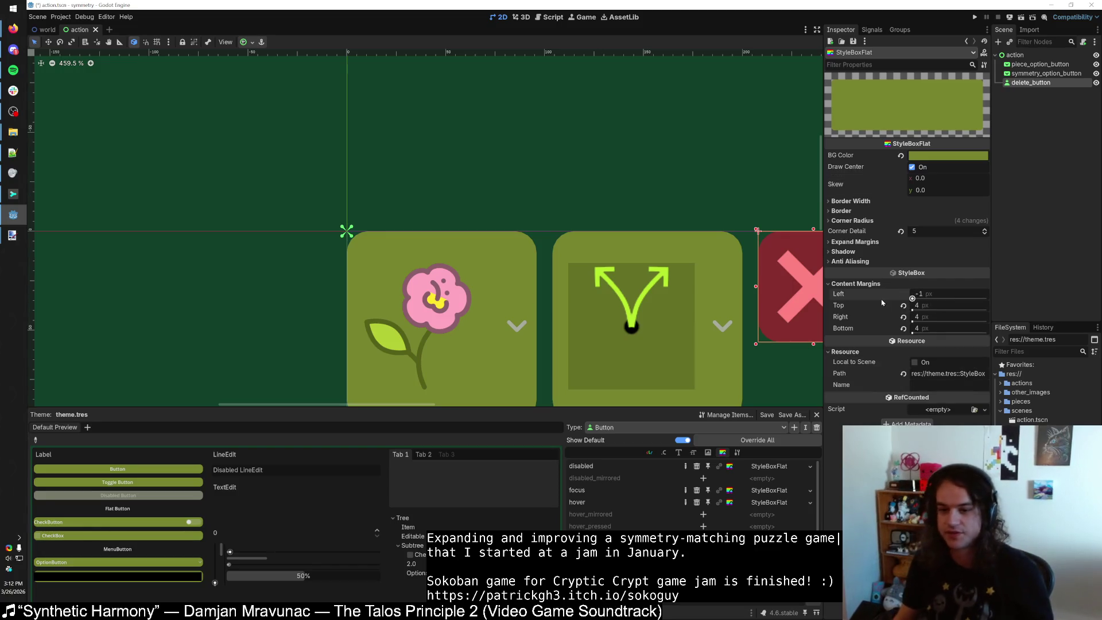
click(902, 293)
click(921, 294)
text(4)
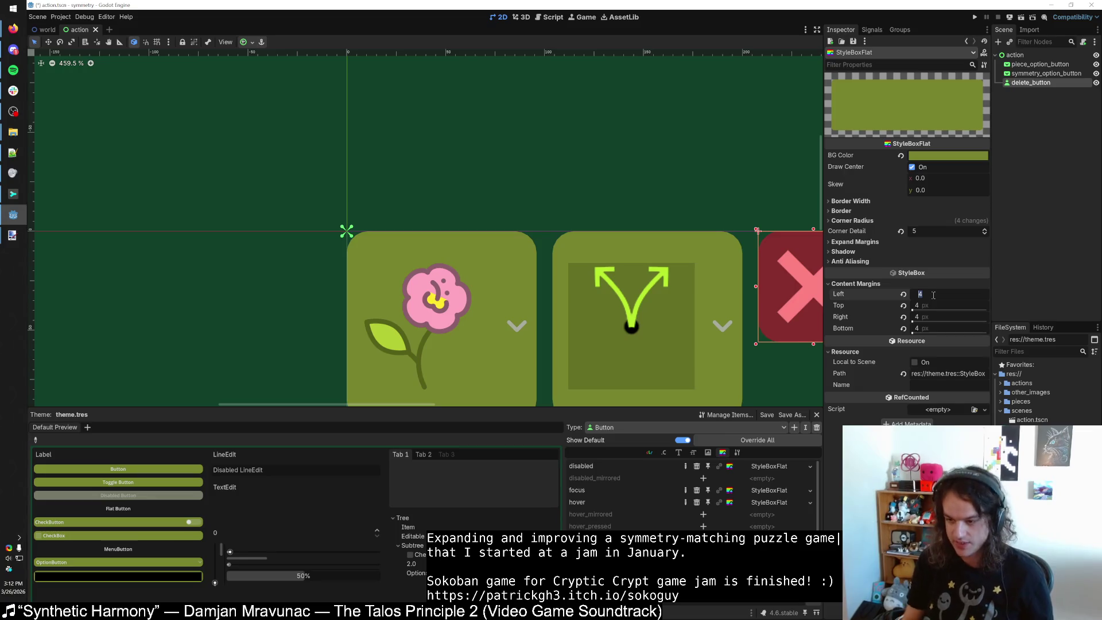
key(Return)
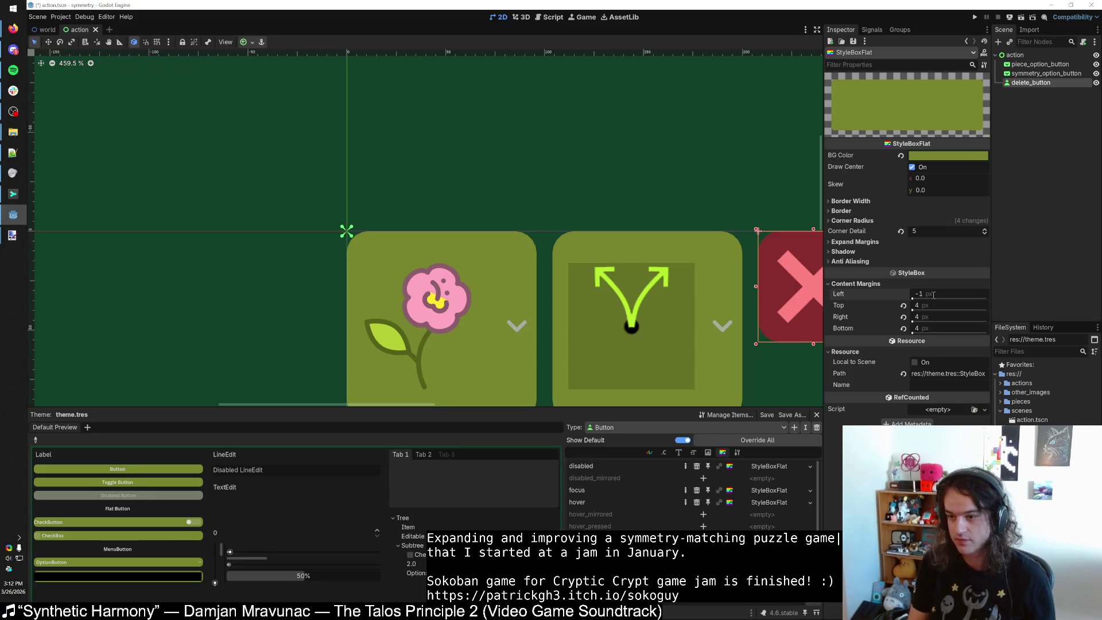
click(903, 294)
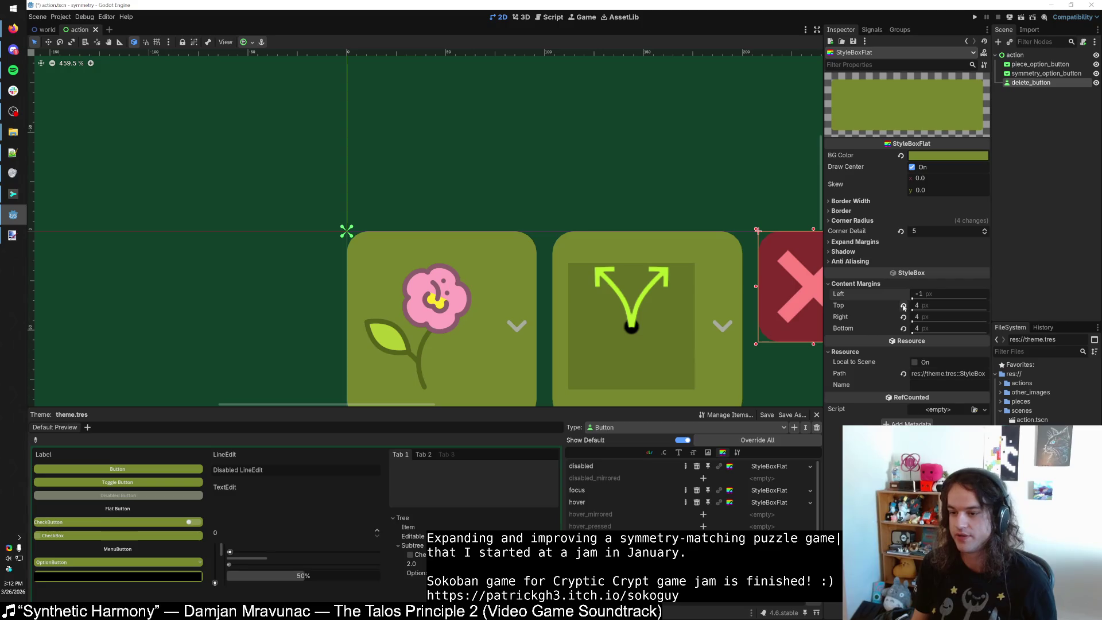
click(903, 306)
click(903, 317)
click(903, 328)
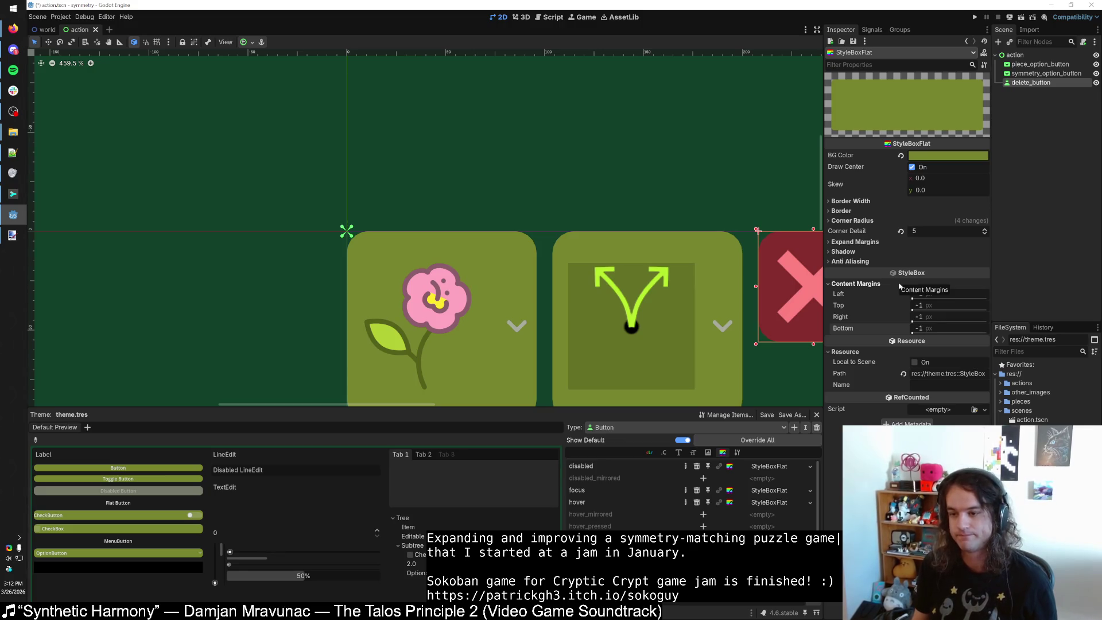
key(ctrl+s)
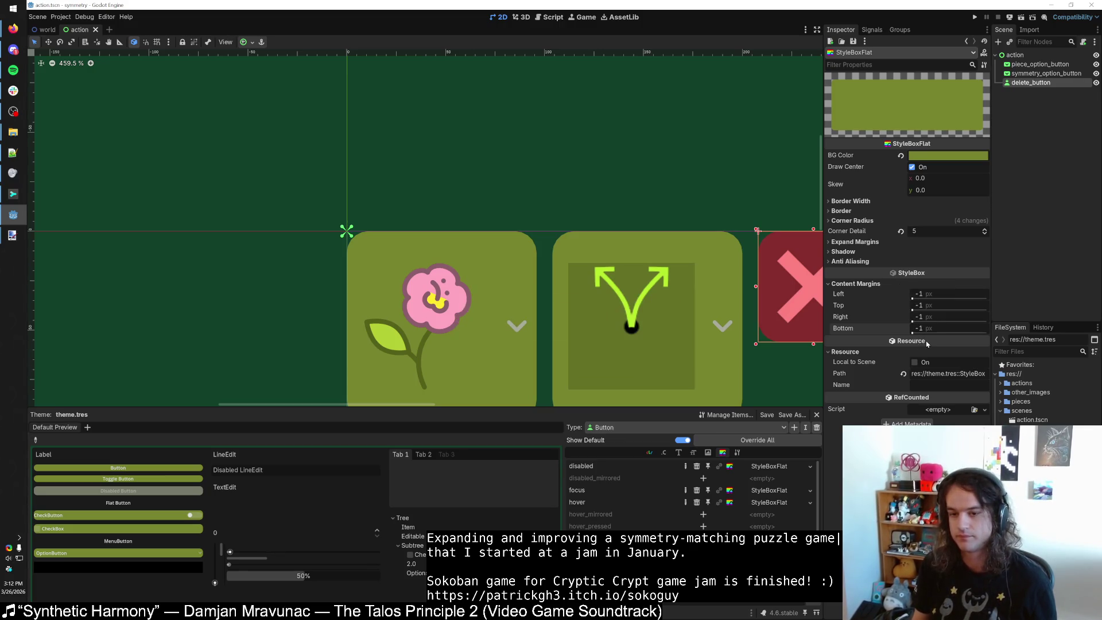
click(975, 21)
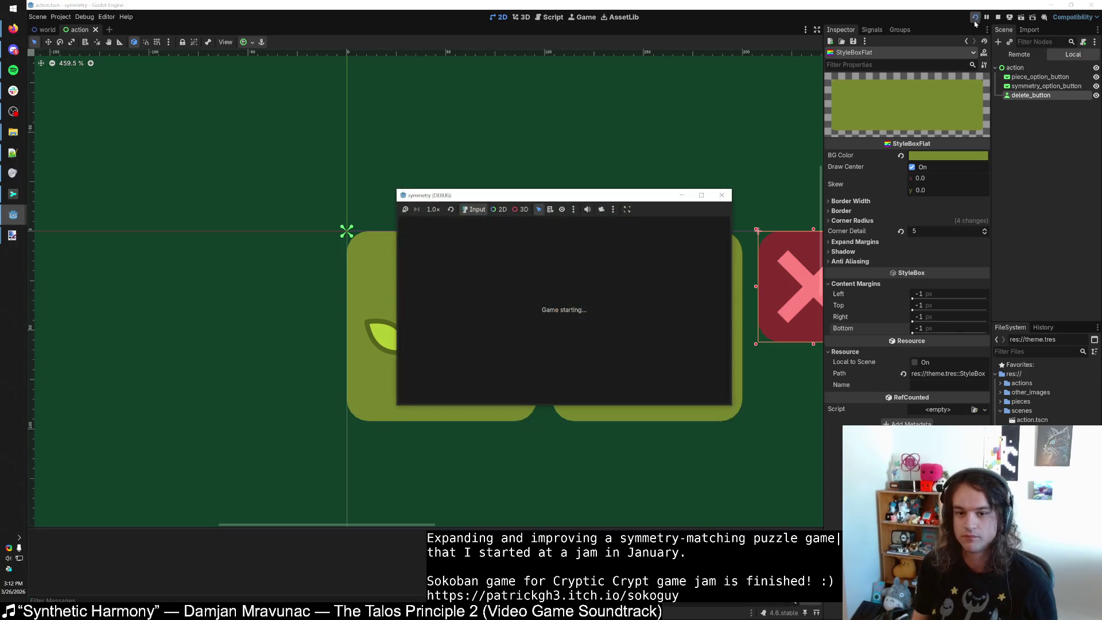
double_click(481, 195)
drag(373, 5, 341, 31)
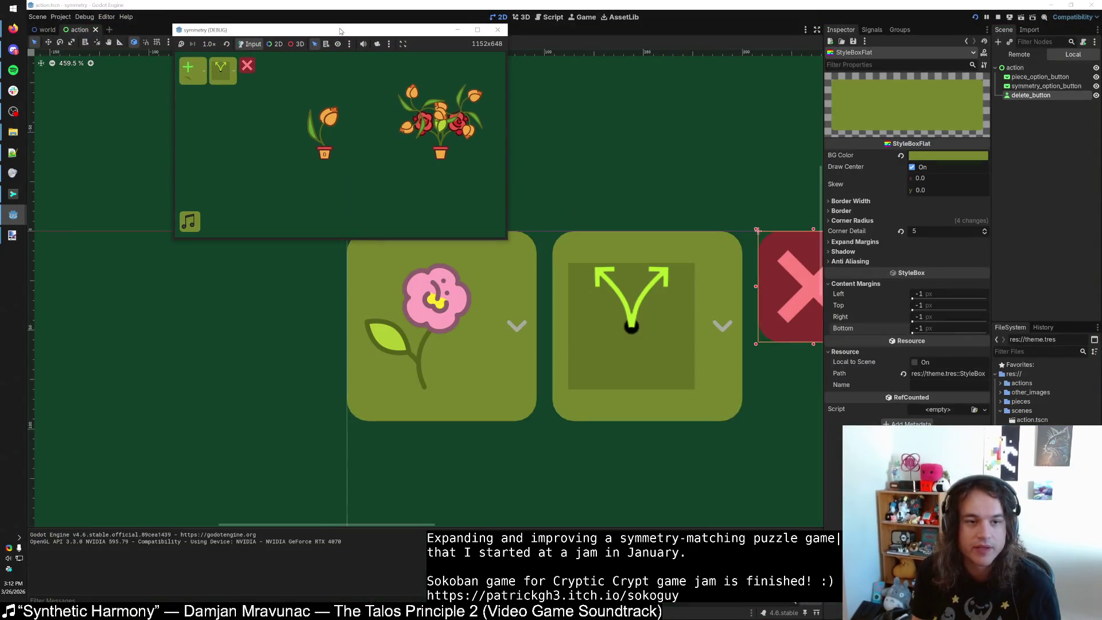
double_click(340, 31)
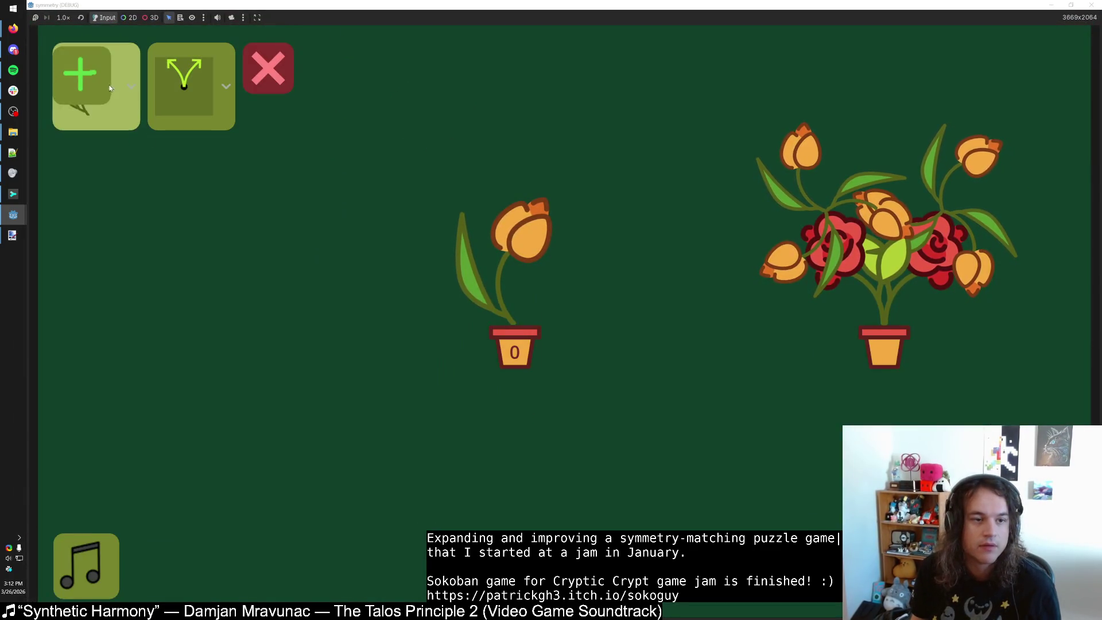
key(super+Down)
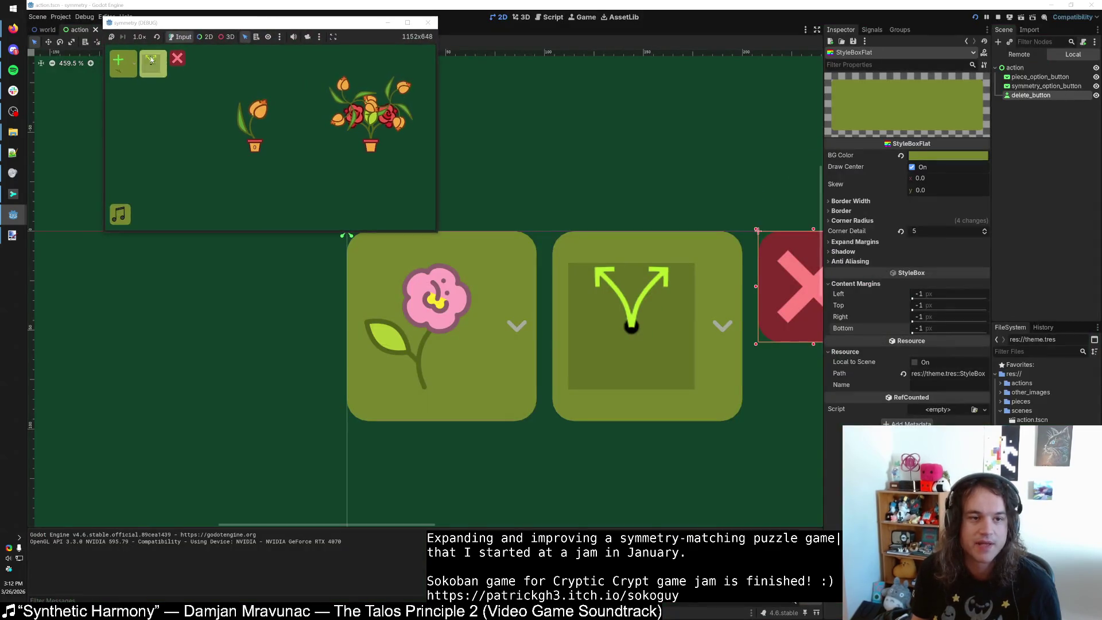
click(428, 22)
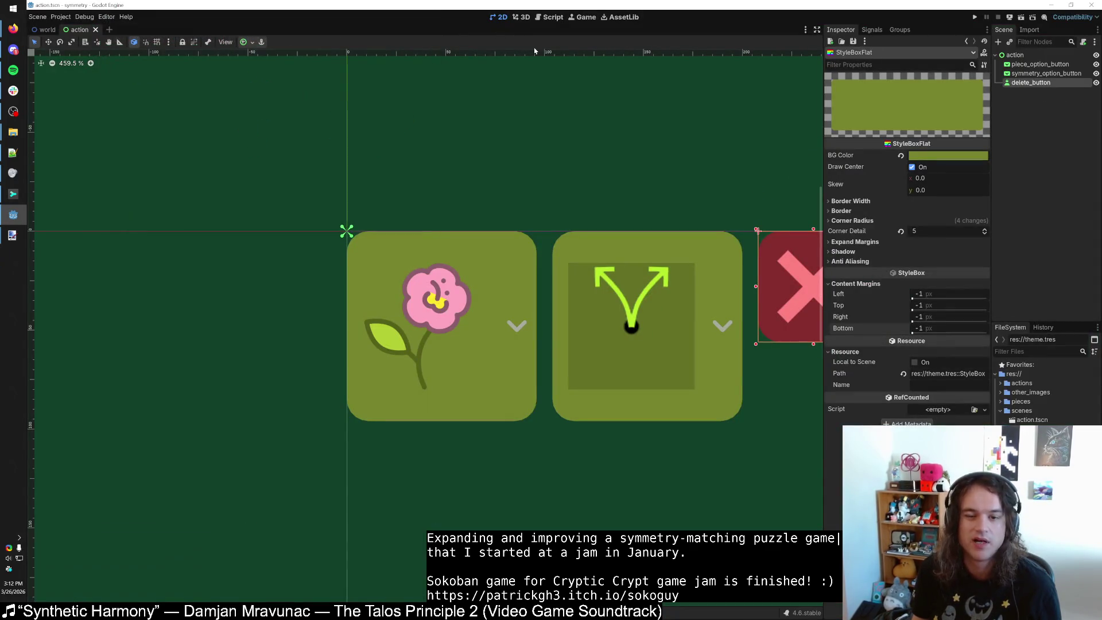
scroll(466, 185, down, 2)
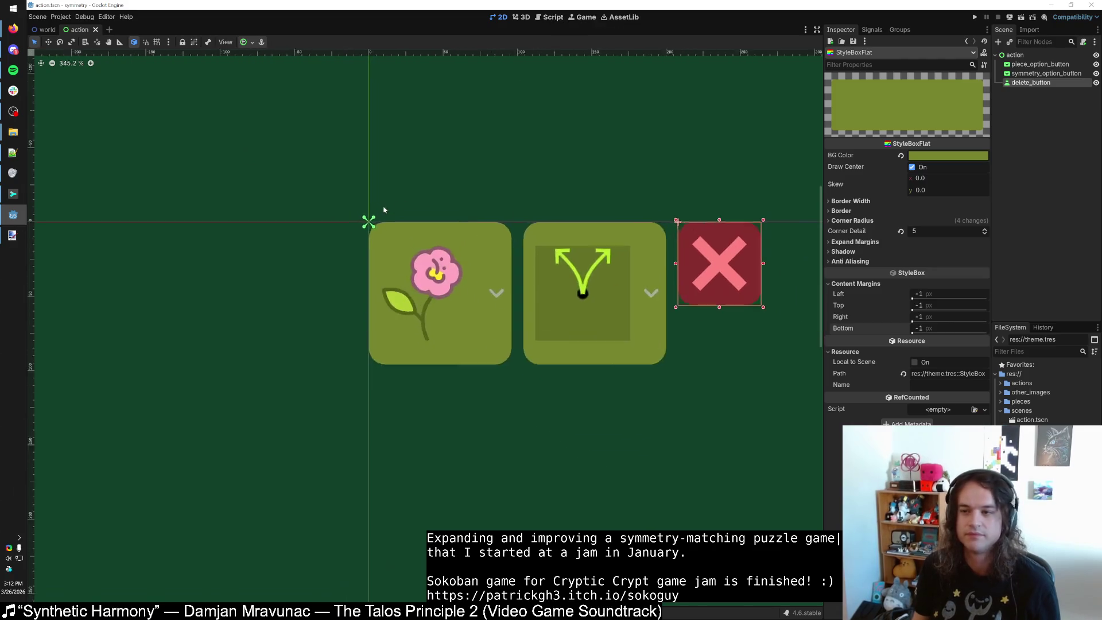
click(758, 170)
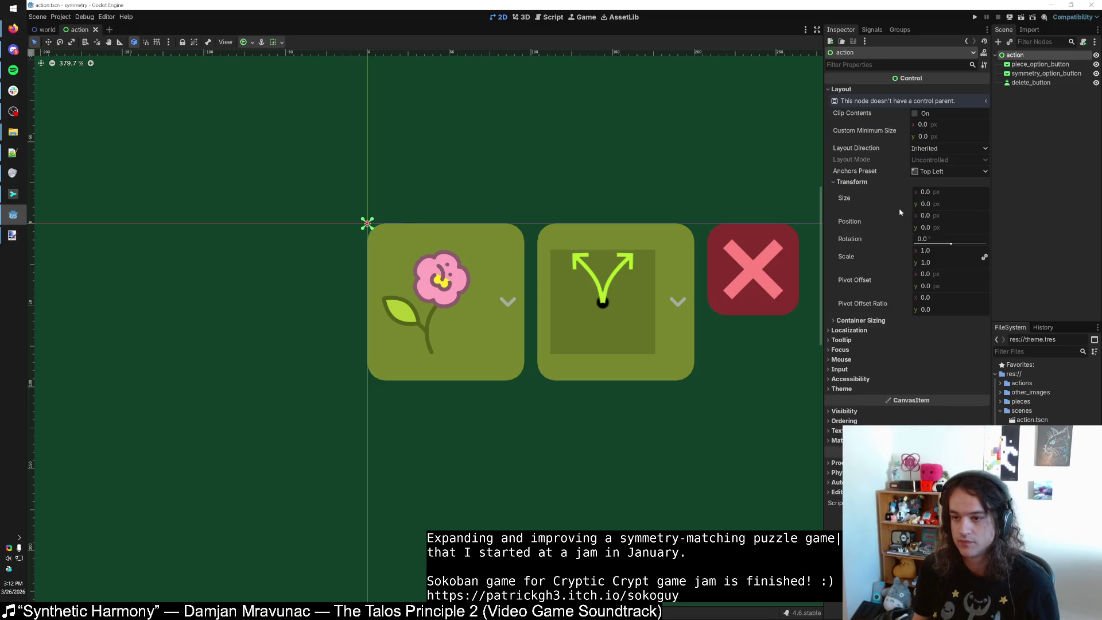
Test-run the game, then set the action control's size to 20 × 104 px.
mouse_move(932, 207)
mouse_down()
mouse_move(946, 208)
mouse_move(936, 197)
mouse_up()
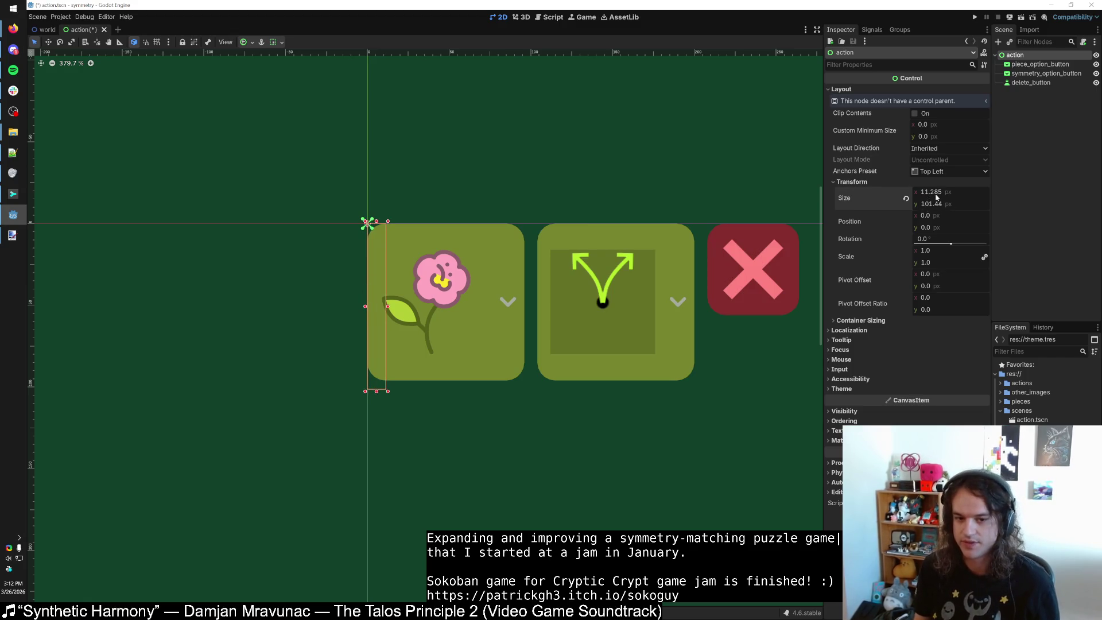
click(974, 17)
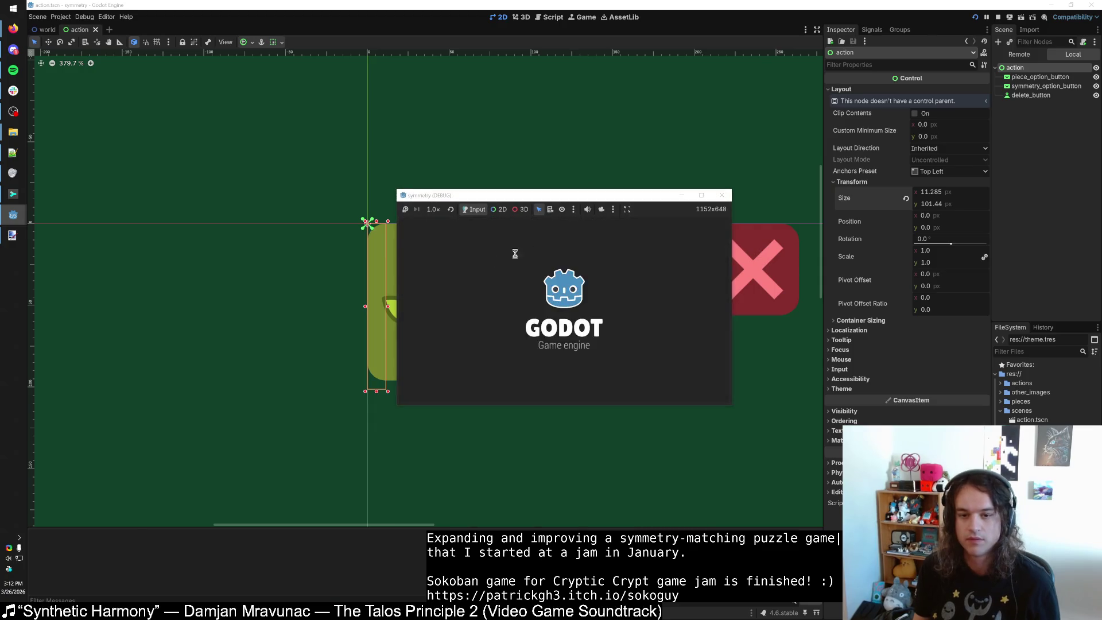
key(F8)
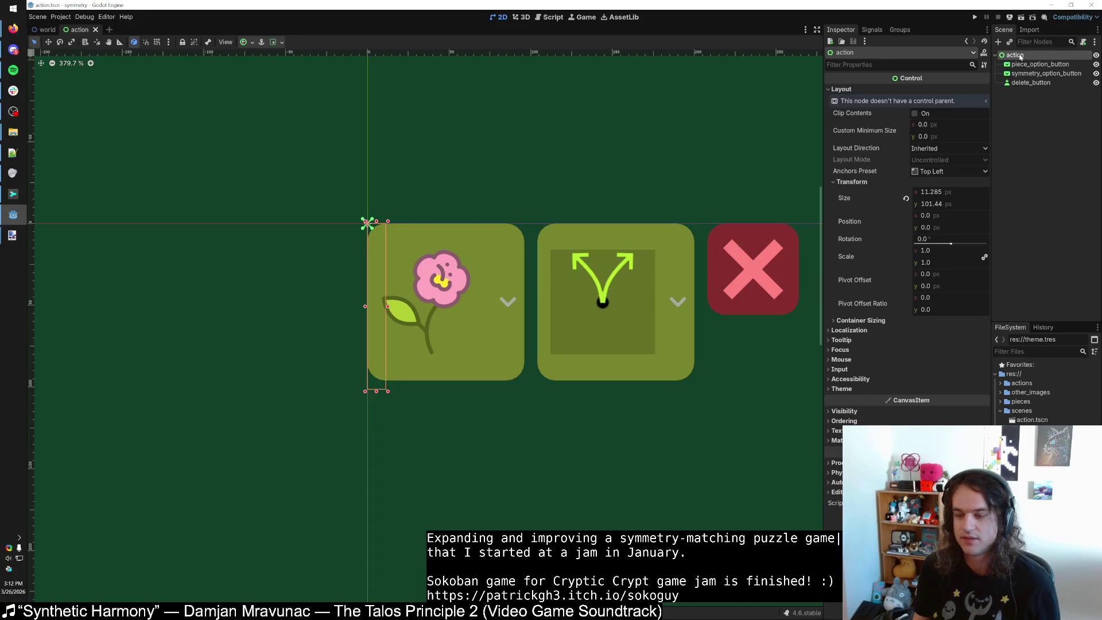
click(938, 206)
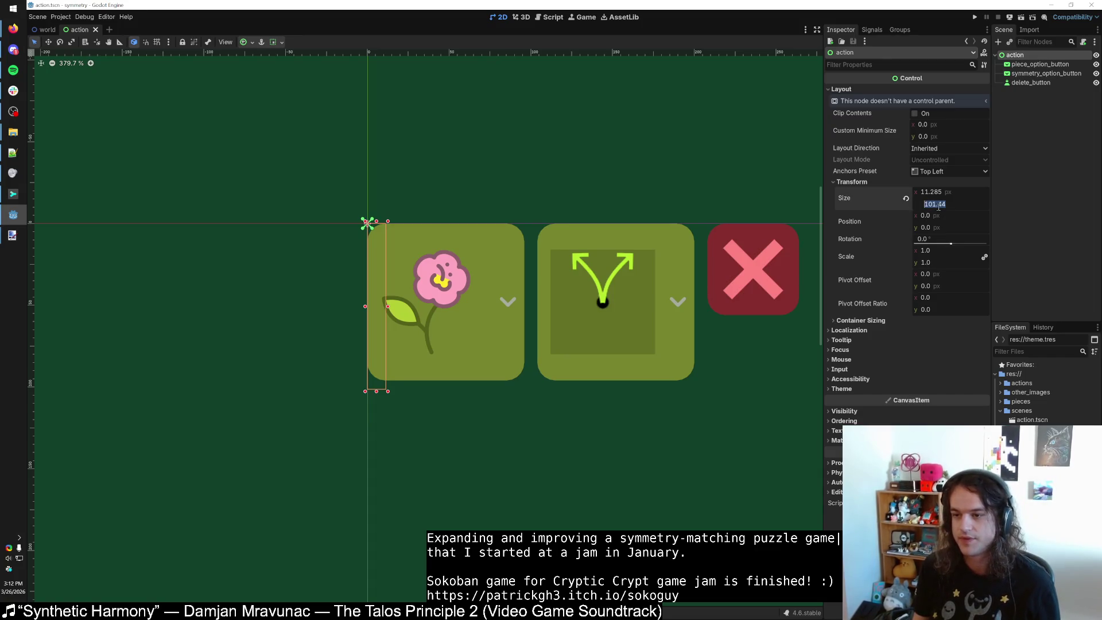
text(100)
key(Return)
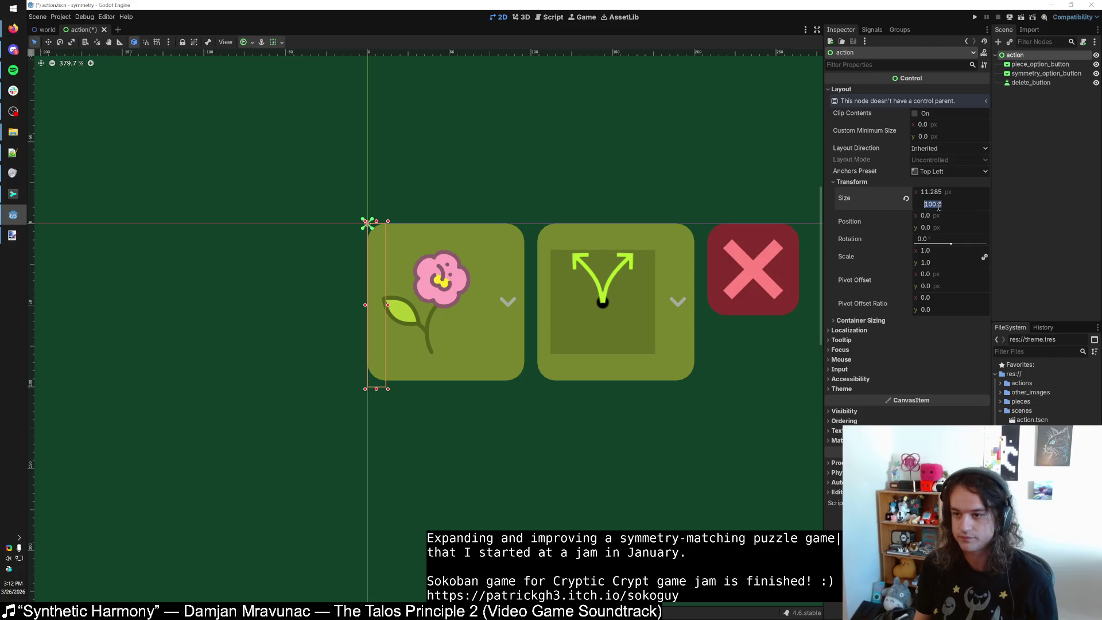
text(04)
key(Return)
click(942, 194)
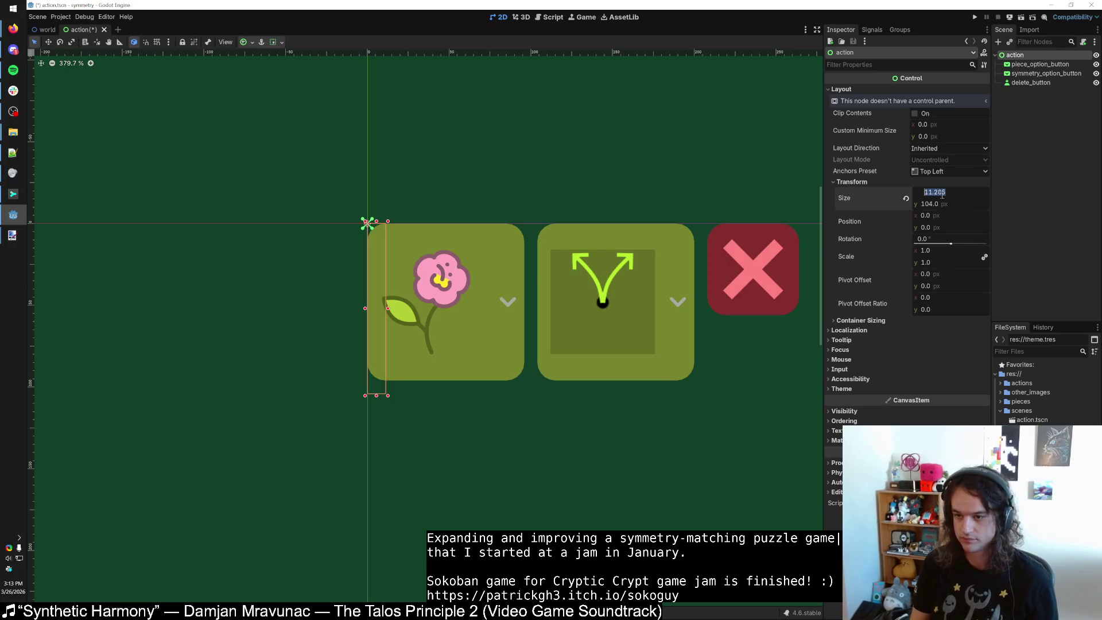
text(20)
key(Return)
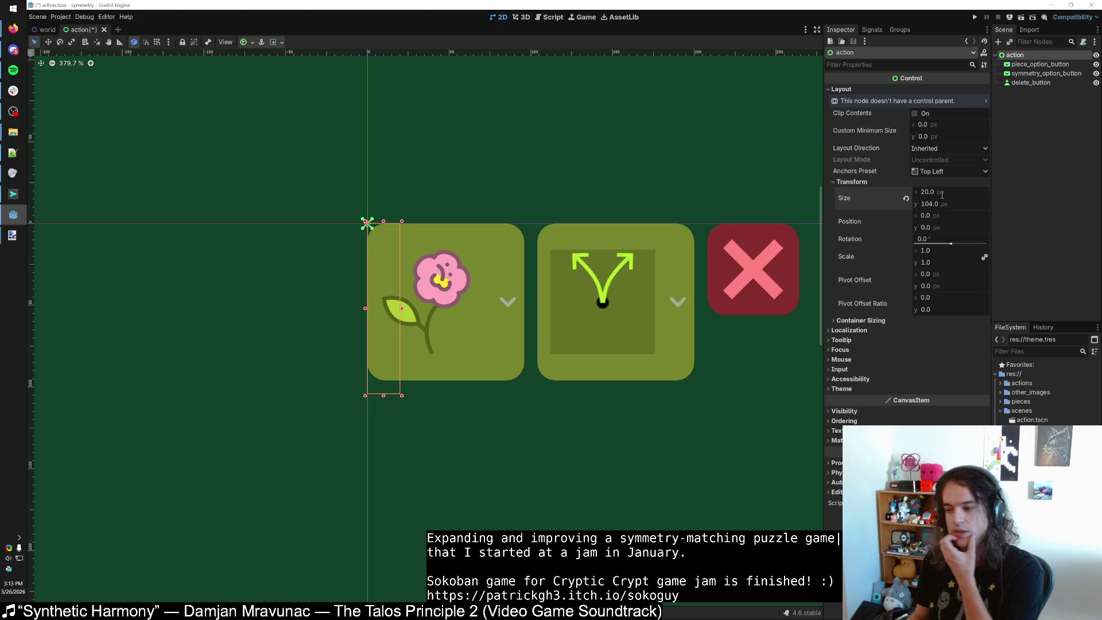
scroll(618, 289, down, 5)
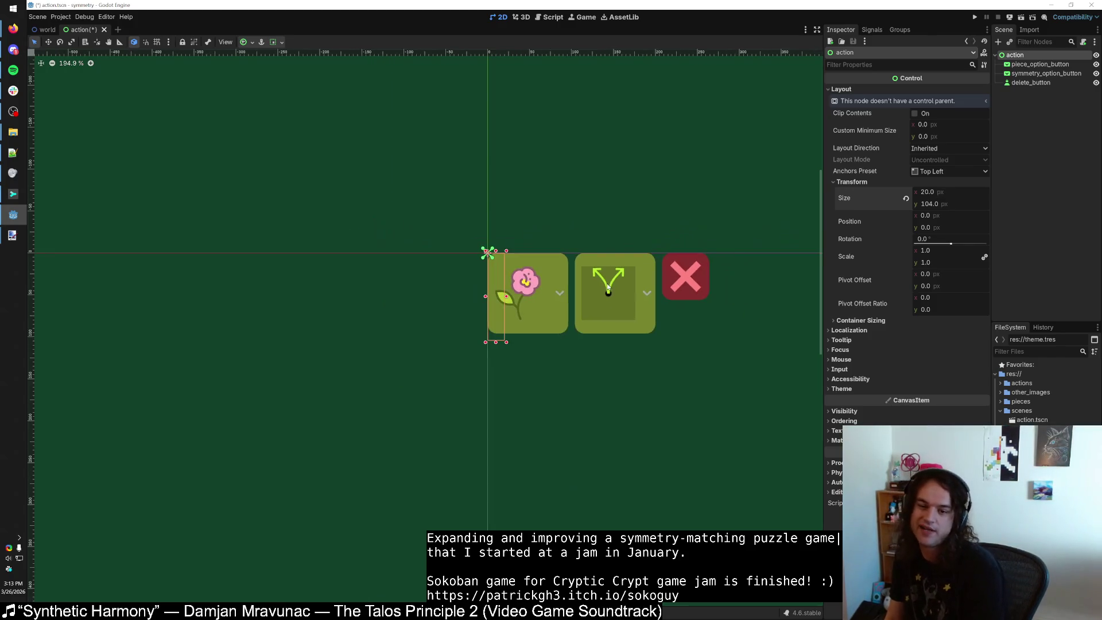
scroll(630, 305, up, 1)
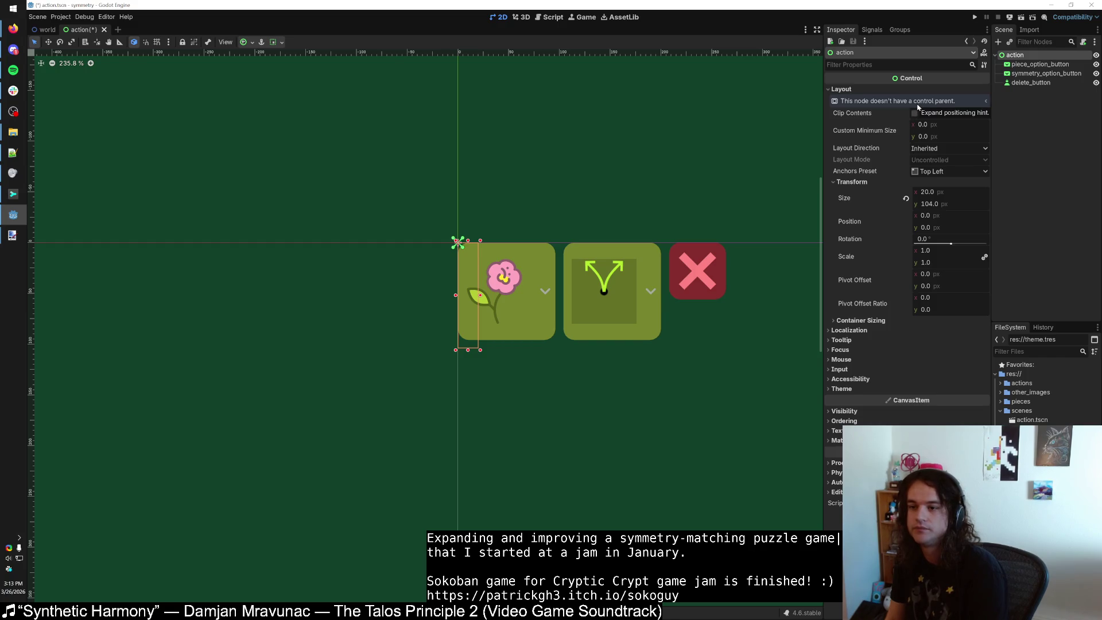
Set vertical container sizing to Custom, enable horizontal Expand, and run the game.
click(917, 102)
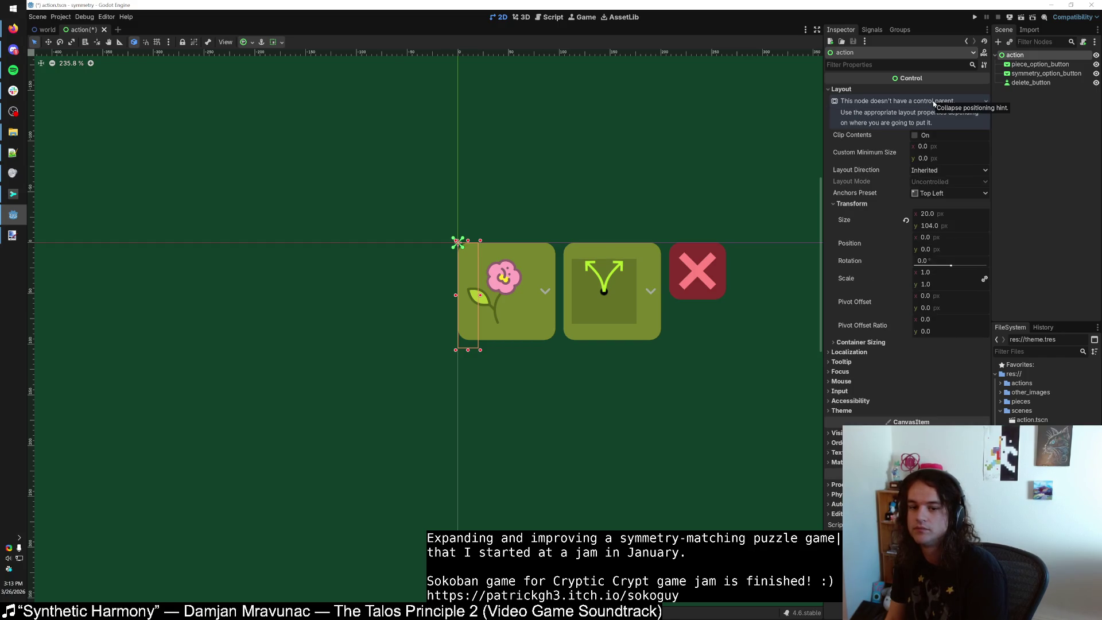
click(933, 104)
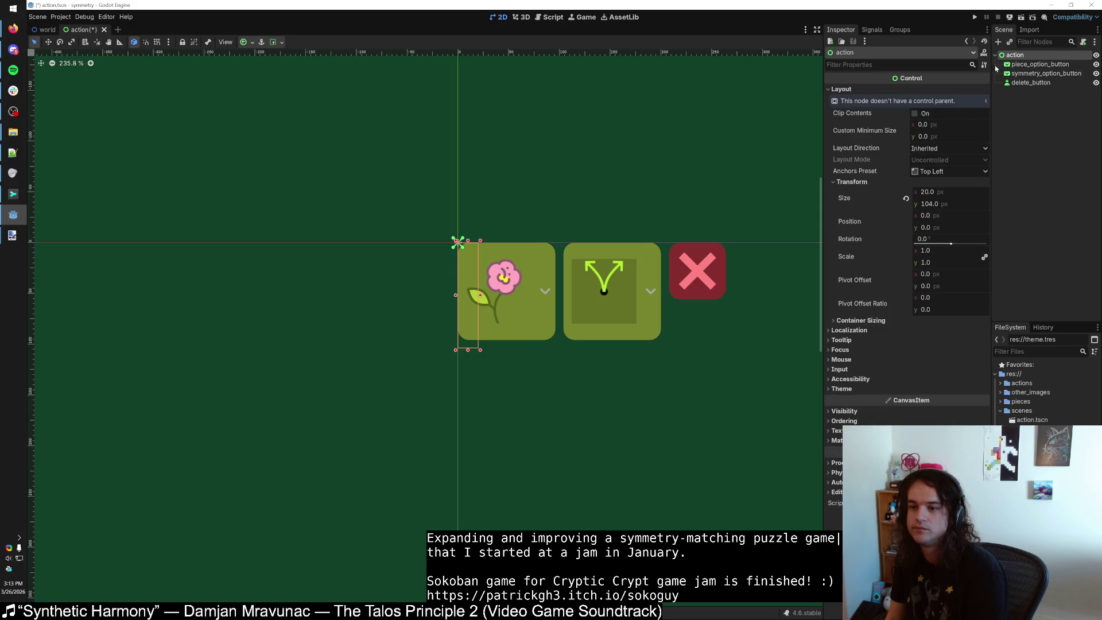
click(833, 182)
click(859, 192)
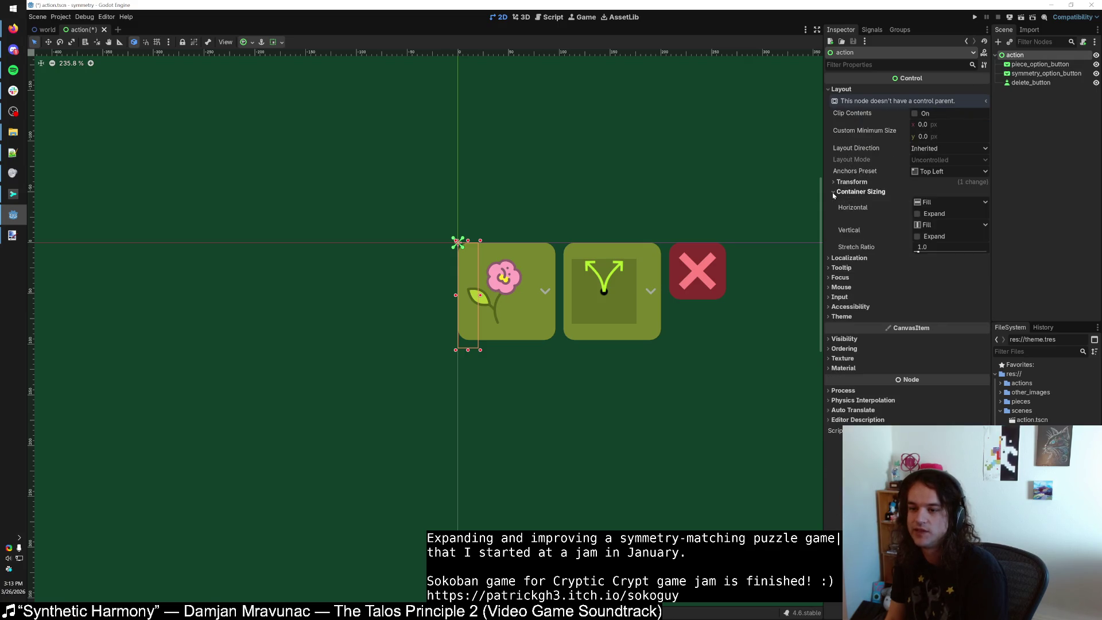
click(938, 229)
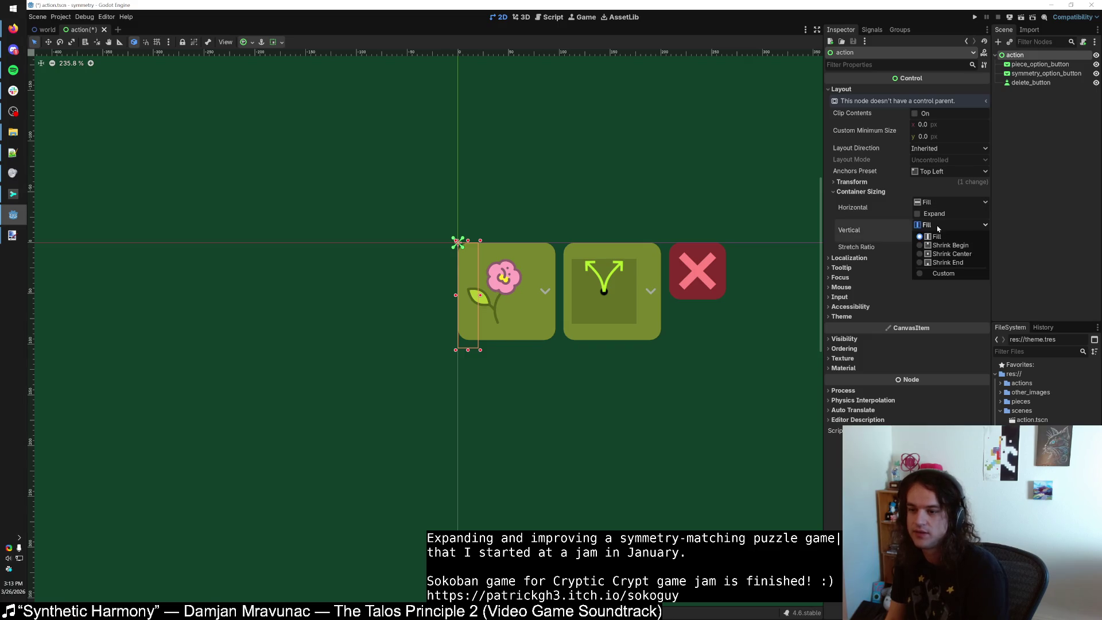
click(944, 274)
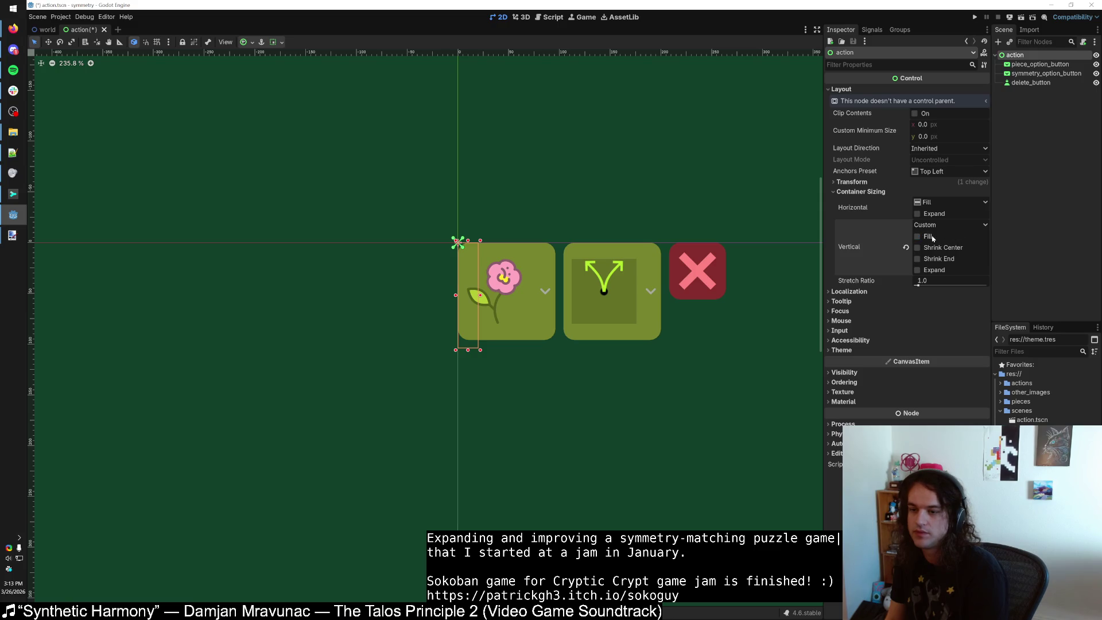
click(933, 214)
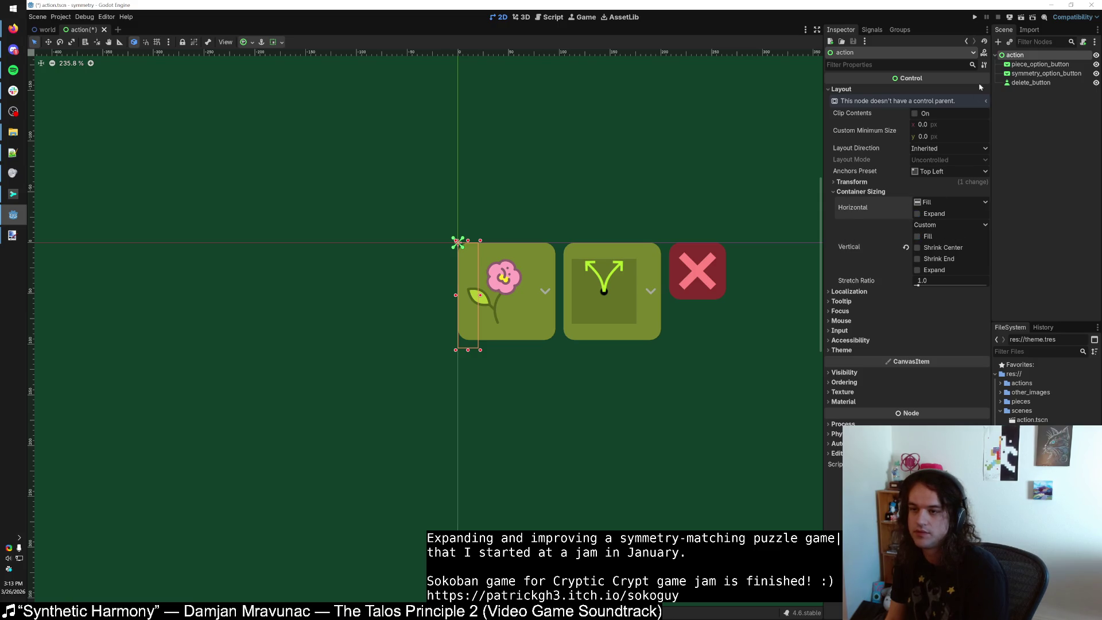
click(975, 17)
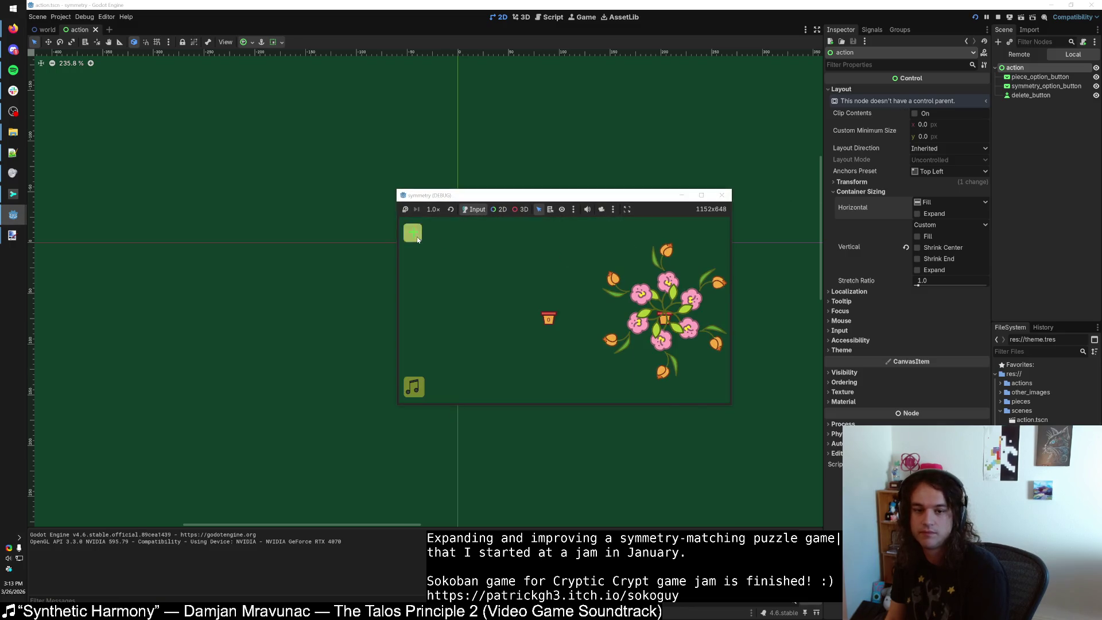
In the running game, pick a flower piece and try the symmetry option list.
click(417, 240)
click(415, 236)
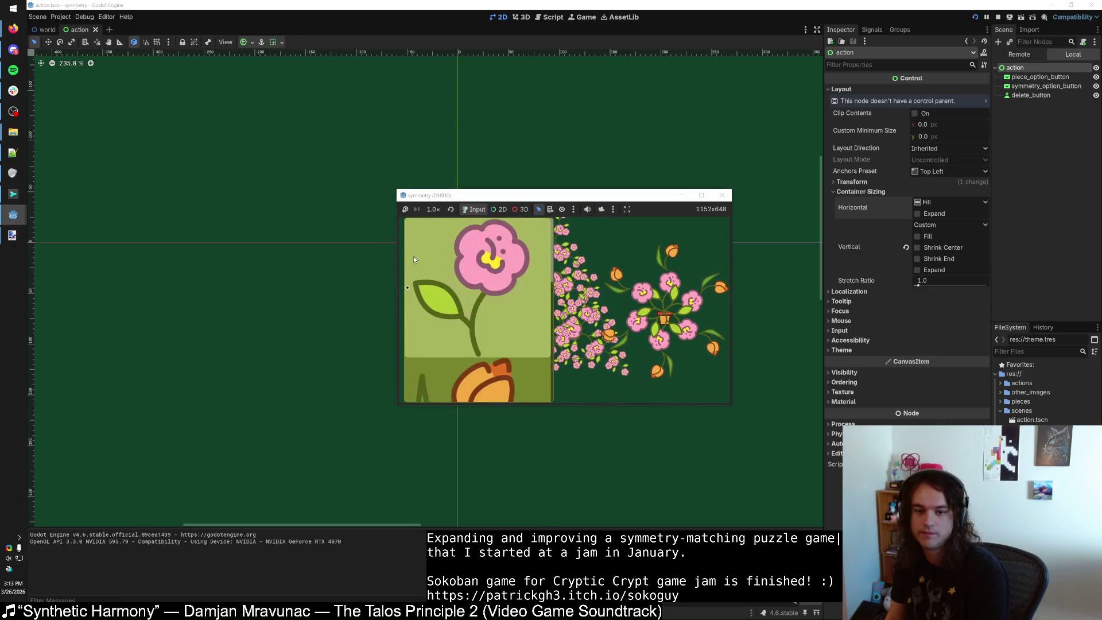
click(414, 260)
click(442, 258)
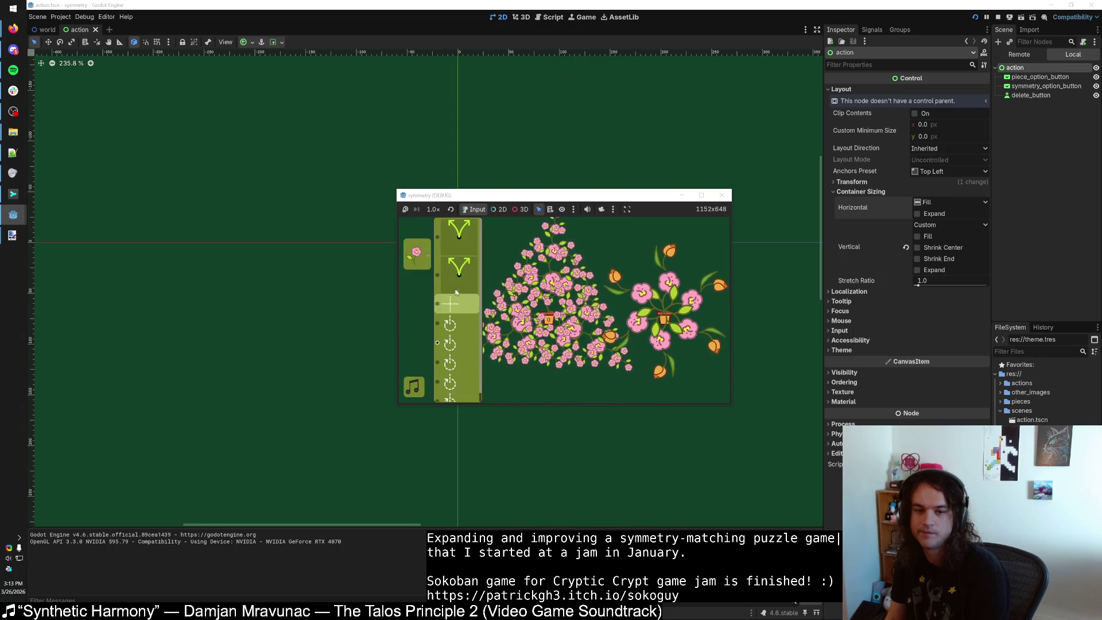
click(422, 259)
click(477, 376)
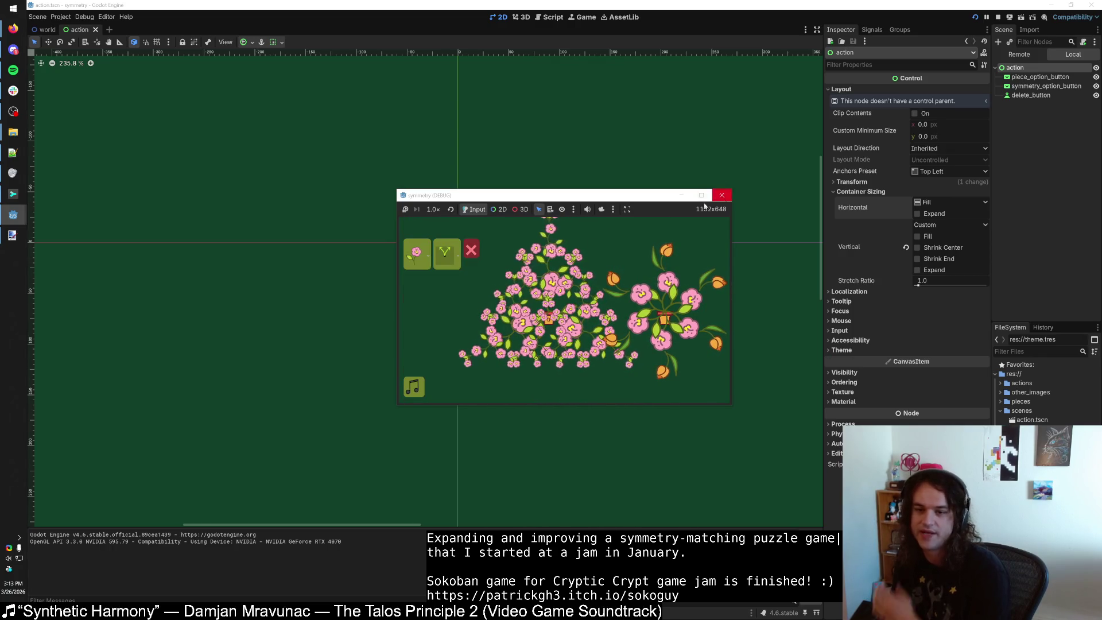
Reopen and close the flower piece panel twice to check its popup.
click(417, 253)
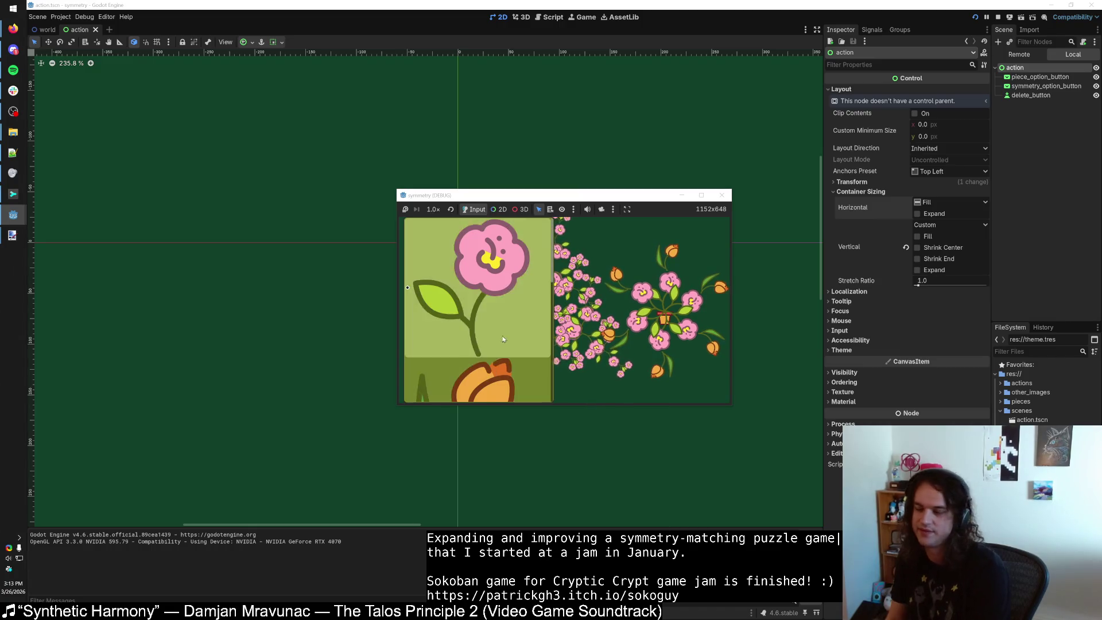
click(502, 339)
click(417, 252)
click(450, 253)
Choose V symmetry, maximise the game window, then leave the game for the editor.
click(442, 257)
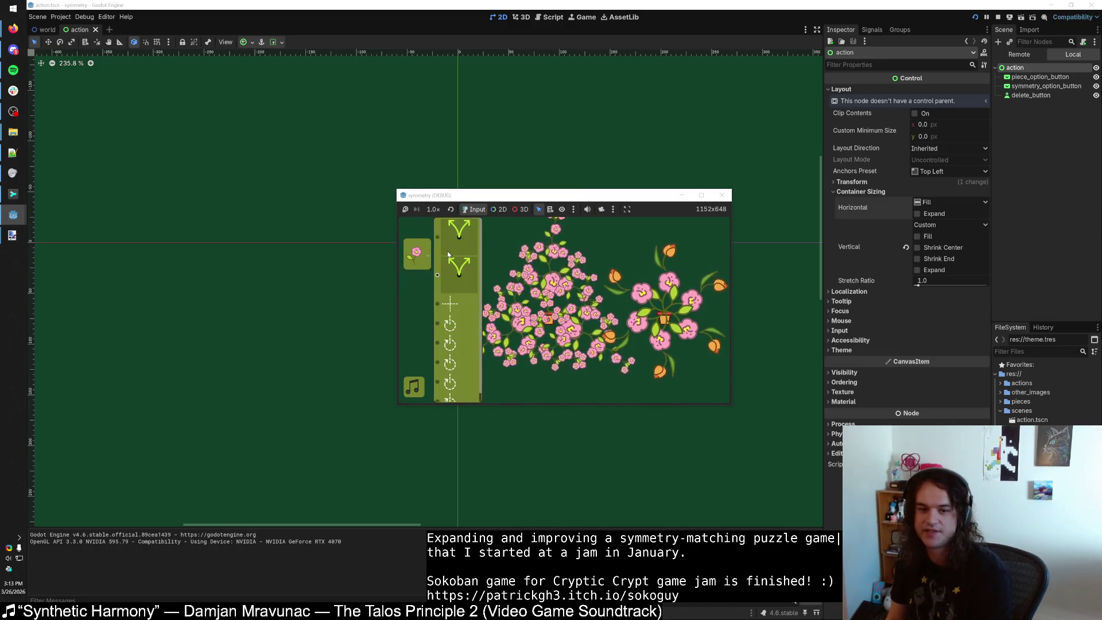
click(448, 254)
key(super+Up)
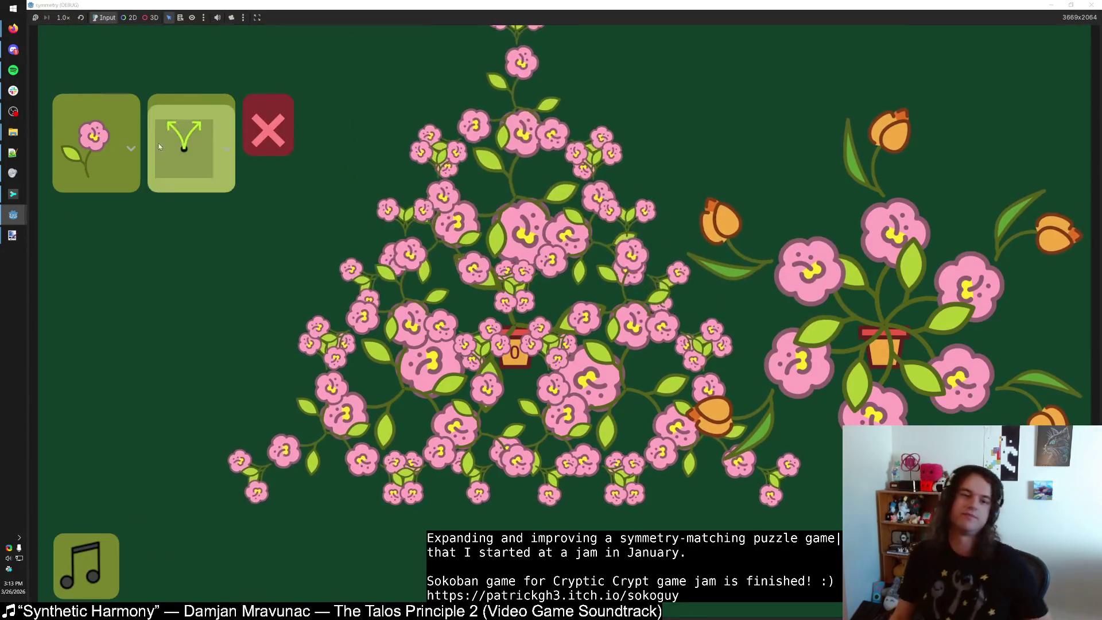
click(160, 147)
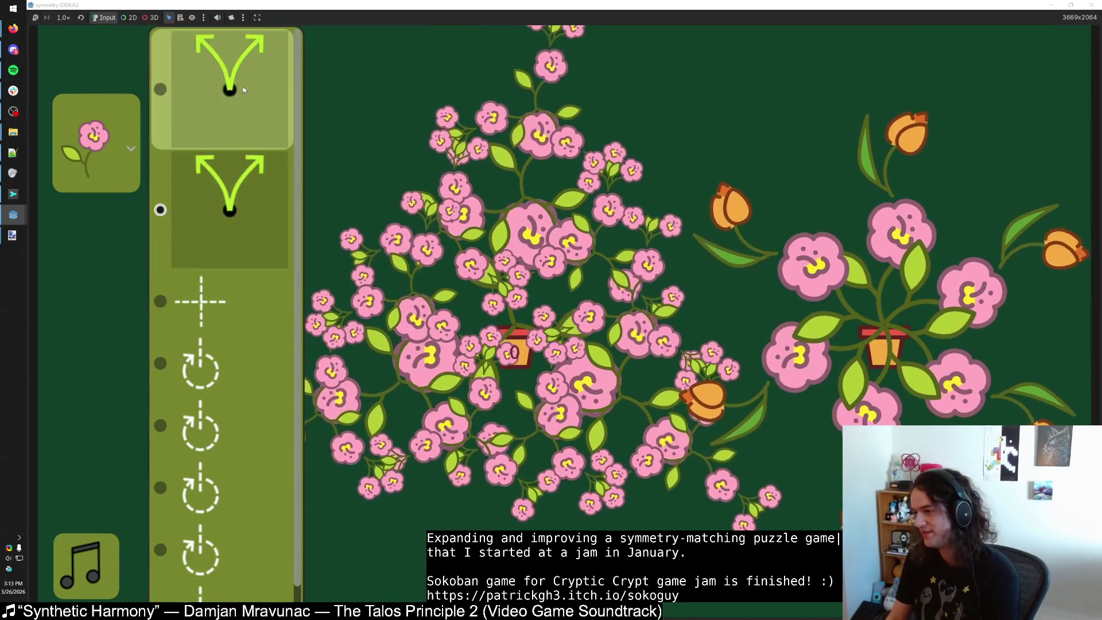
key(alt+Tab)
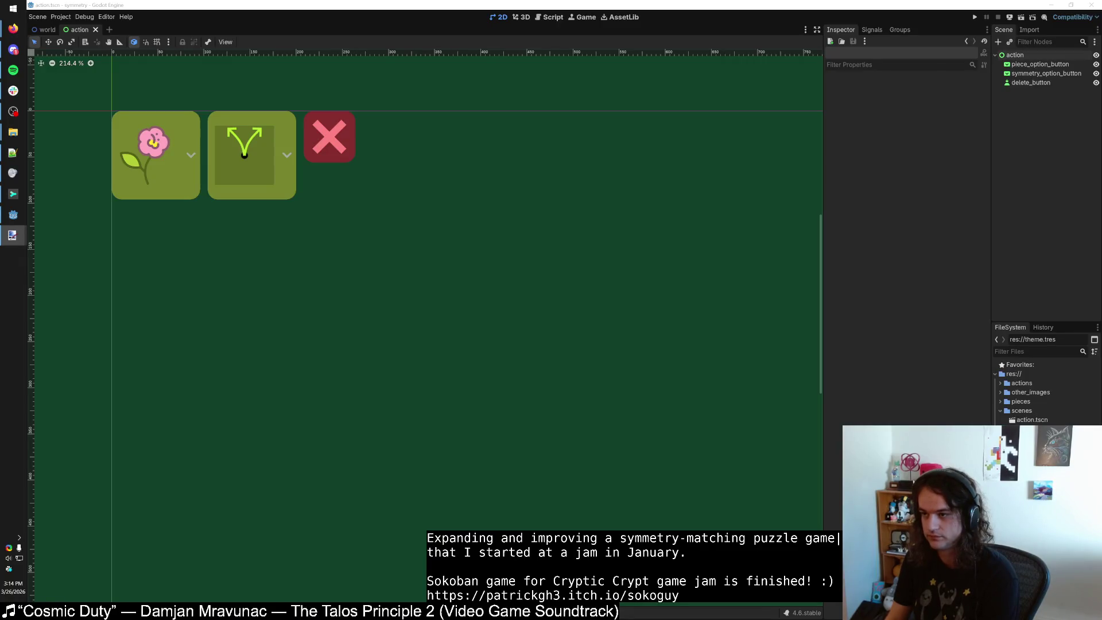
In Firefox, glance at the Steam Workshop tab, then return to itch.io's Flower Symmetry page.
key(alt+Tab)
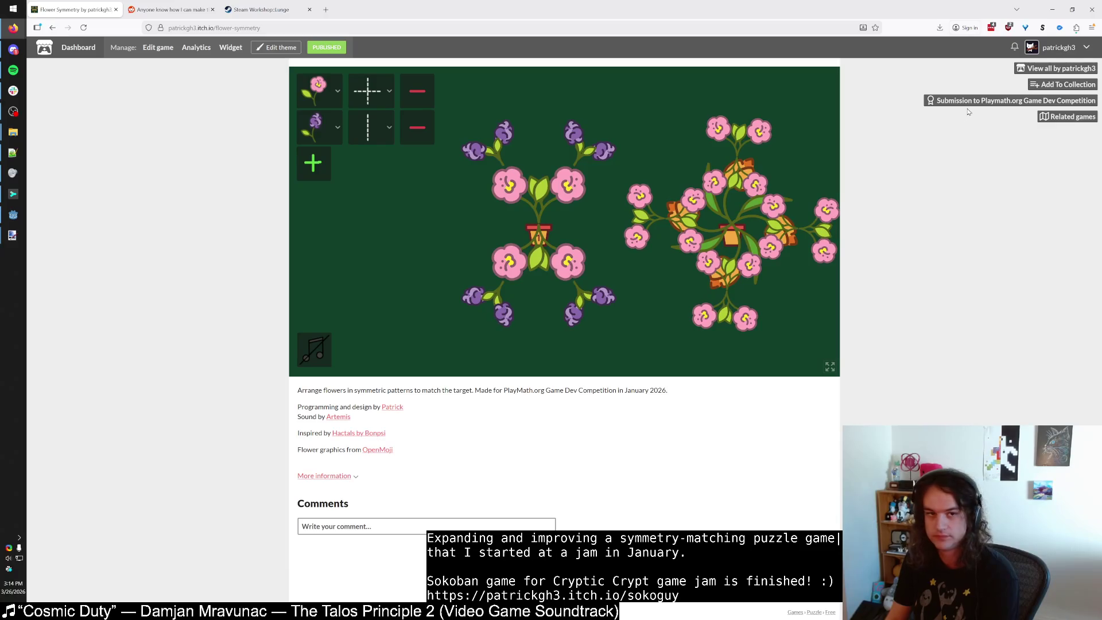
click(260, 5)
click(75, 9)
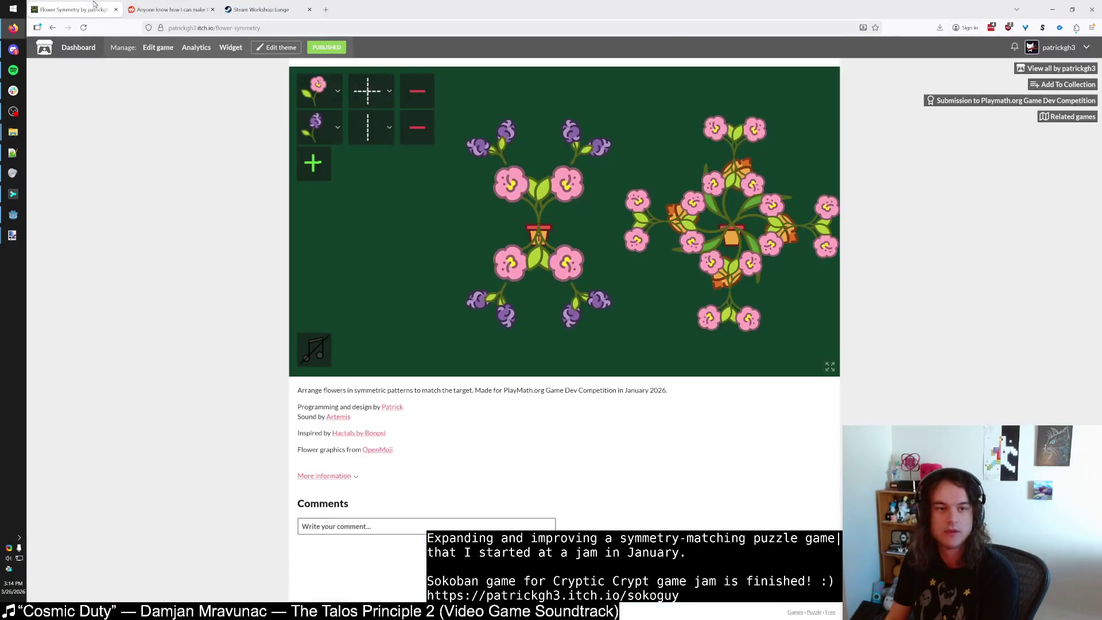
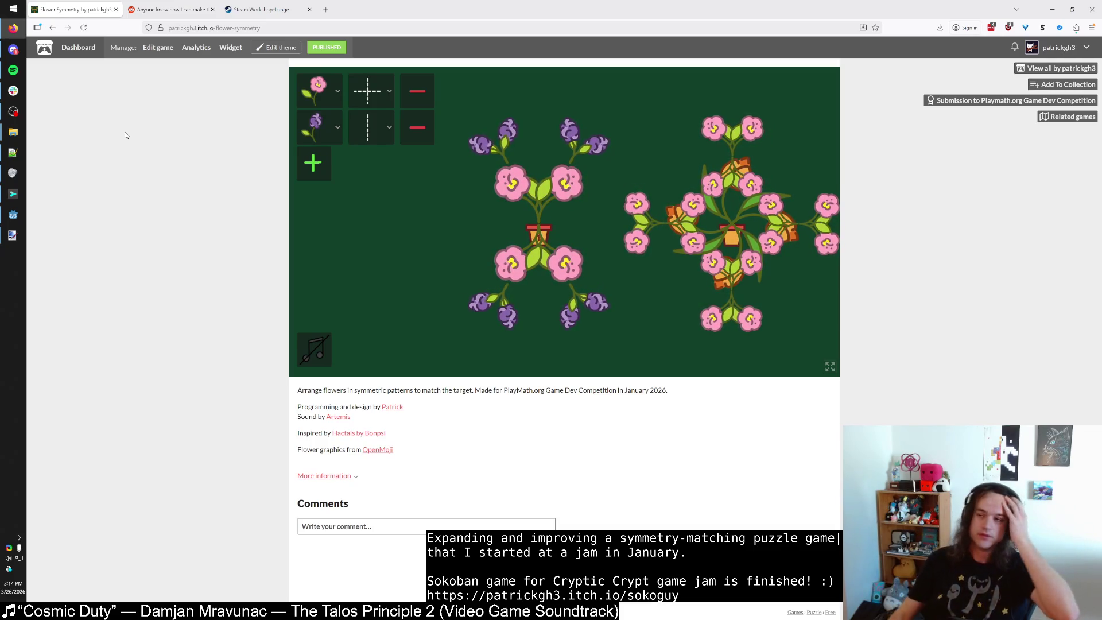
Turn off Fit to Longest Item on the symmetry option button, then save and run with F5.
click(1056, 9)
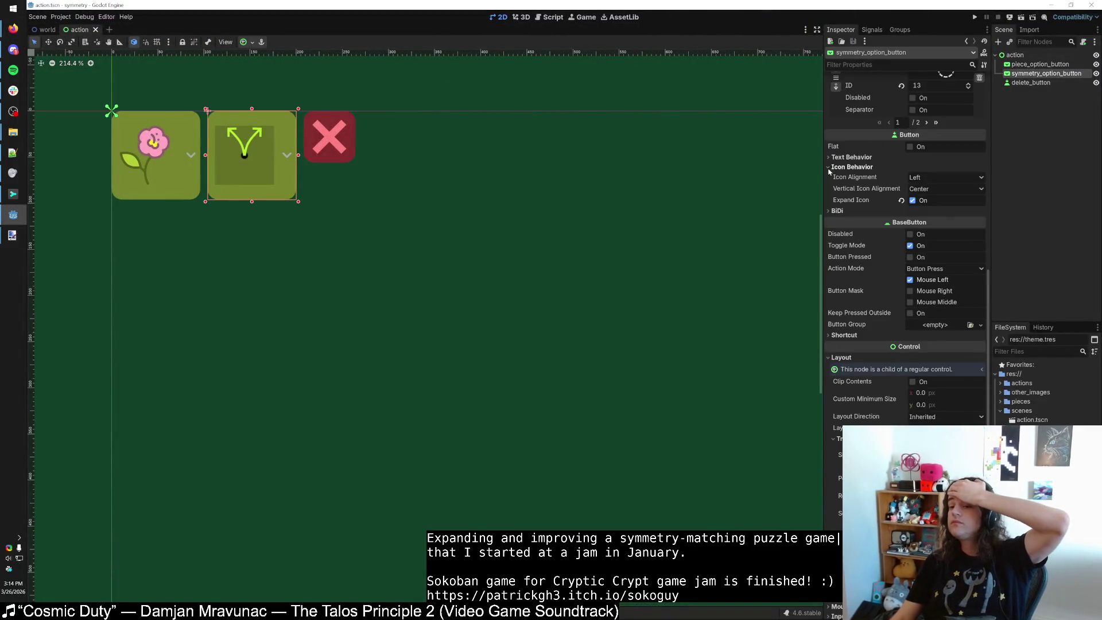
scroll(839, 212, up, 3)
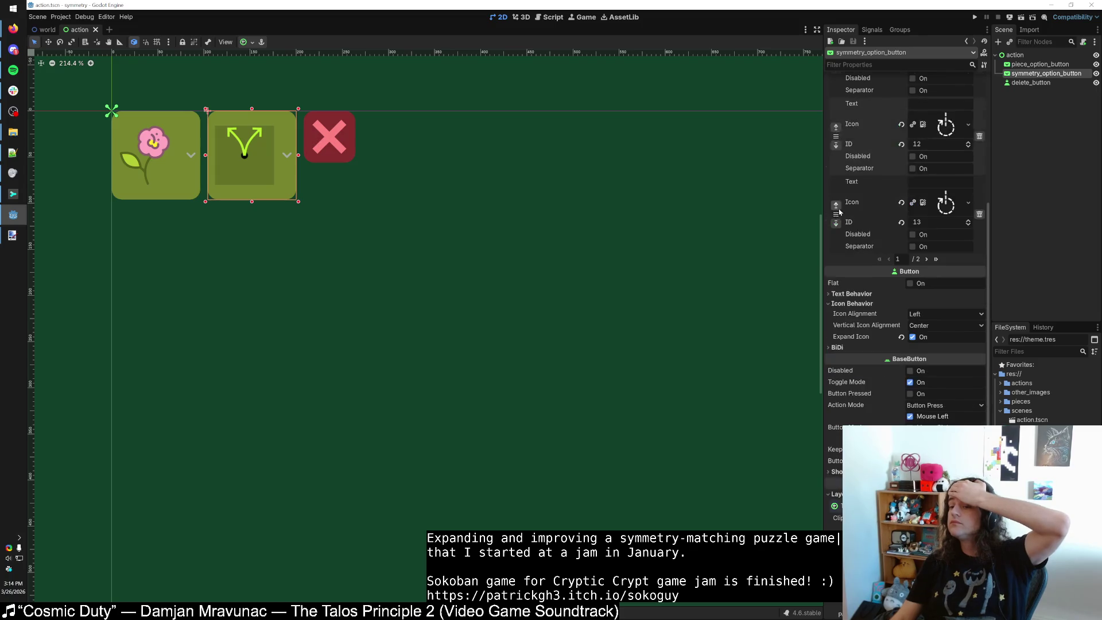
scroll(843, 213, up, 5)
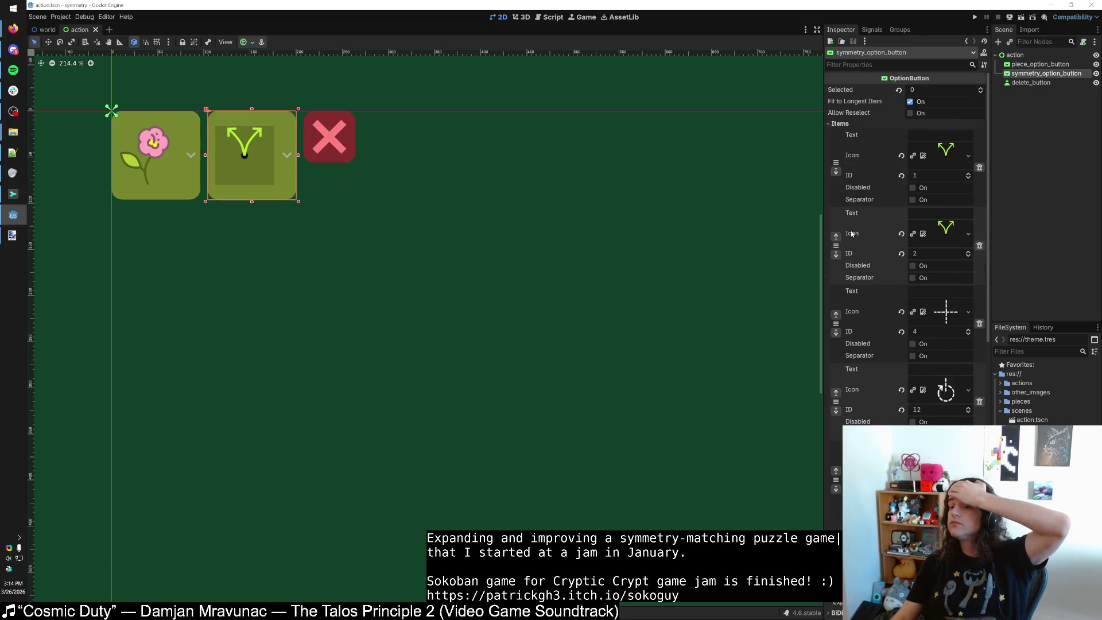
click(838, 124)
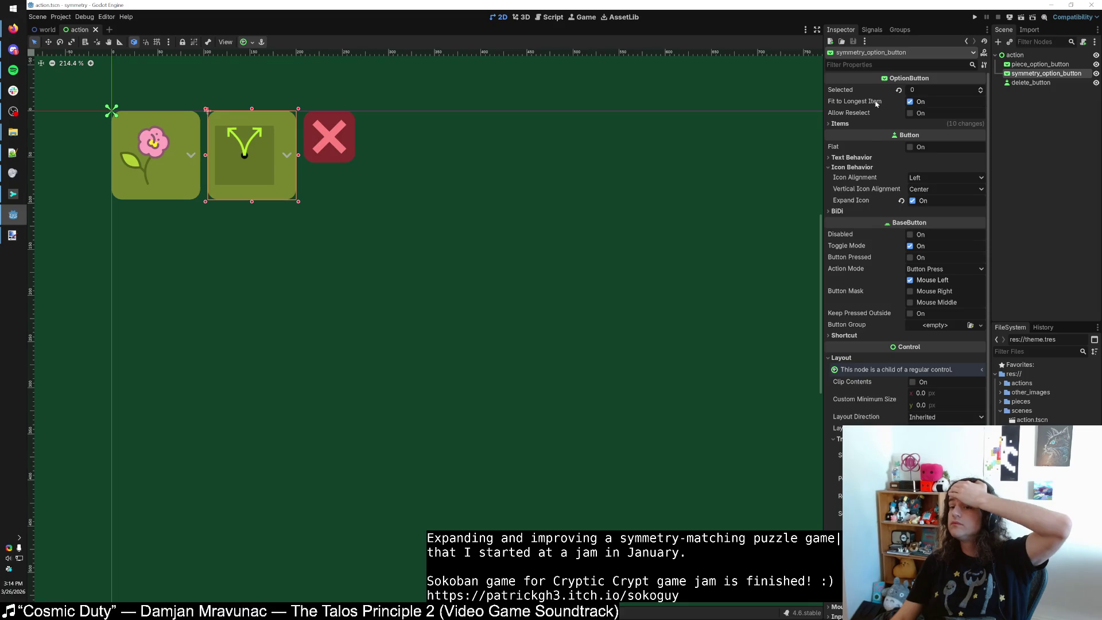
mouse_move(876, 104)
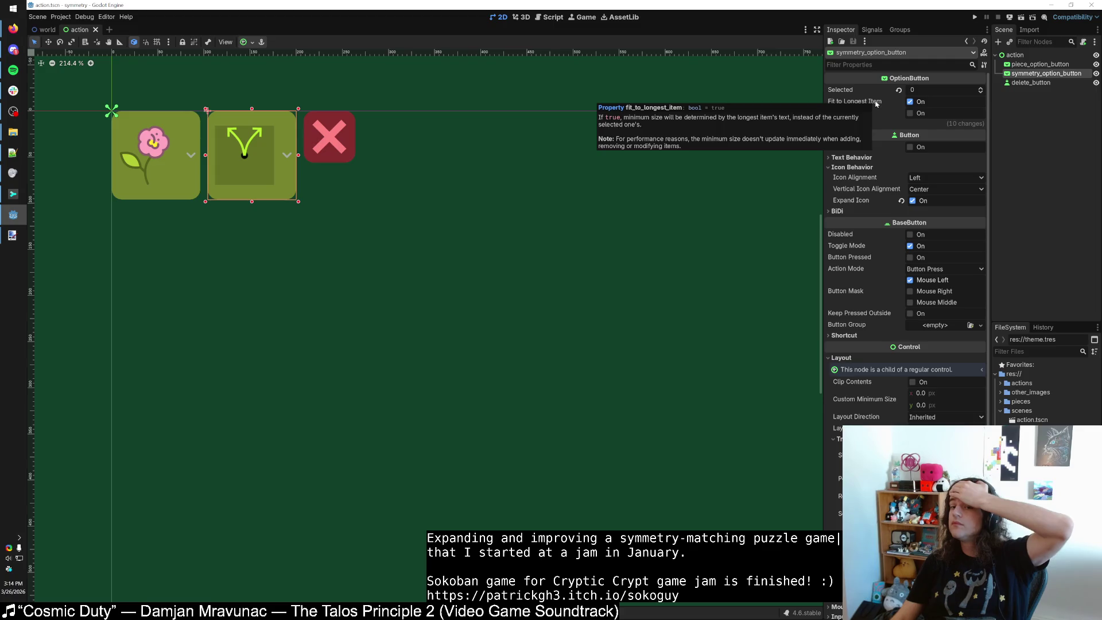
click(909, 101)
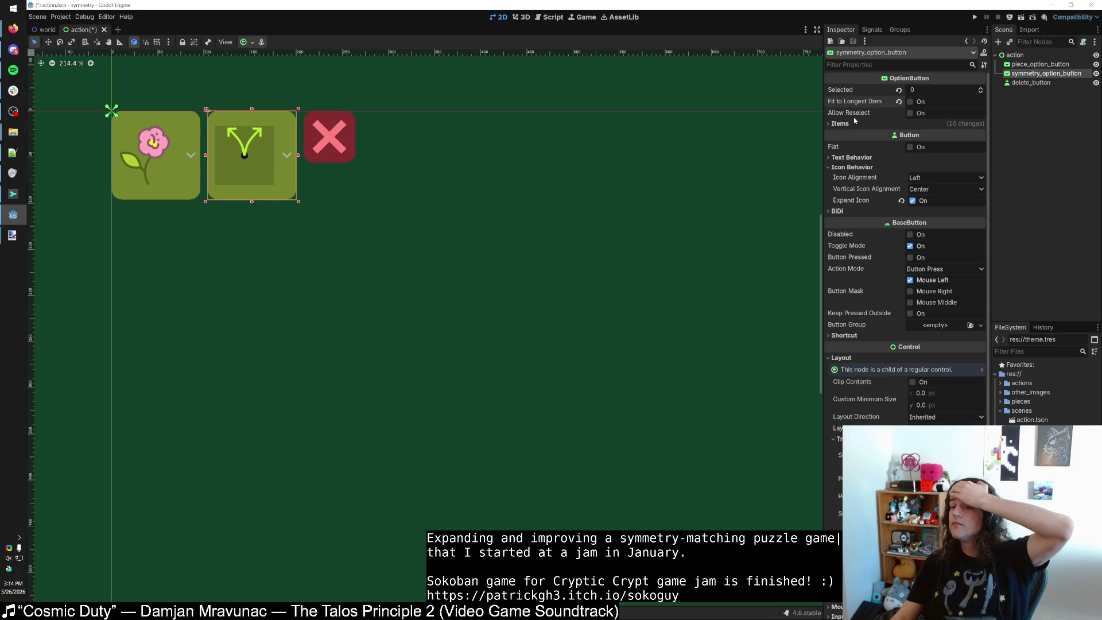
mouse_move(857, 118)
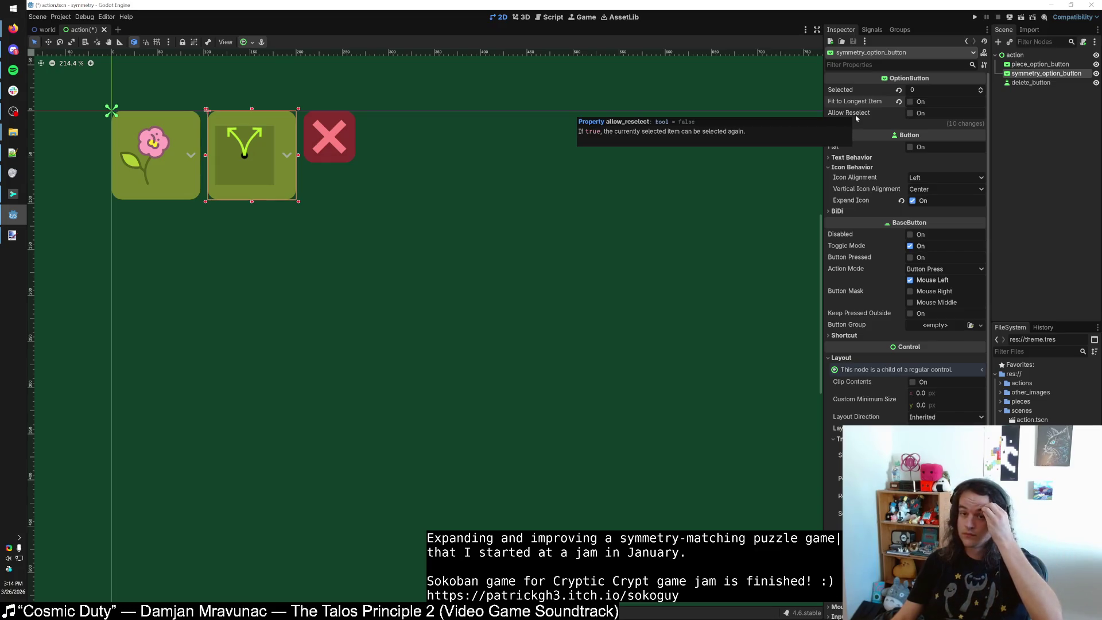
key(F5)
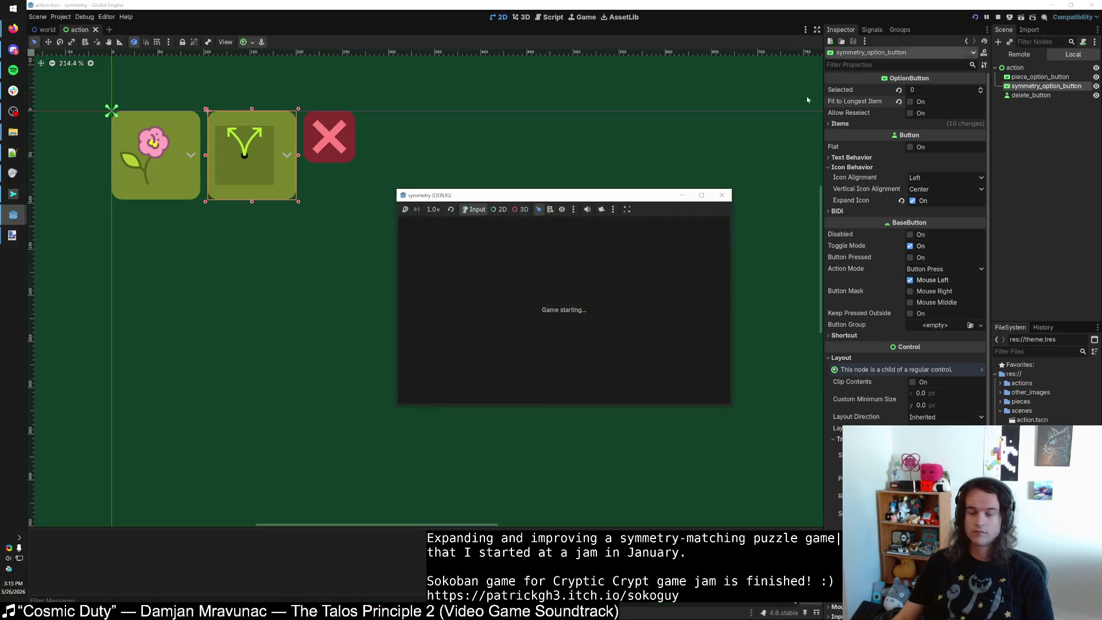
Open and close the in-game symmetry dropdown, then close the running game.
click(448, 235)
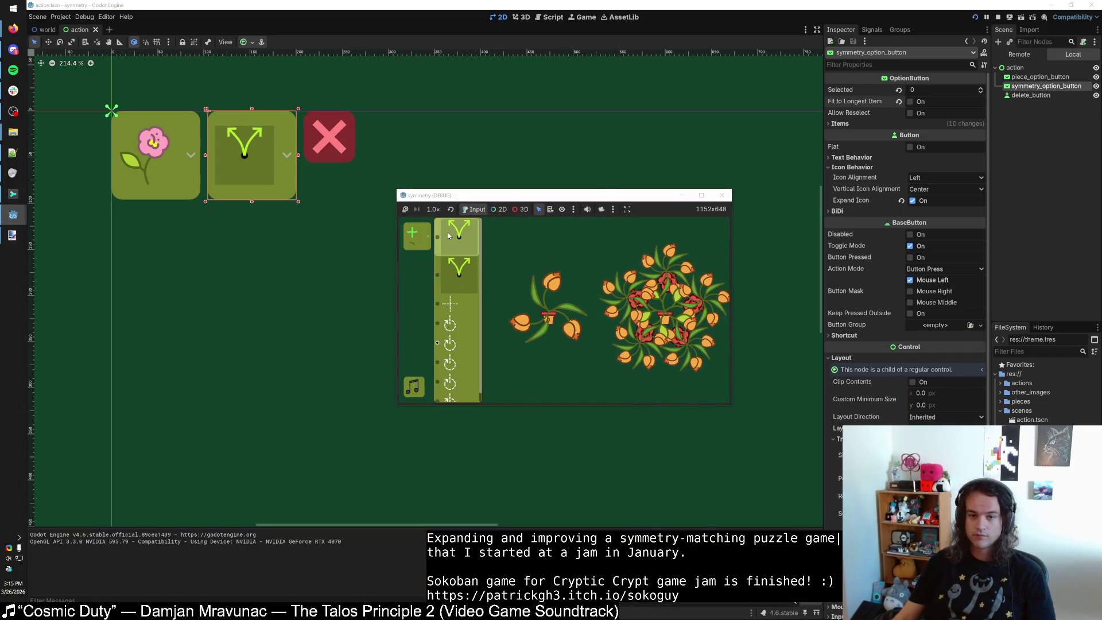
click(559, 236)
click(721, 196)
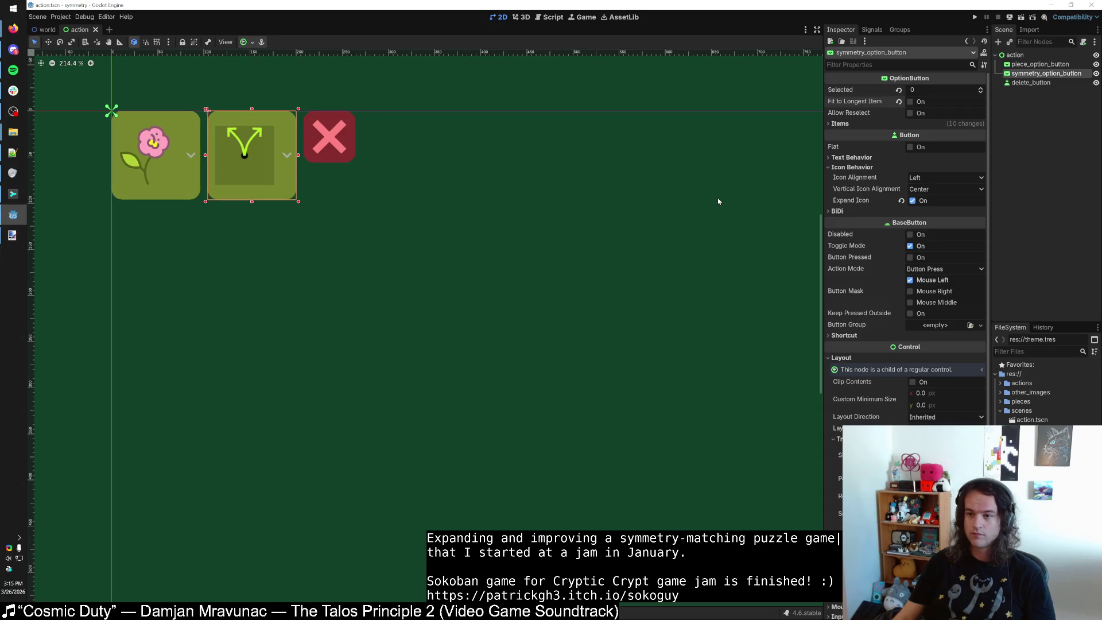
Inspect the first item's icon texture under Items, then undo and redo the last button change.
click(841, 123)
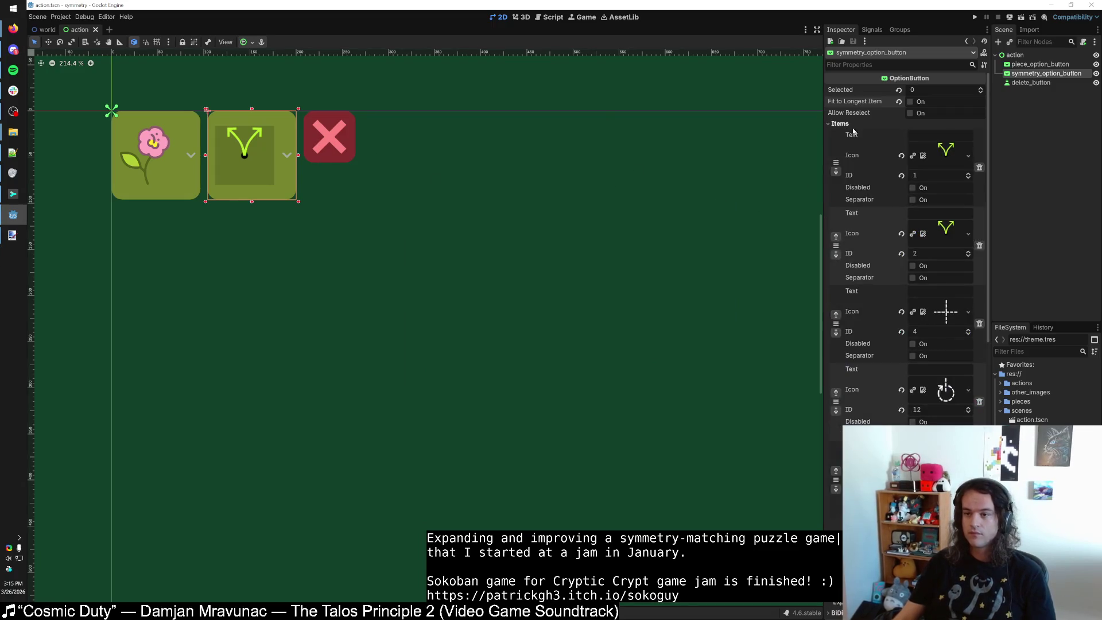
click(945, 149)
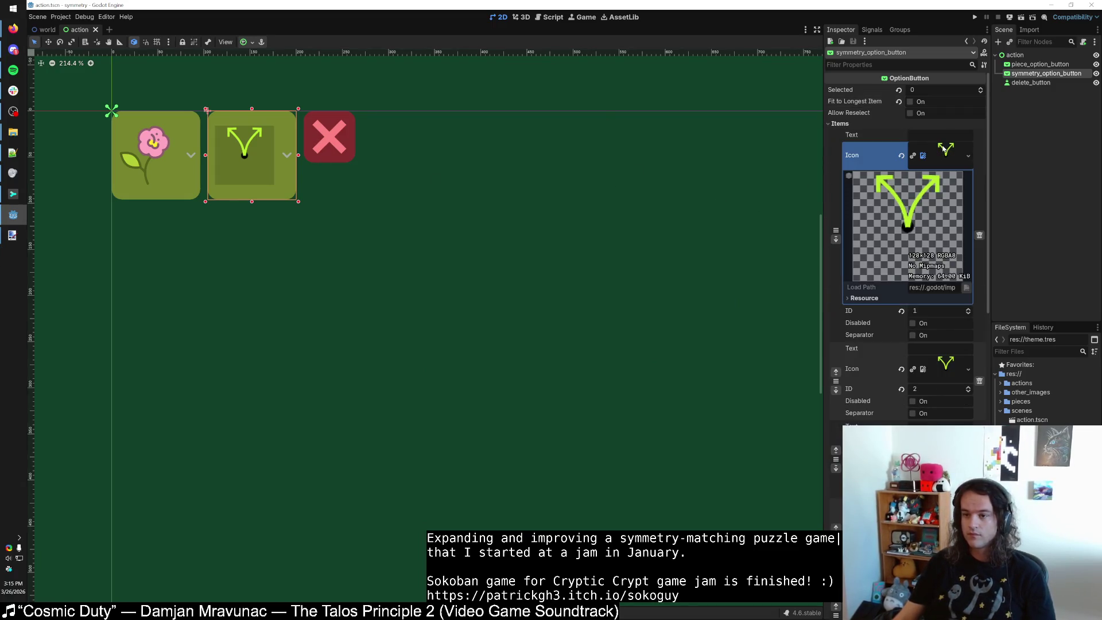
click(864, 303)
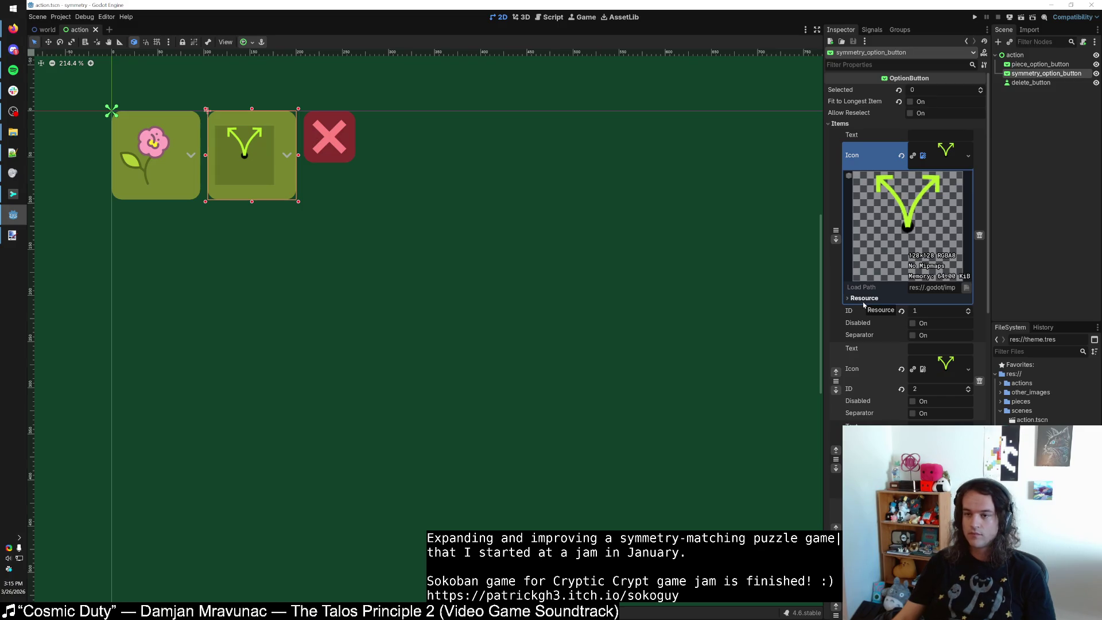
click(839, 124)
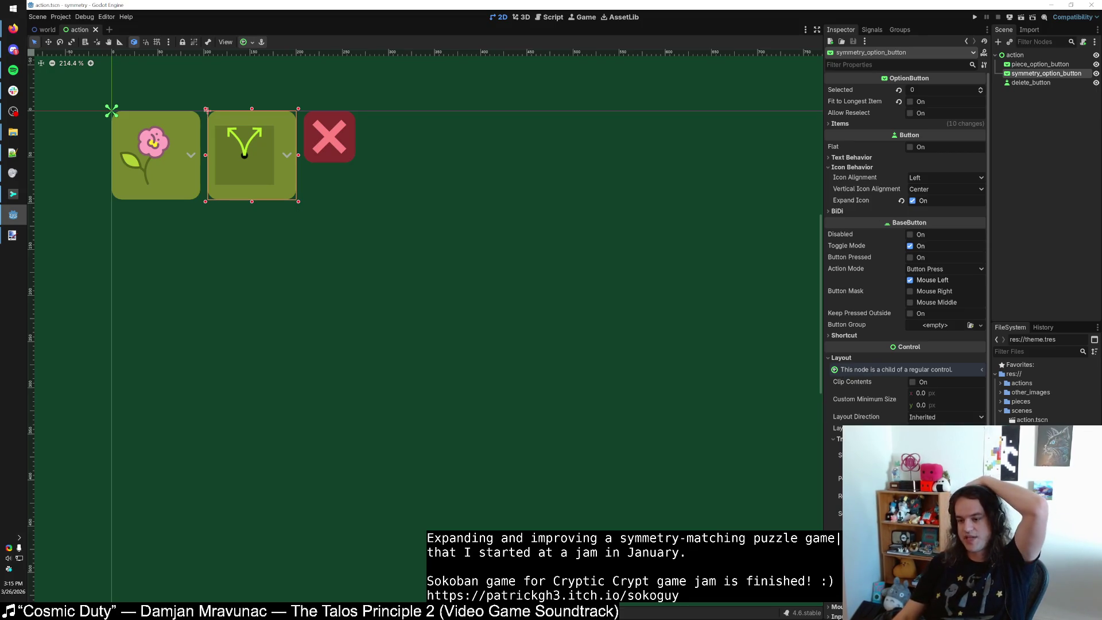
key(ctrl+z)
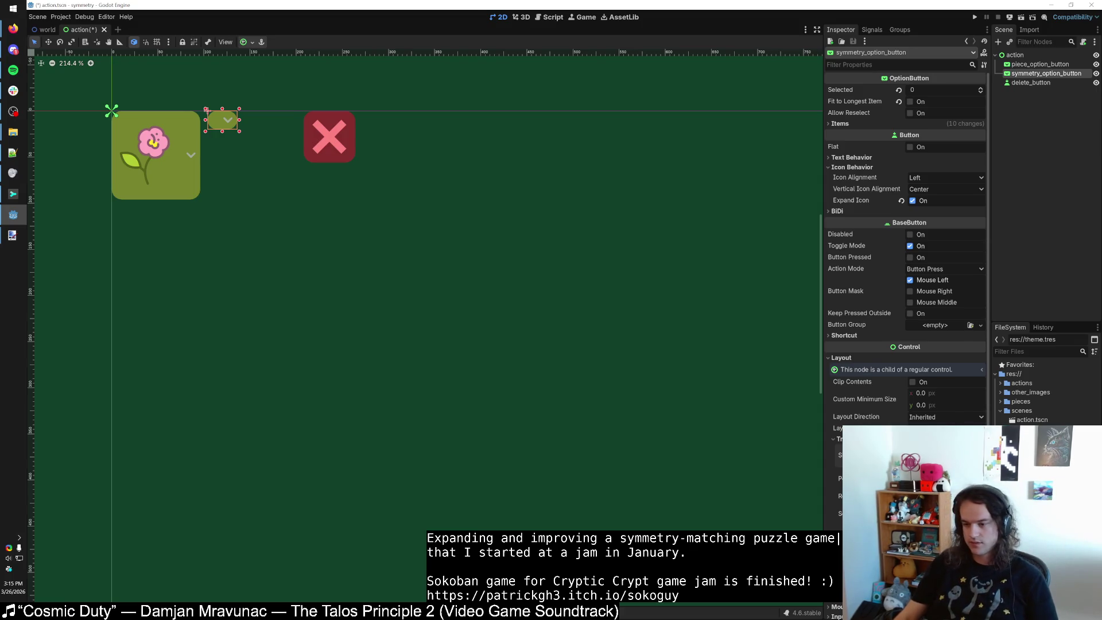
key(ctrl+shift+z)
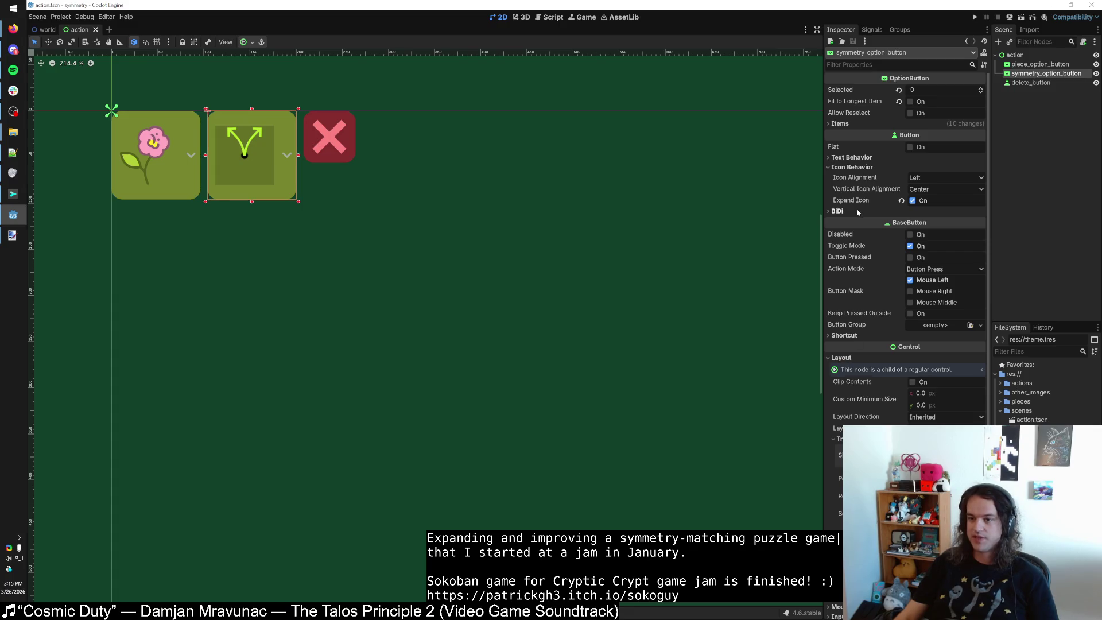
Turn off Expand Icon under Icon Behavior on the symmetry option button.
click(827, 168)
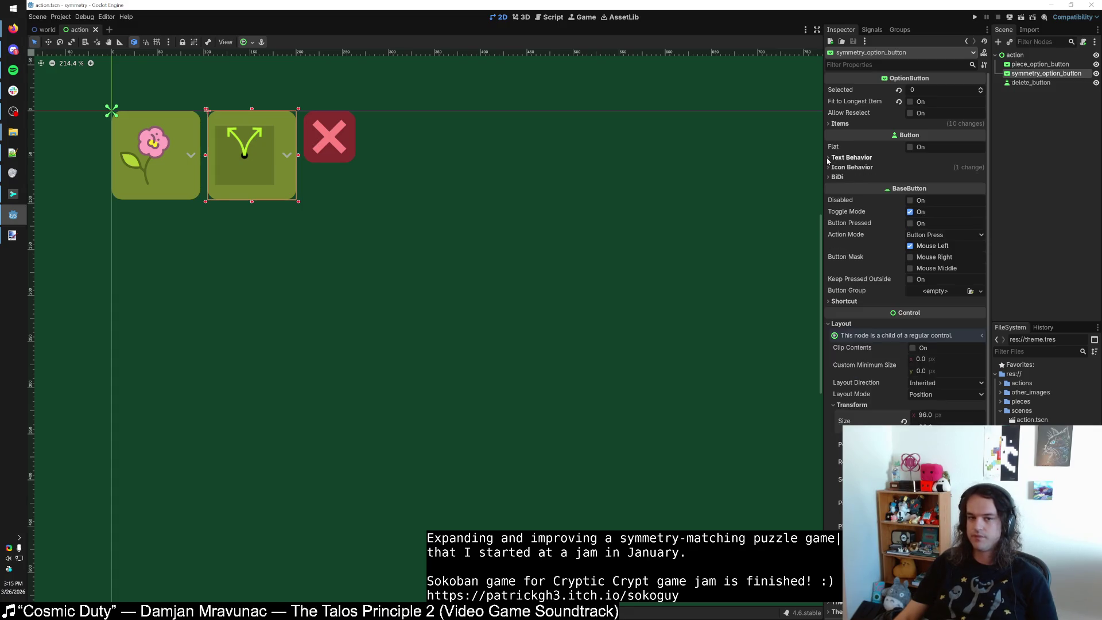
click(827, 124)
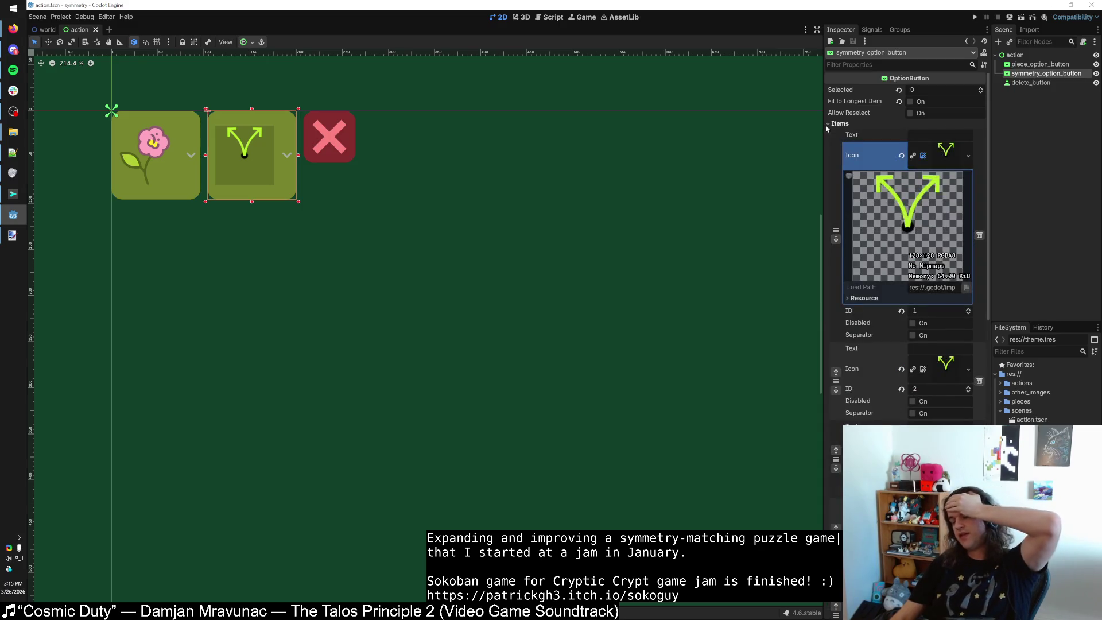
click(827, 124)
click(837, 167)
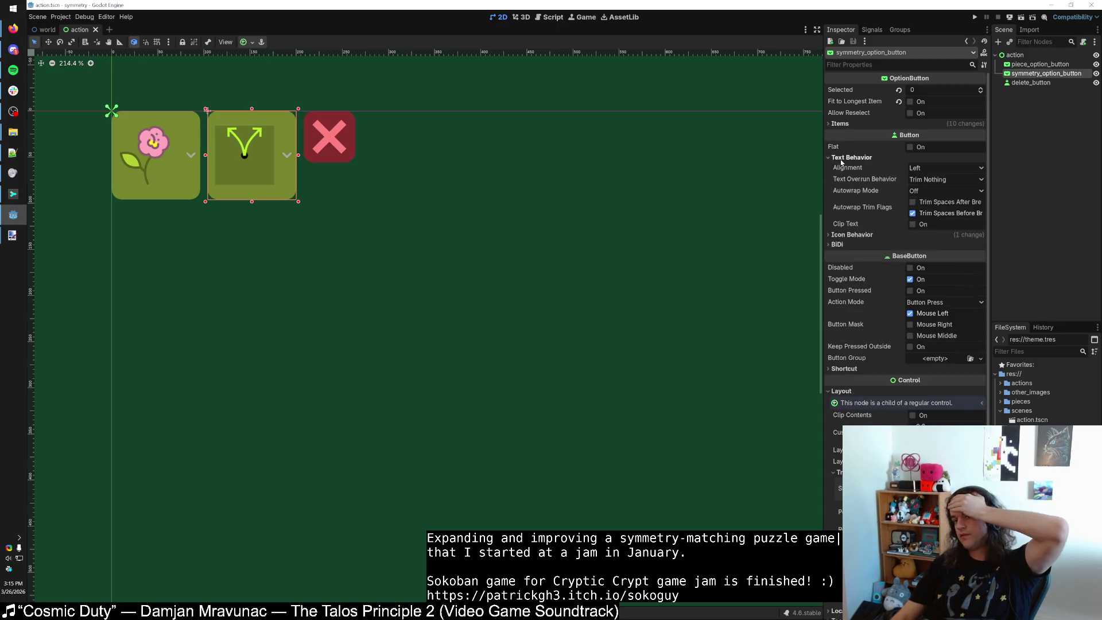
click(918, 202)
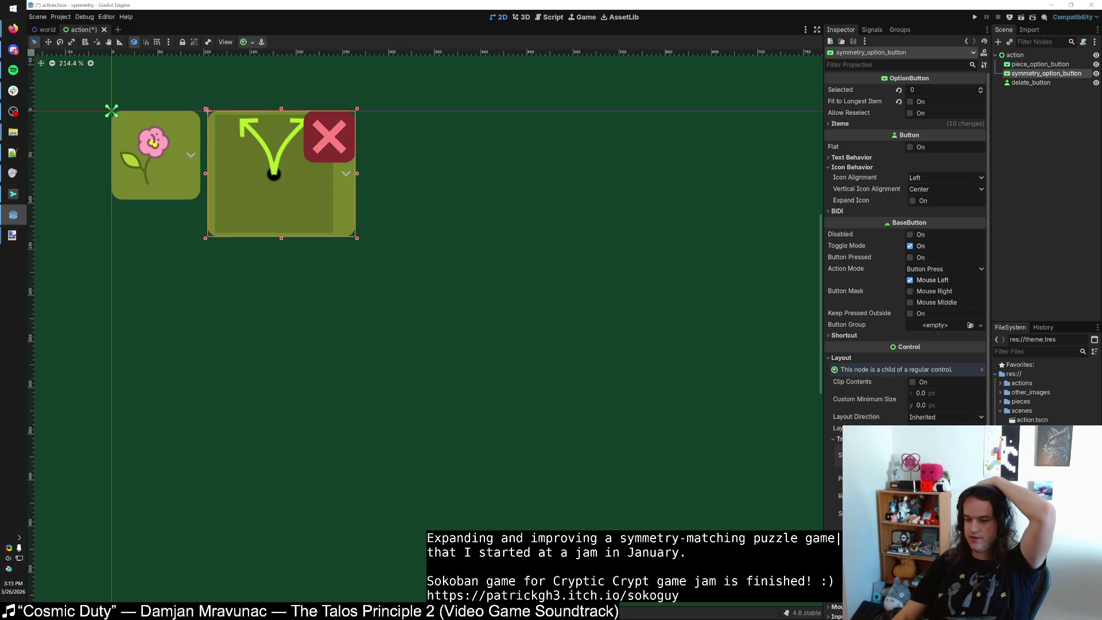
Resize the symmetry button back beside the flower button, then deselect and reselect it.
mouse_move(207, 109)
mouse_down()
mouse_move(110, 109)
mouse_move(206, 109)
mouse_up()
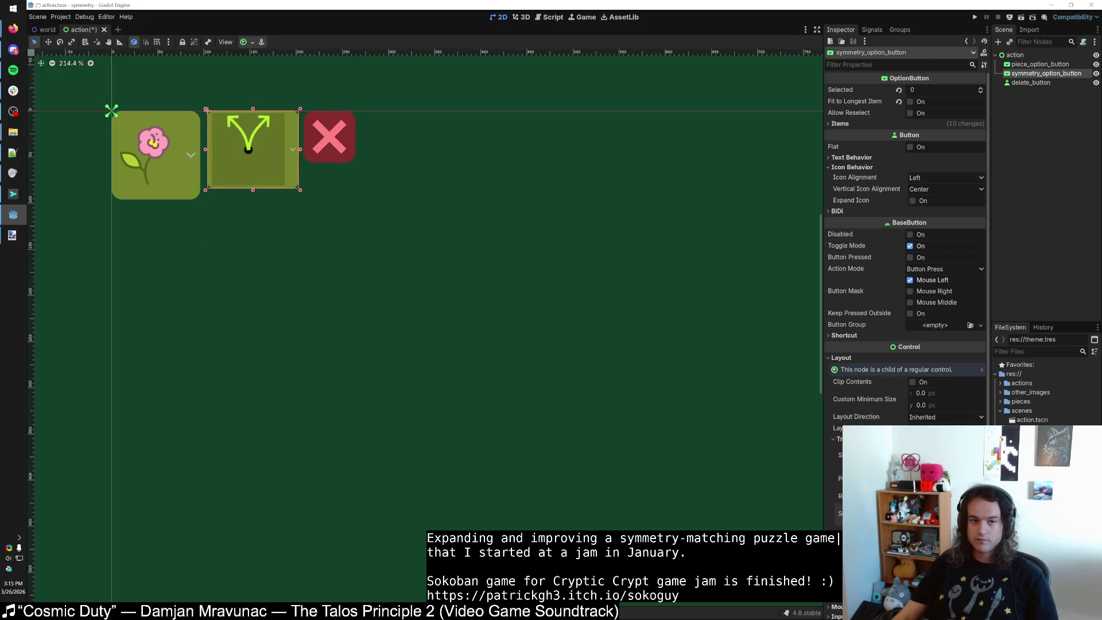
click(780, 468)
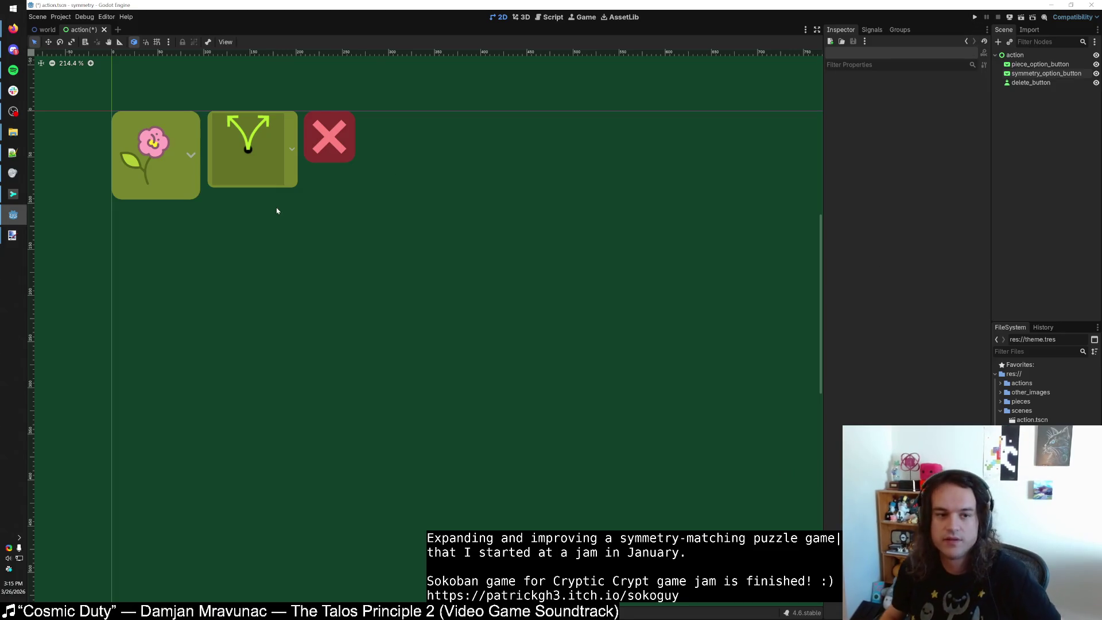
scroll(276, 209, up, 5)
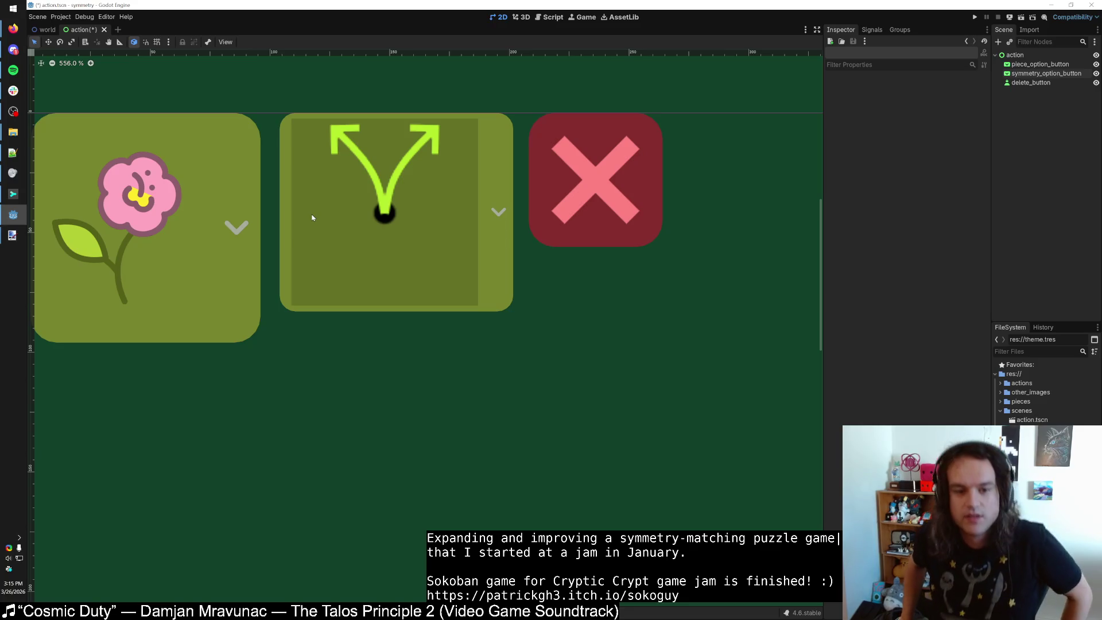
click(315, 216)
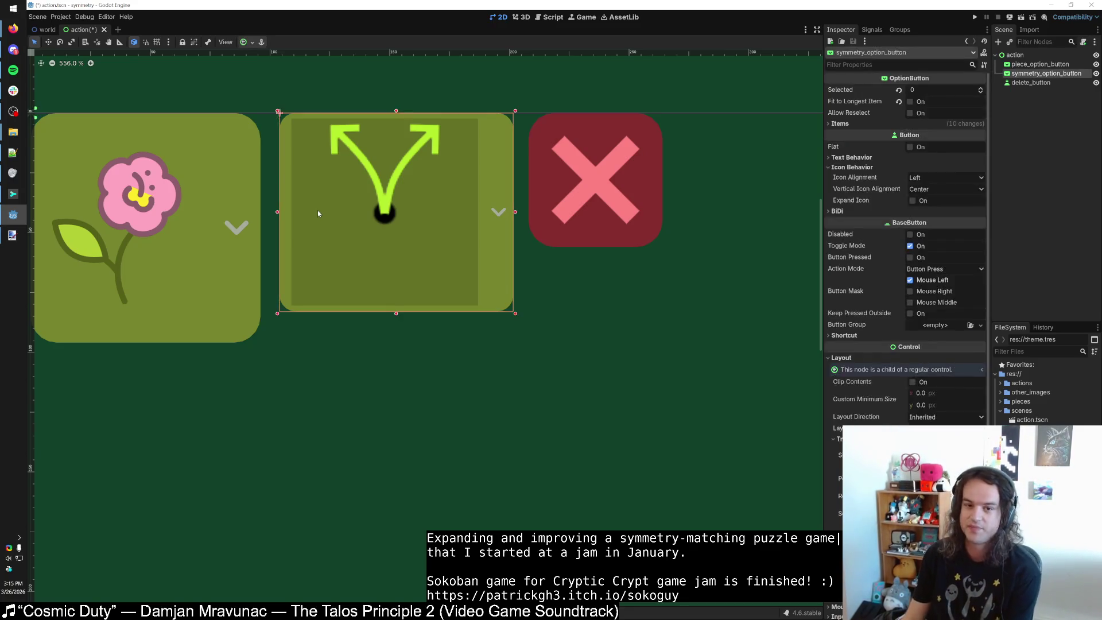
scroll(321, 212, down, 2)
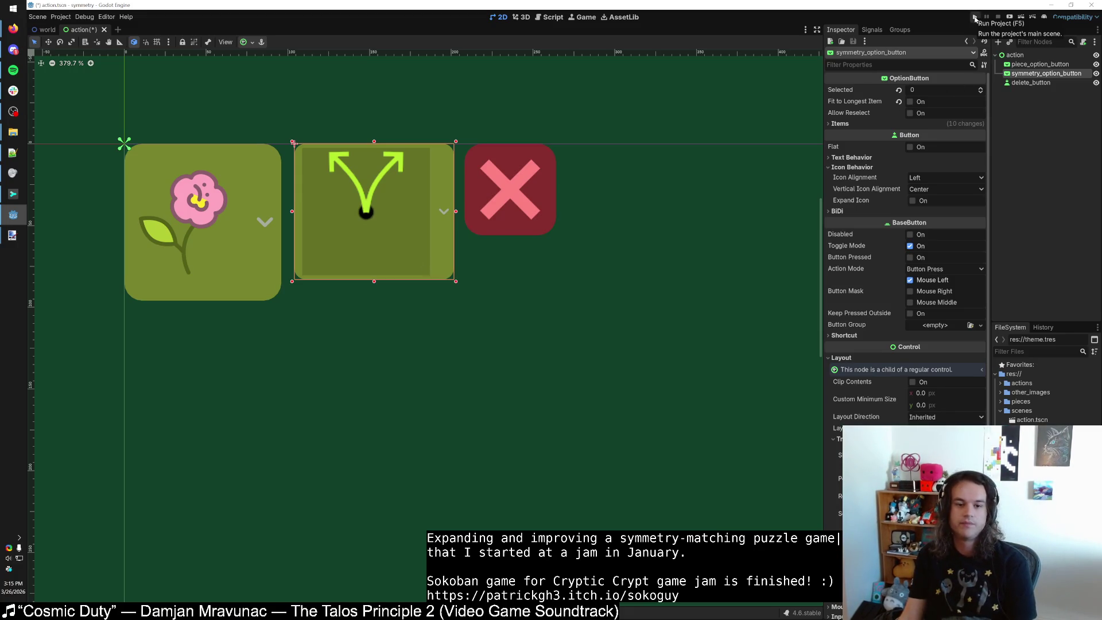
Run the game, add a new action row, and maximize the game window.
click(974, 18)
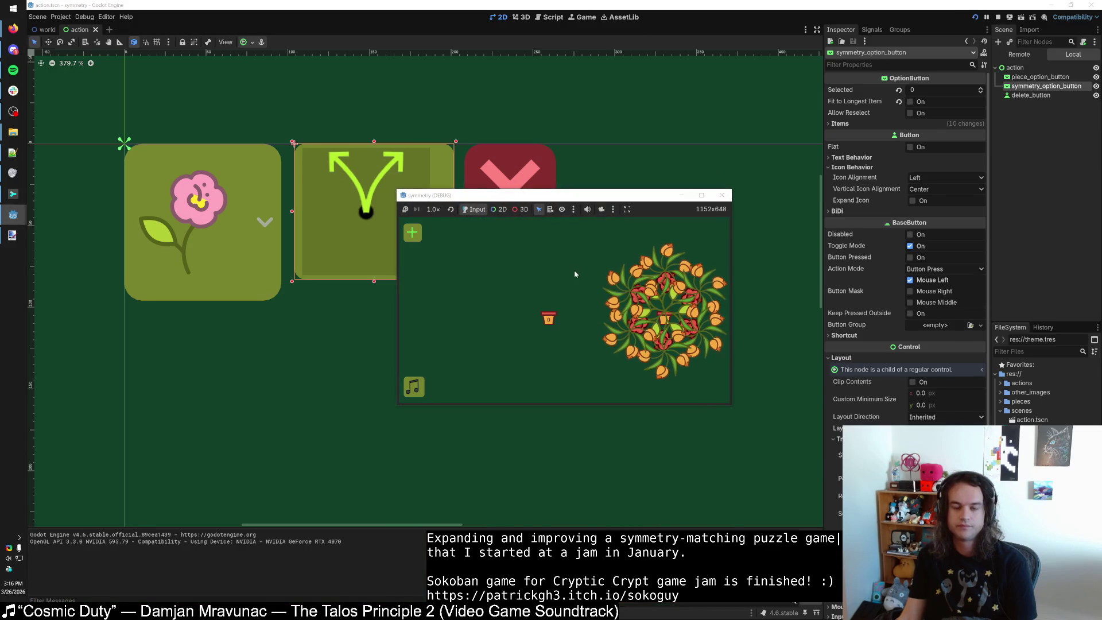
click(418, 240)
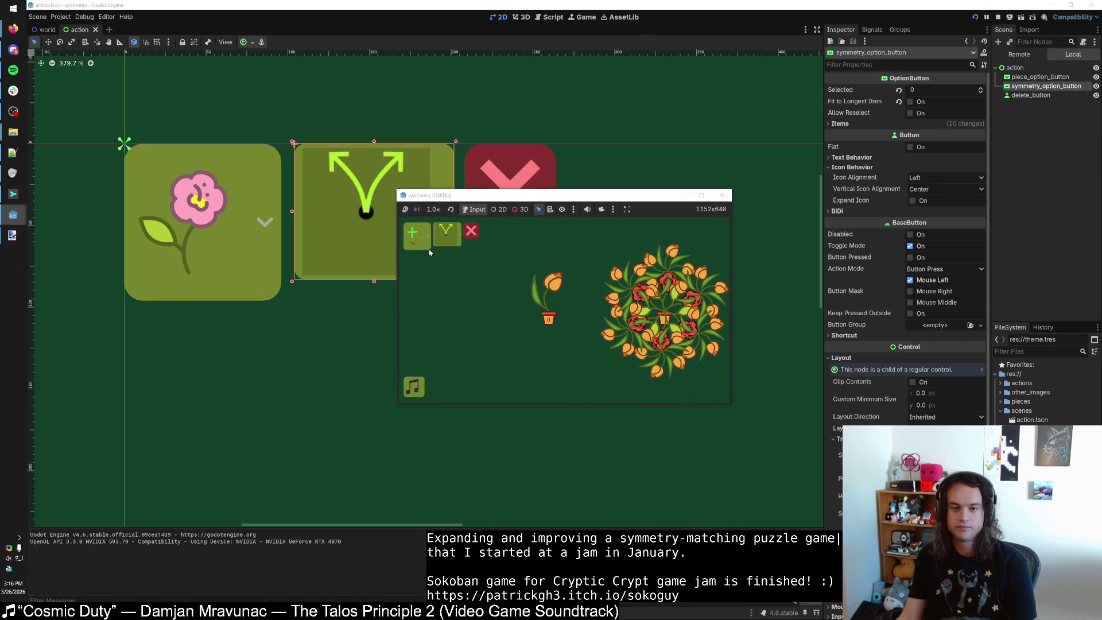
click(428, 249)
double_click(476, 196)
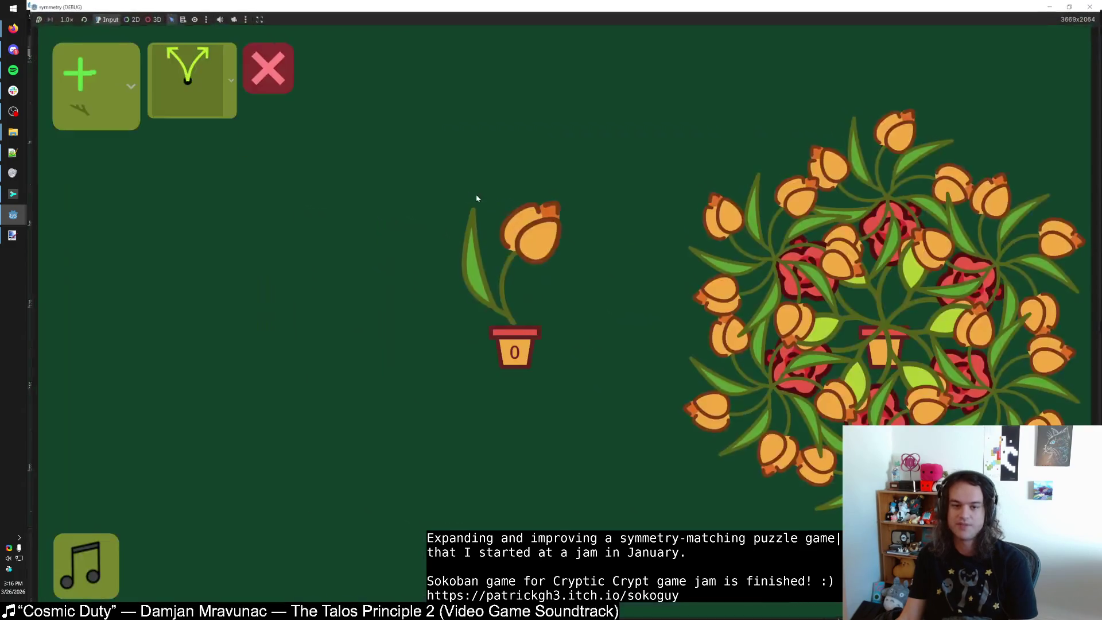
Browse the in-game symmetry dropdown's icon choices, then stop the game with F8.
click(192, 86)
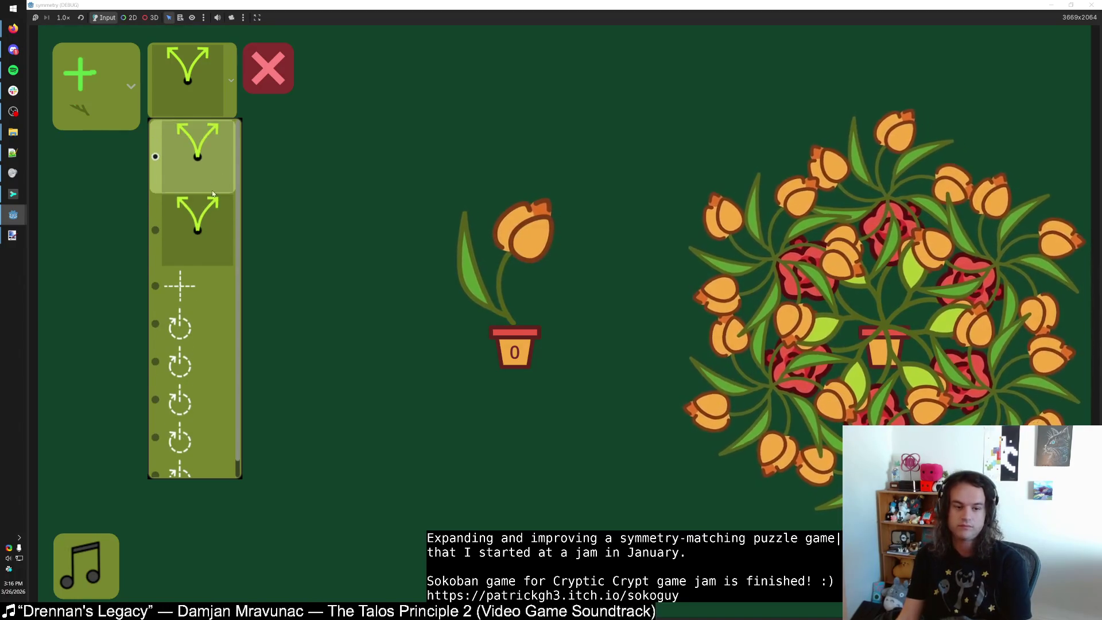
click(264, 111)
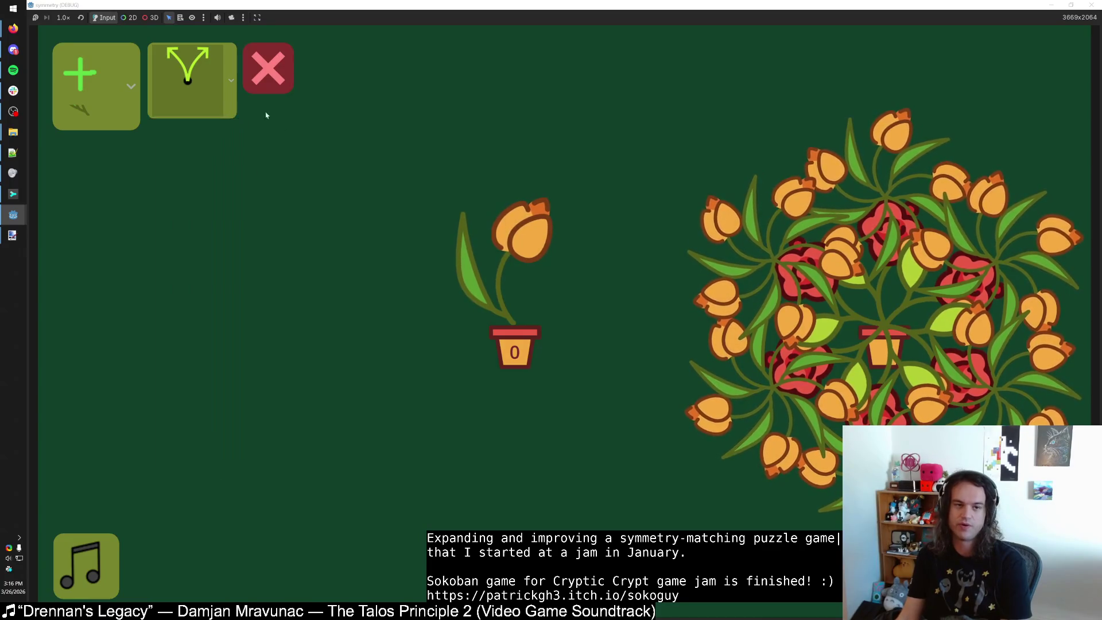
click(192, 81)
scroll(183, 268, down, 1)
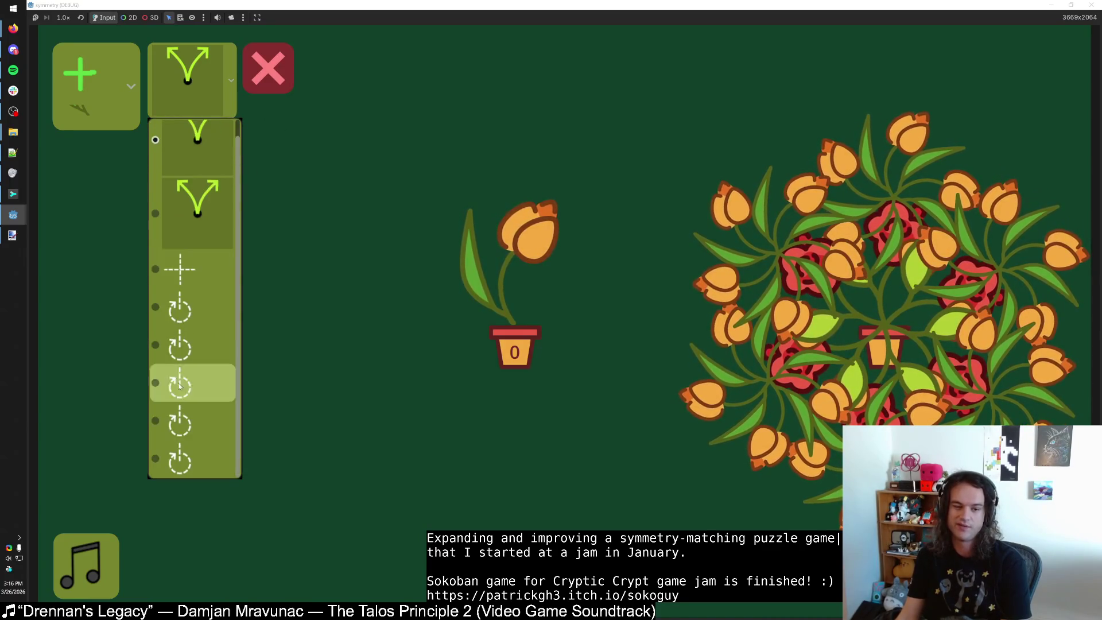
scroll(200, 160, up, 1)
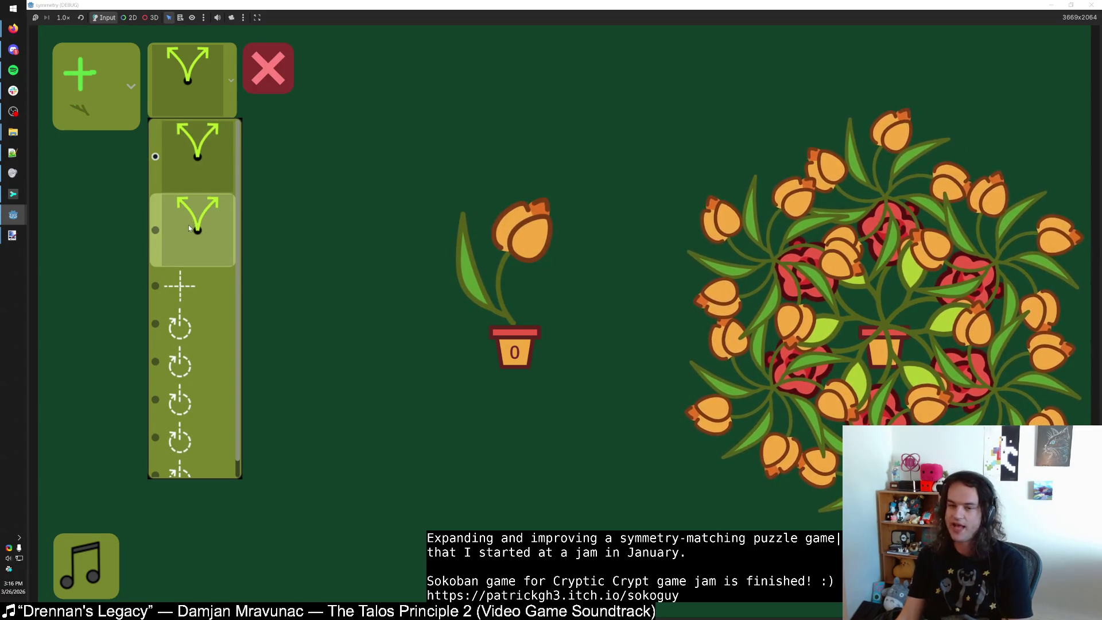
scroll(189, 253, down, 1)
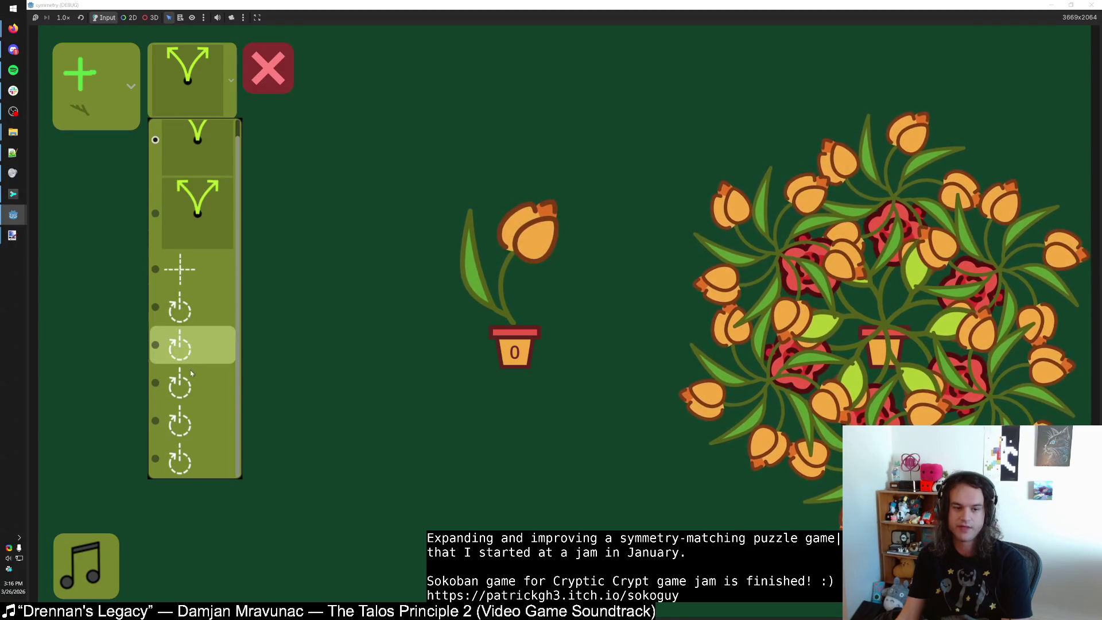
click(310, 251)
key(F8)
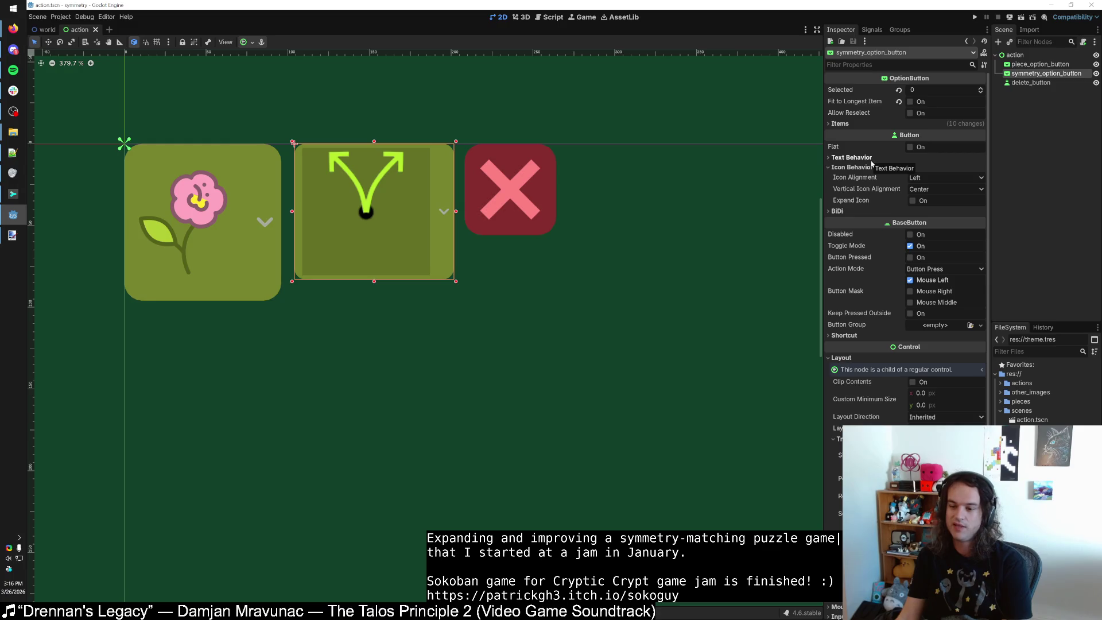
In paint.net, resize horiz_reflect.png to 50% (64 × 64), save it, and return to Godot.
mouse_move(12, 235)
click(73, 270)
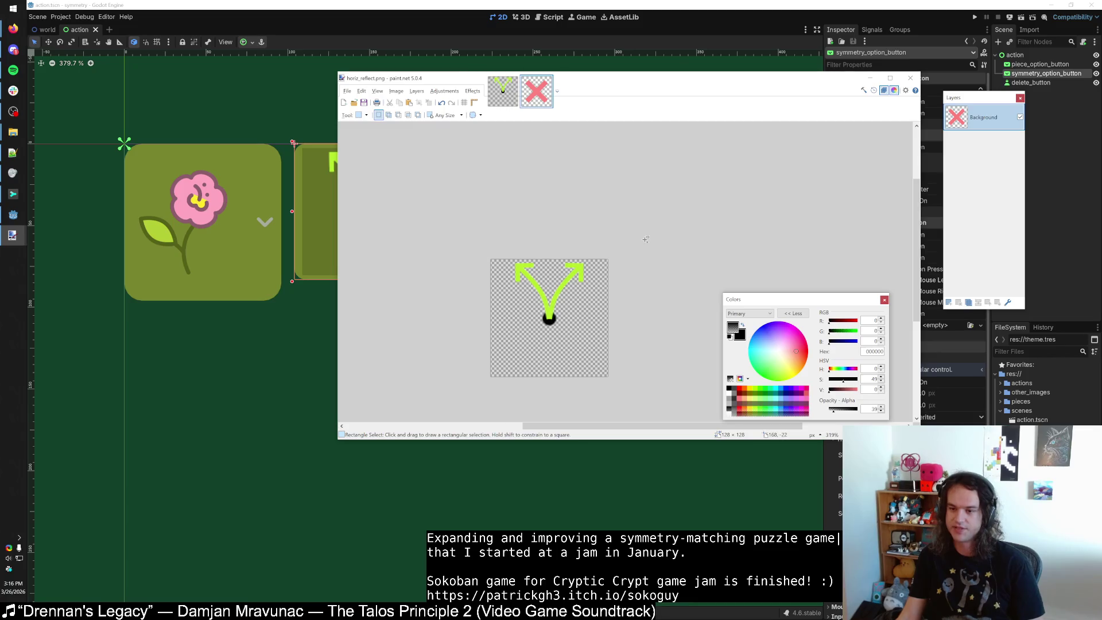
key(ctrl+d)
key(f)
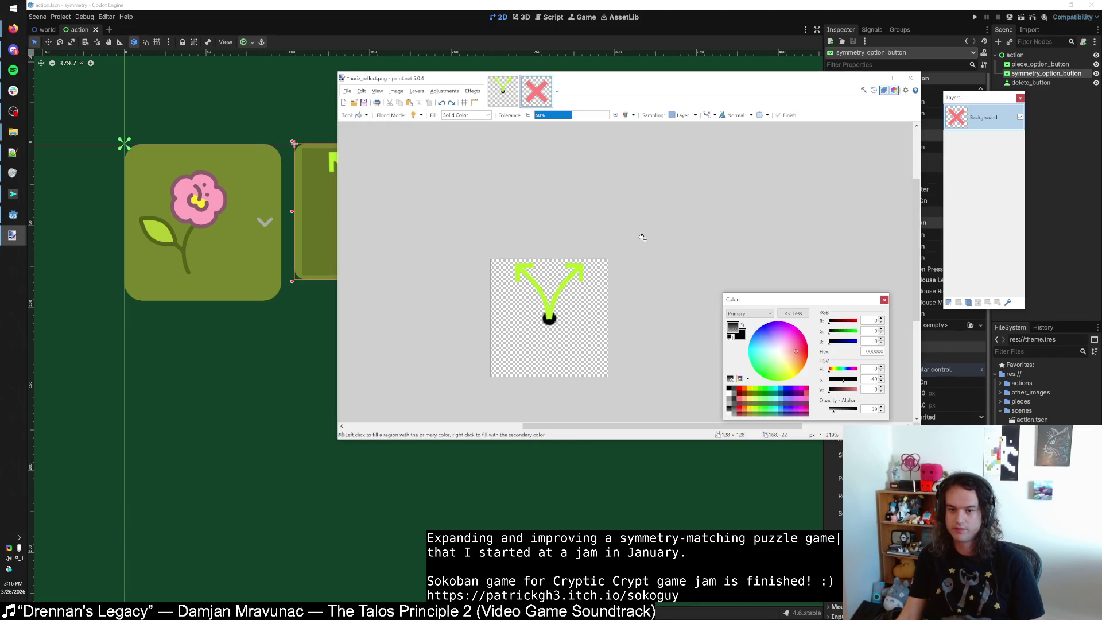
key(ctrl+r)
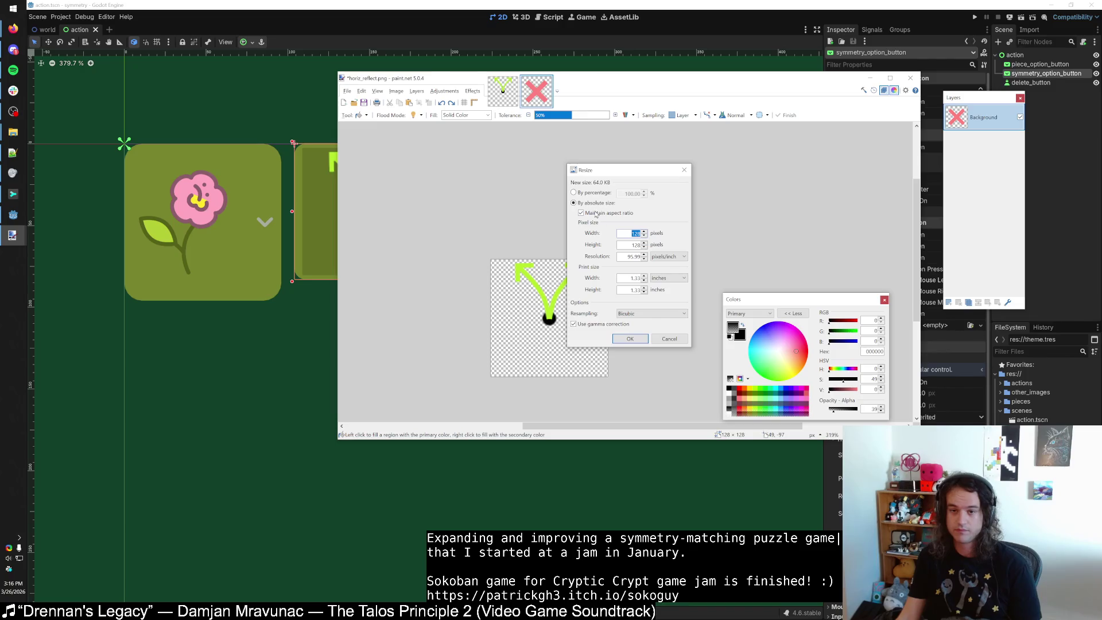
click(589, 194)
text(50)
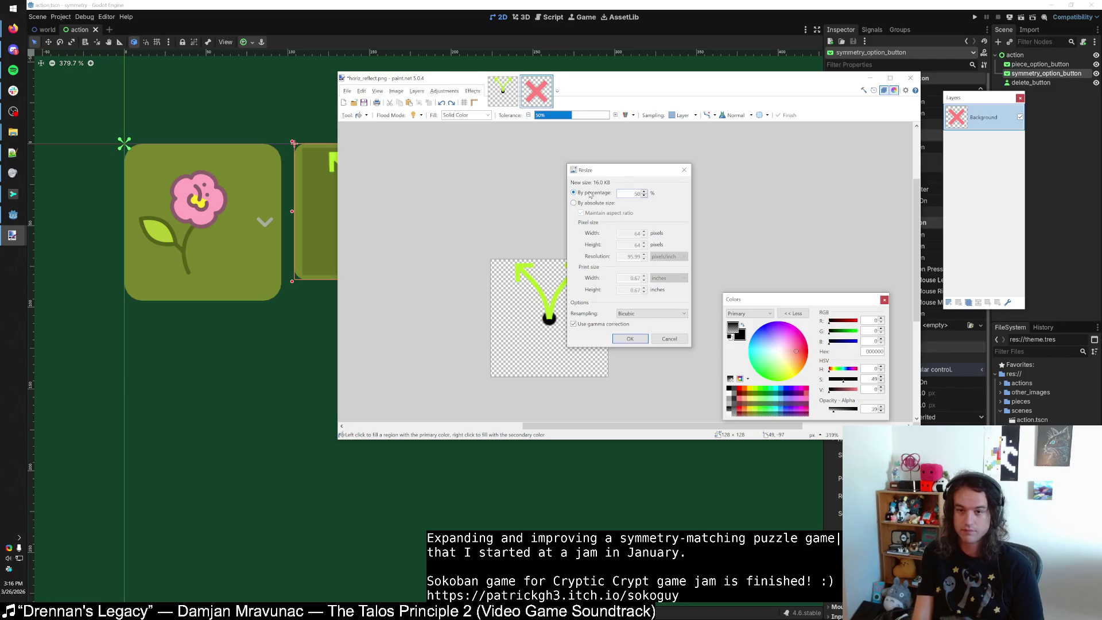
key(Return)
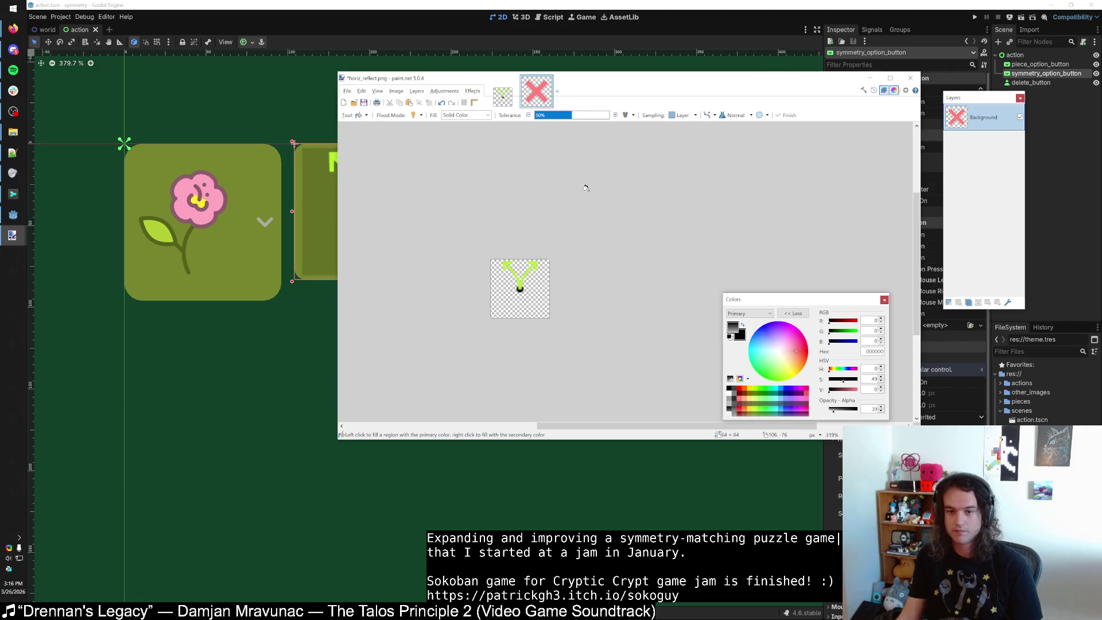
key(alt+Tab)
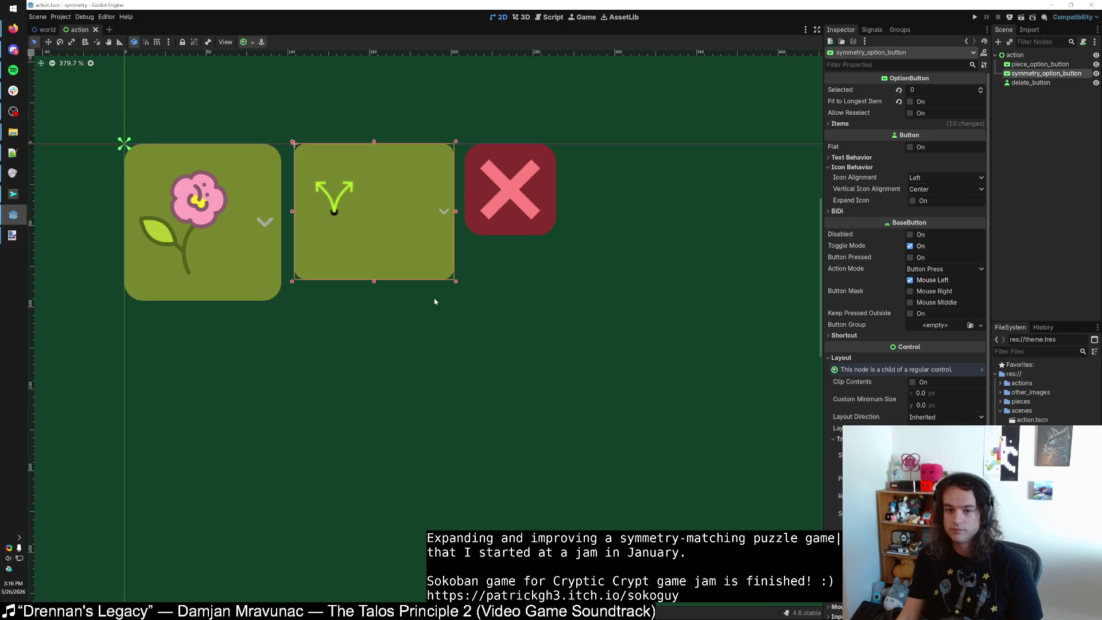
Try shrinking the symmetry option button, then undo the resize.
mouse_move(456, 281)
mouse_down()
mouse_move(382, 258)
mouse_move(347, 216)
mouse_up()
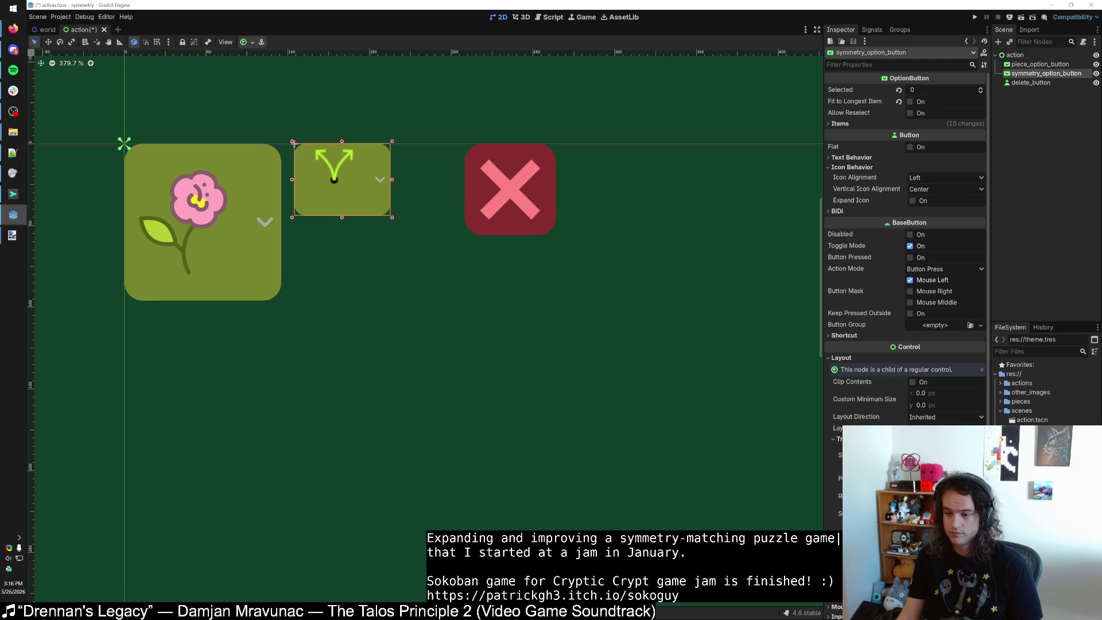
key(ctrl+z)
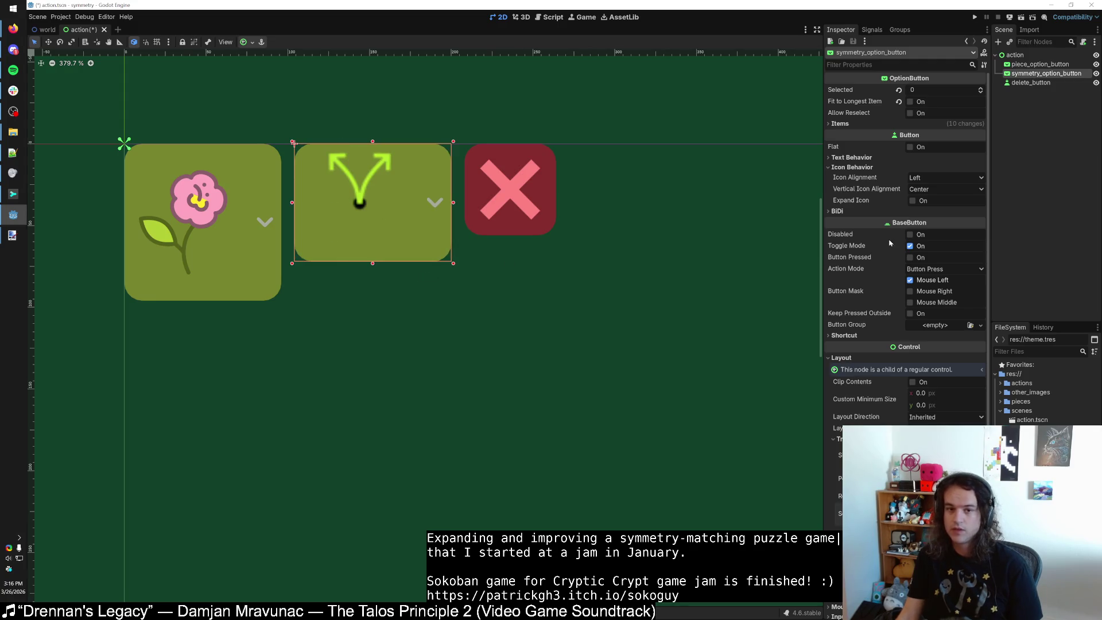
Revert Fit to Longest Item to on and expand the option button's Items list.
scroll(694, 266, down, 5)
scroll(694, 264, up, 3)
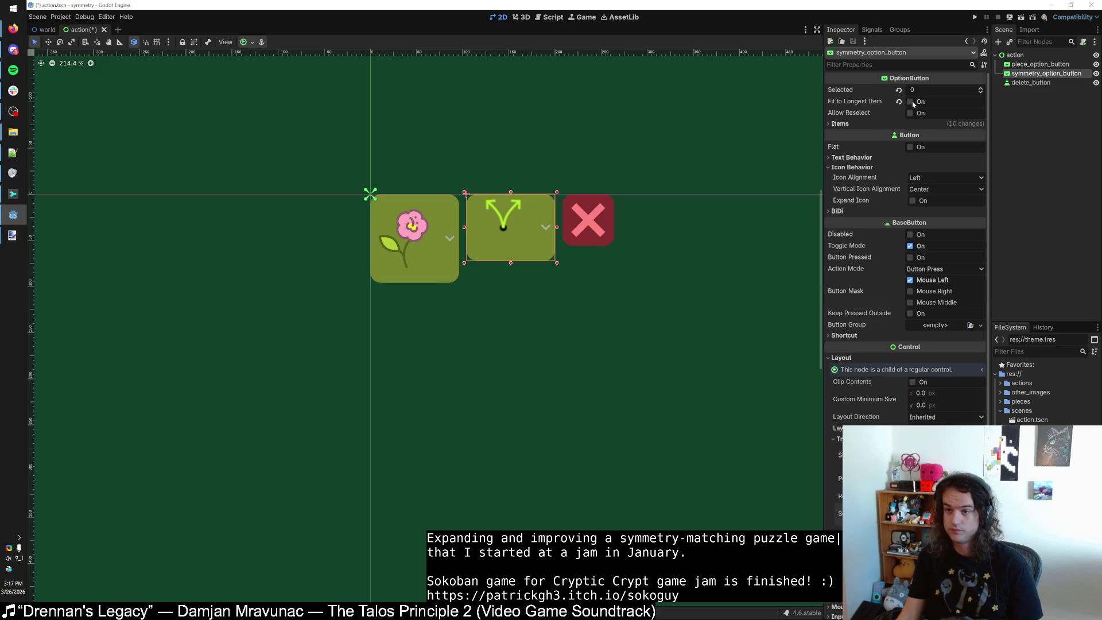
click(899, 102)
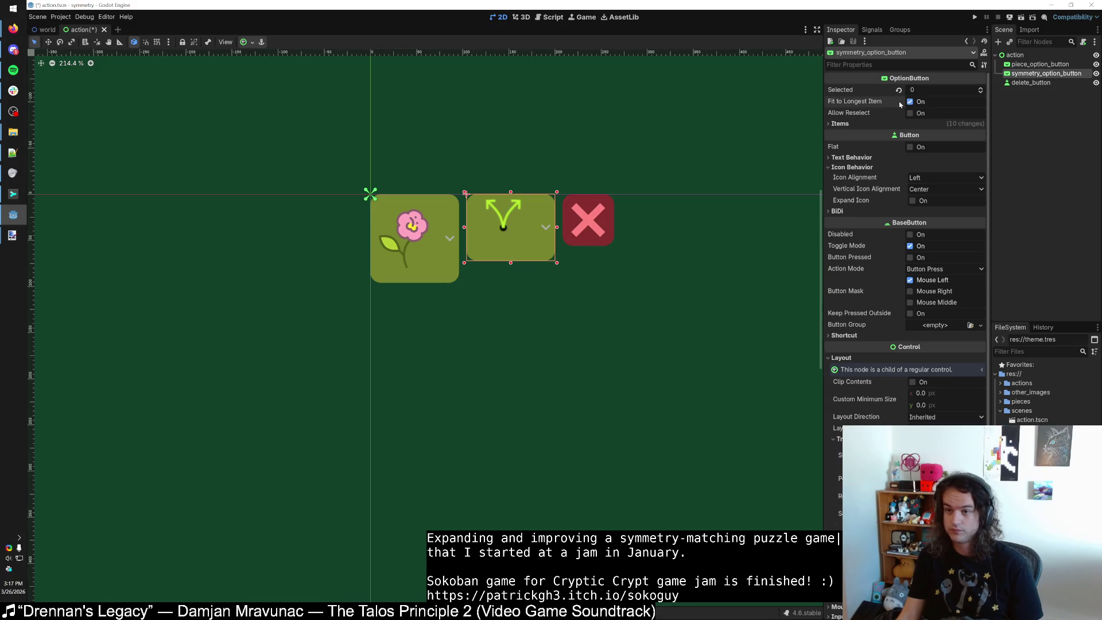
click(924, 127)
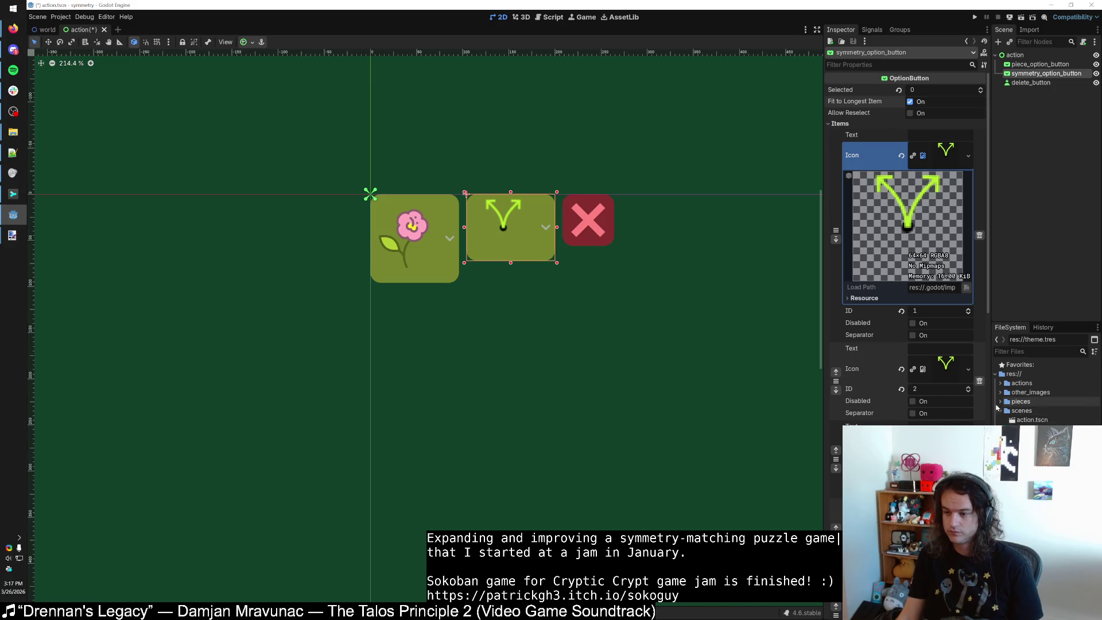
Assign horiz_reflect.png from the actions folder as the icon of items 14 and 15.
click(1000, 402)
click(1000, 383)
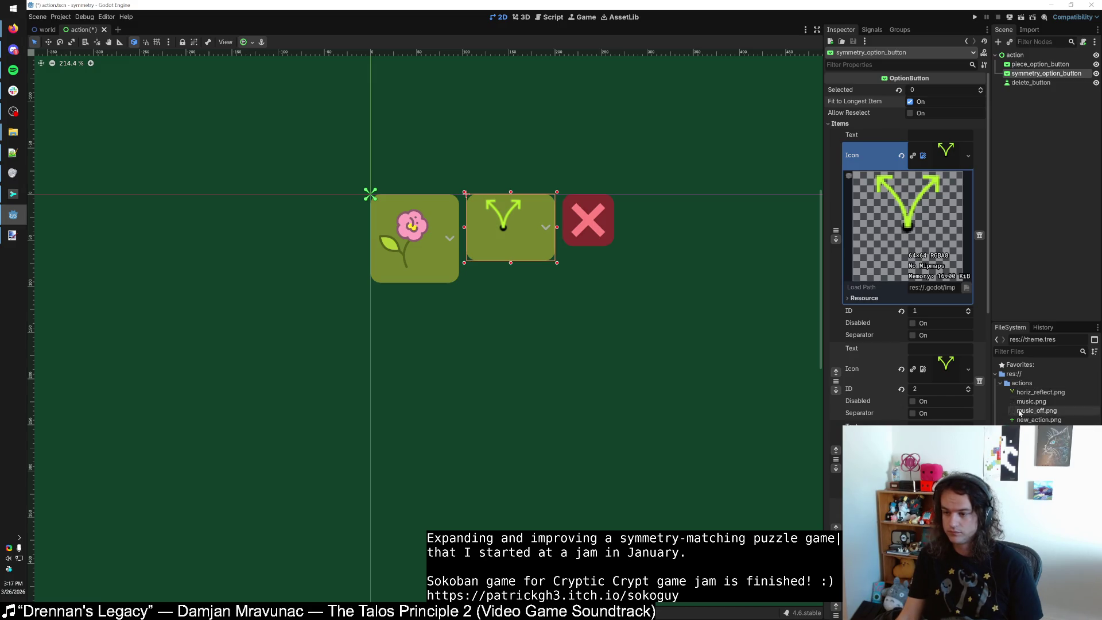
mouse_move(1042, 392)
mouse_down()
mouse_move(976, 379)
mouse_move(1010, 421)
mouse_up()
scroll(945, 327, down, 3)
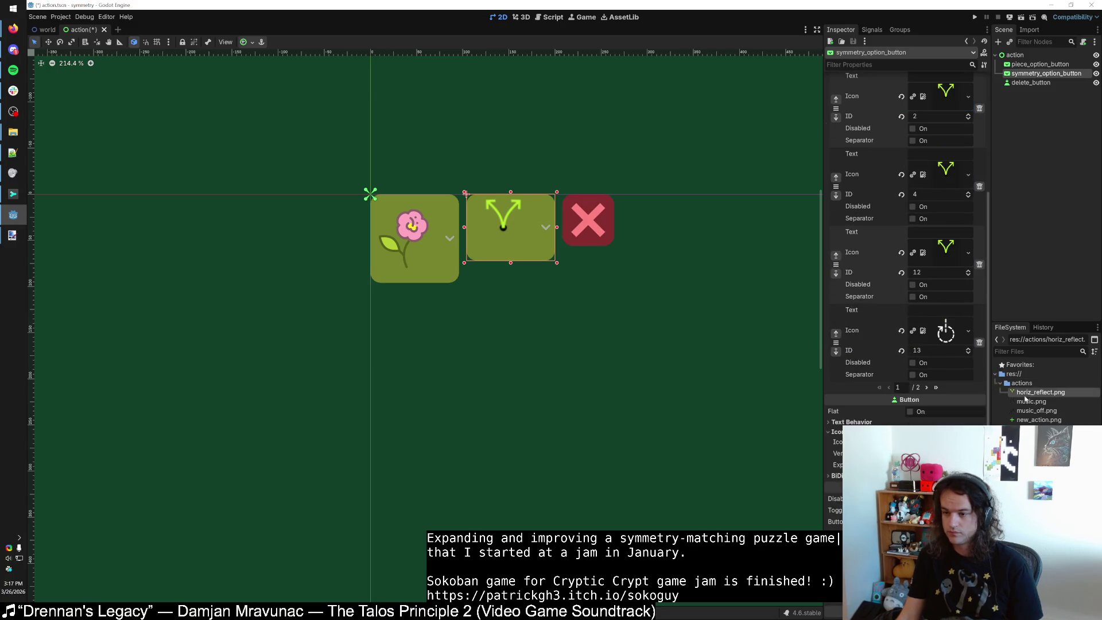
click(927, 388)
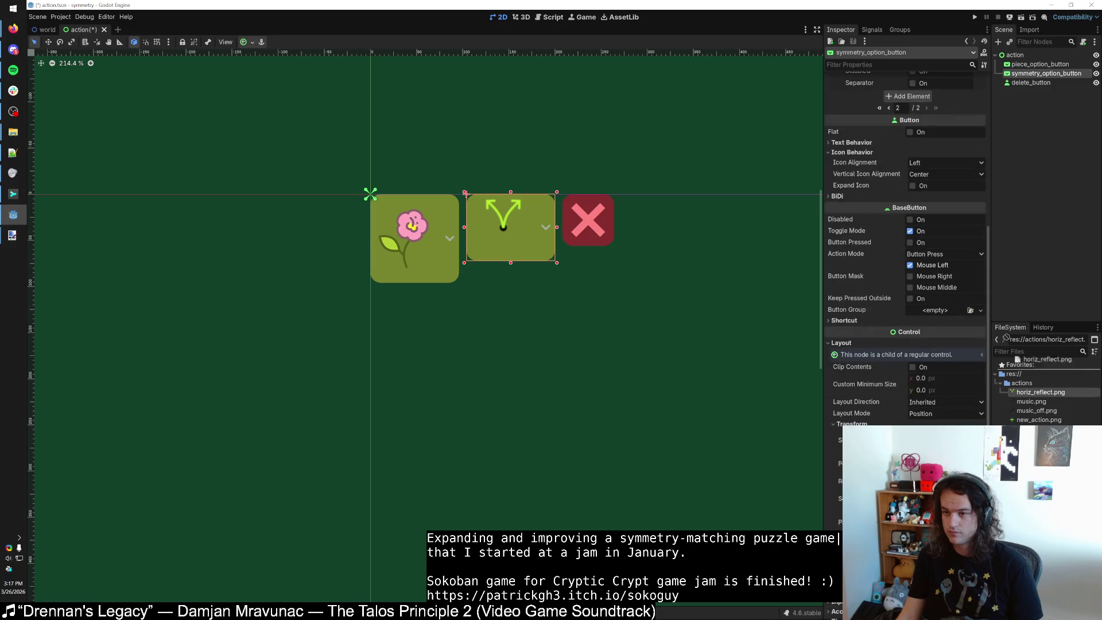
mouse_move(1005, 337)
mouse_down()
mouse_move(941, 229)
mouse_move(964, 178)
mouse_up()
scroll(941, 227, up, 5)
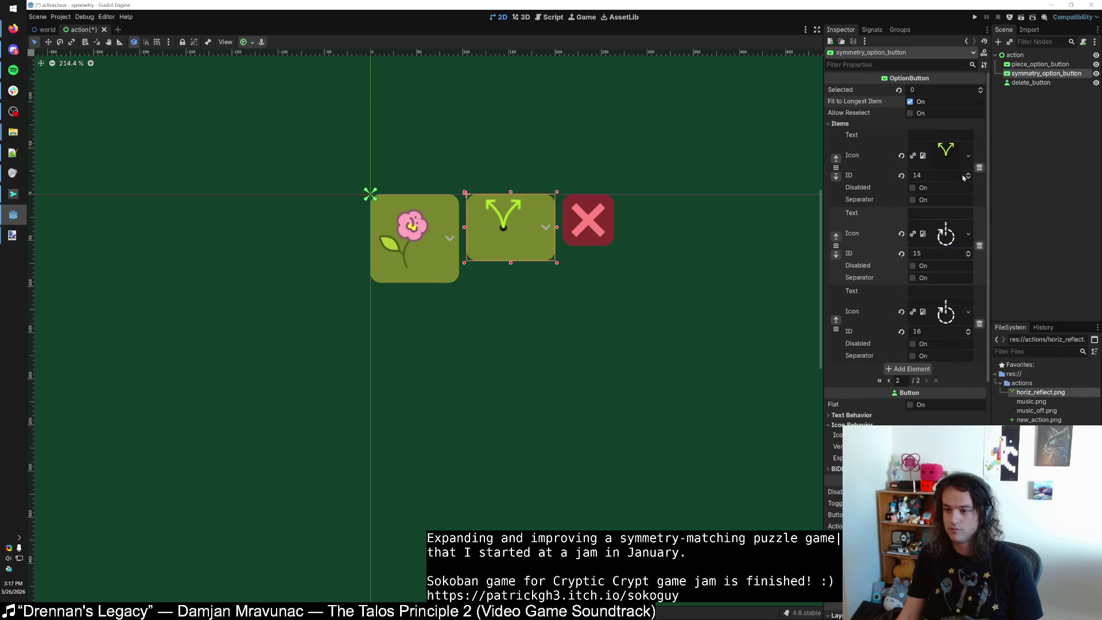
mouse_move(1041, 392)
mouse_down()
mouse_move(944, 237)
mouse_move(942, 315)
mouse_up()
Run the project, maximize the game window, and add a new piece to pot 0.
click(974, 17)
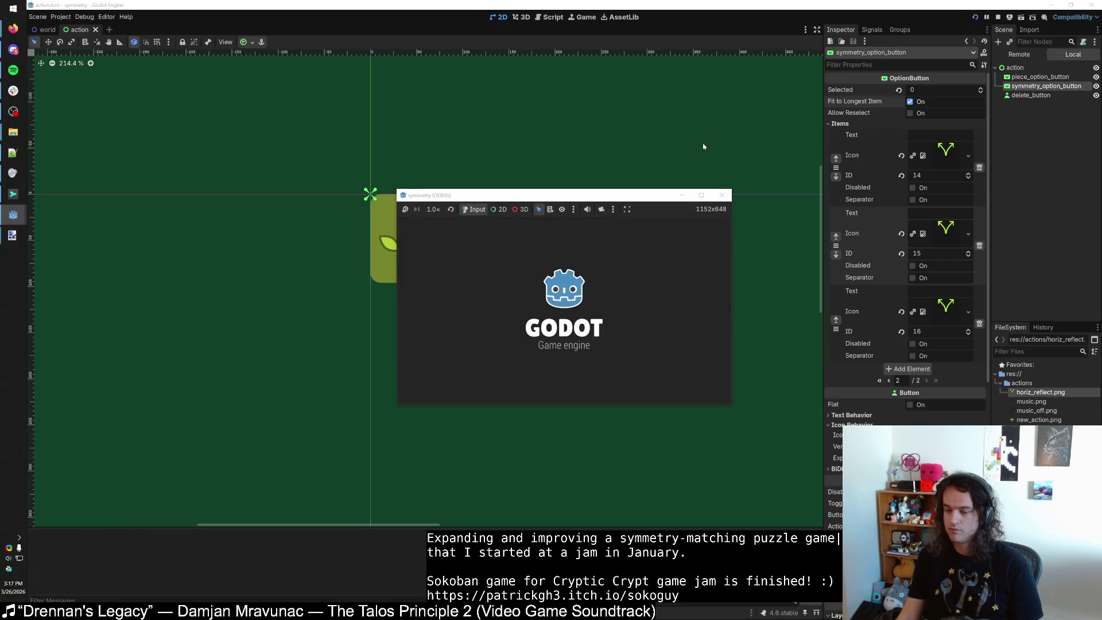
double_click(602, 196)
click(62, 66)
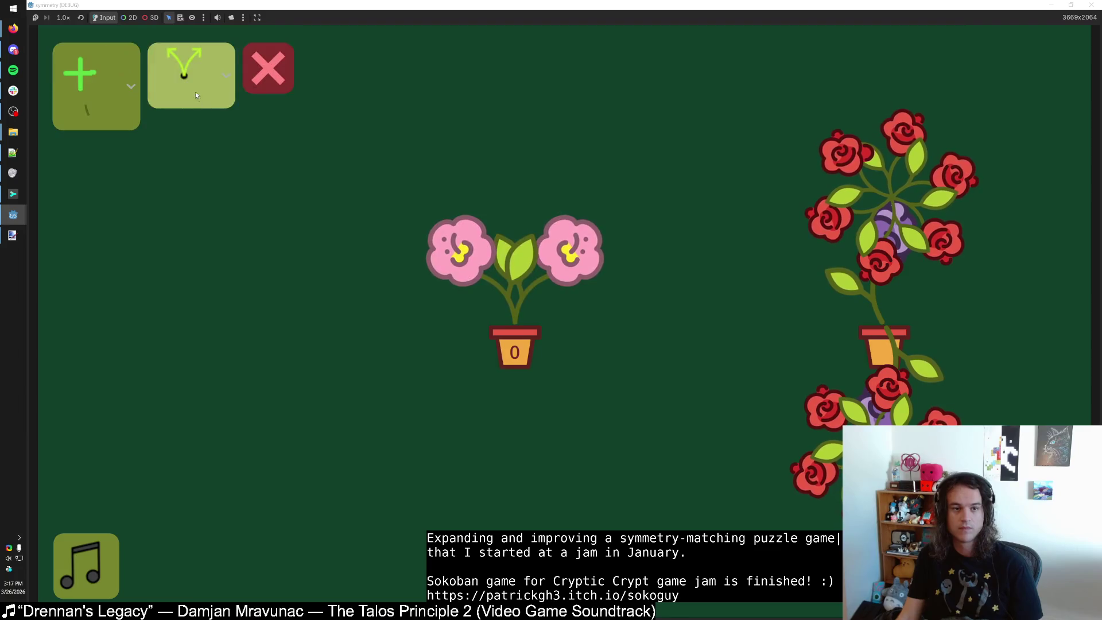
Cycle through the symmetry options from one to six flowers, ending on the two-flower option.
click(194, 88)
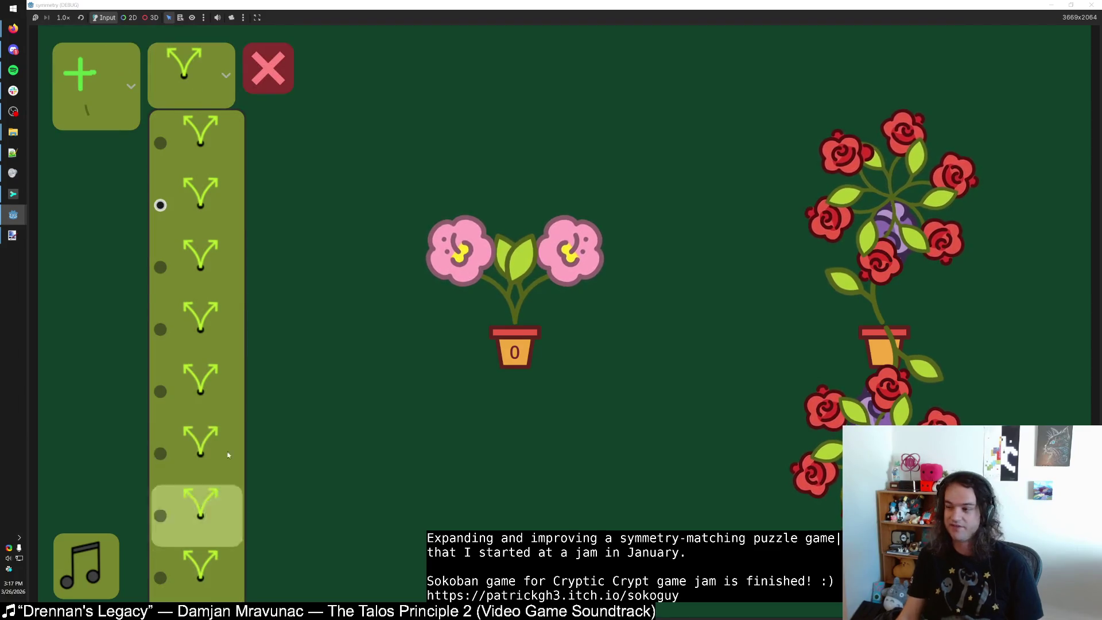
click(186, 85)
click(186, 81)
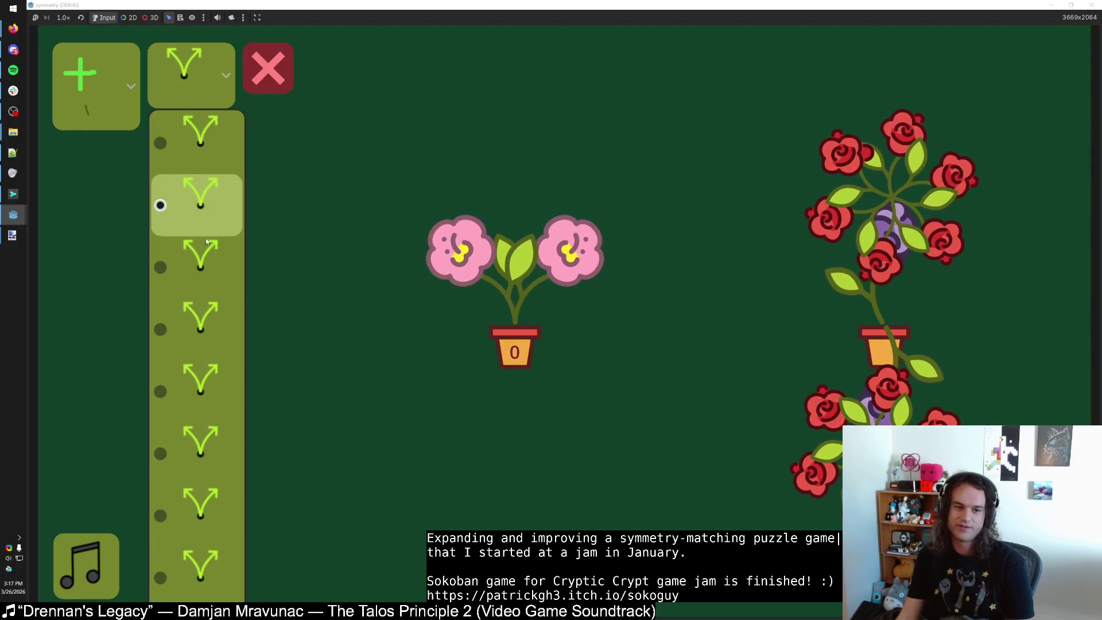
click(204, 252)
click(195, 73)
click(199, 322)
click(202, 67)
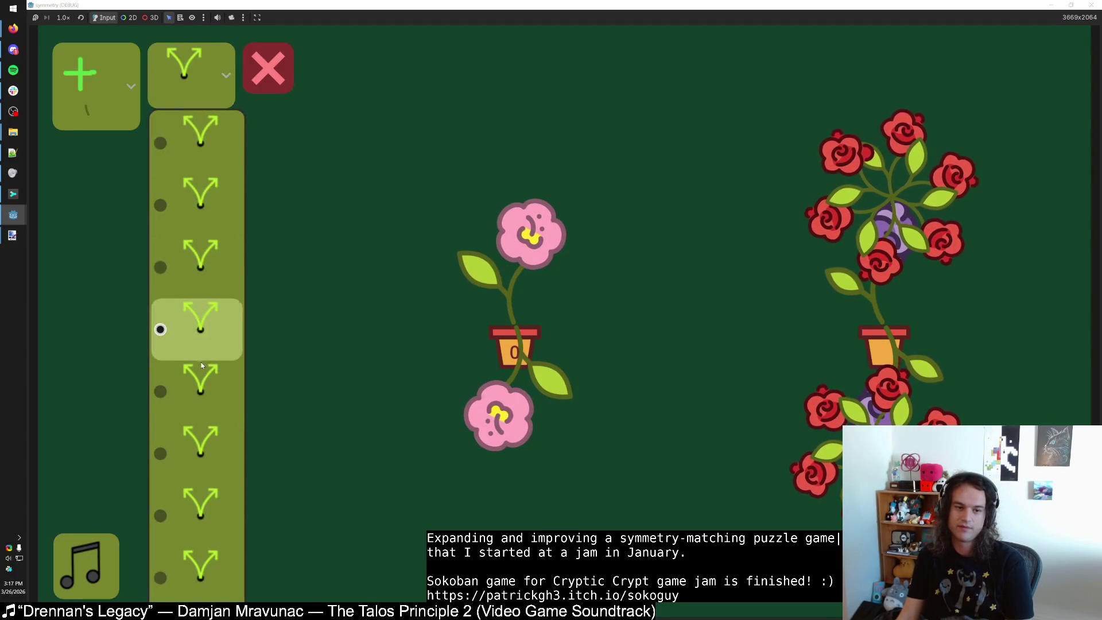
click(162, 326)
click(190, 75)
click(200, 402)
click(206, 101)
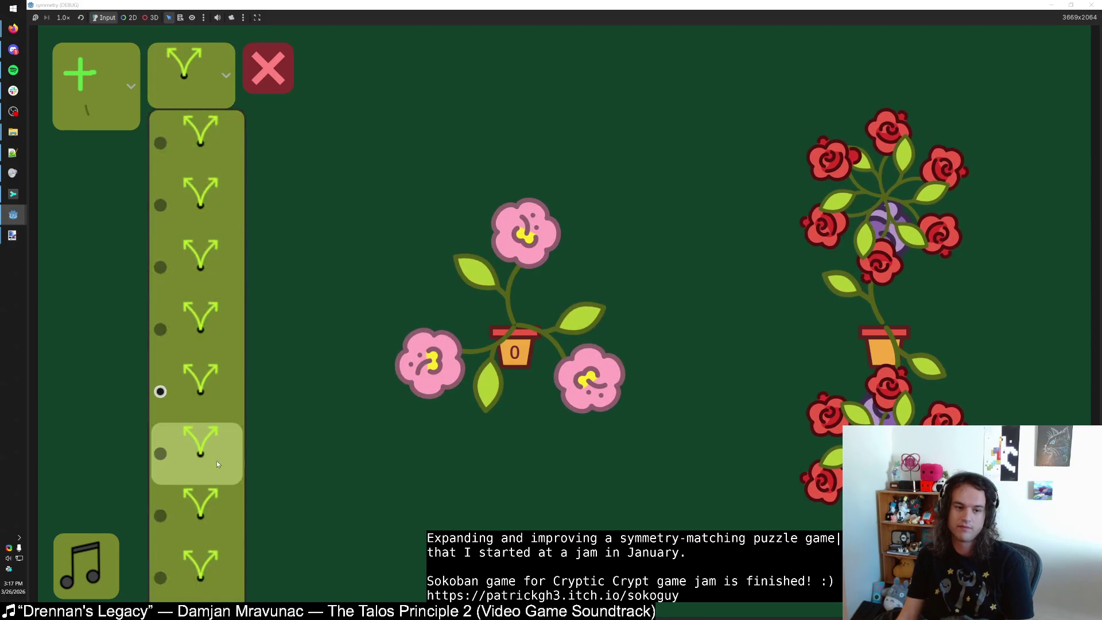
click(216, 453)
click(218, 92)
click(217, 507)
click(220, 95)
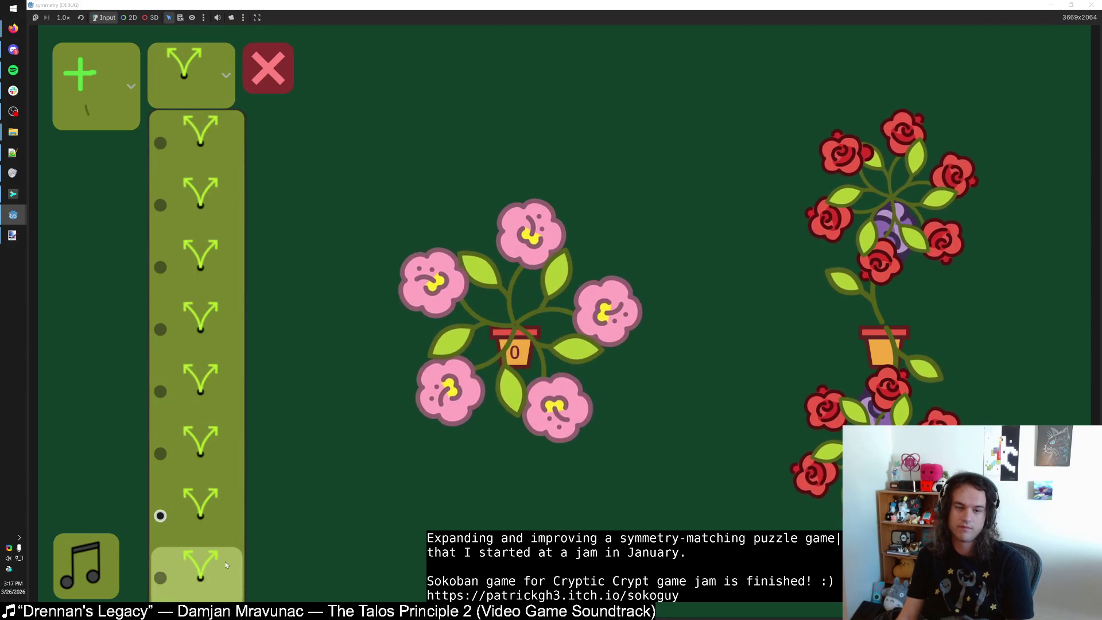
click(214, 565)
click(204, 85)
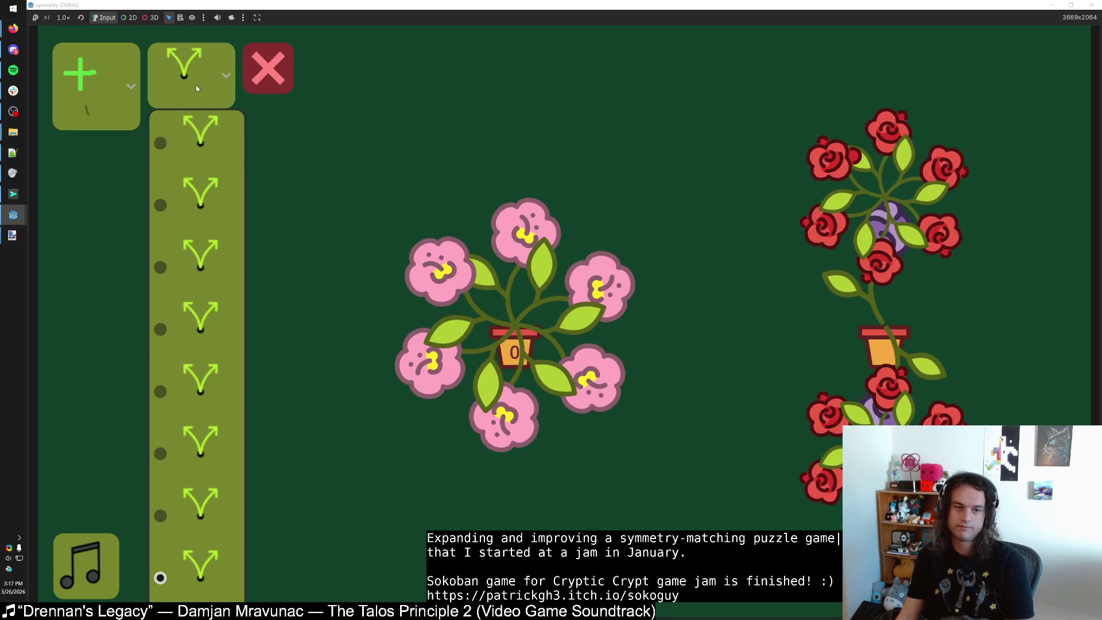
click(195, 85)
click(195, 95)
click(186, 75)
click(187, 75)
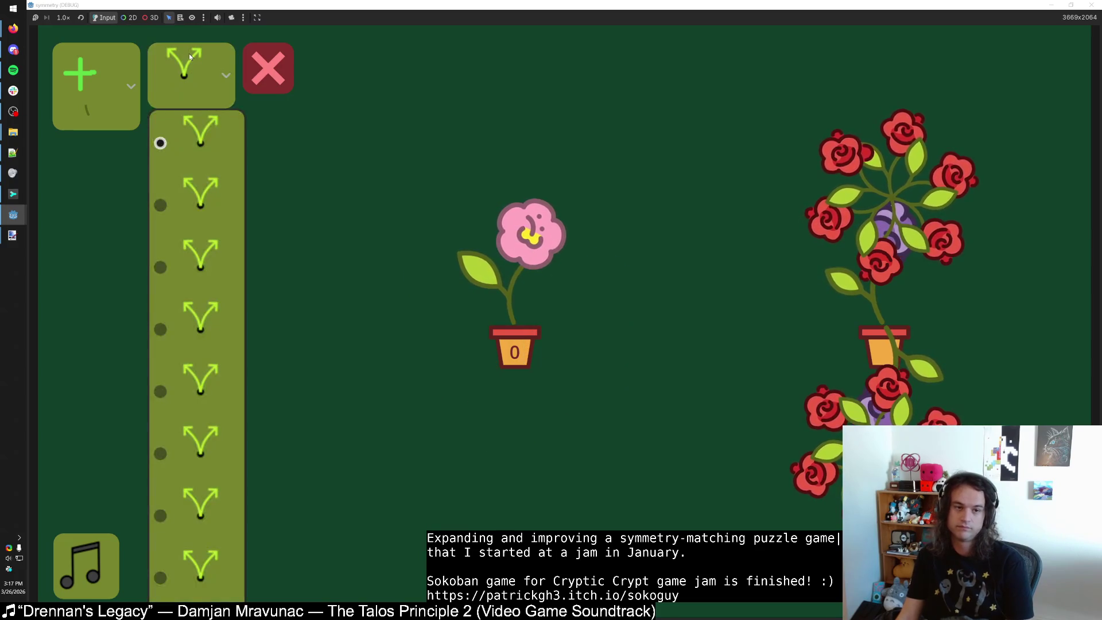
click(191, 201)
Restore the game window, delete the test action row, and close the game.
double_click(284, 5)
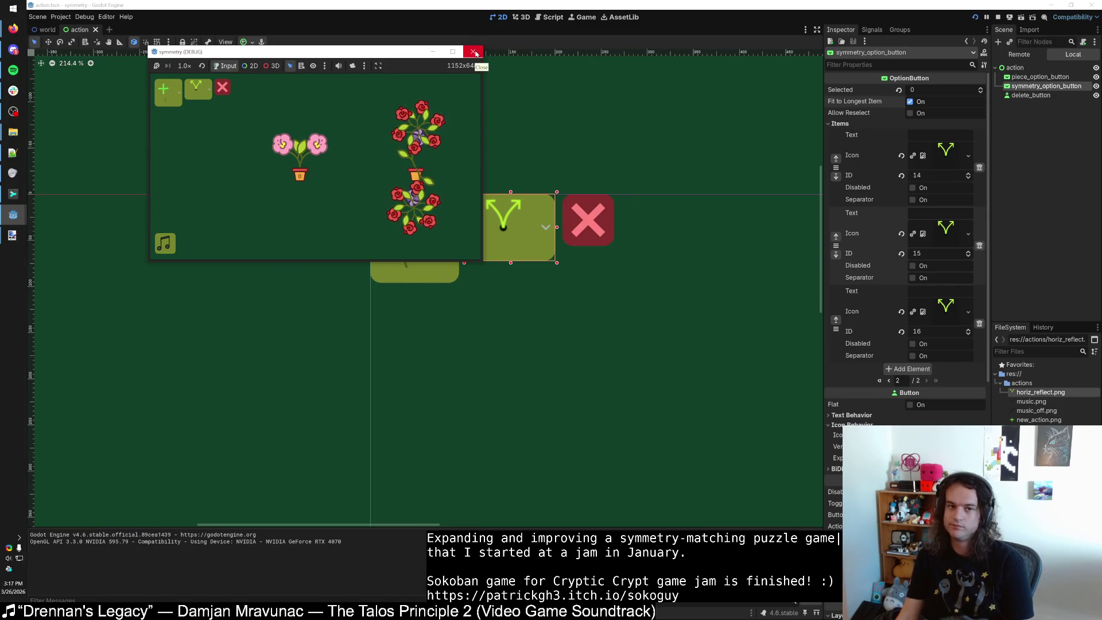
double_click(294, 55)
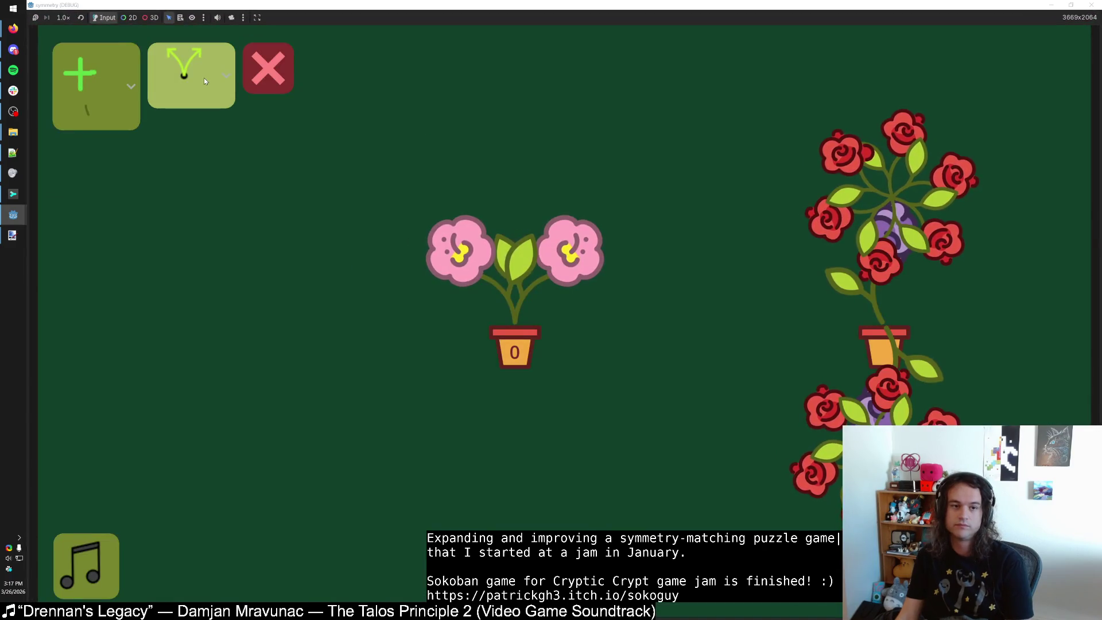
key(super+Down)
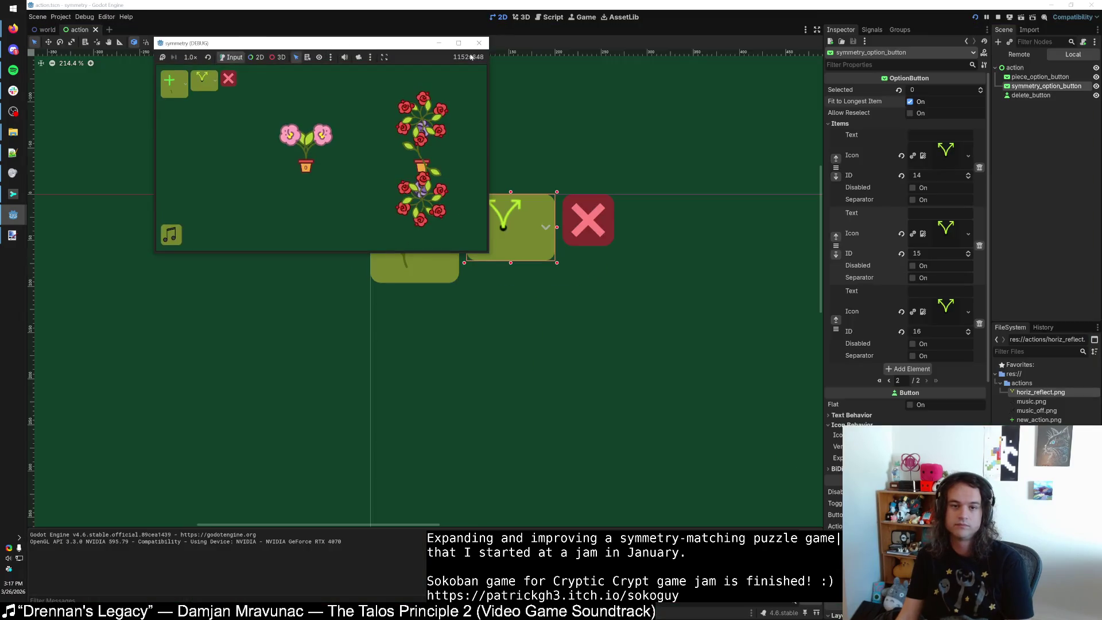
click(204, 80)
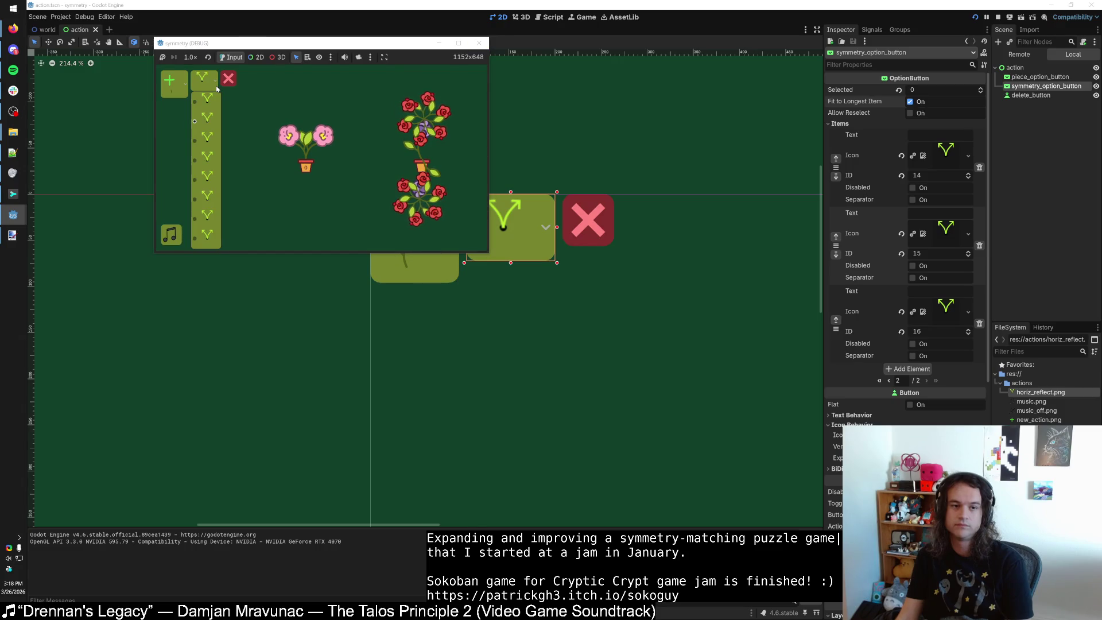
click(252, 86)
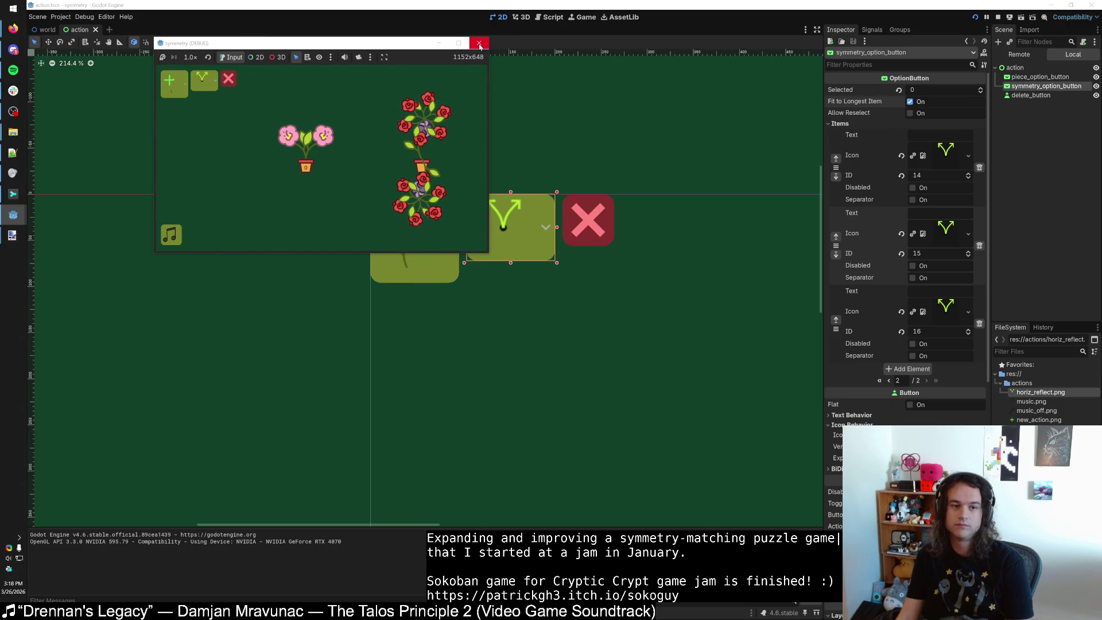
click(229, 80)
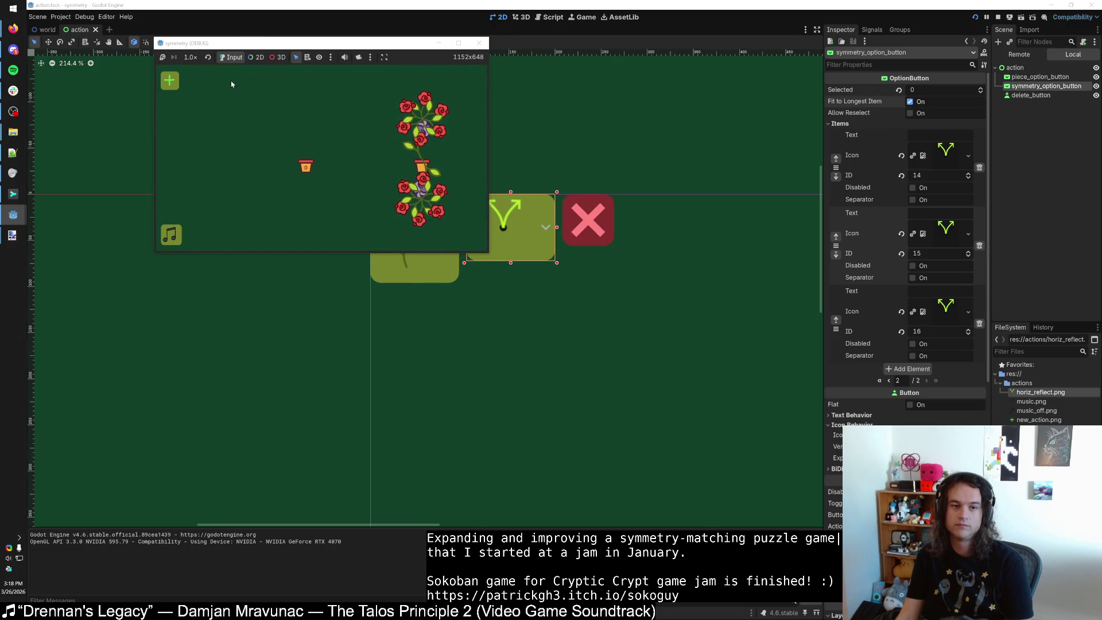
click(480, 45)
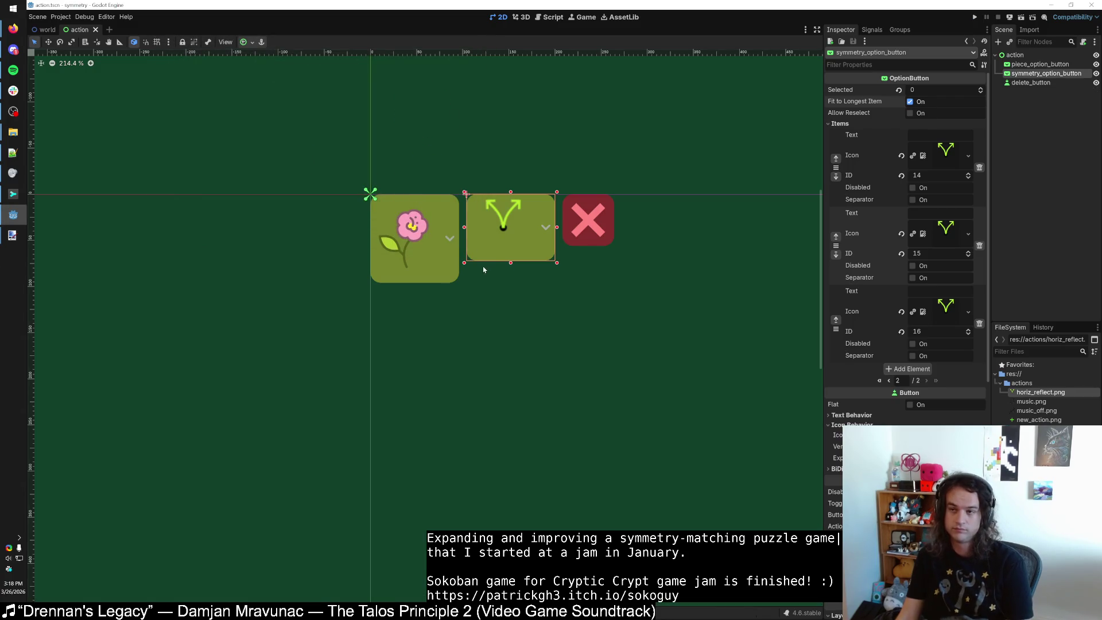
Revert the action root node's vertical Container Sizing from Shrink Begin to Fill.
click(1035, 54)
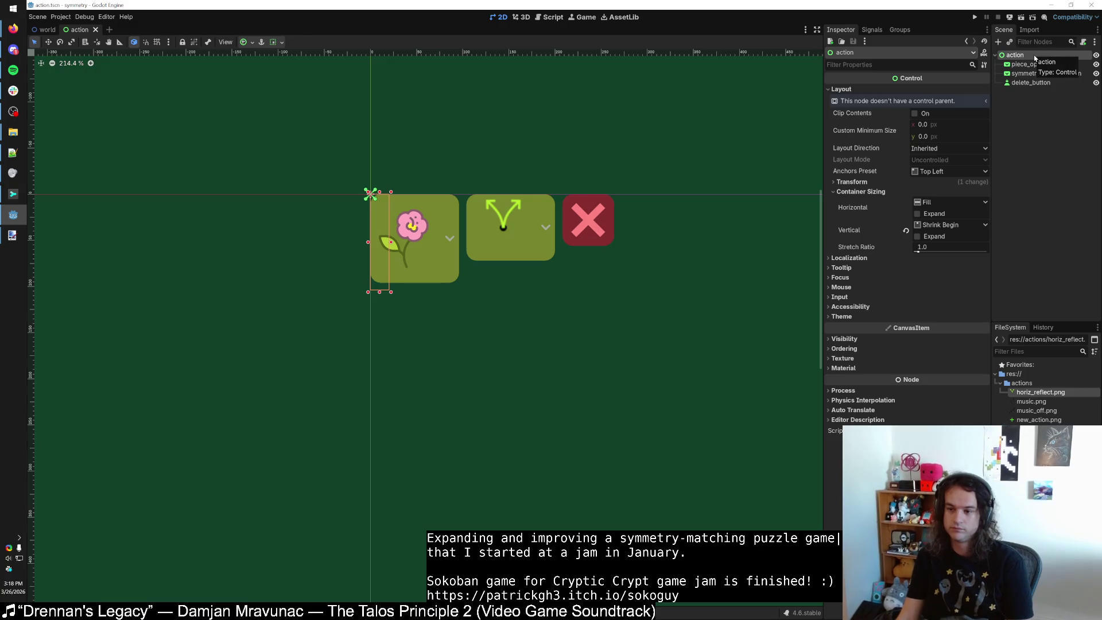
mouse_move(1036, 428)
mouse_down()
mouse_move(1033, 74)
mouse_move(1020, 61)
mouse_up()
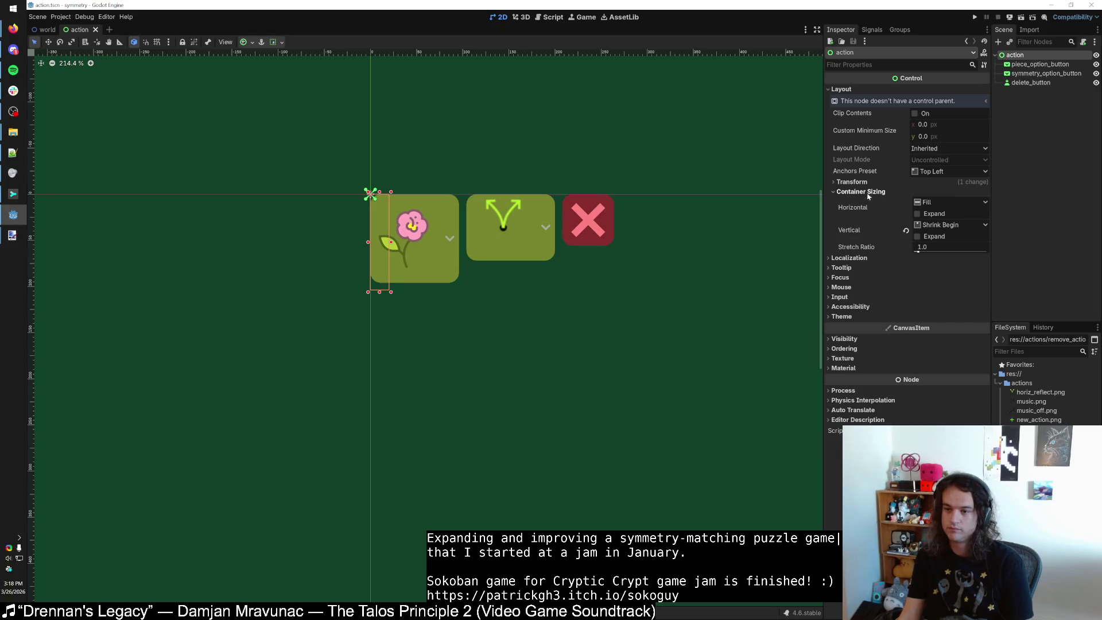
click(906, 230)
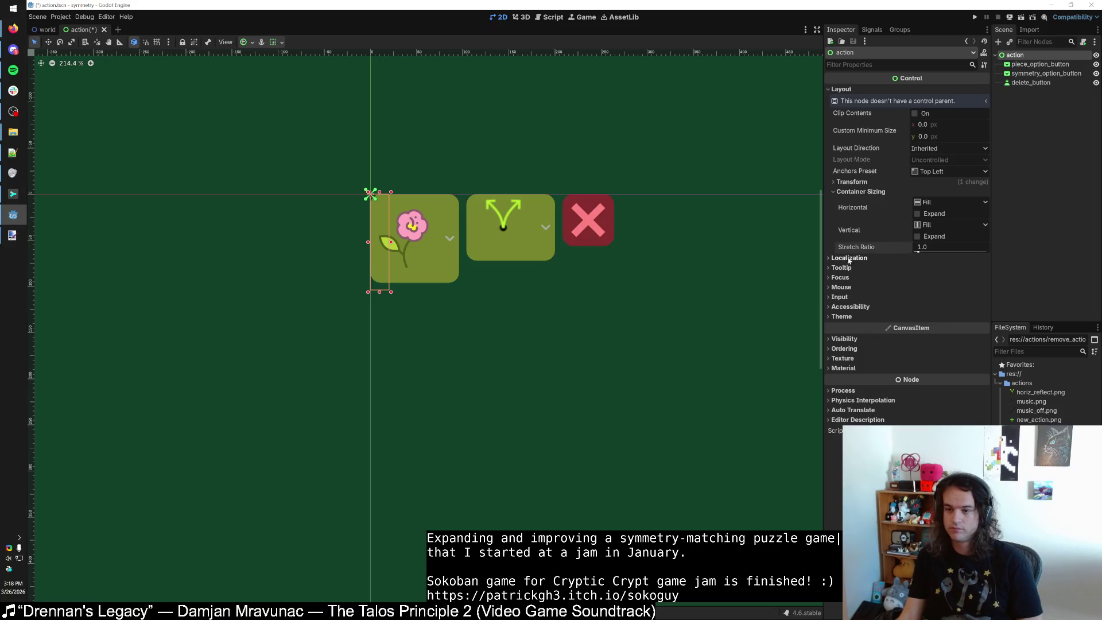
click(851, 183)
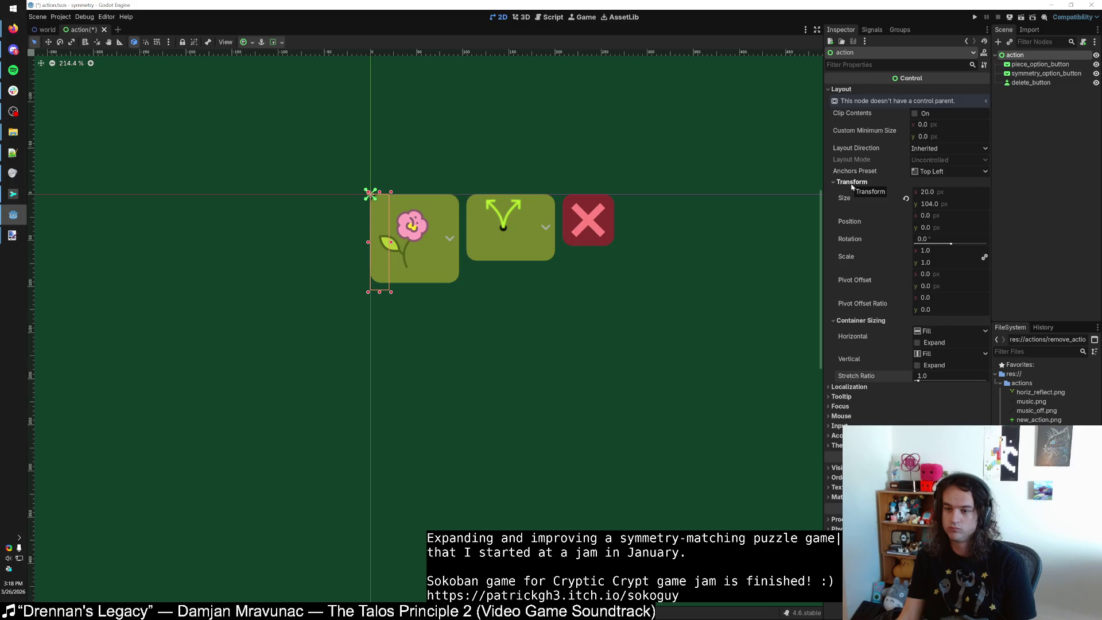
click(852, 182)
Change the action root node's type to Panel.
right_click(1016, 56)
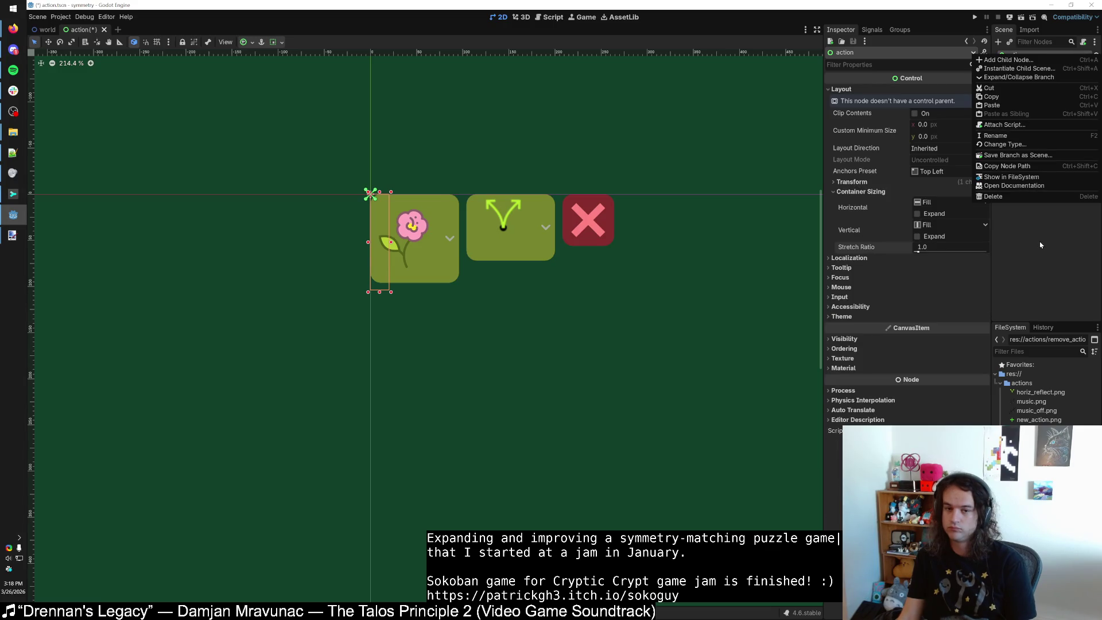
click(1010, 144)
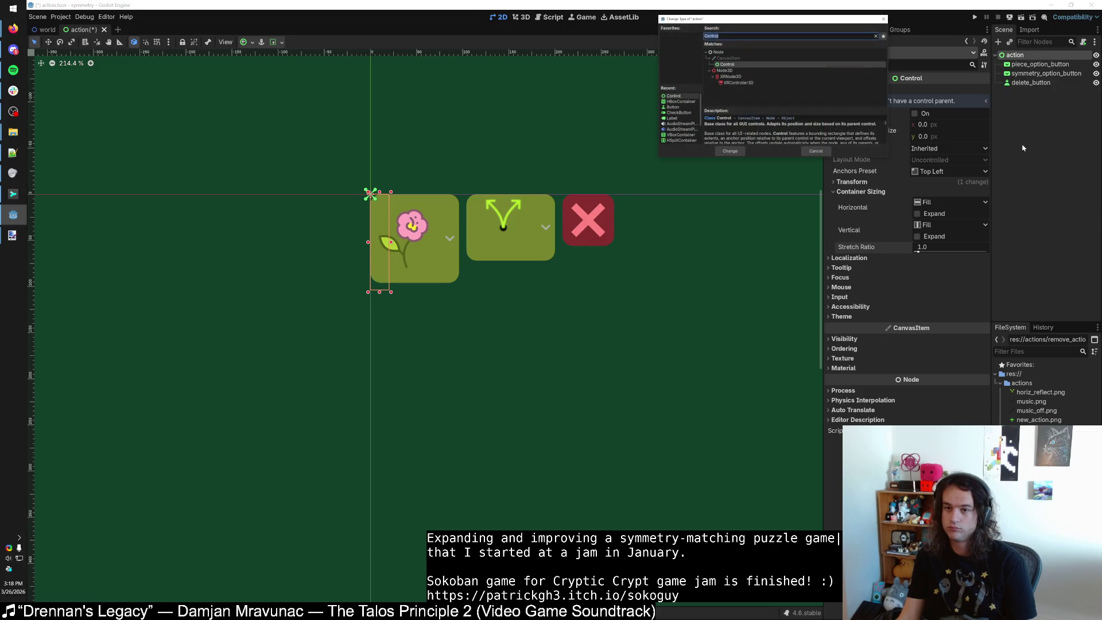
click(876, 36)
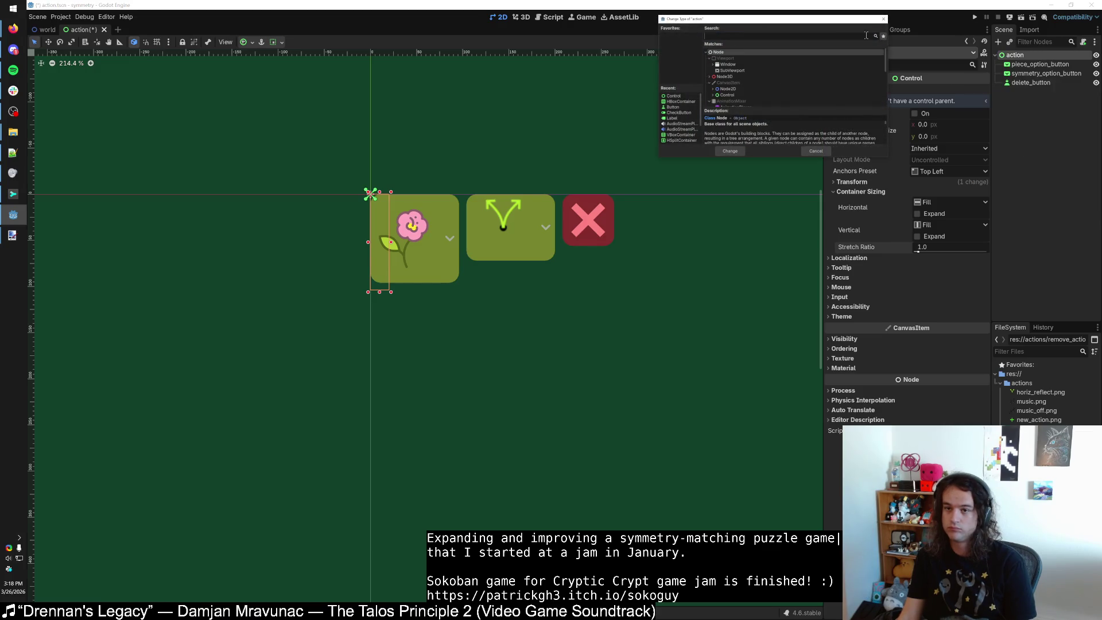
click(713, 88)
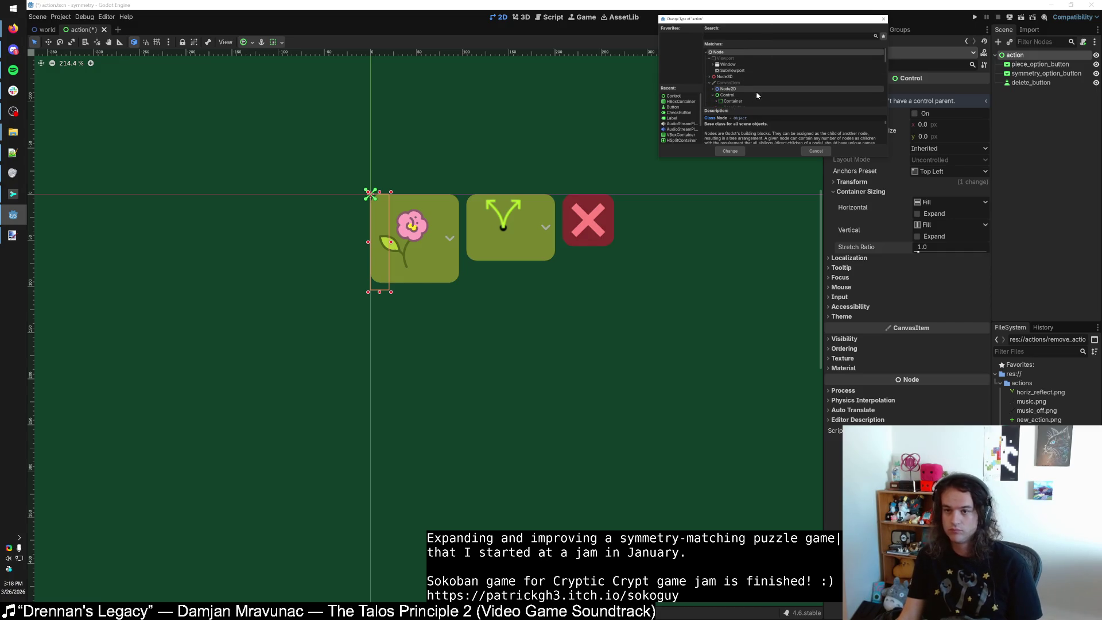
scroll(758, 94, down, 1)
scroll(758, 94, down, 5)
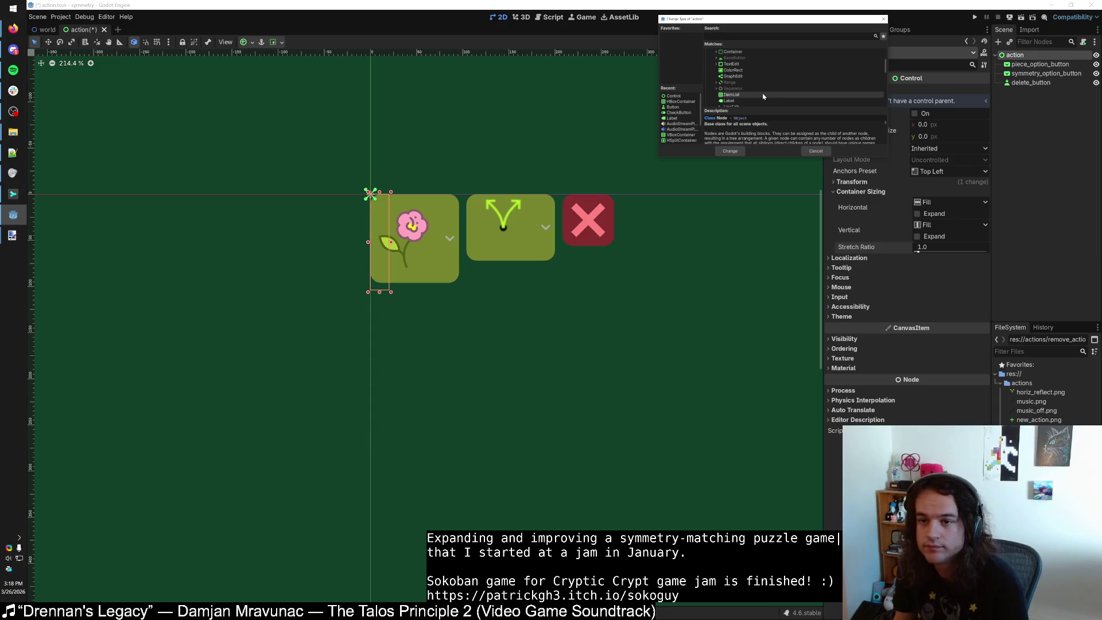
scroll(763, 97, down, 3)
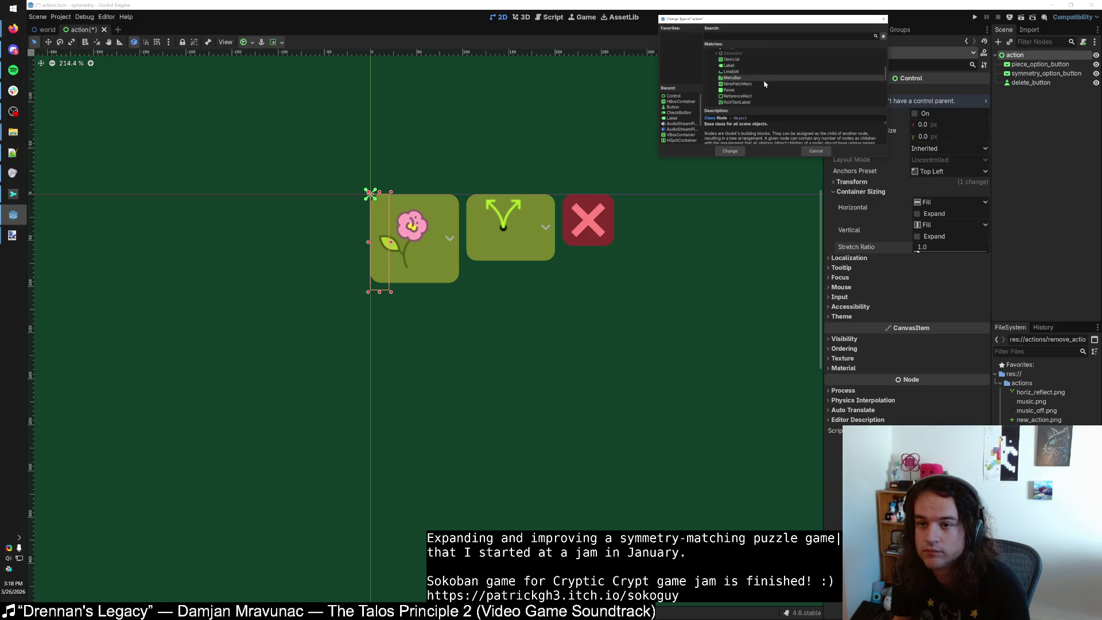
click(765, 93)
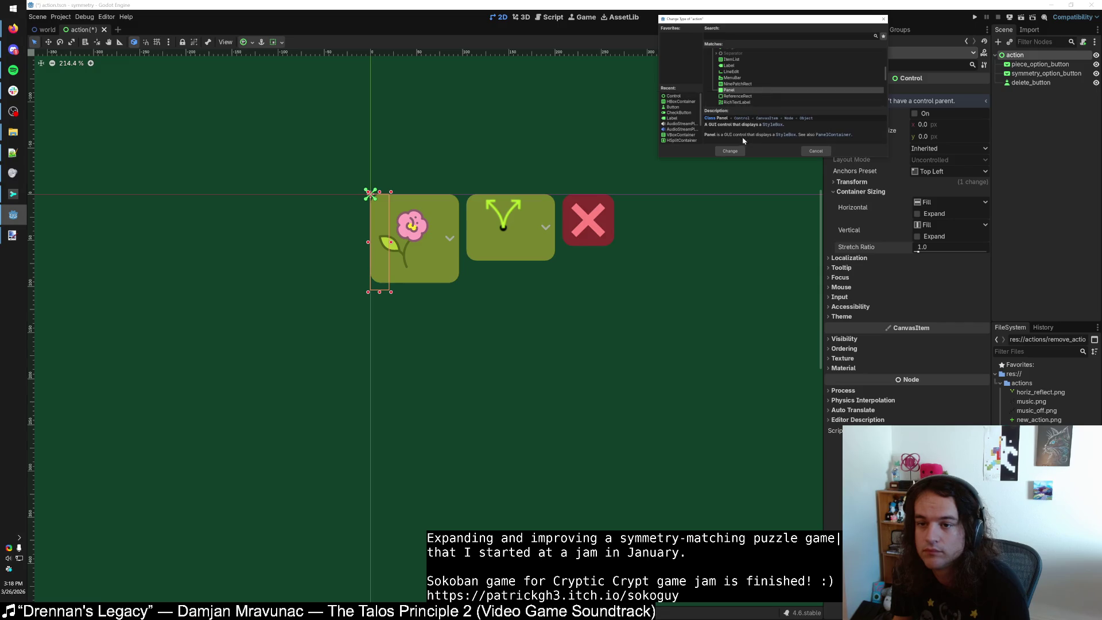
double_click(742, 92)
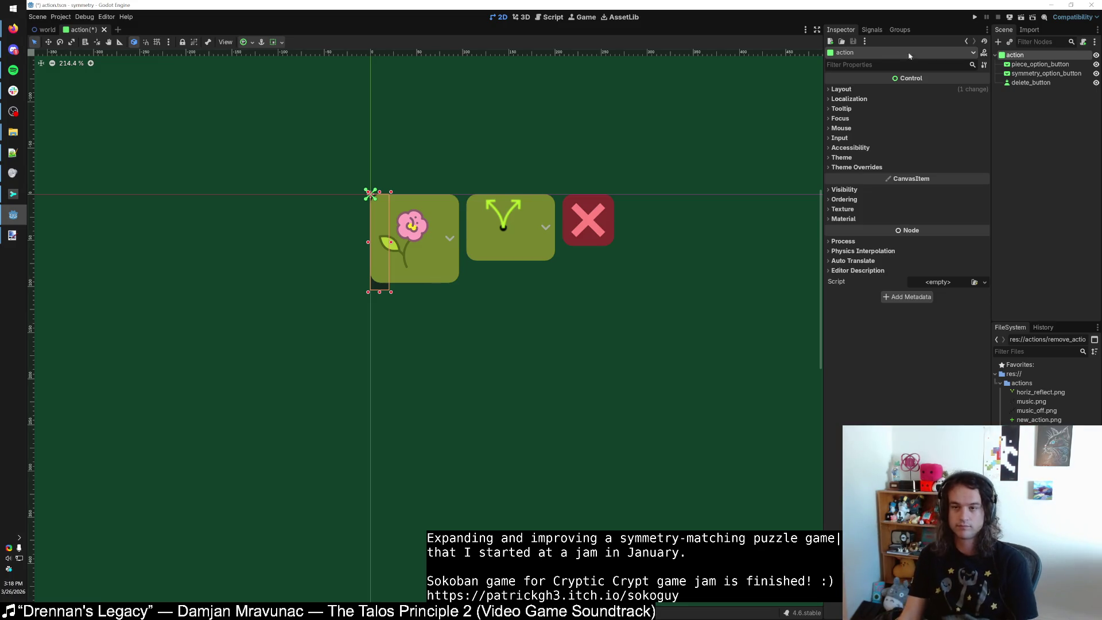
Test-run the game by adding an action row, close it, and open the world scene.
click(975, 17)
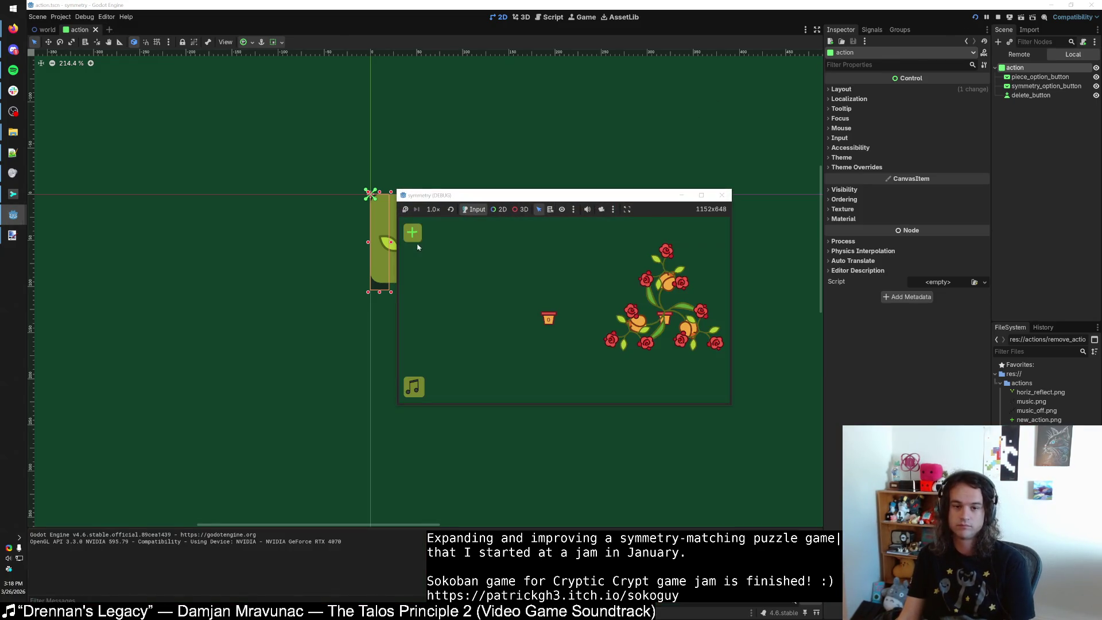
click(413, 233)
click(721, 195)
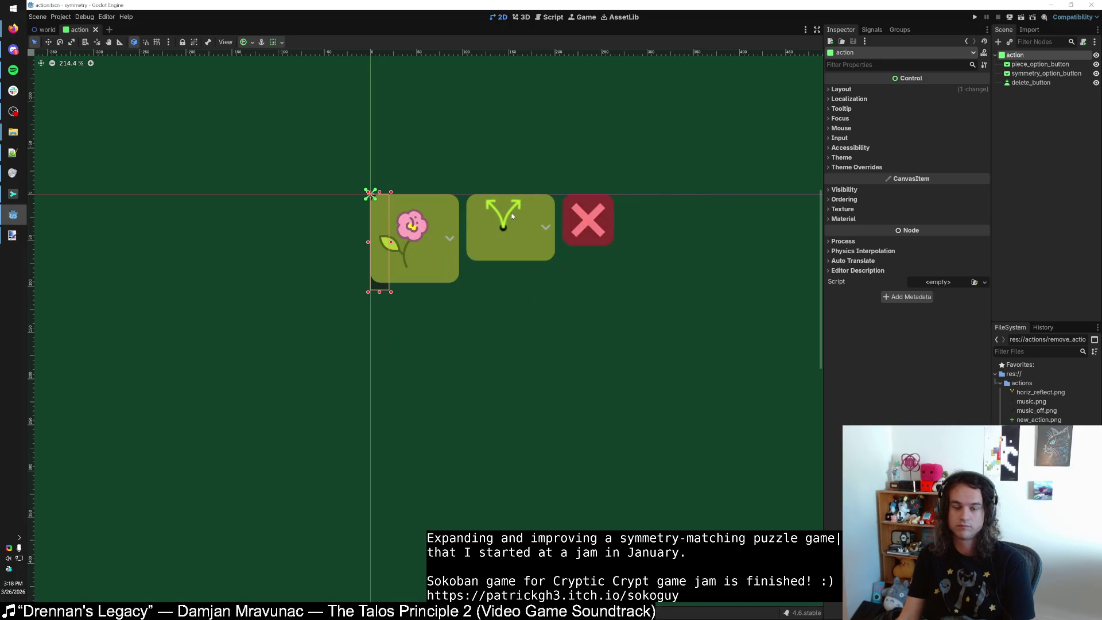
scroll(498, 211, up, 3)
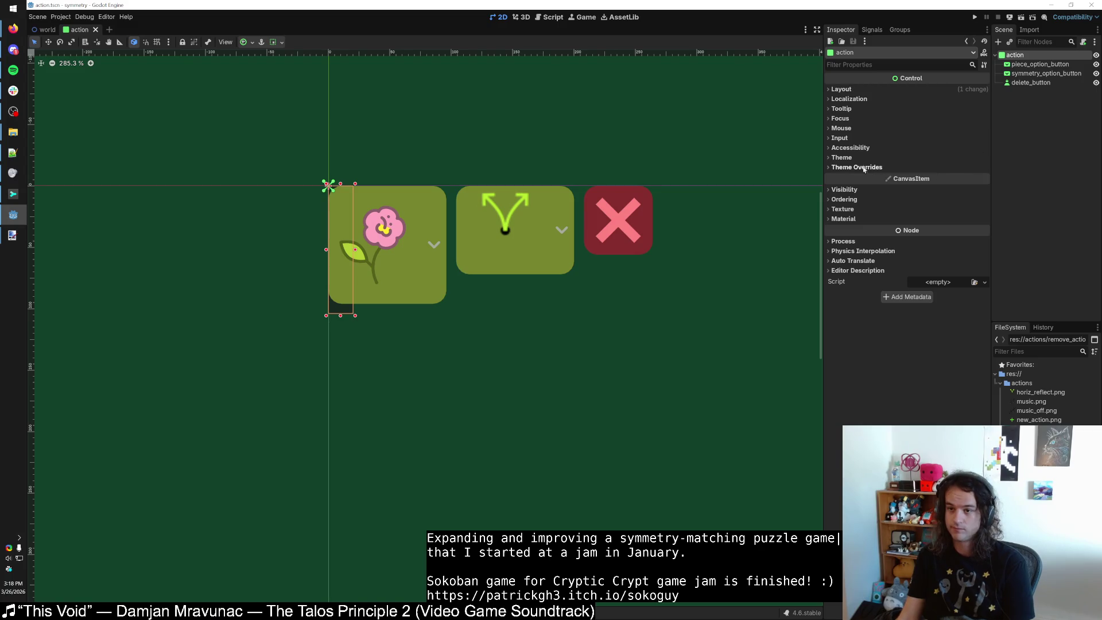
click(842, 89)
click(843, 90)
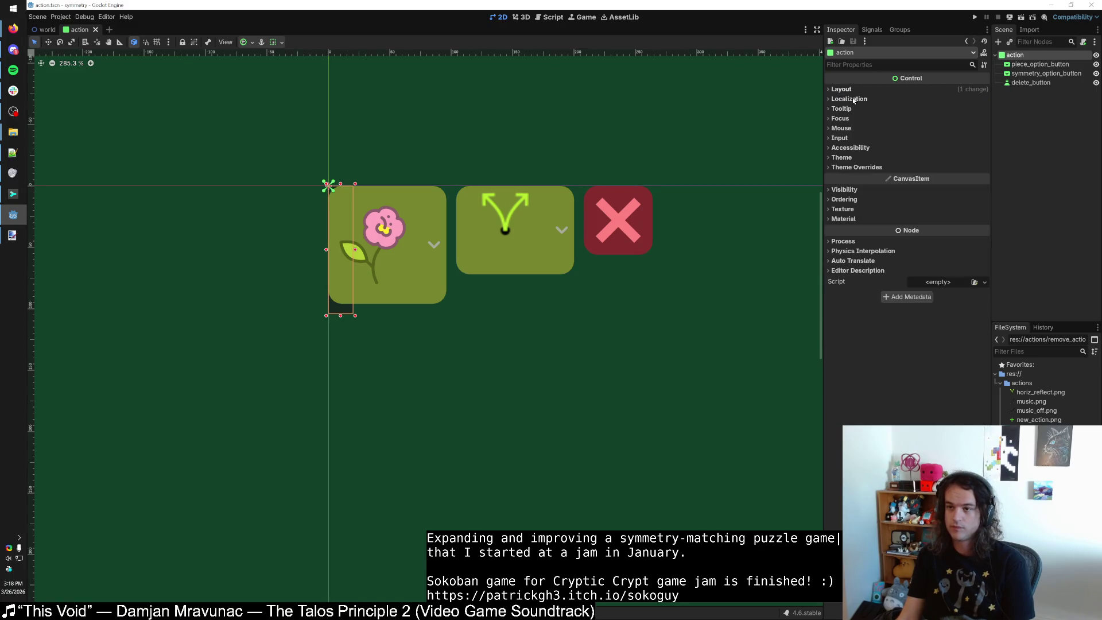
click(45, 29)
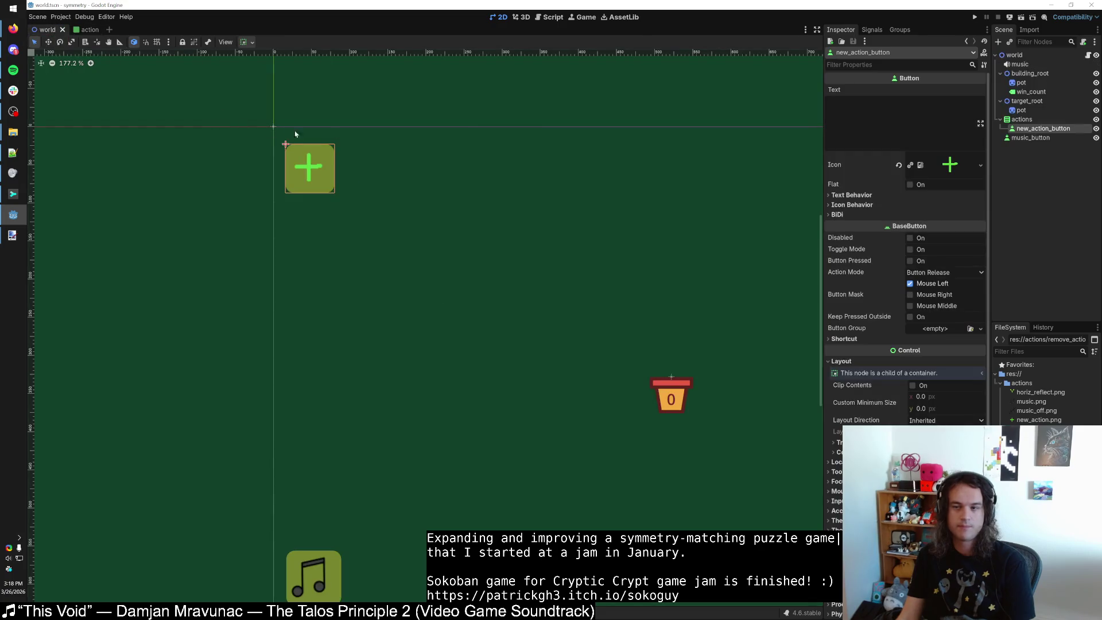
Select the actions VBoxContainer in the world scene and bring up its context menu.
click(1027, 121)
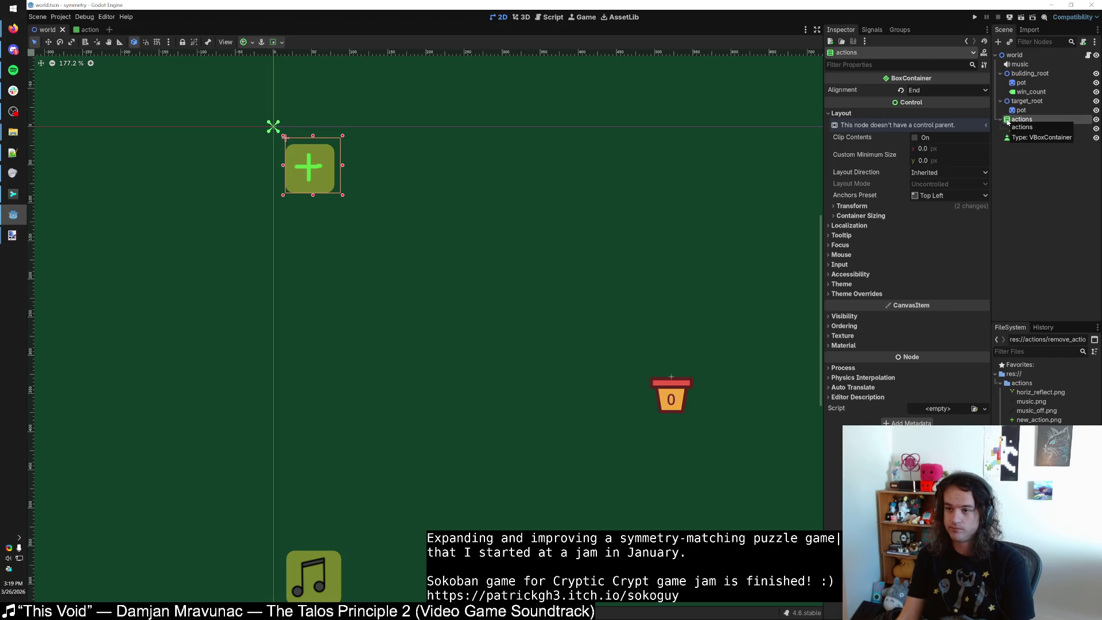
right_click(1015, 120)
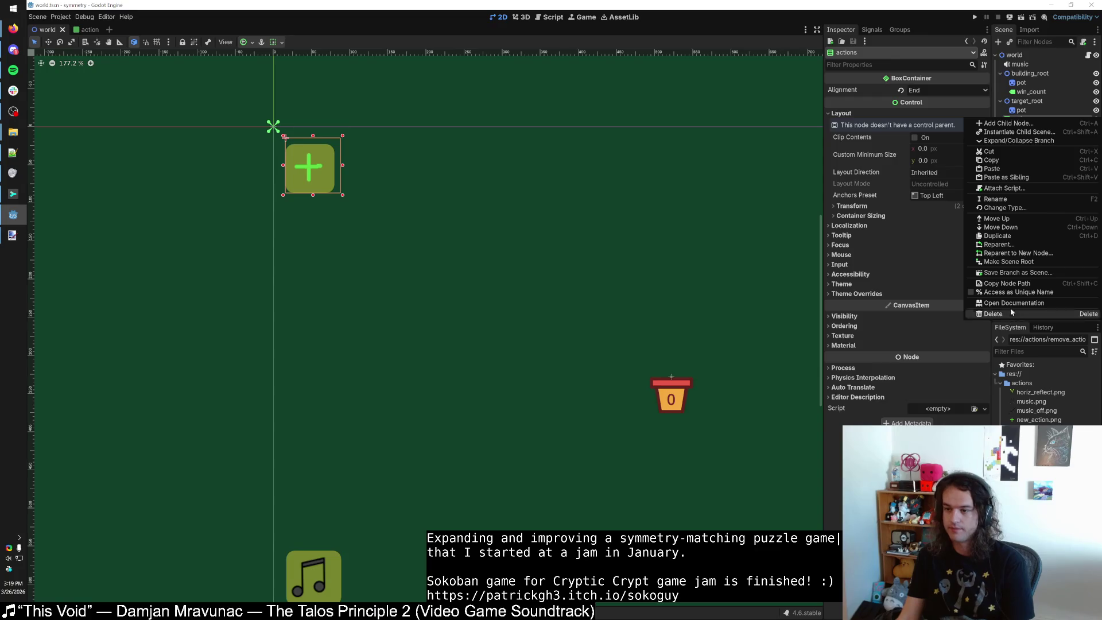
click(1012, 312)
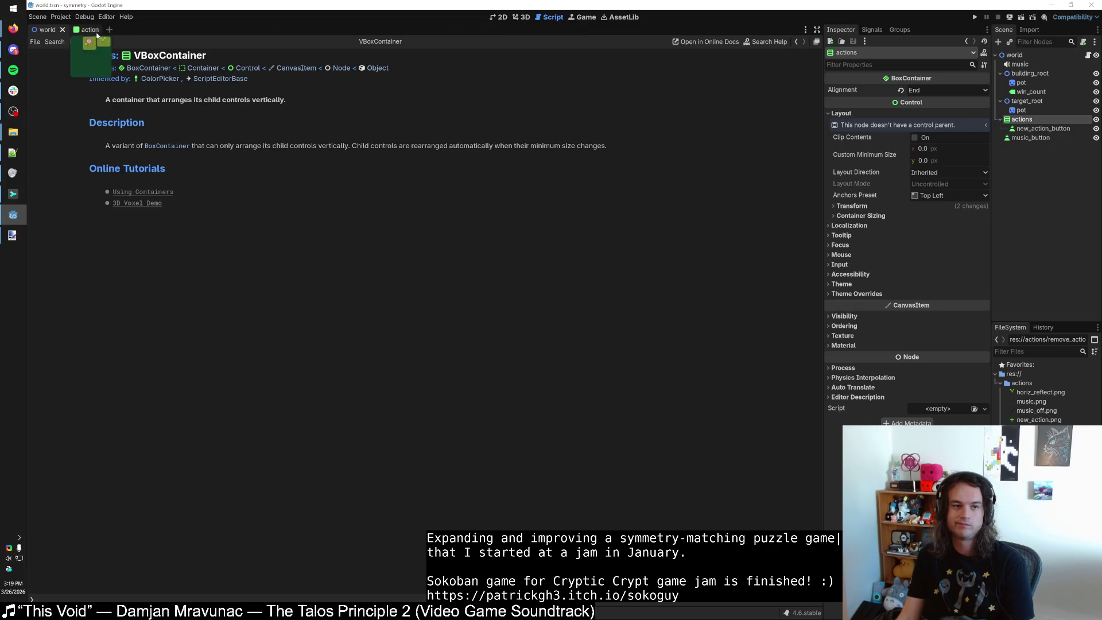
key(alt+Left)
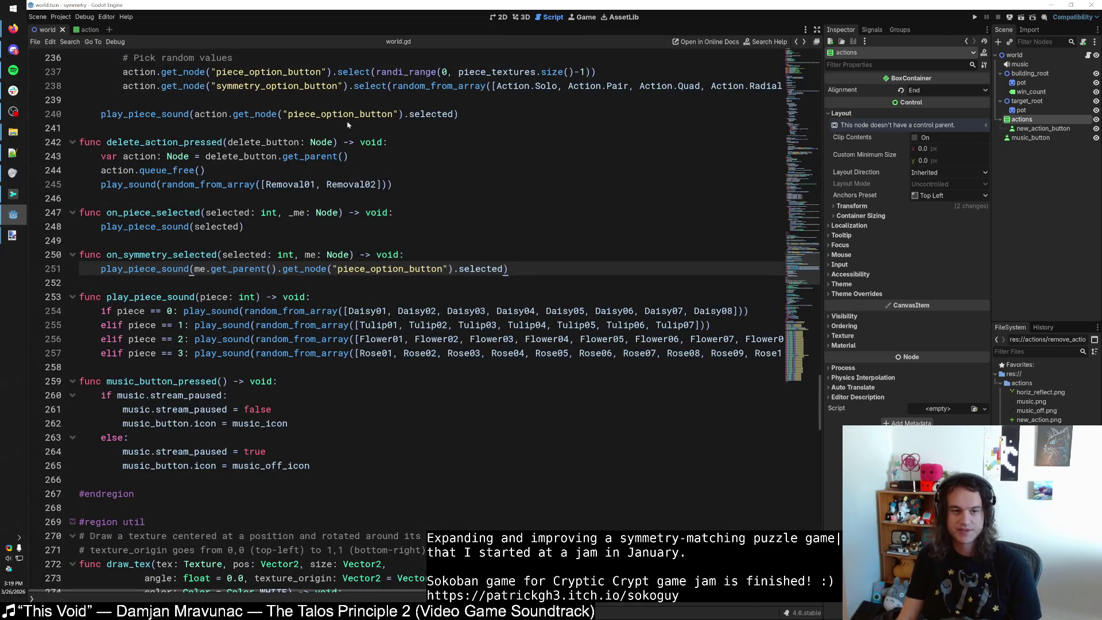
click(500, 21)
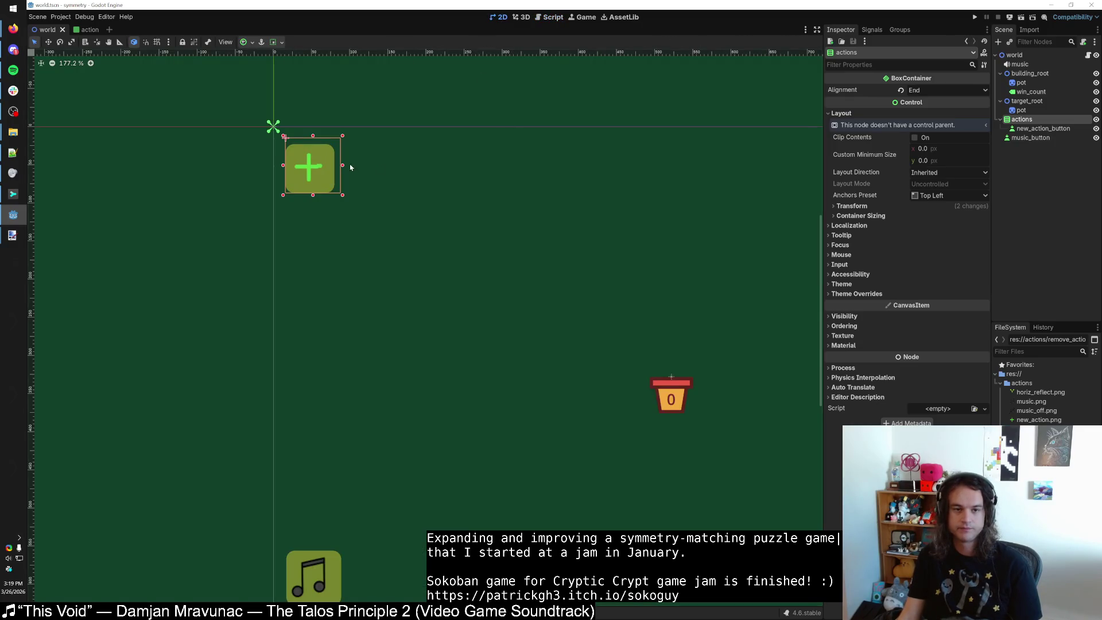
Duplicate the plus button into three extra copies under actions and test-run the game.
click(1033, 130)
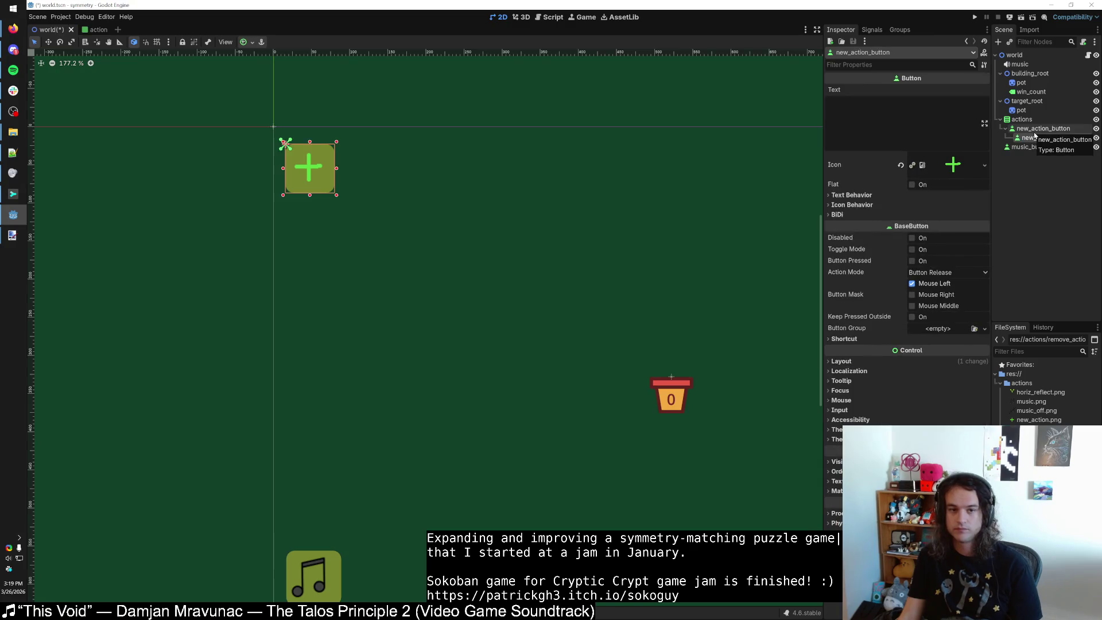
click(1026, 120)
key(ctrl+d)
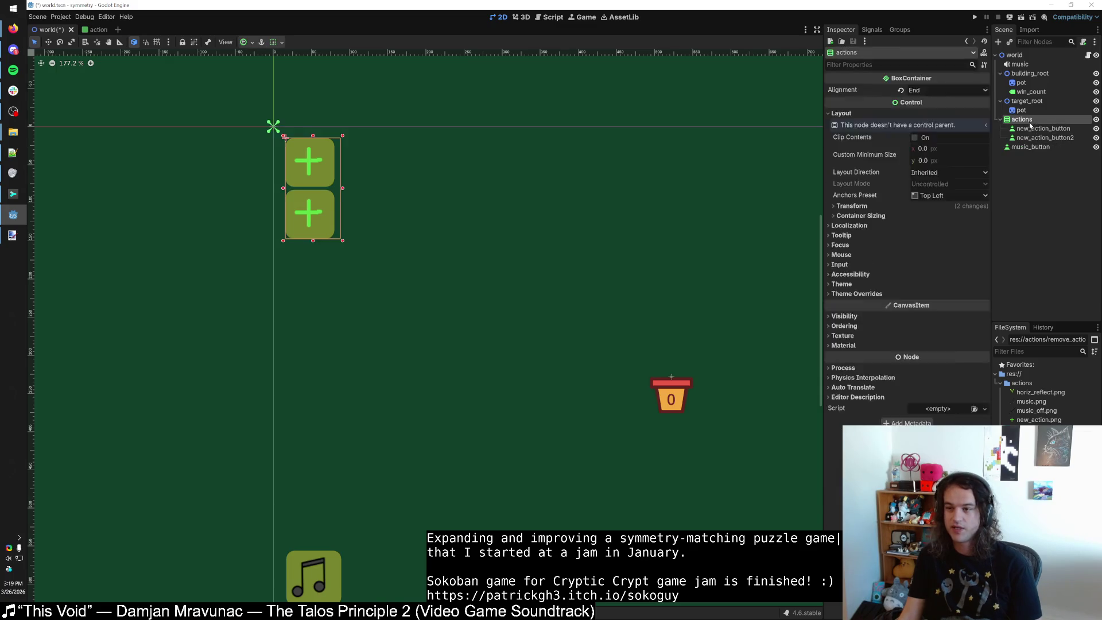
key(ctrl+d)
key(ctrl+d)
click(974, 16)
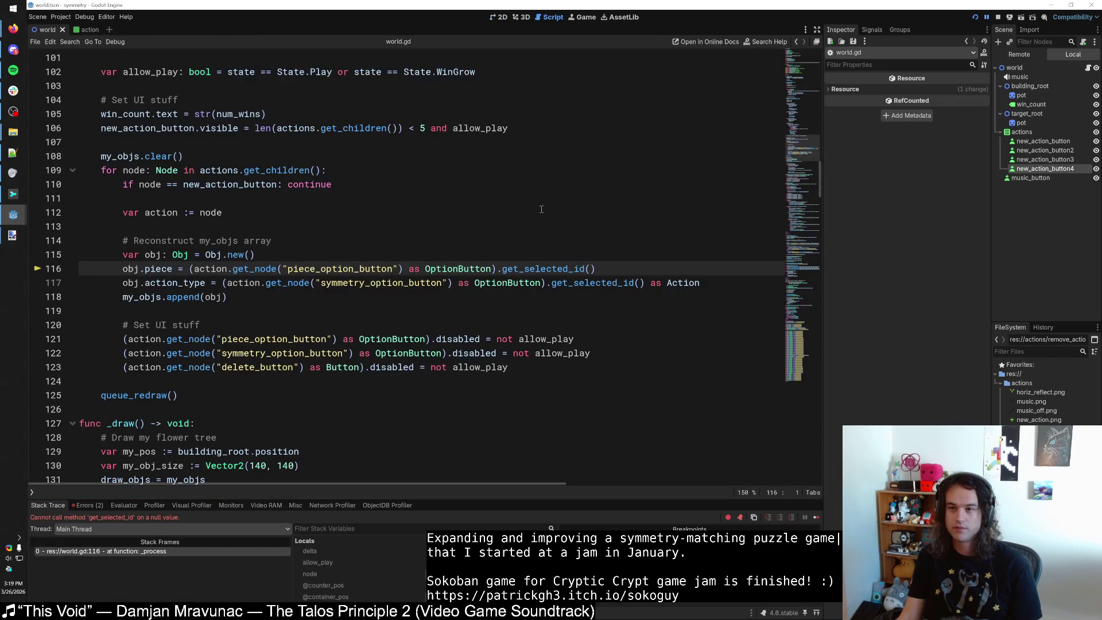
click(999, 18)
Delete new_action_button2, 3 and 4, leaving only new_action_button.
click(500, 17)
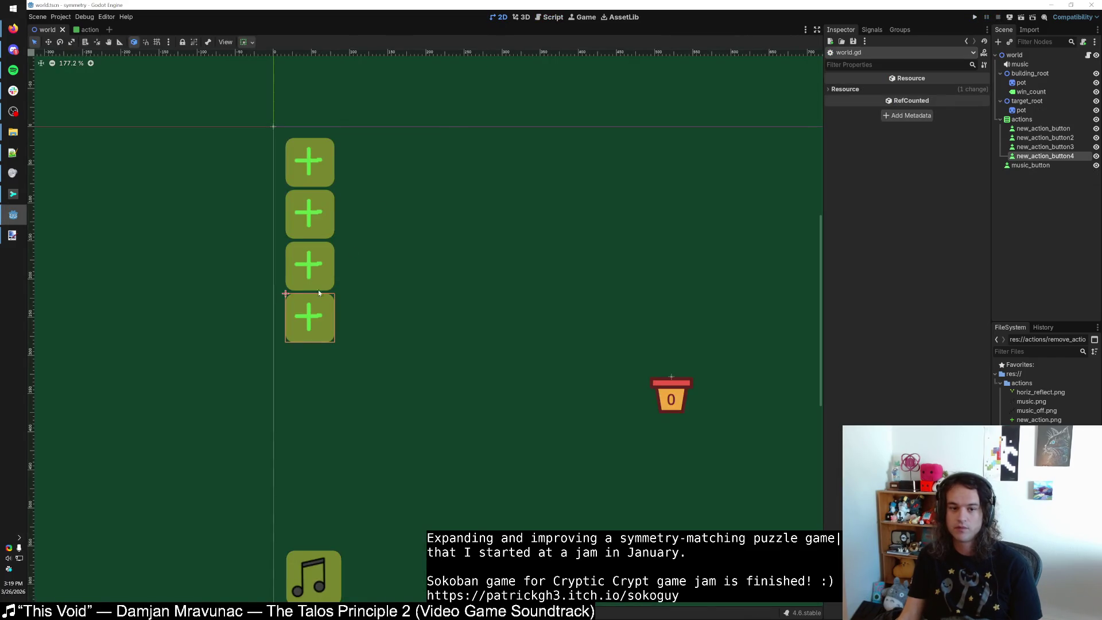
key(Delete)
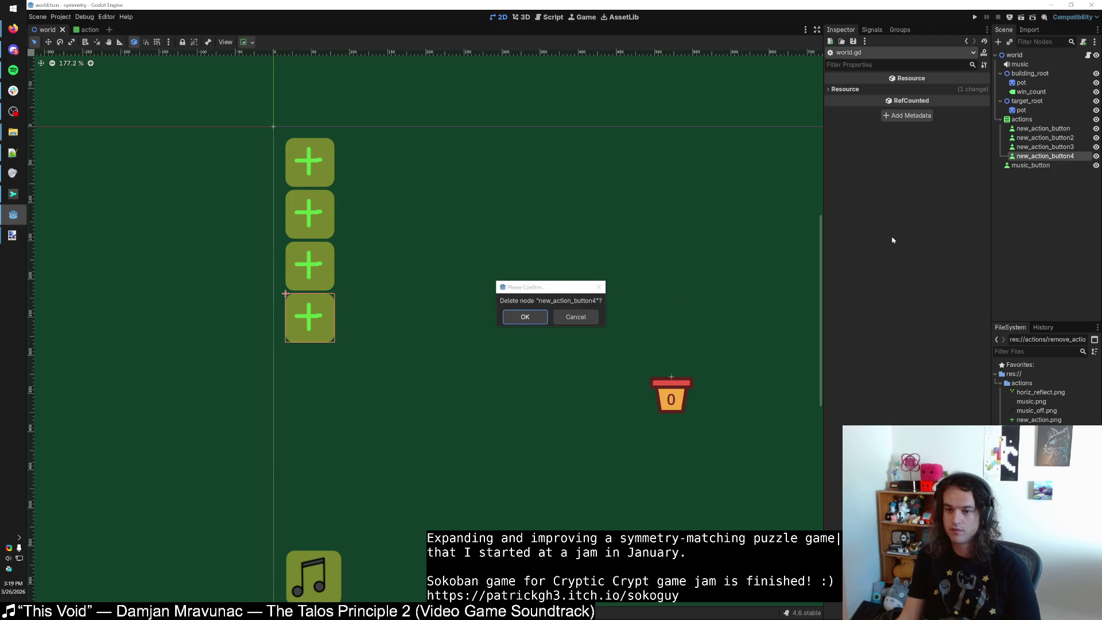
key(Escape)
click(1047, 158)
key(Delete)
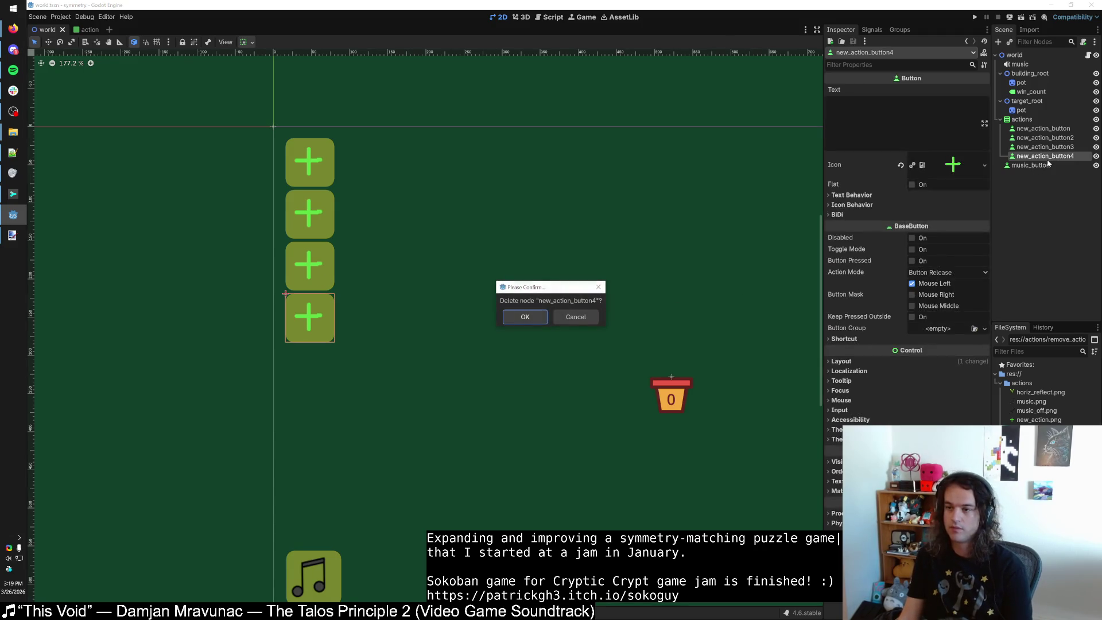
key(Return)
click(1062, 146)
key(Delete)
key(Return)
click(1062, 138)
key(Delete)
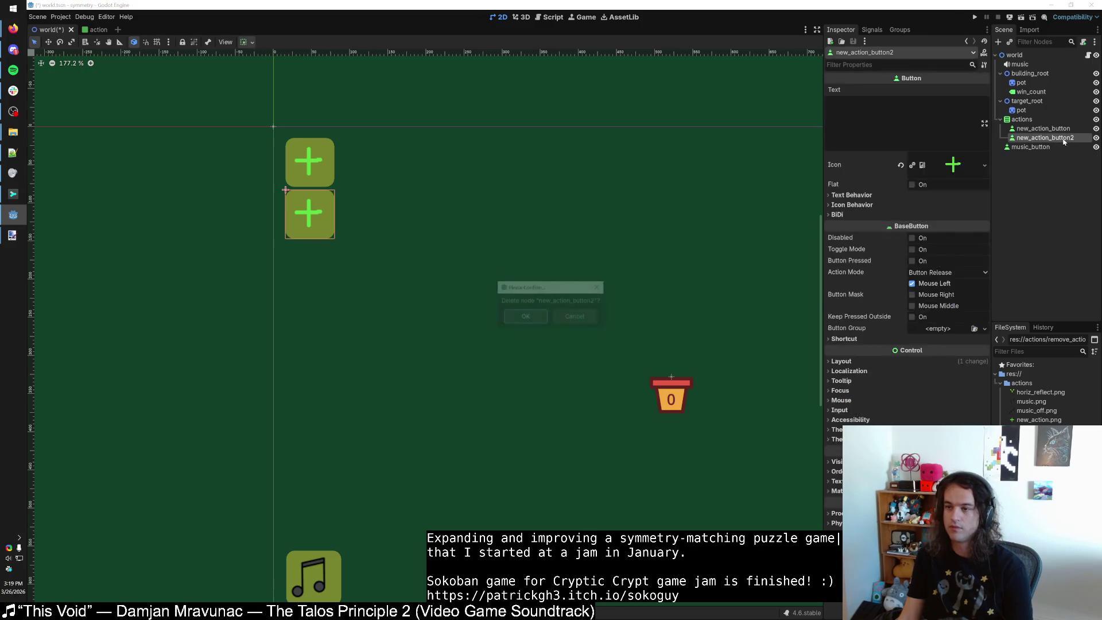
key(Return)
Resize the actions container by dragging its bounds in the 2D view.
click(1039, 129)
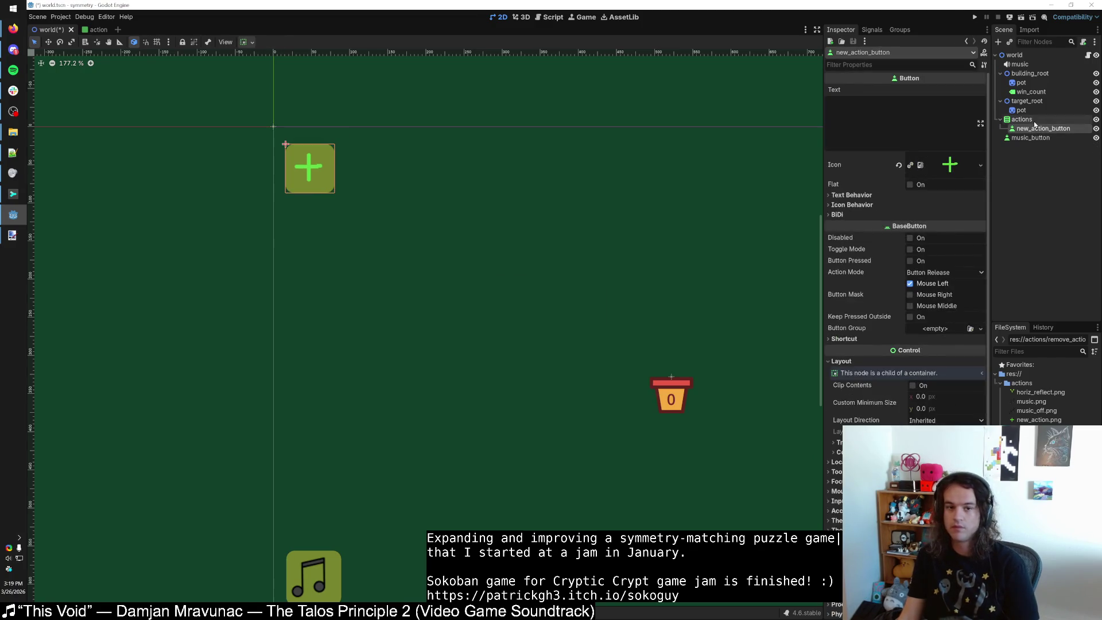
click(1022, 120)
mouse_move(342, 135)
mouse_down()
mouse_move(333, 207)
mouse_move(399, 282)
mouse_move(503, 363)
mouse_move(538, 468)
mouse_move(565, 439)
mouse_up()
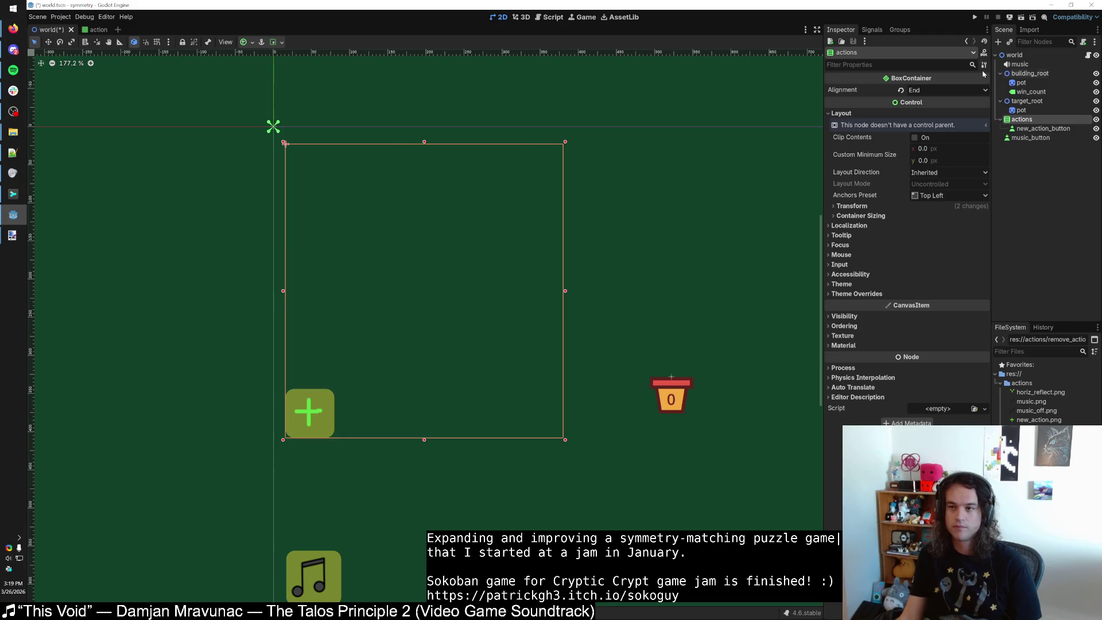
Save and run the game, adding and removing flower actions in a maximized window.
key(F5)
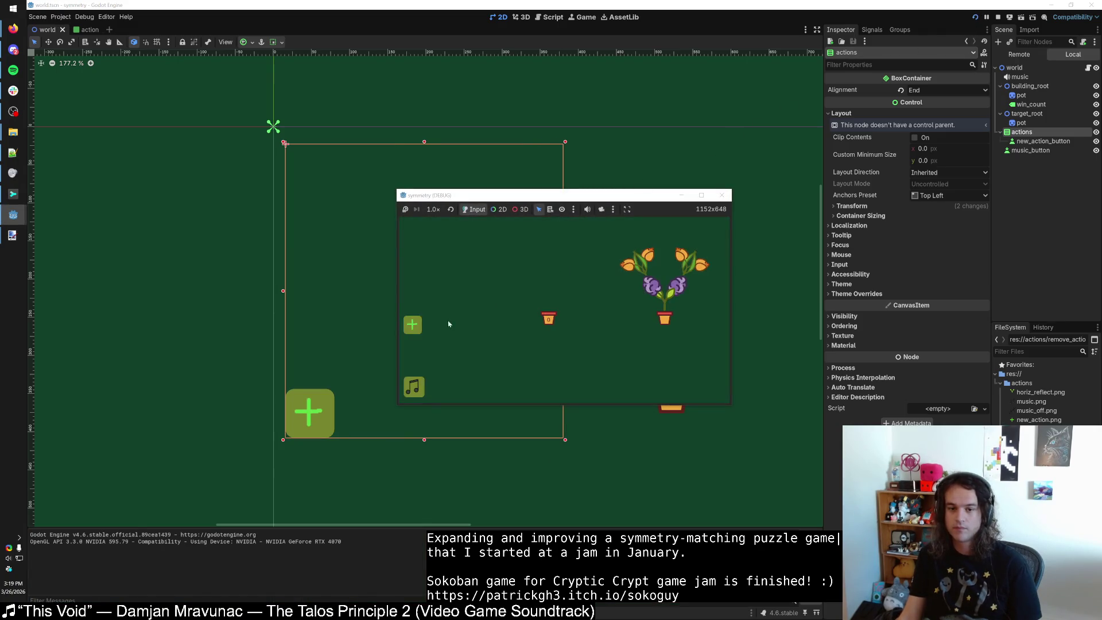
click(418, 328)
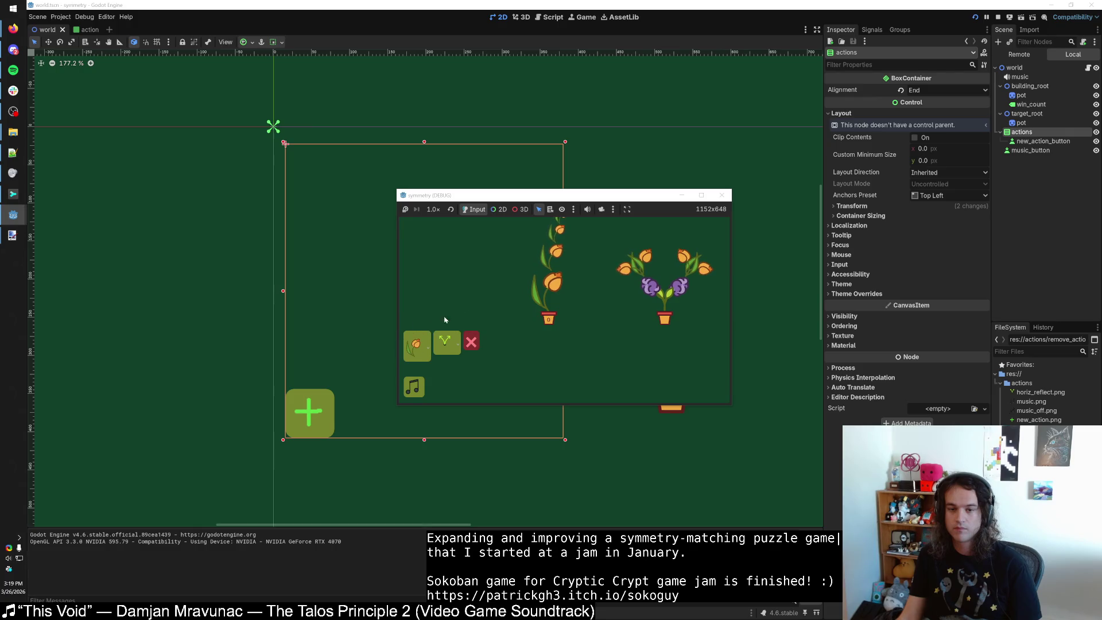
click(473, 342)
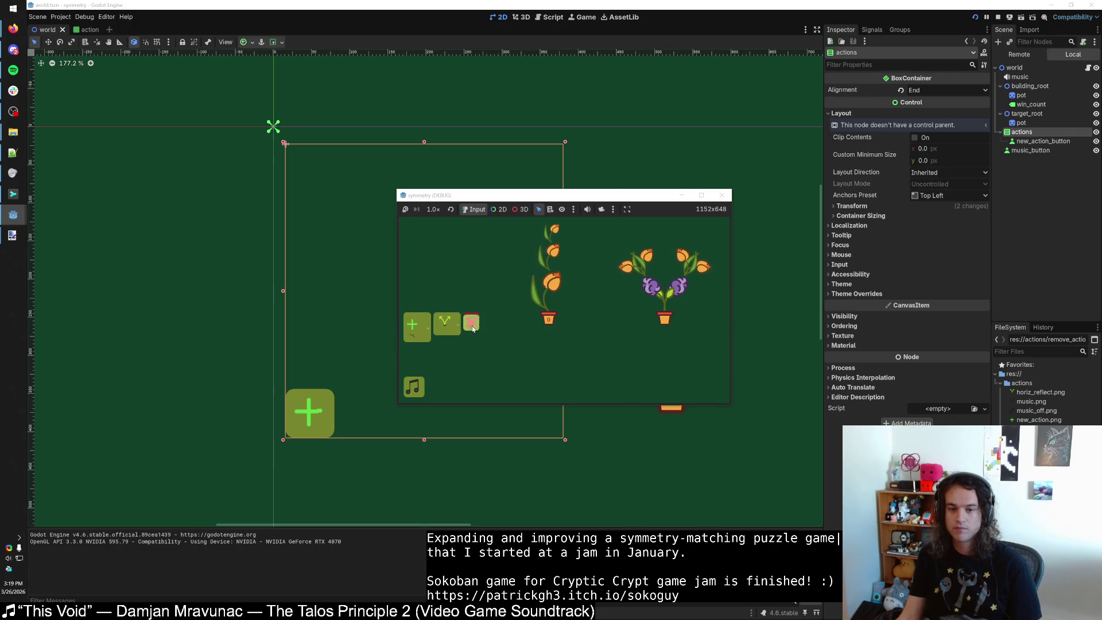
click(413, 326)
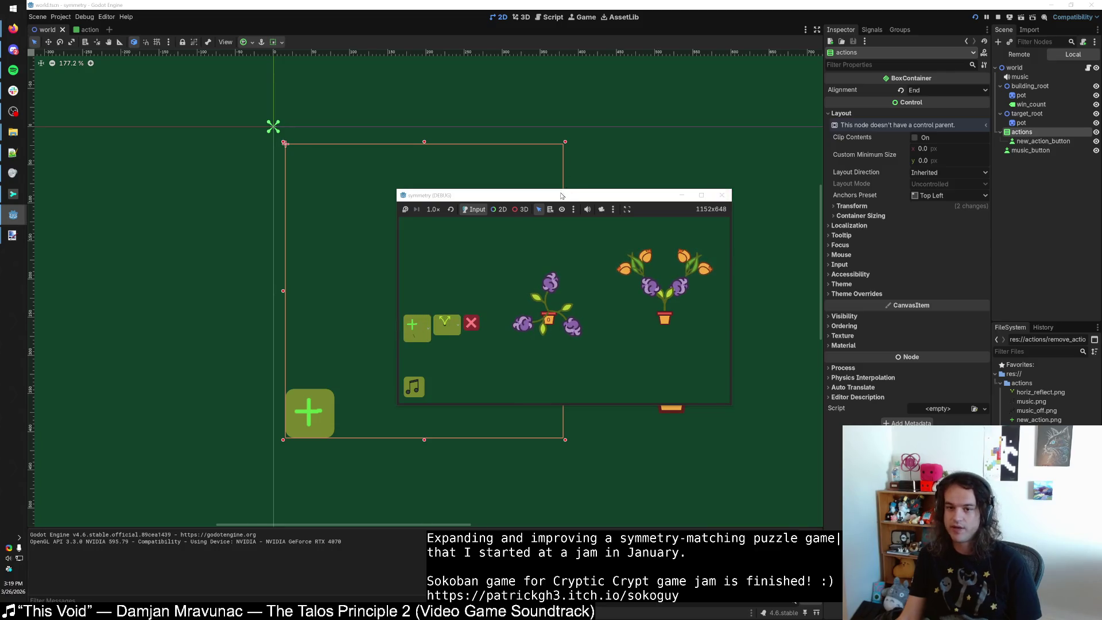
key(super+Up)
click(84, 374)
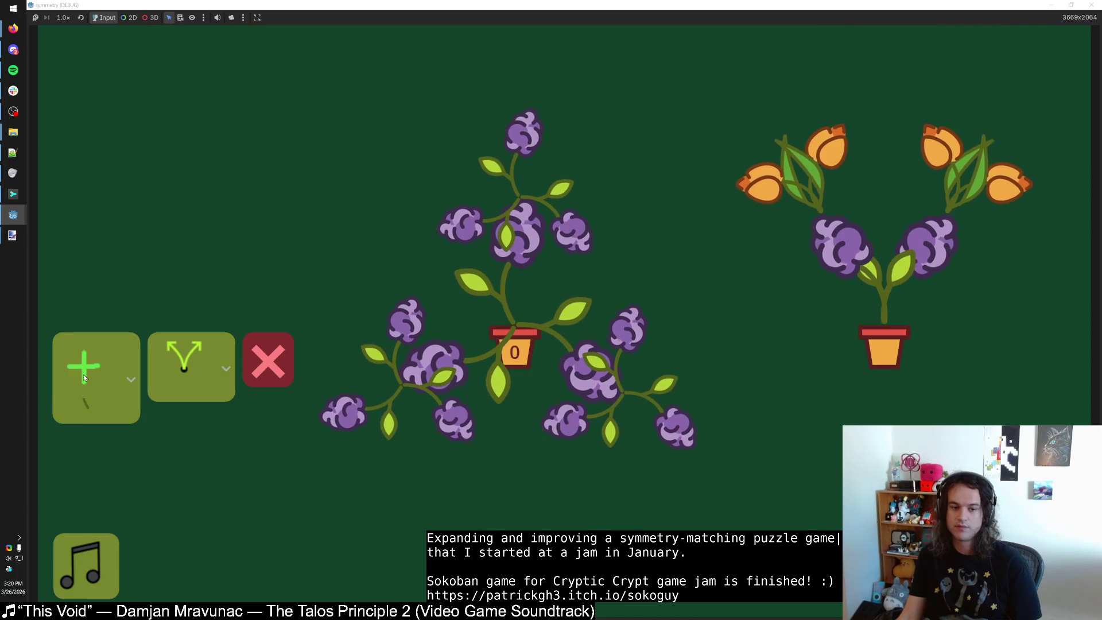
click(261, 411)
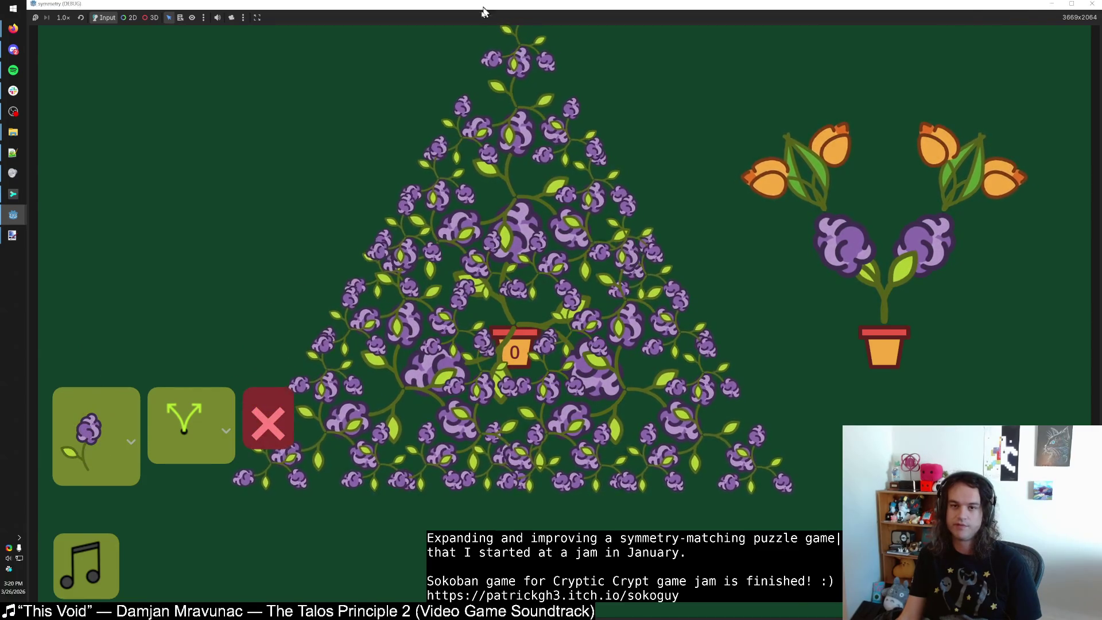
key(F8)
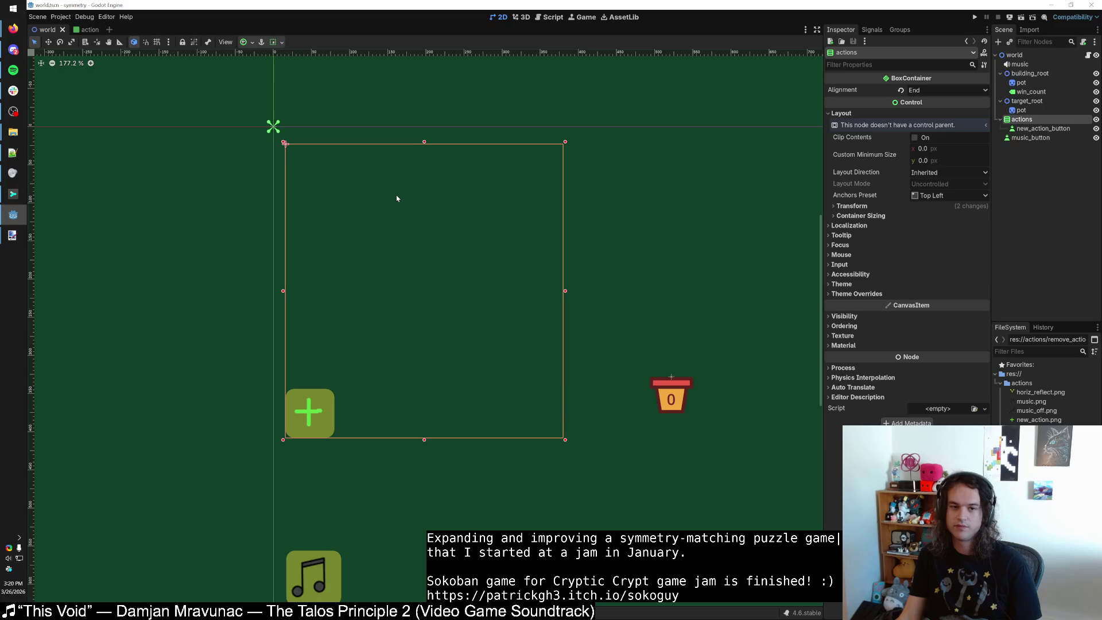
Rerun the game, retest adding and removing flower actions, then restore the window to 1152×648.
click(973, 18)
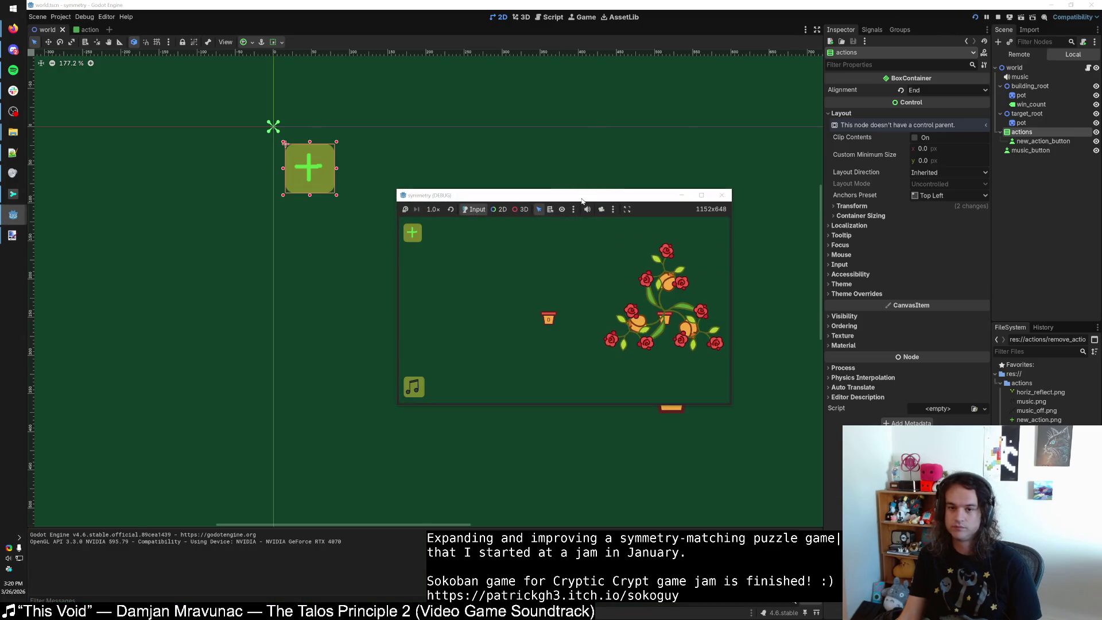
double_click(581, 200)
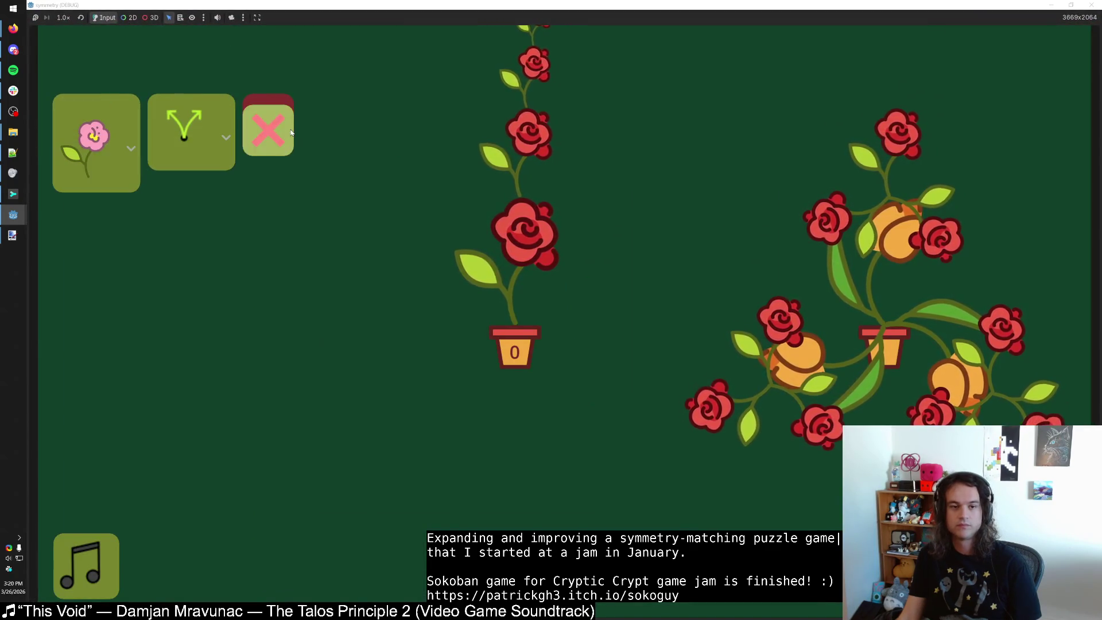
click(291, 133)
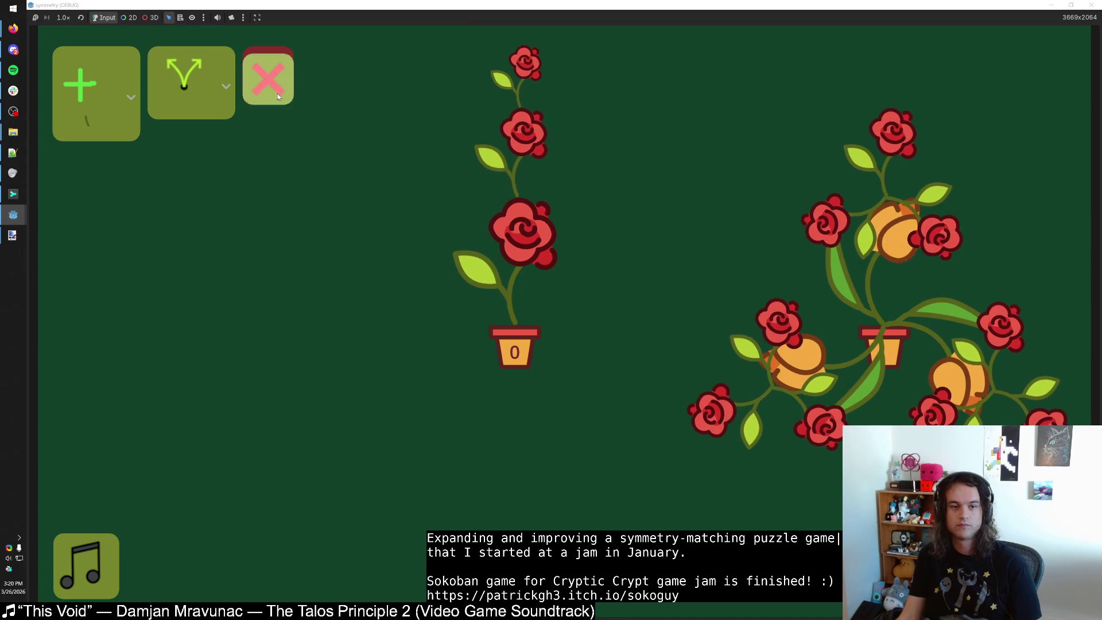
click(78, 83)
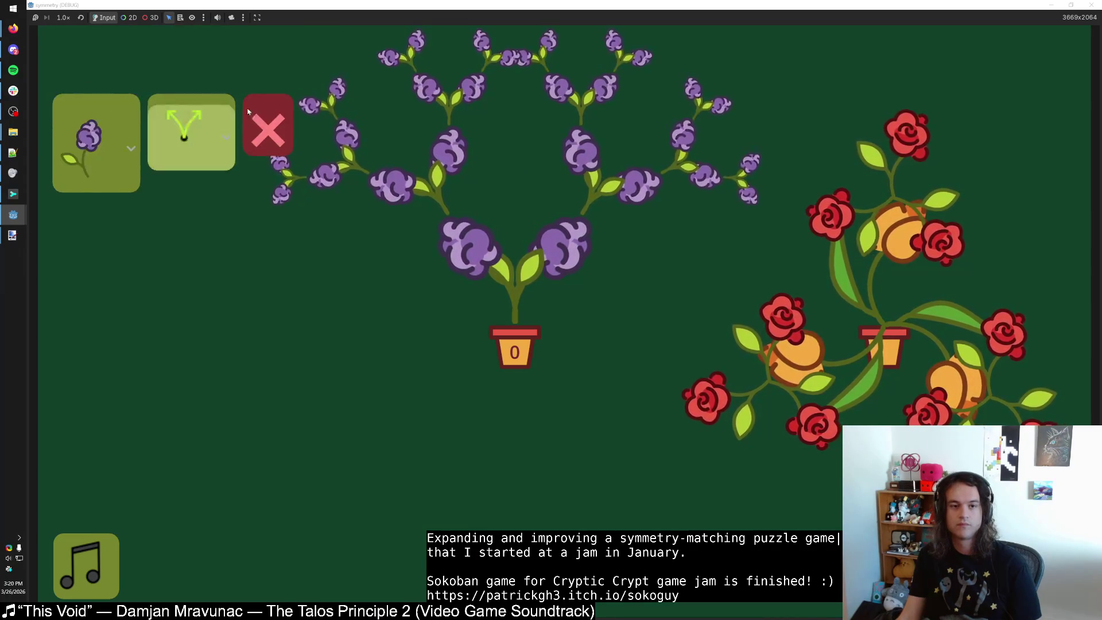
click(248, 113)
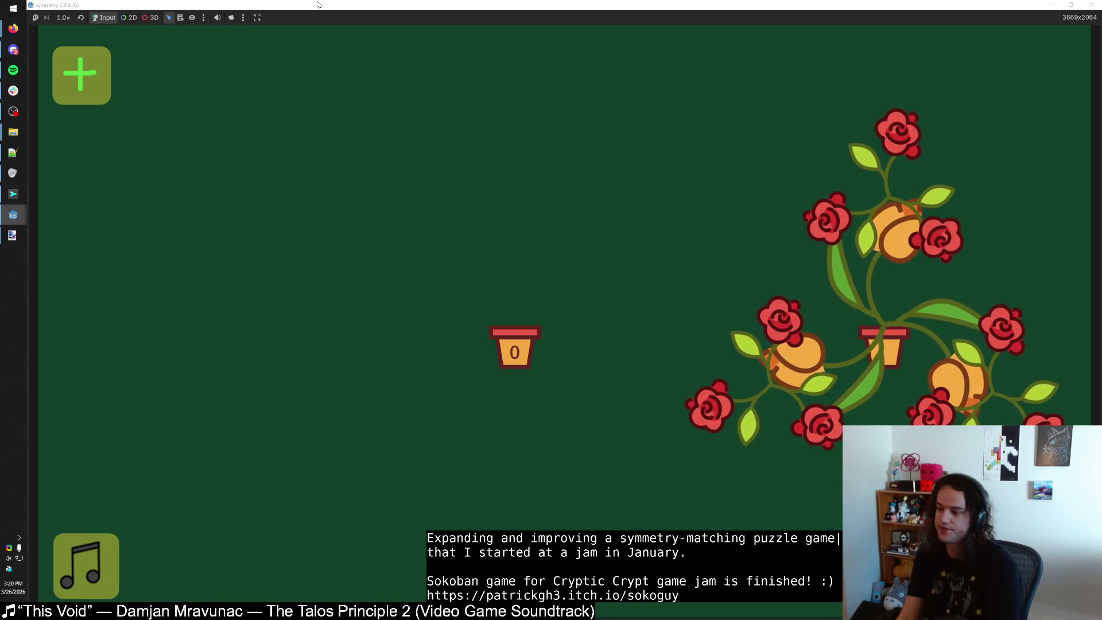
key(super+Down)
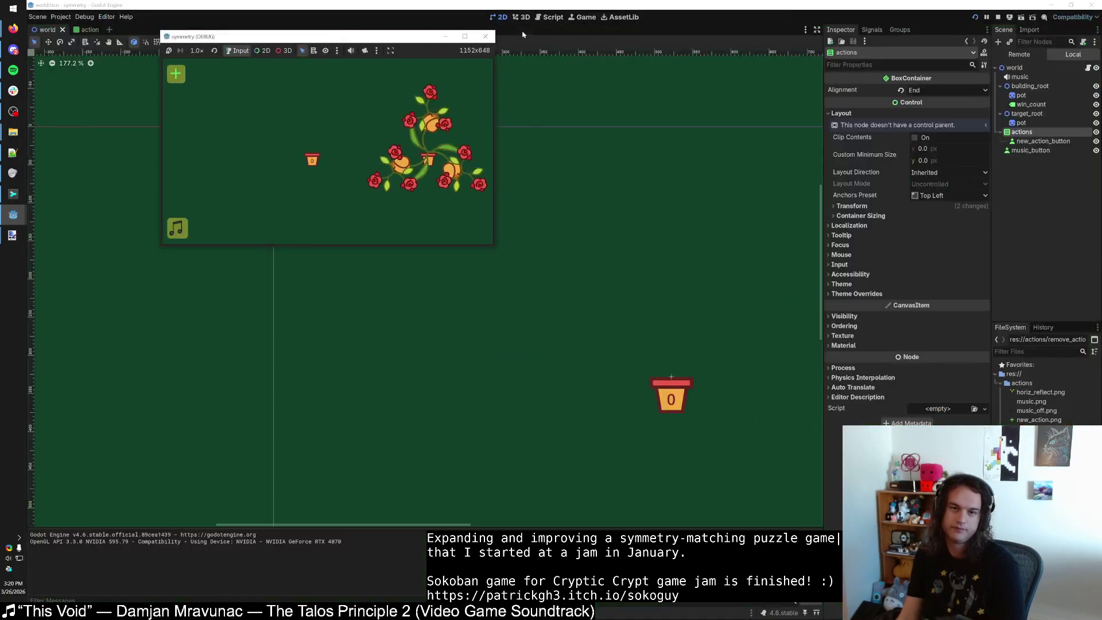
Close the test game and enable Icon Behavior > Expand Icon on music_button.
click(485, 36)
scroll(381, 310, down, 1)
click(322, 532)
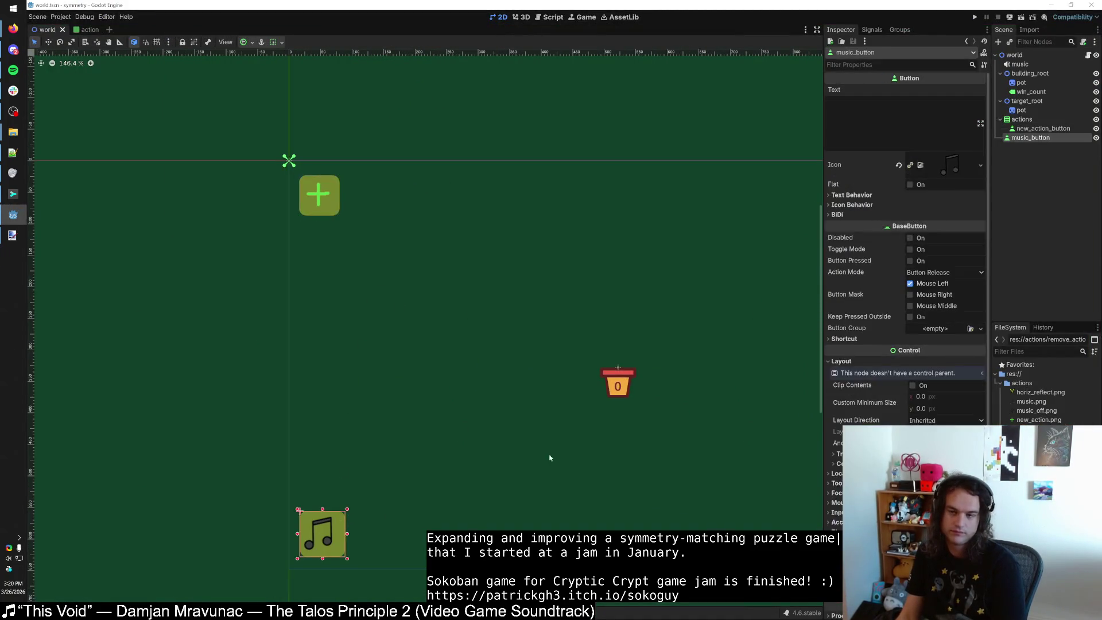
click(844, 205)
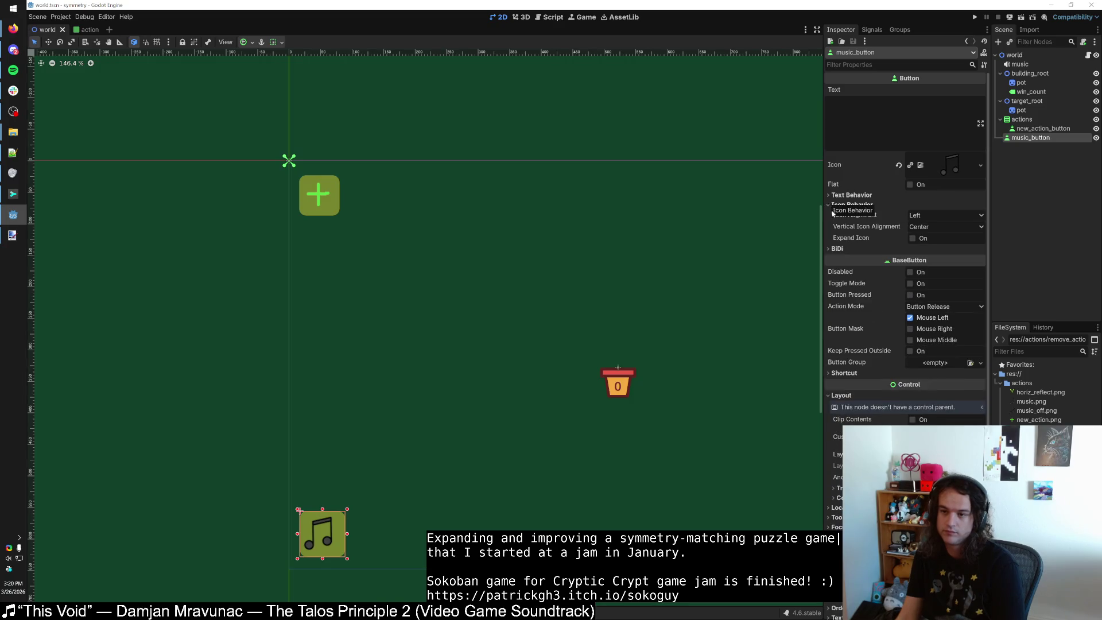
click(912, 237)
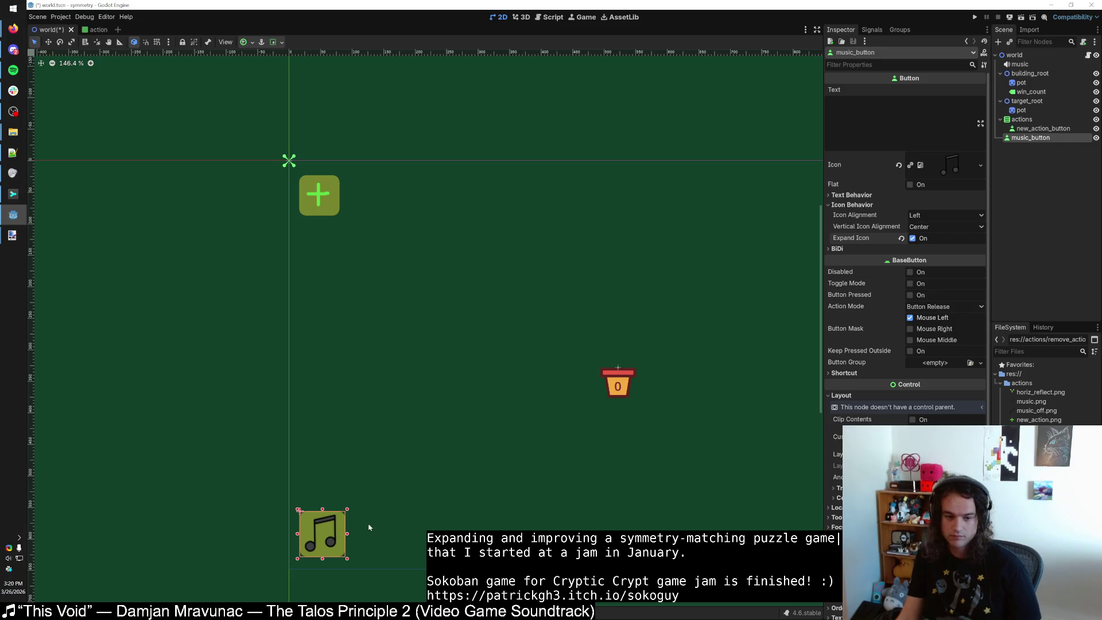
click(544, 380)
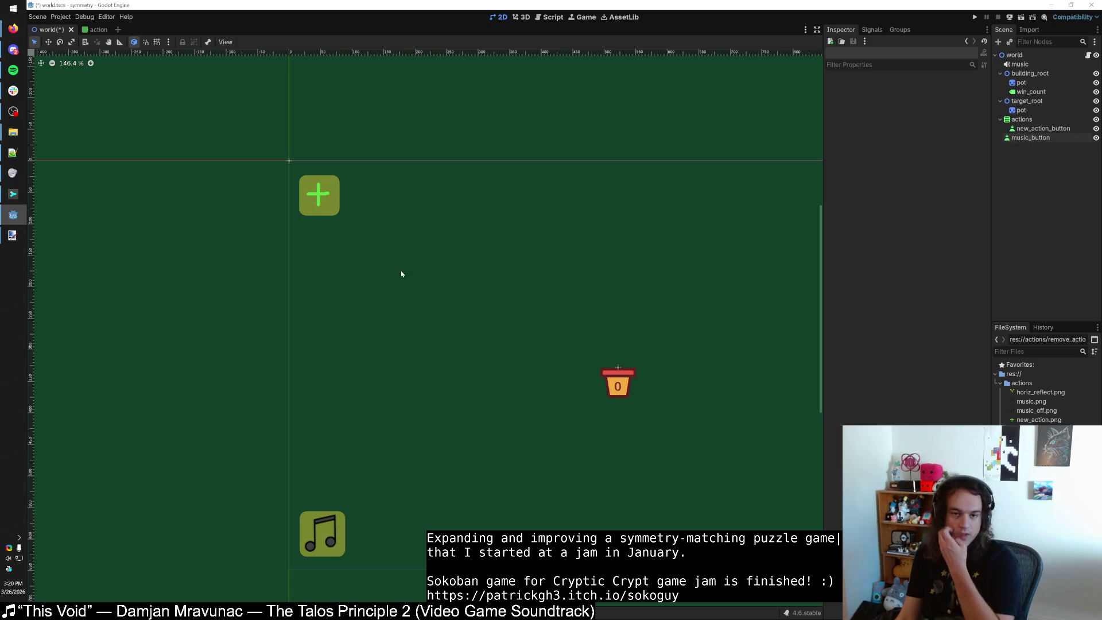
key(alt+Tab)
Create a new blank 128 × 128 image in paint.net.
click(532, 152)
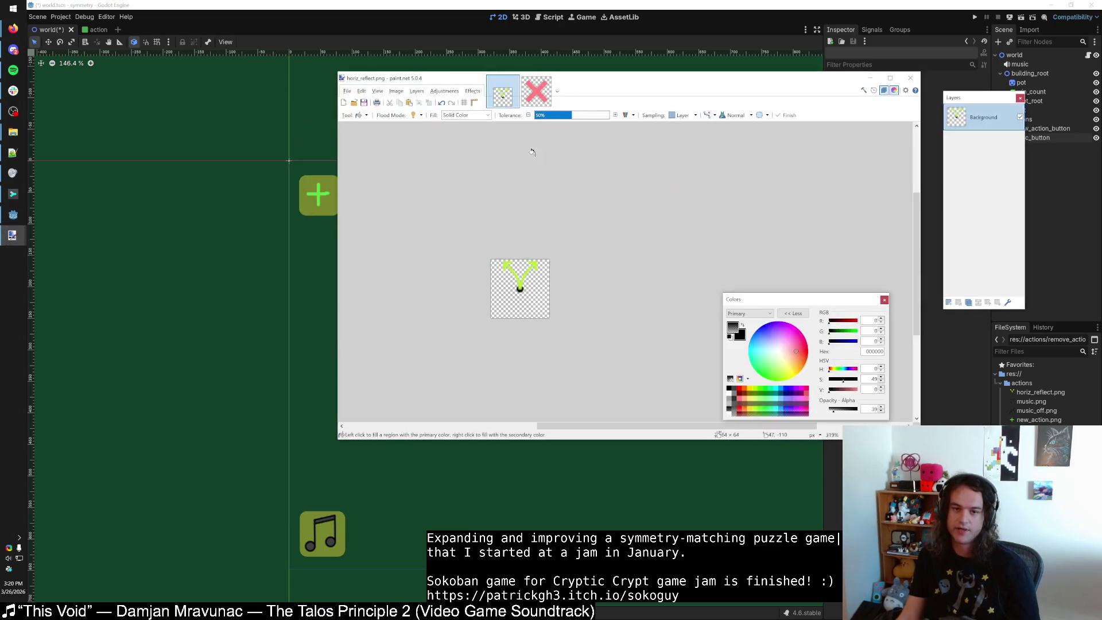
click(537, 92)
key(ctrl+n)
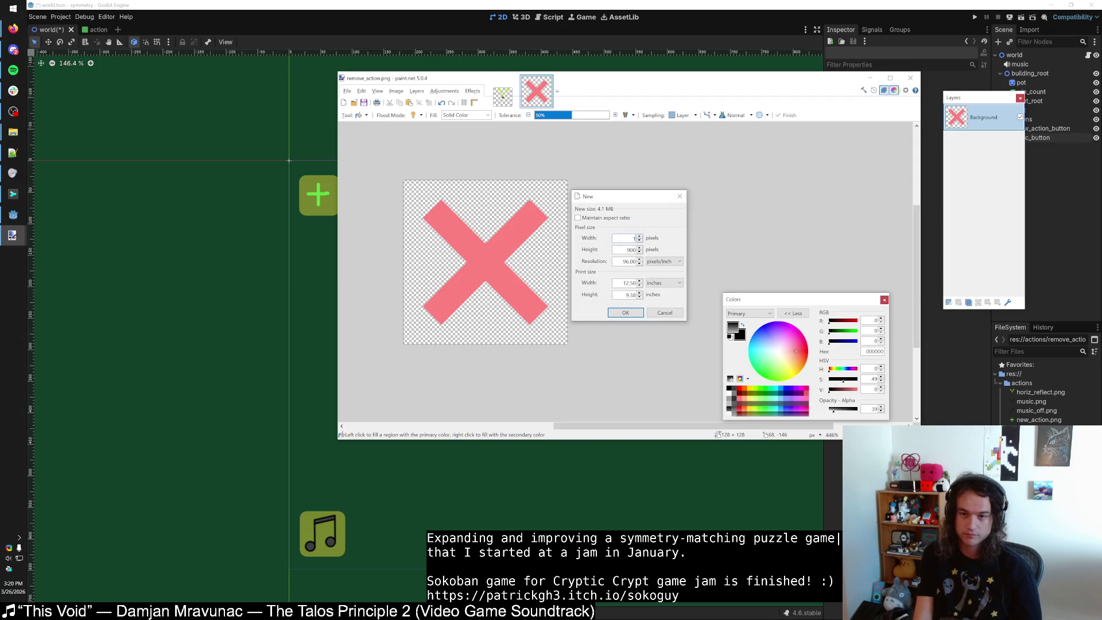
text(8)
key(Return)
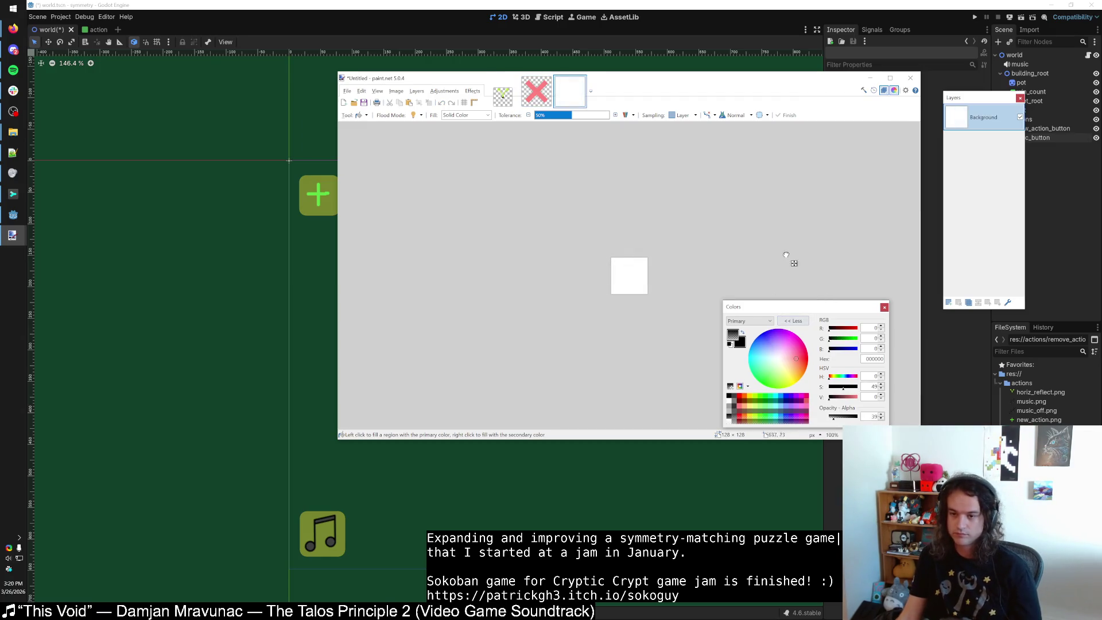
Choose a light yellow-green primary colour with reduced saturation.
drag(818, 312, 779, 236)
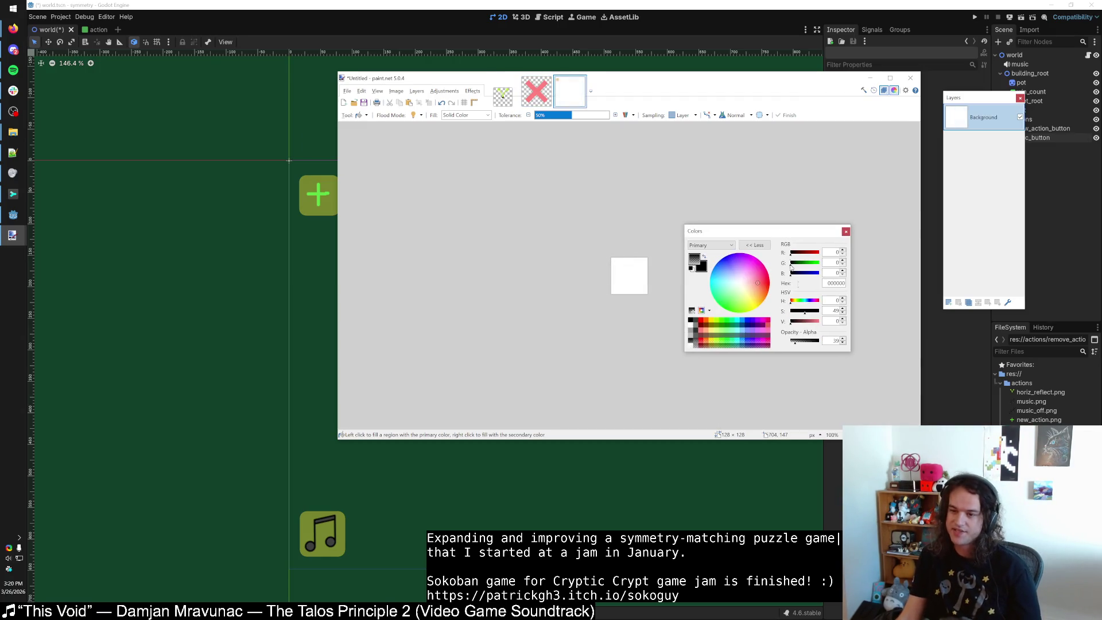
click(798, 302)
drag(792, 321, 848, 325)
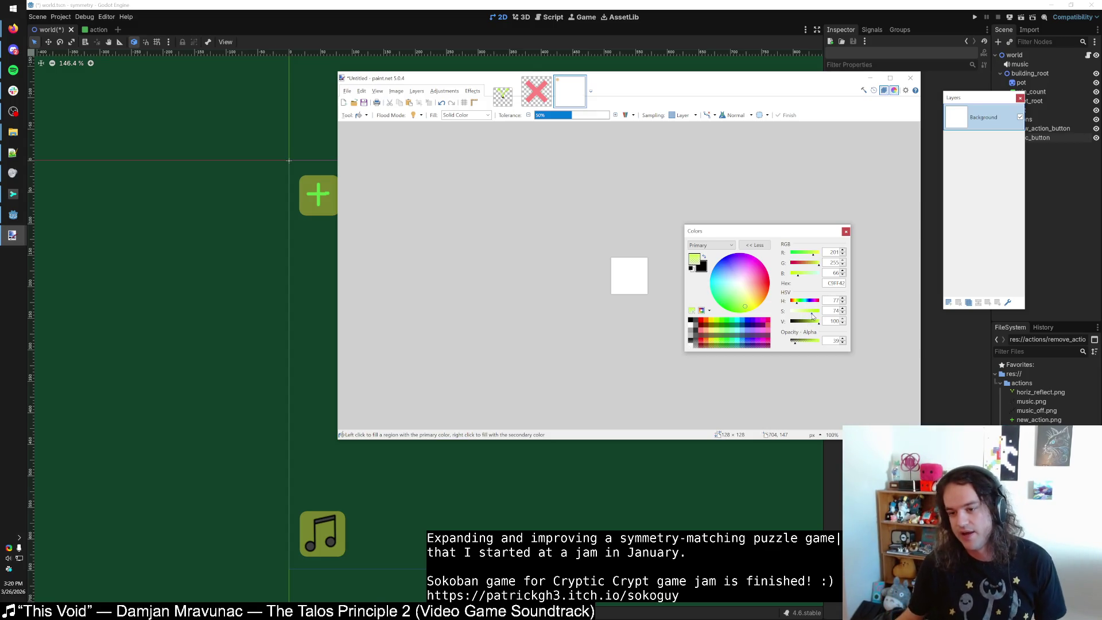
click(811, 311)
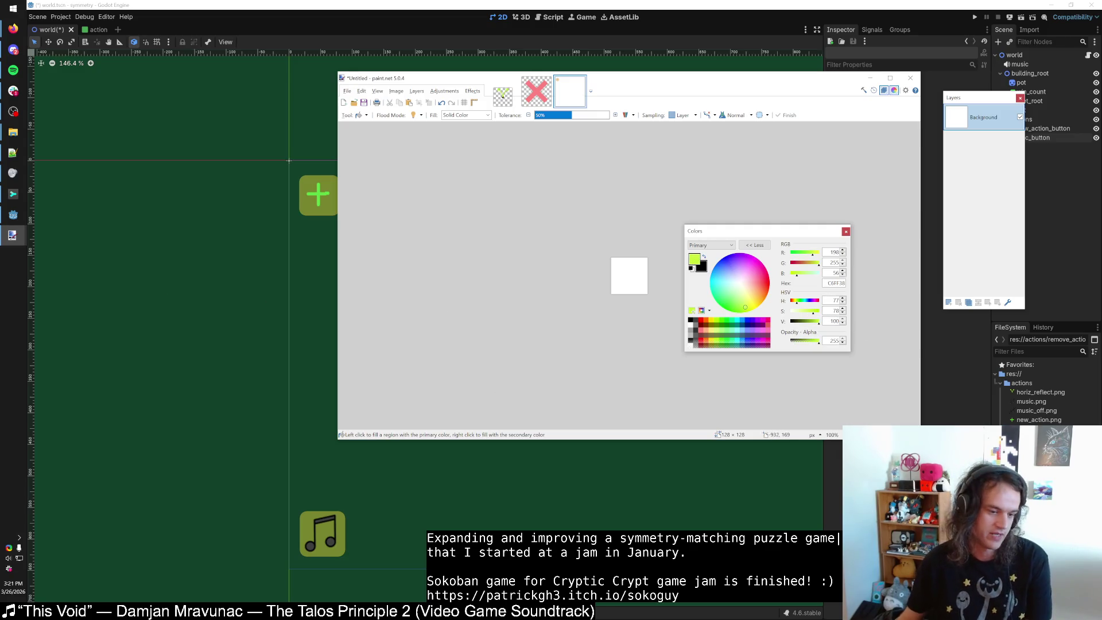
click(9, 569)
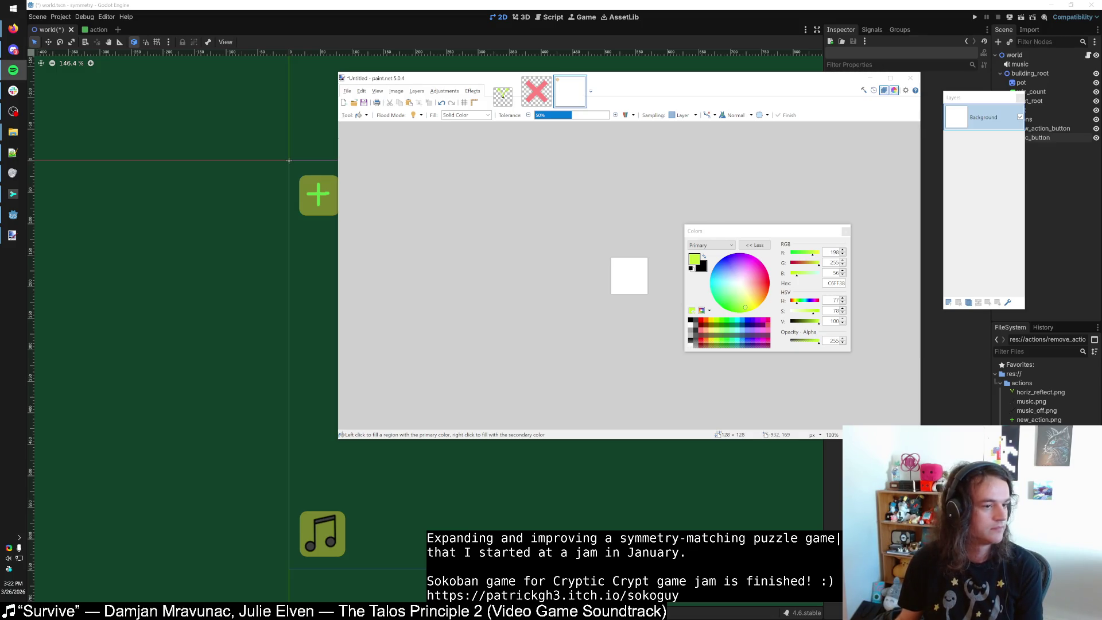
Clear the canvas to transparent and fill a tall narrow centred rectangle with lime green.
click(626, 258)
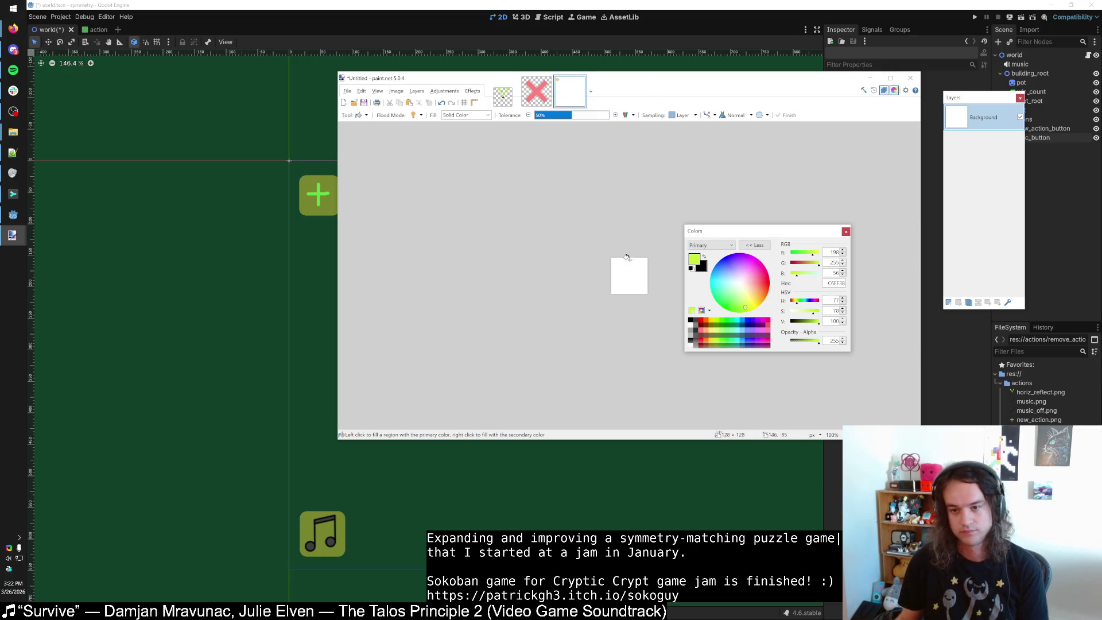
scroll(627, 270, up, 5)
key(s)
key(Delete)
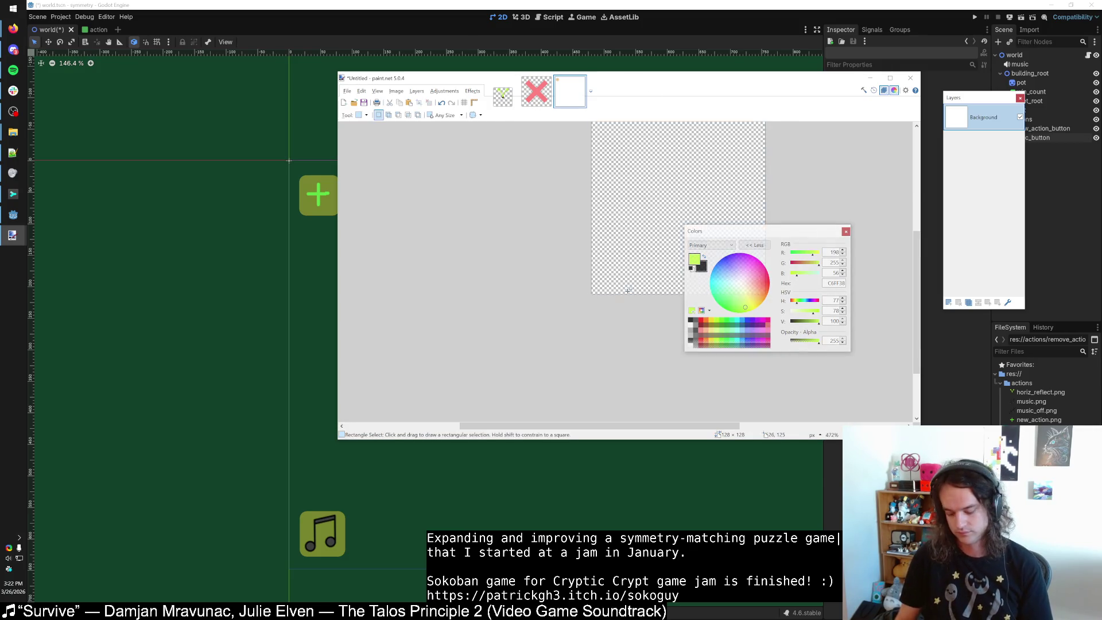
scroll(516, 247, up, 2)
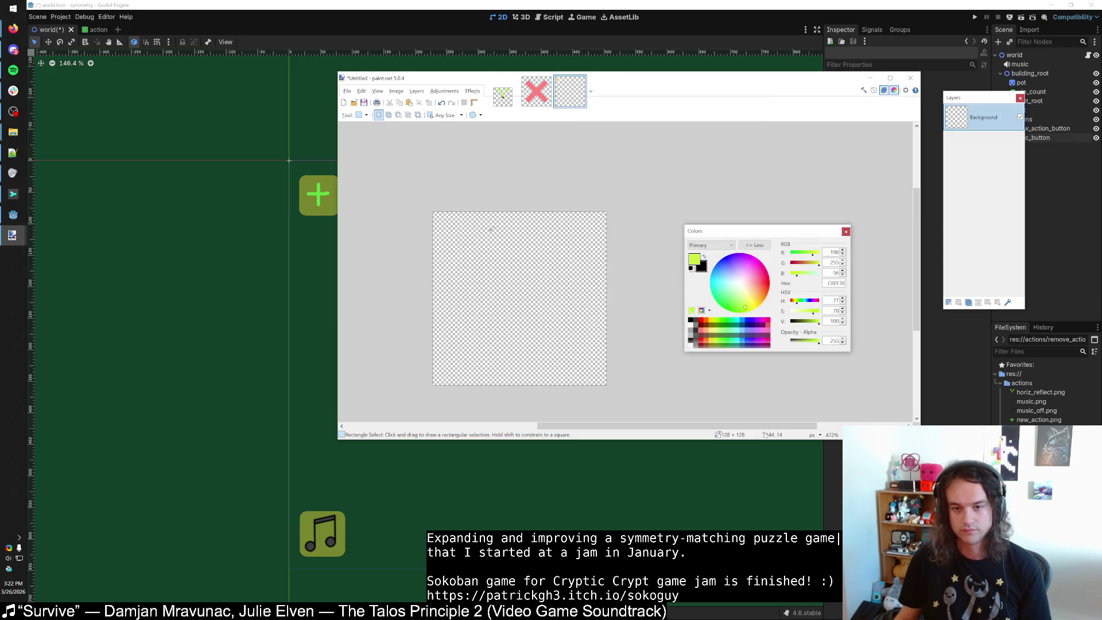
mouse_move(491, 229)
mouse_down()
mouse_move(554, 372)
mouse_move(495, 222)
mouse_move(508, 227)
mouse_up()
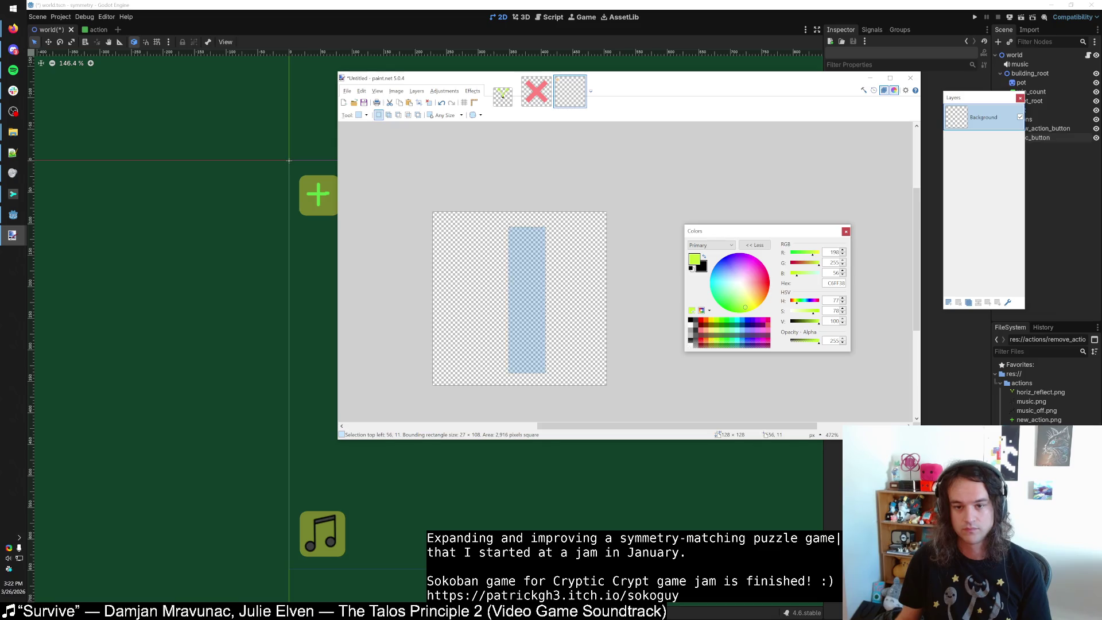
key(f)
click(528, 268)
key(ctrl+z)
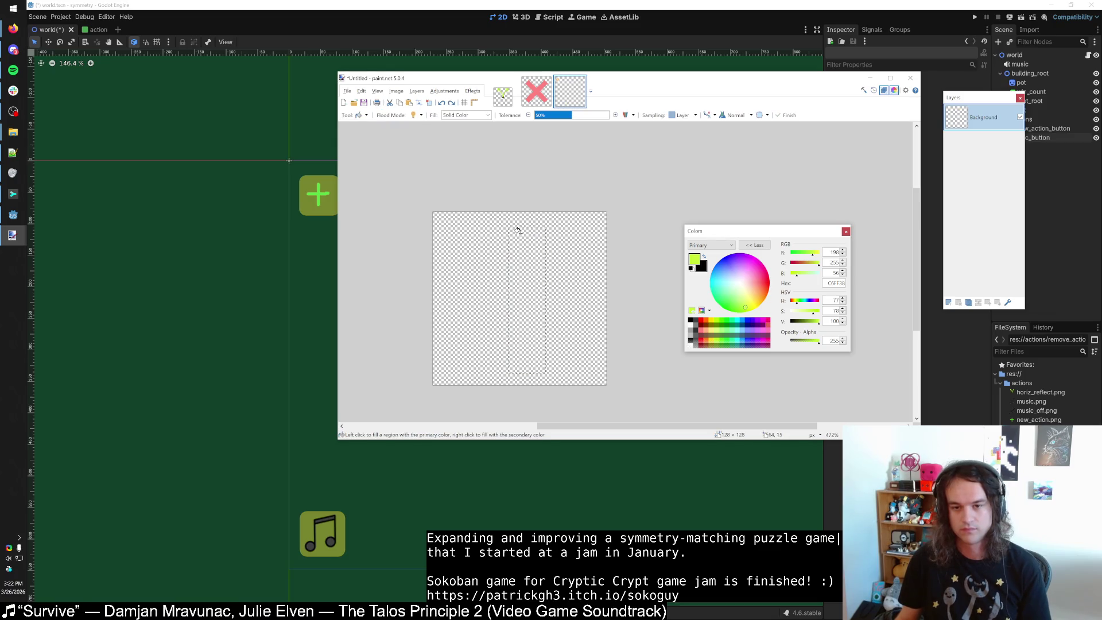
click(529, 242)
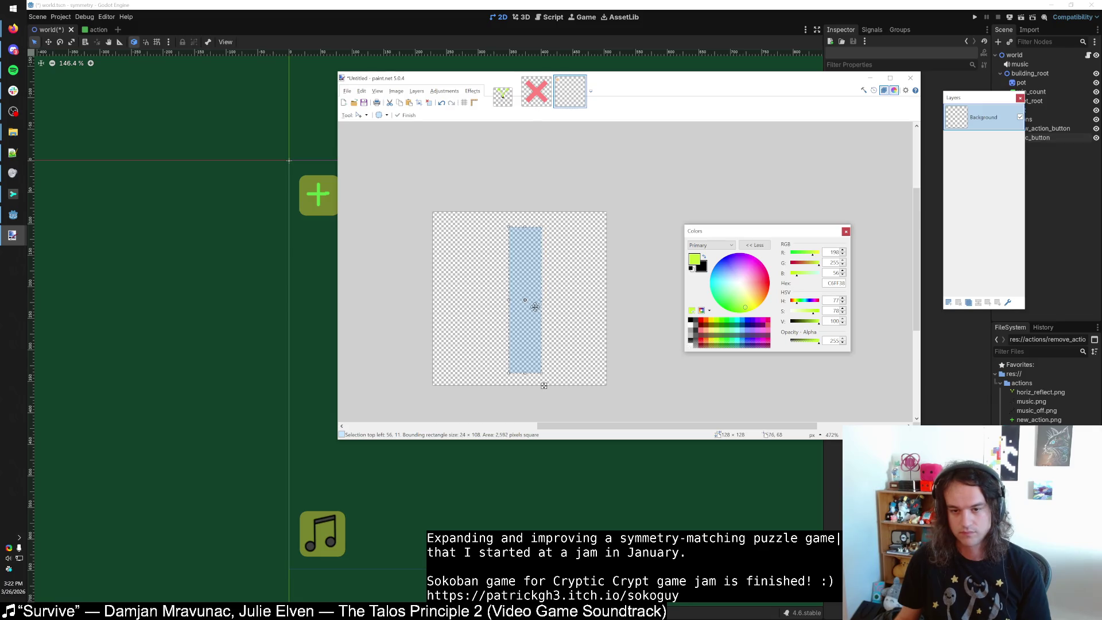
Nudge the lime bar slightly left to centre it on the canvas.
key(s)
key(ctrl+a)
key(m)
drag(565, 313, 562, 314)
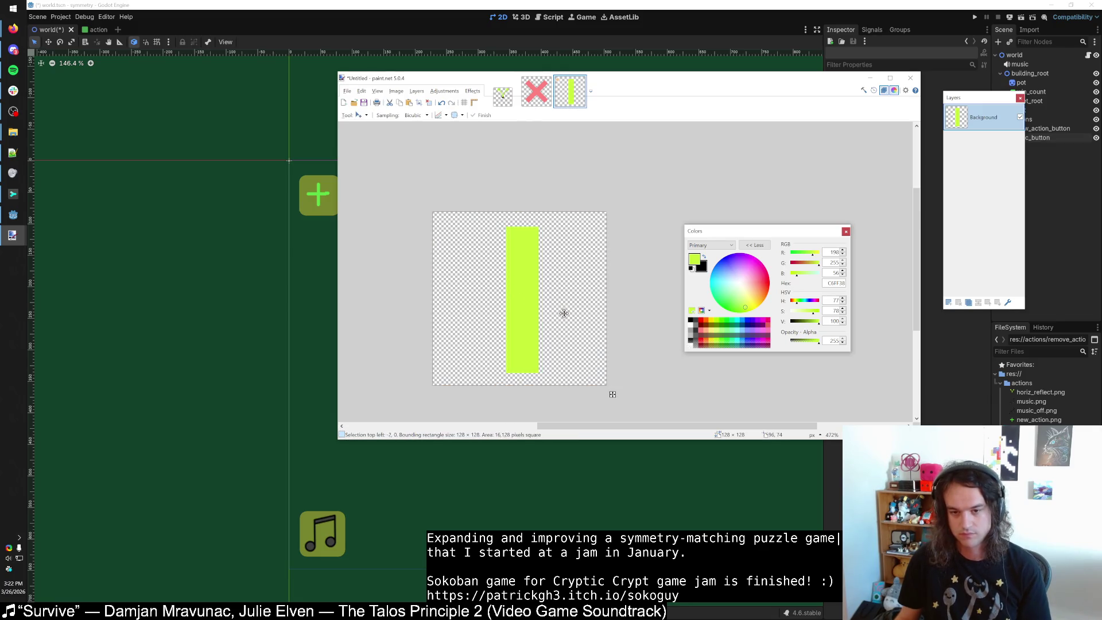
key(s)
key(m)
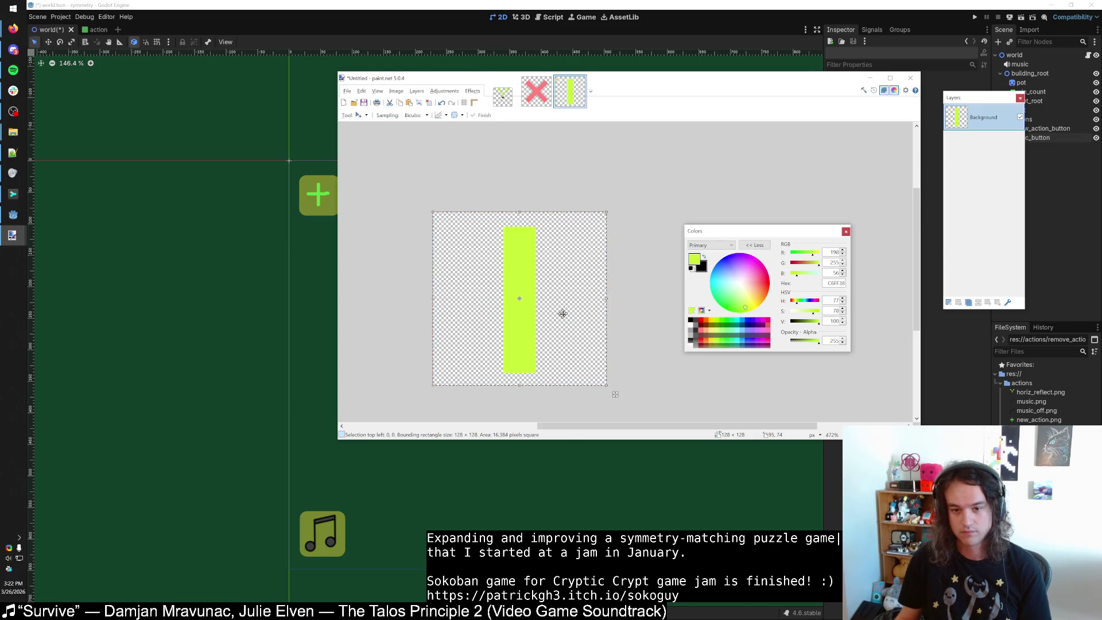
key(s)
key(ctrl+d)
Copy the bar into a new layer and rotate it 90° to form a plus.
key(ctrl+a)
key(ctrl+c)
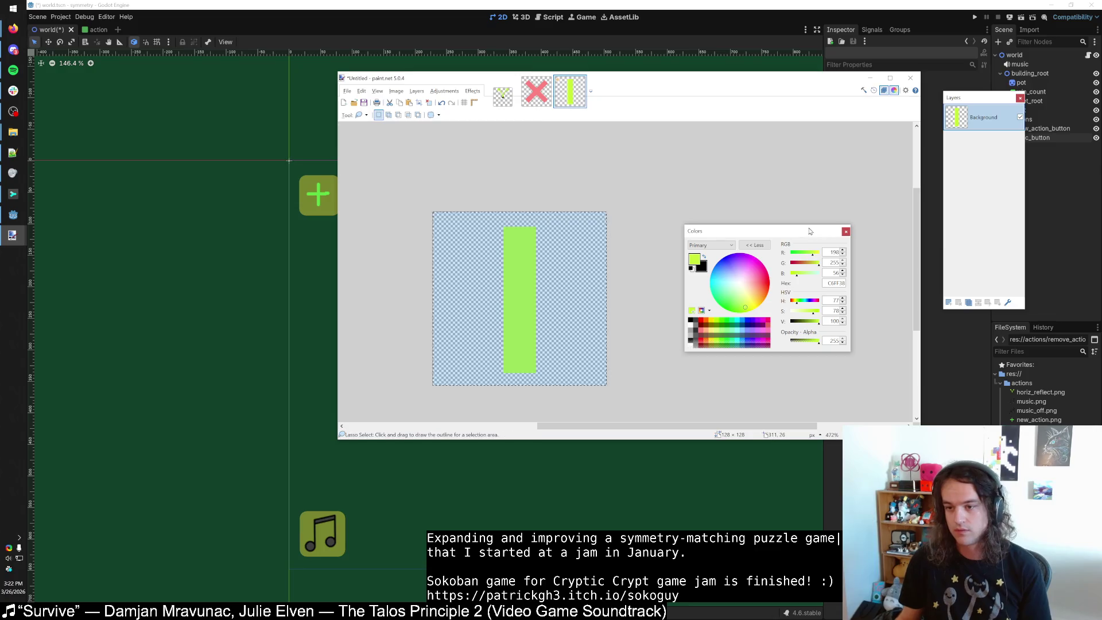
key(ctrl+shift+v)
mouse_move(612, 390)
mouse_down()
mouse_move(646, 261)
mouse_move(645, 167)
mouse_up()
key(ctrl+d)
key(s)
scroll(563, 311, left, 1)
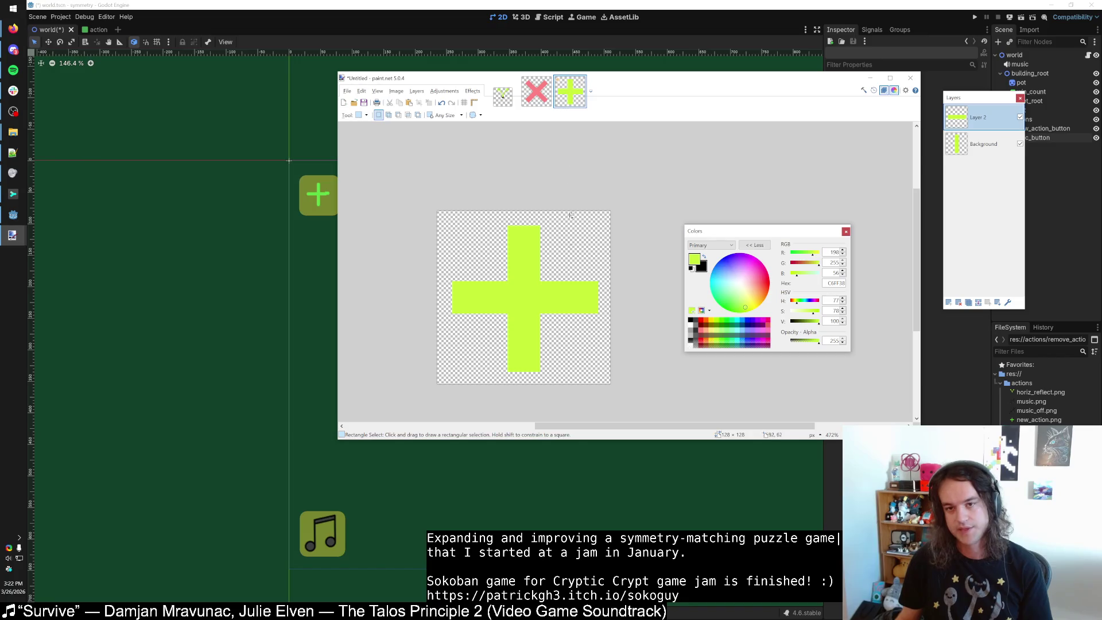
Flatten the layers and save the image as PNG over new_action.png.
key(ctrl+s)
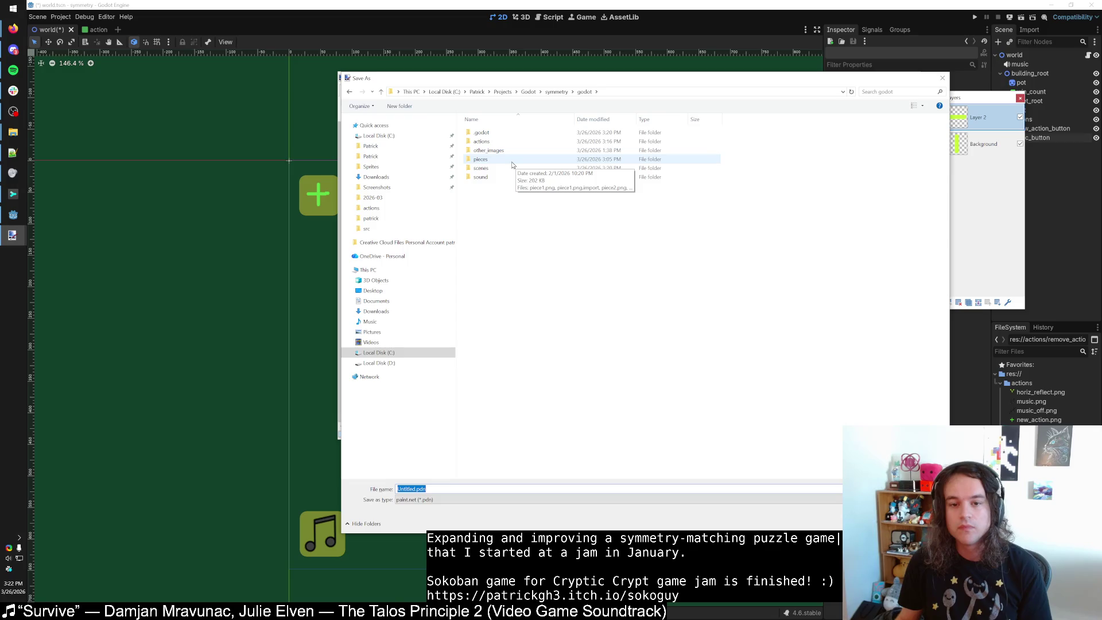
key(Escape)
key(ctrl+shift+f)
key(ctrl+s)
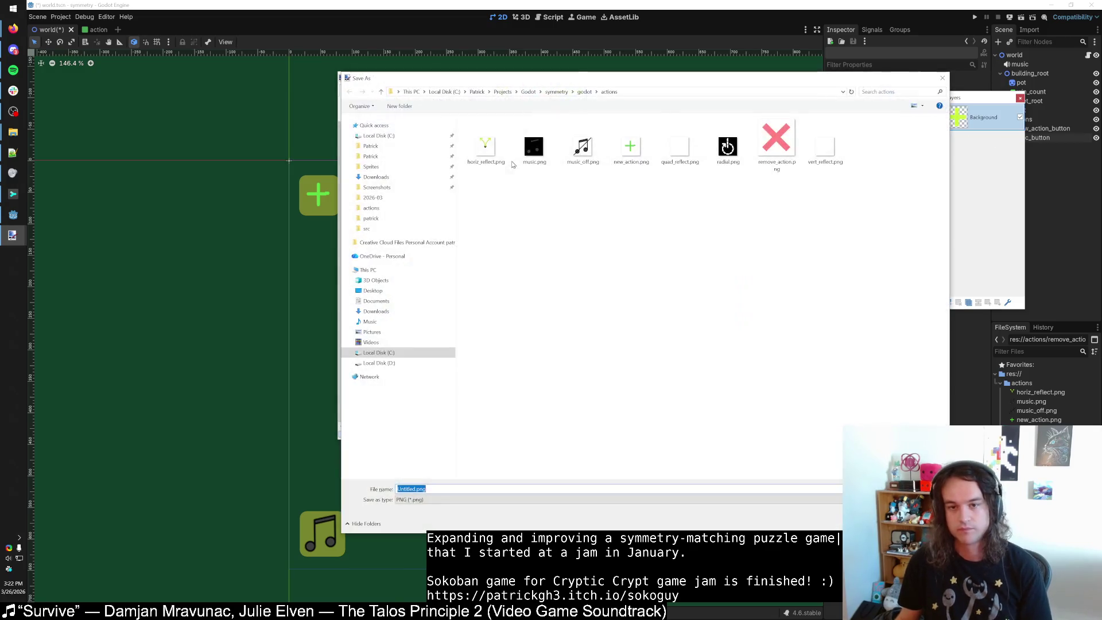
double_click(631, 146)
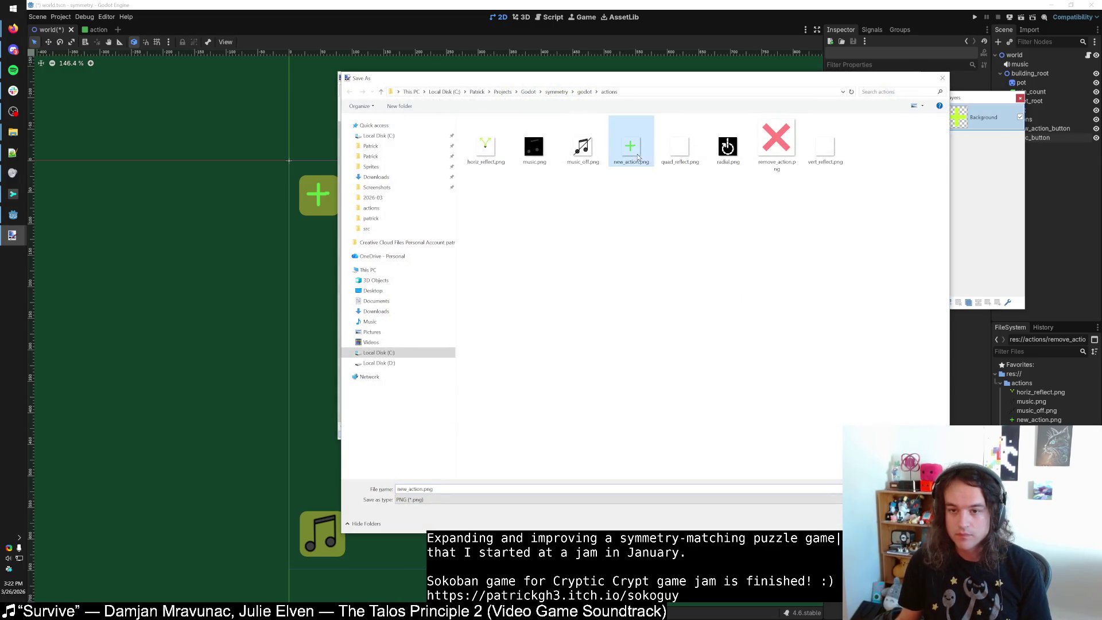
click(586, 315)
click(573, 298)
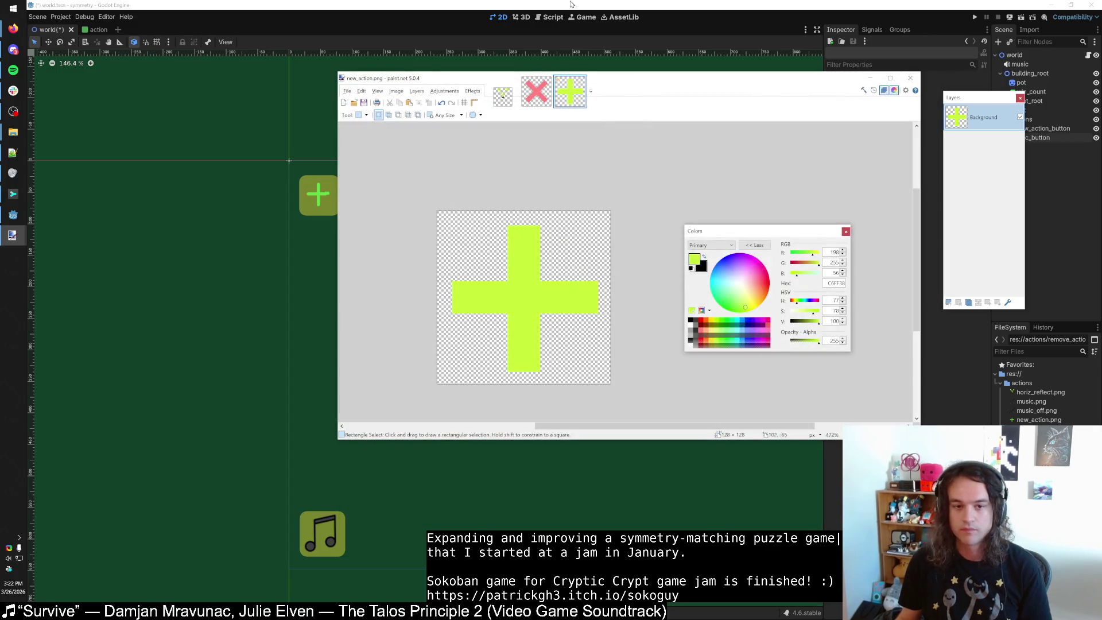
key(alt+Tab)
click(371, 212)
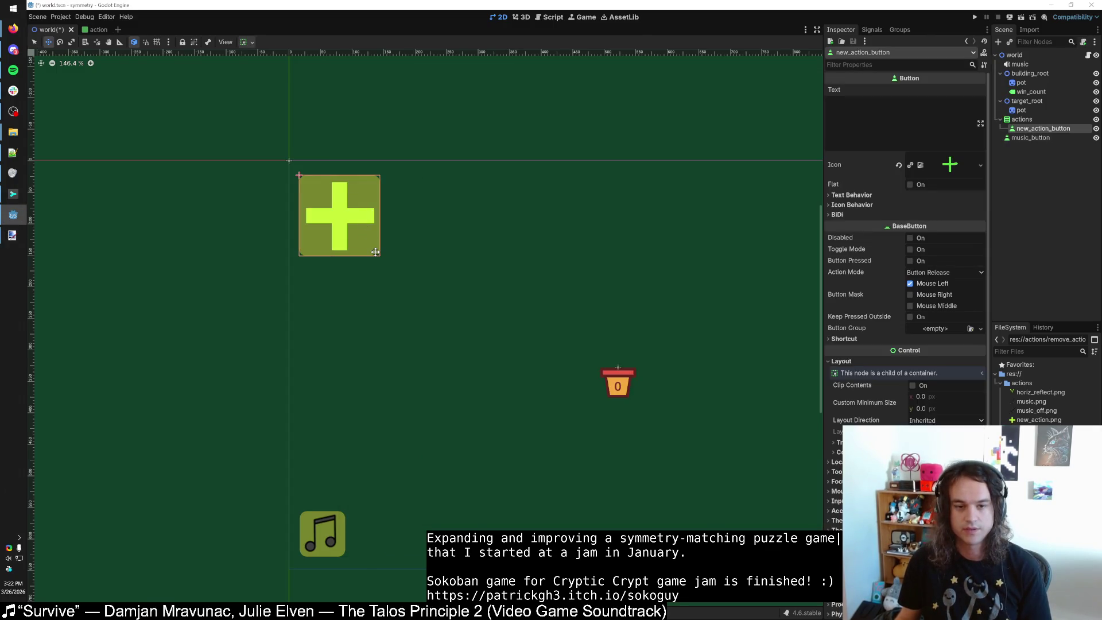
Move new_action_button directly under world and turn on its Expand Icon setting.
click(852, 205)
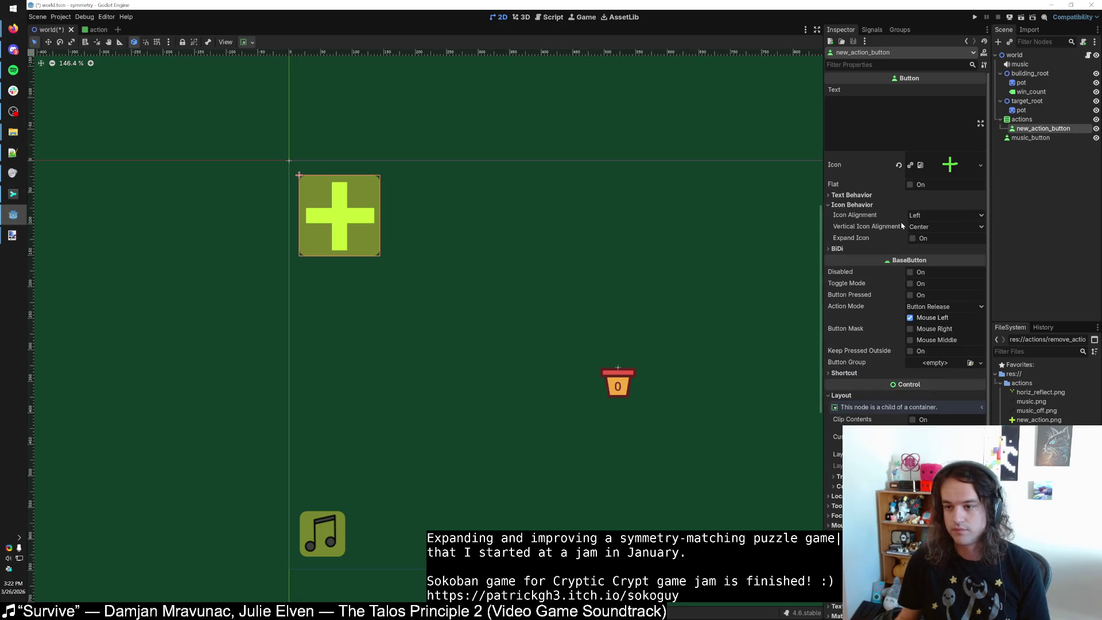
click(913, 238)
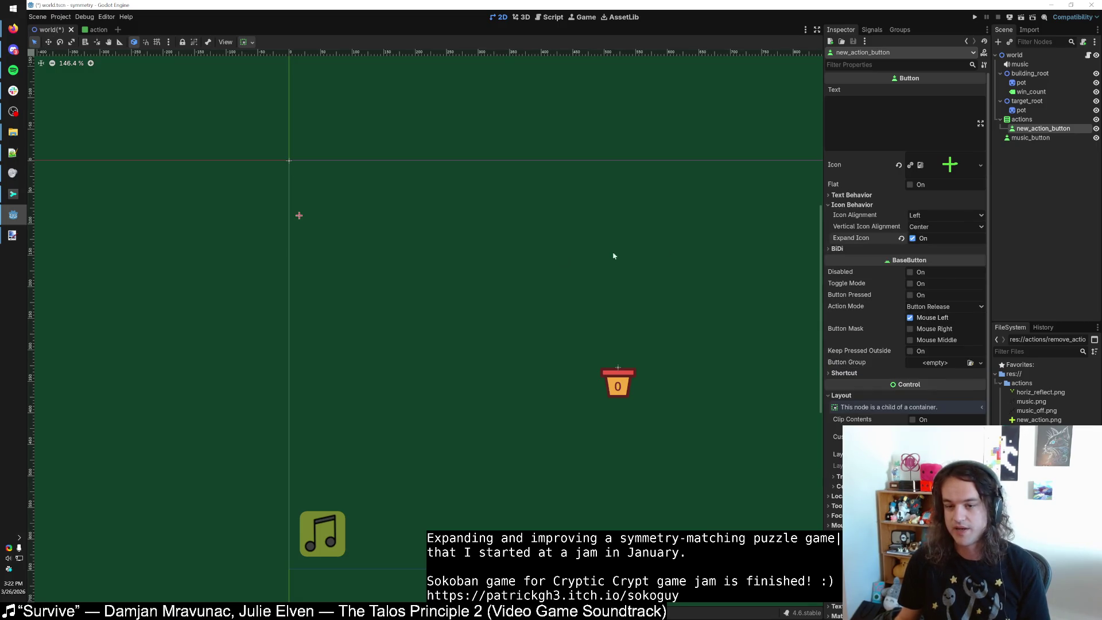
click(901, 239)
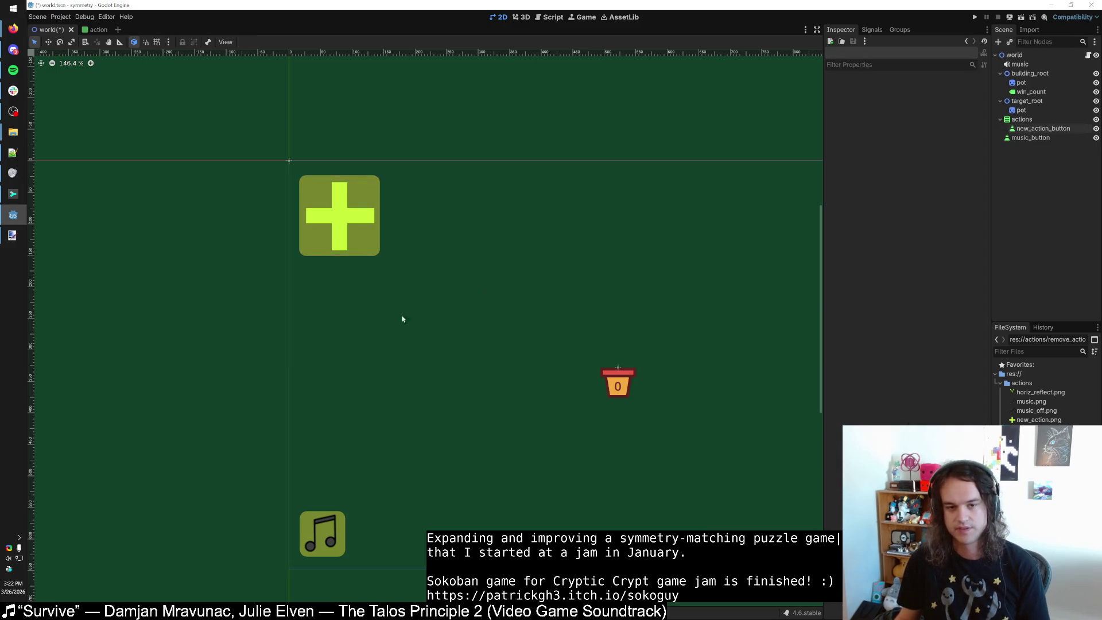
key(ctrl+s)
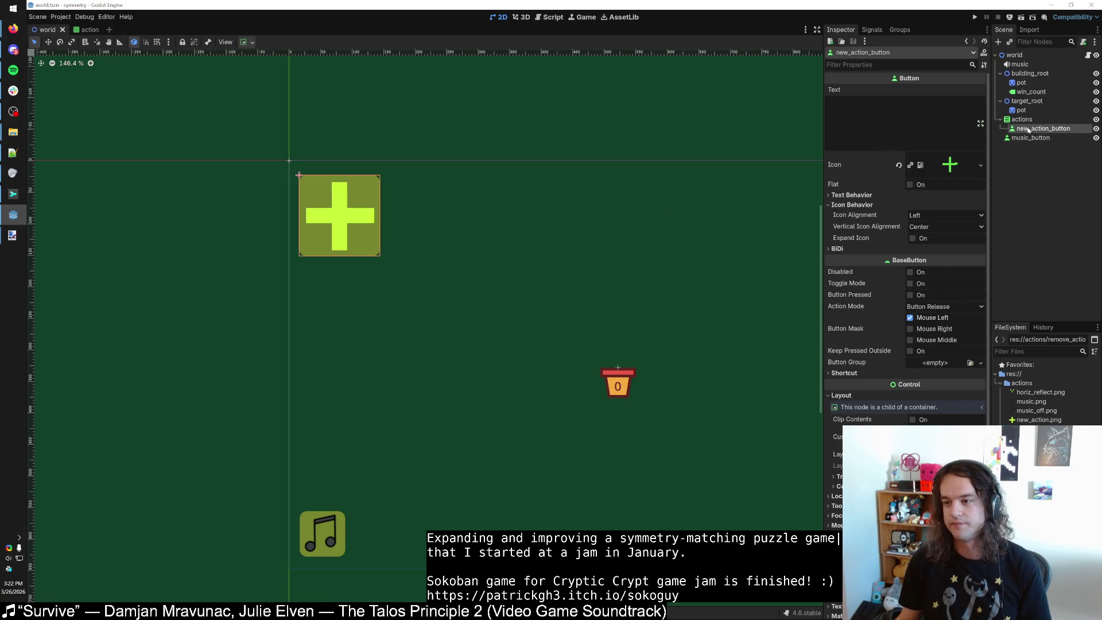
drag(1026, 133, 1031, 143)
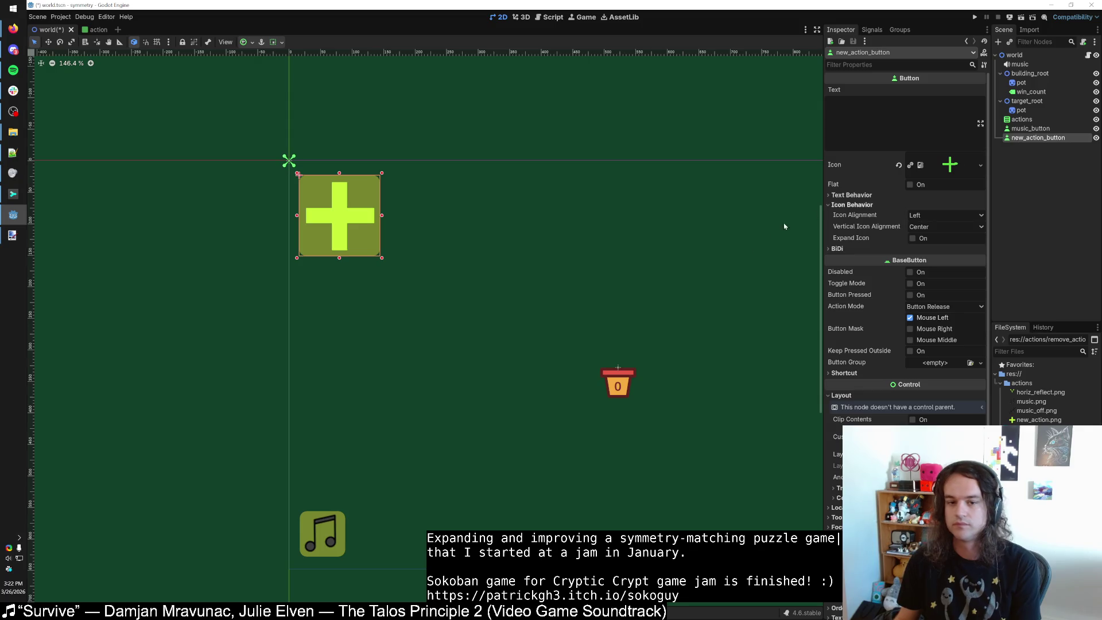
click(912, 239)
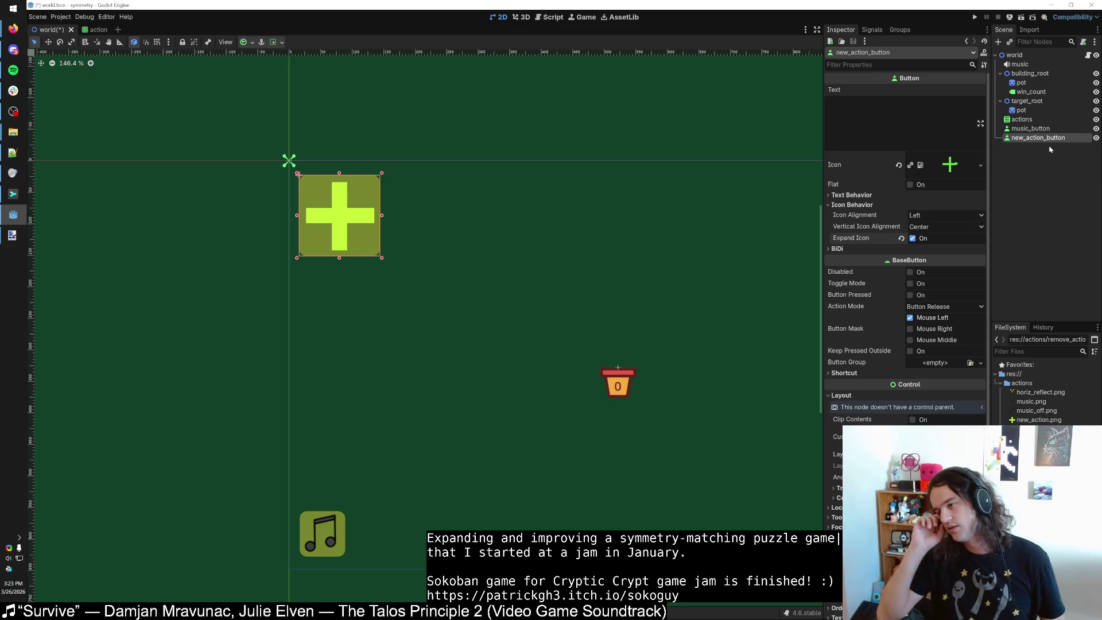
click(1028, 121)
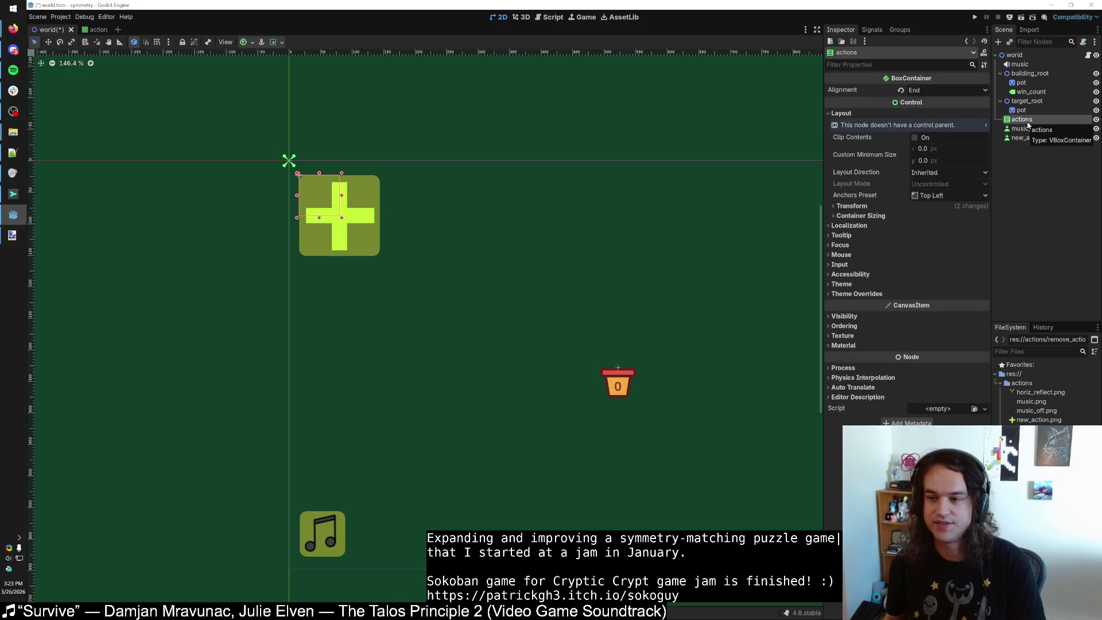
Delete the actions container from the world scene and save.
key(Delete)
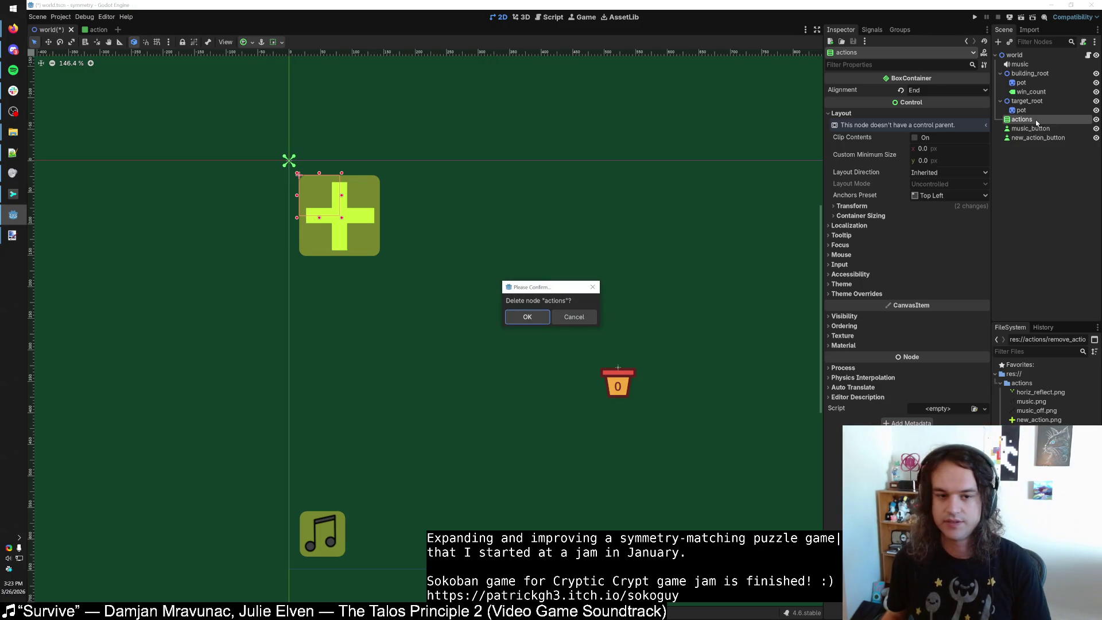
key(Return)
click(1033, 129)
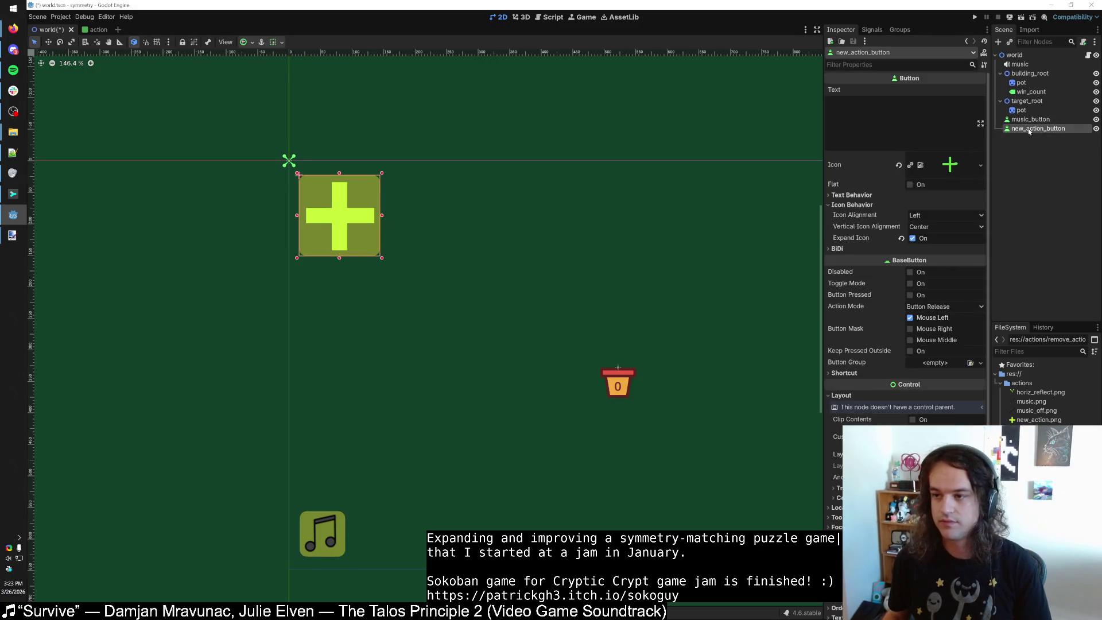
key(ctrl+s)
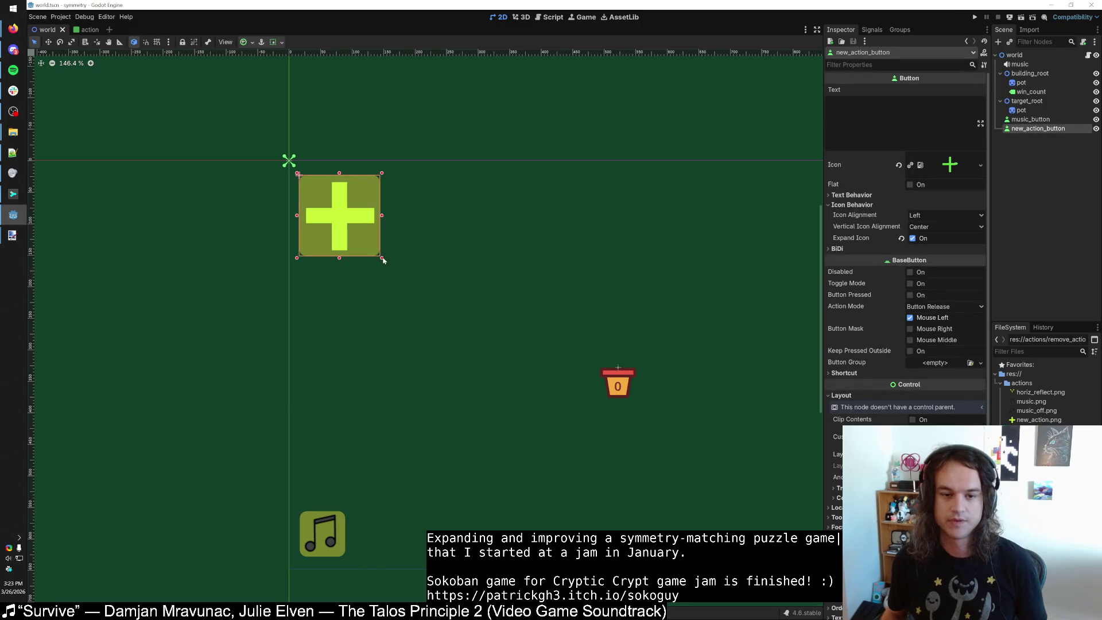
Shrink the plus button to a small square matching the music button's size, then save.
click(332, 520)
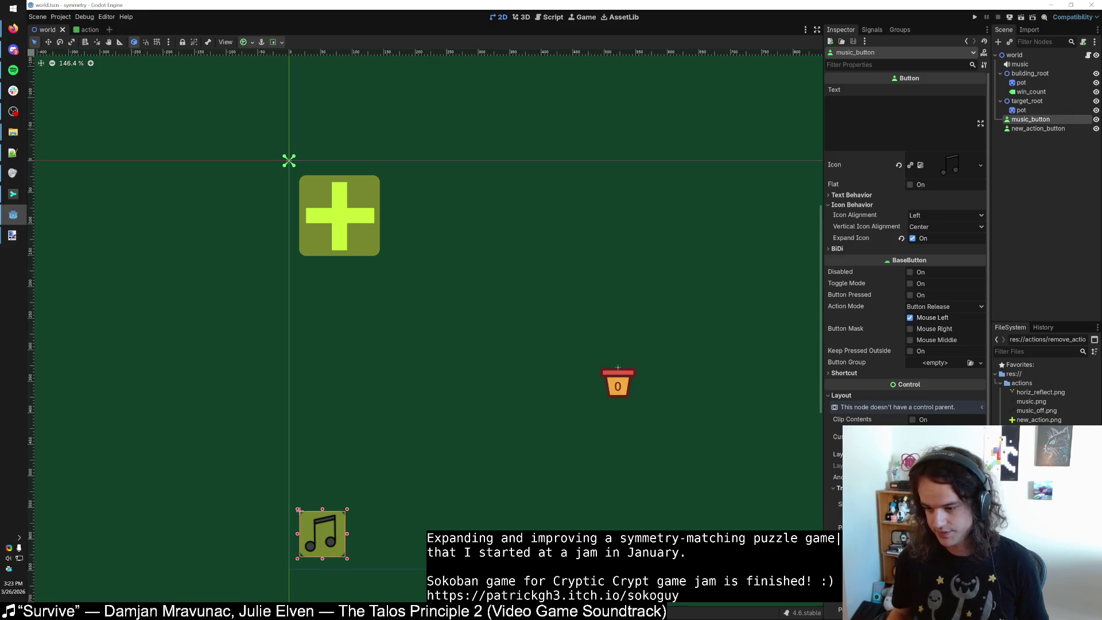
click(363, 235)
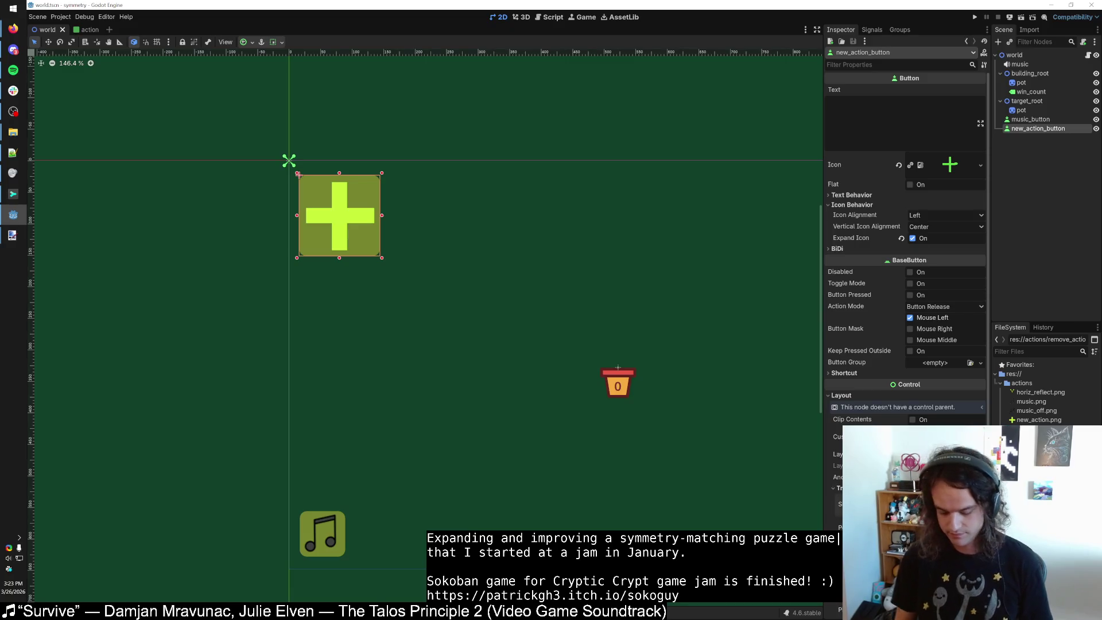
key(Return)
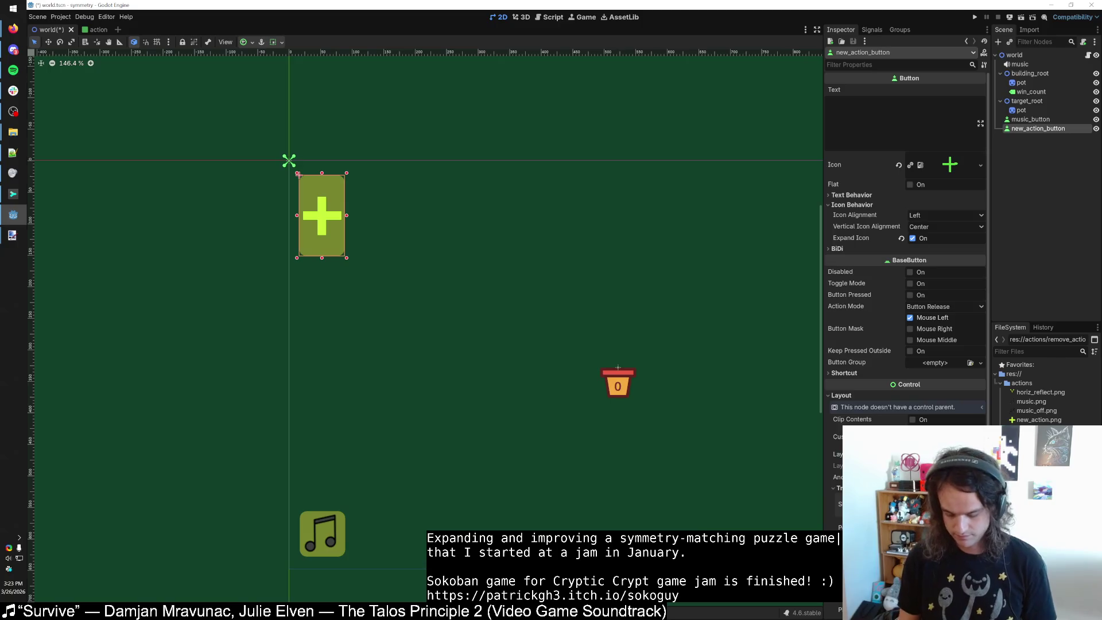
key(Return)
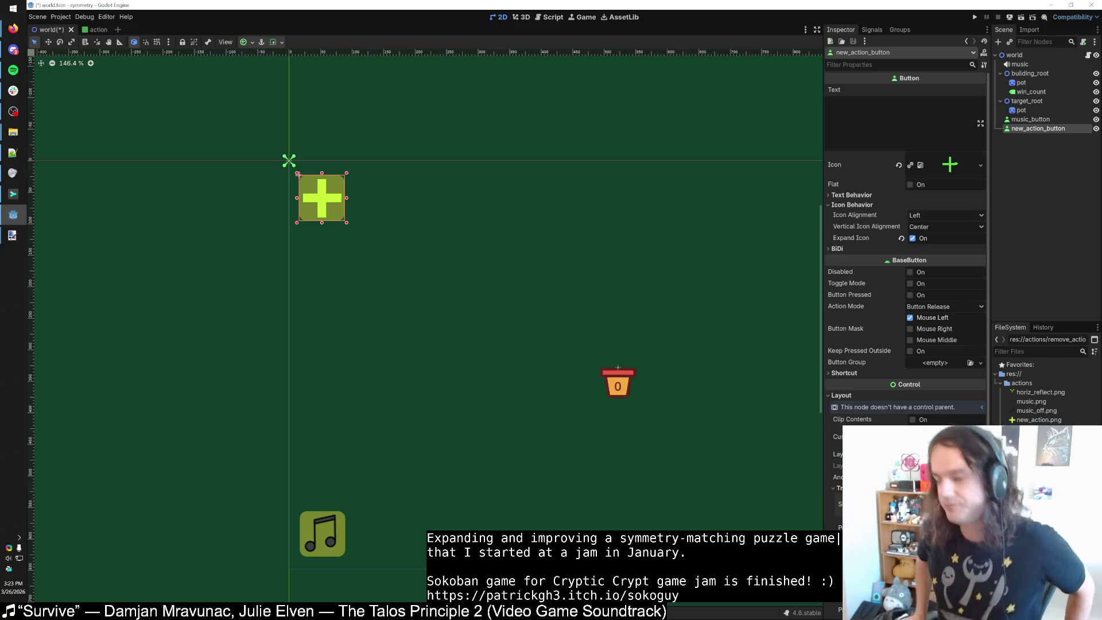
click(433, 238)
key(ctrl+s)
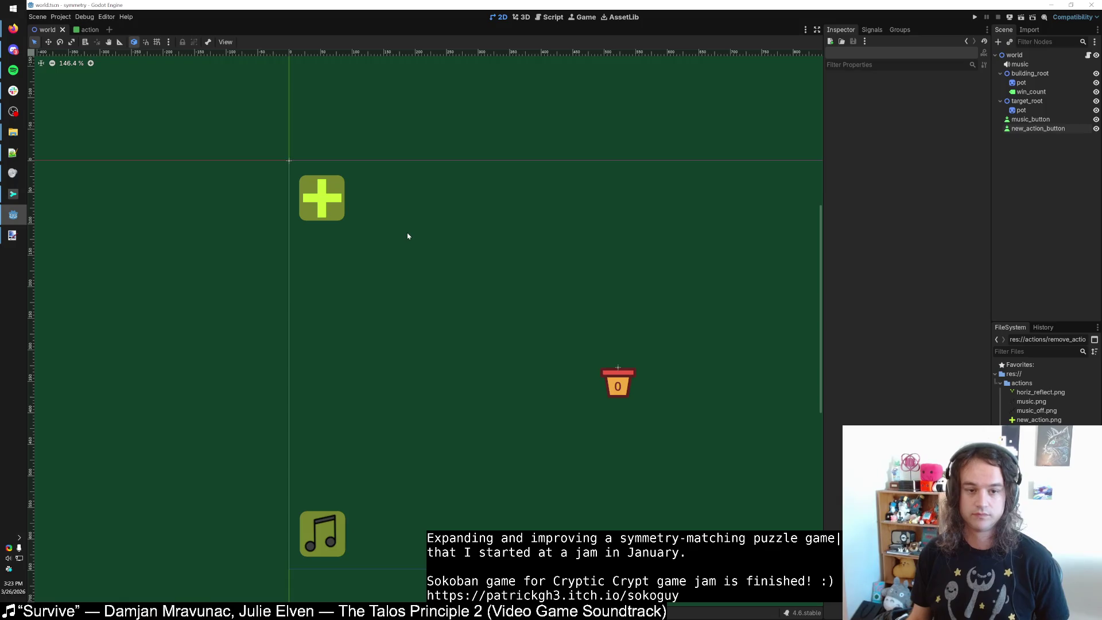
Shift the plus icon's cross up and left by 7 px and check it in Godot.
scroll(408, 236, down, 1)
key(alt+Tab)
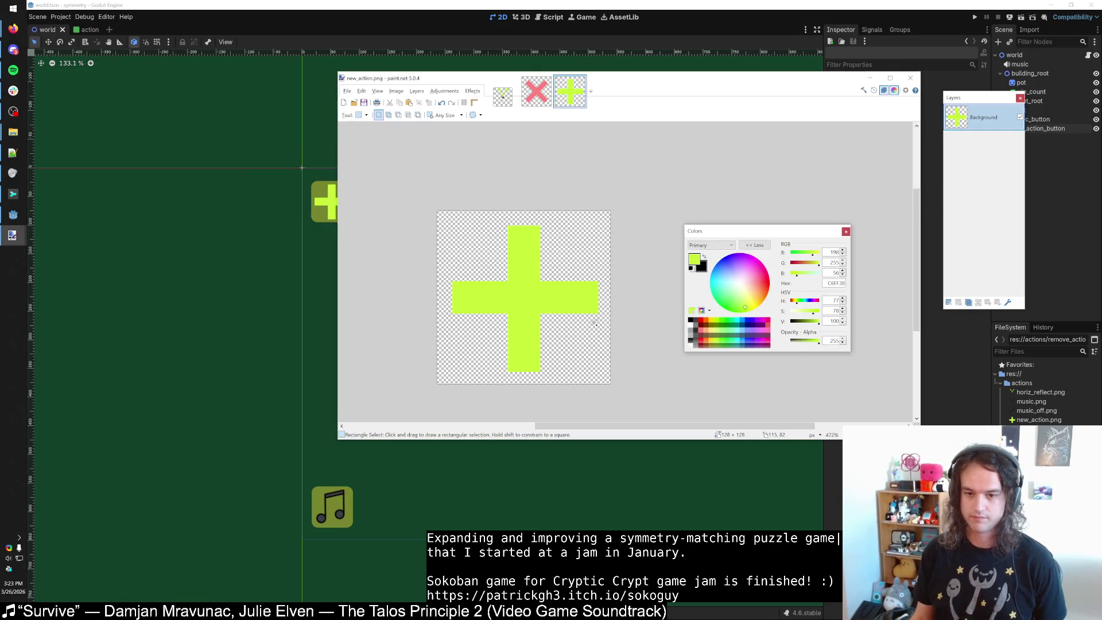
key(ctrl+a)
key(m)
drag(618, 390, 605, 378)
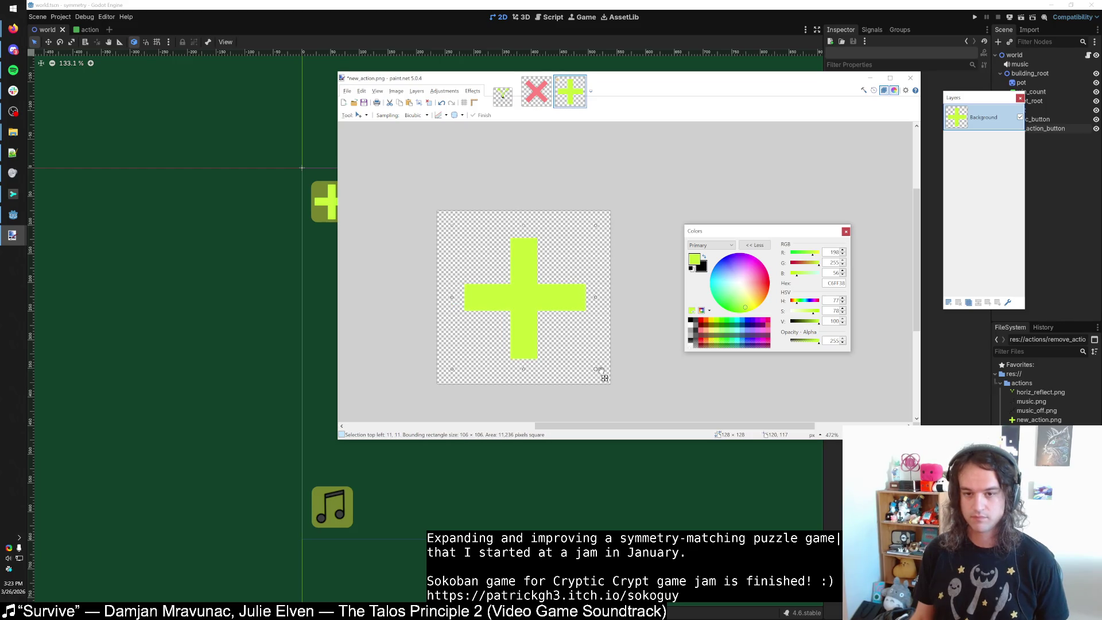
key(s)
scroll(549, 343, up, 5)
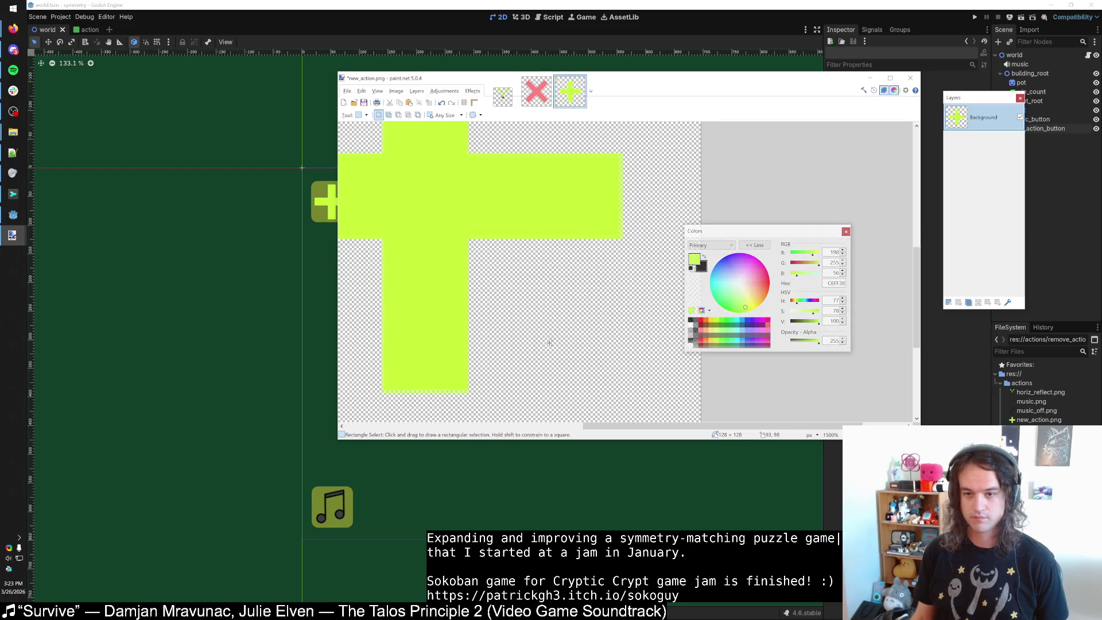
key(m)
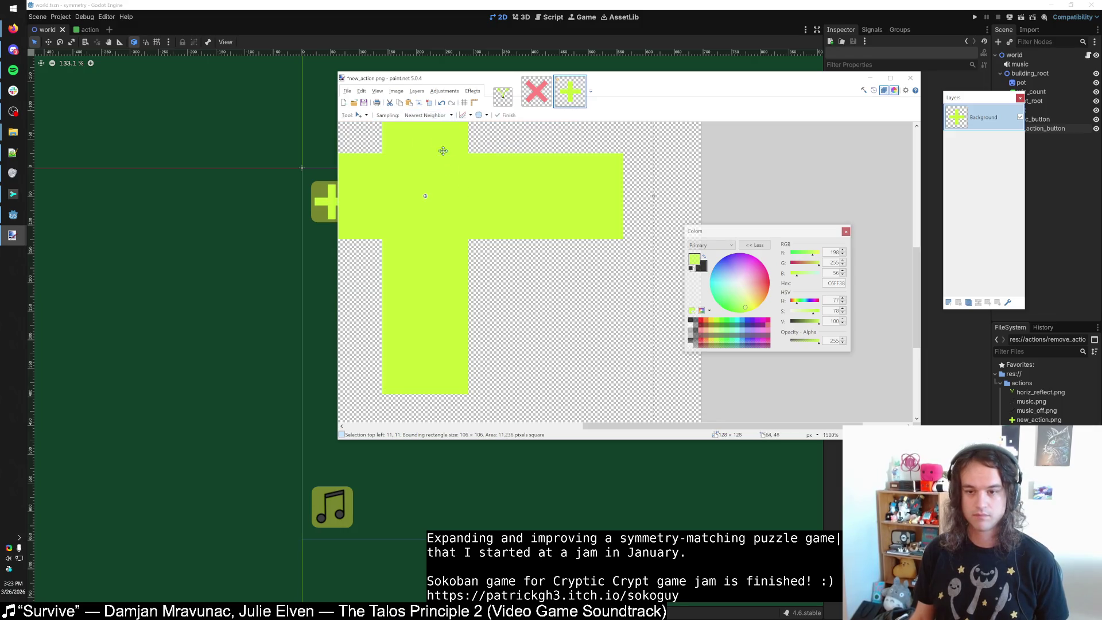
click(333, 291)
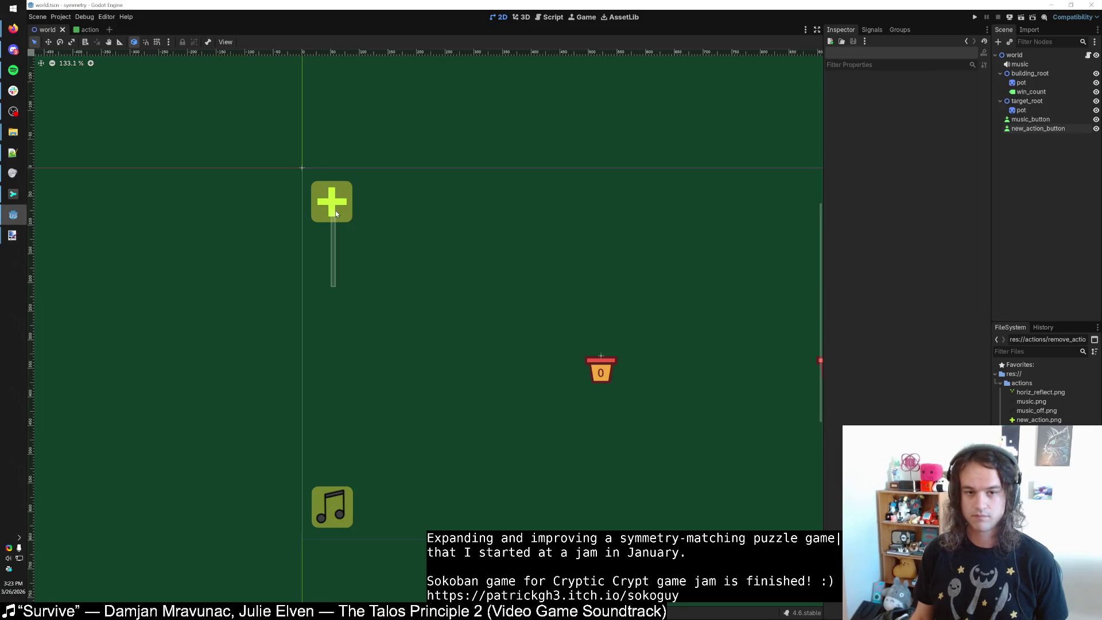
drag(335, 214, 401, 244)
key(alt+Tab)
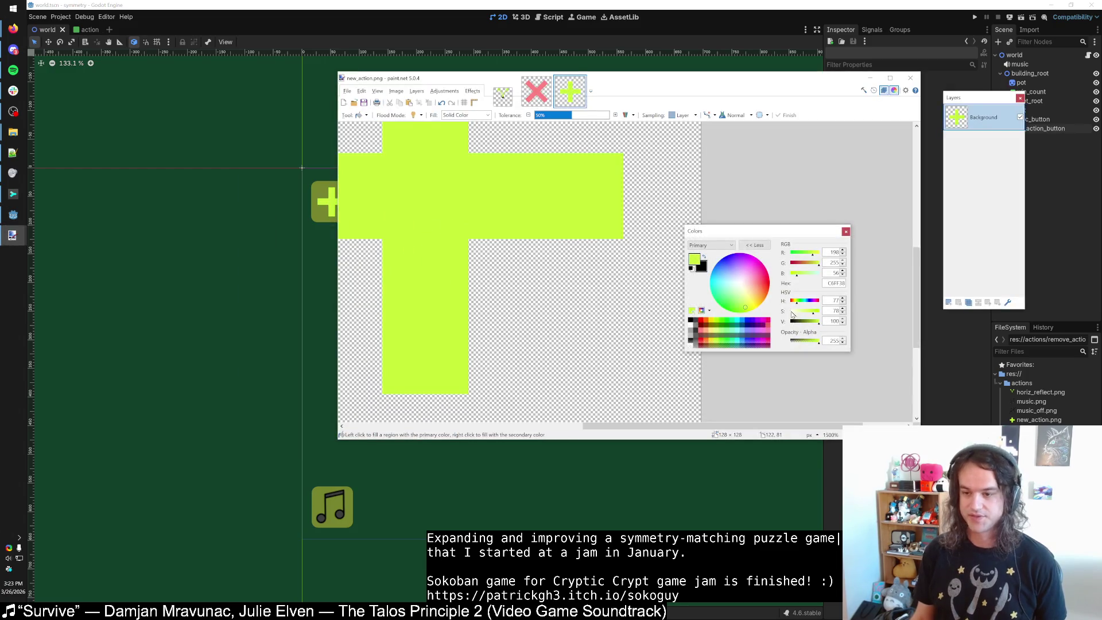
Fill the cross with a greener hue and preview the icon in Godot.
click(798, 301)
click(546, 212)
key(s)
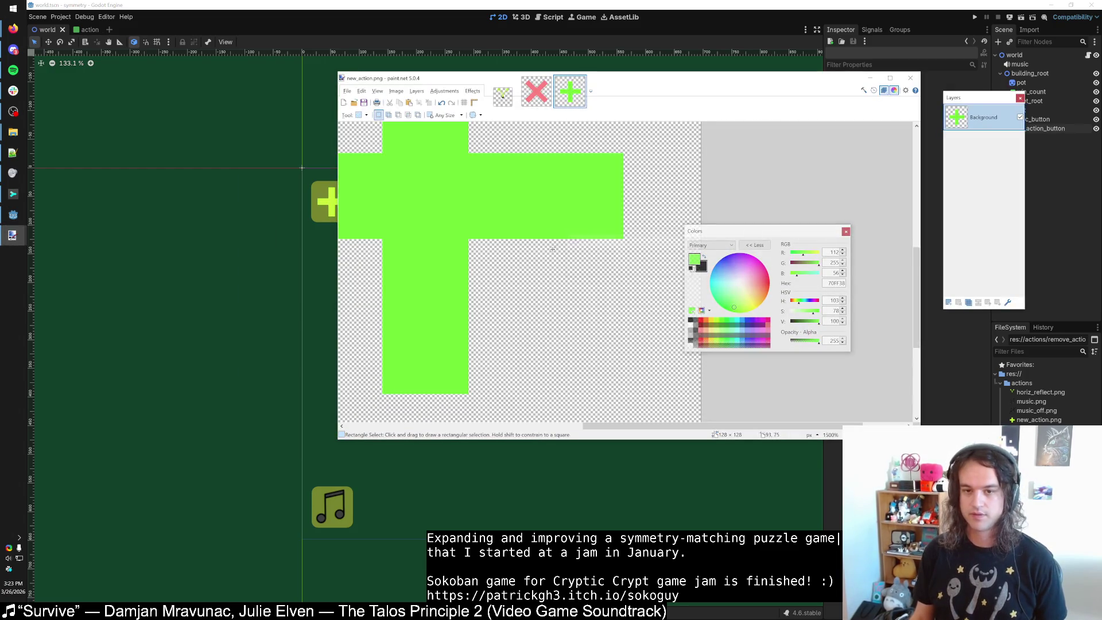
click(302, 319)
key(alt+Tab)
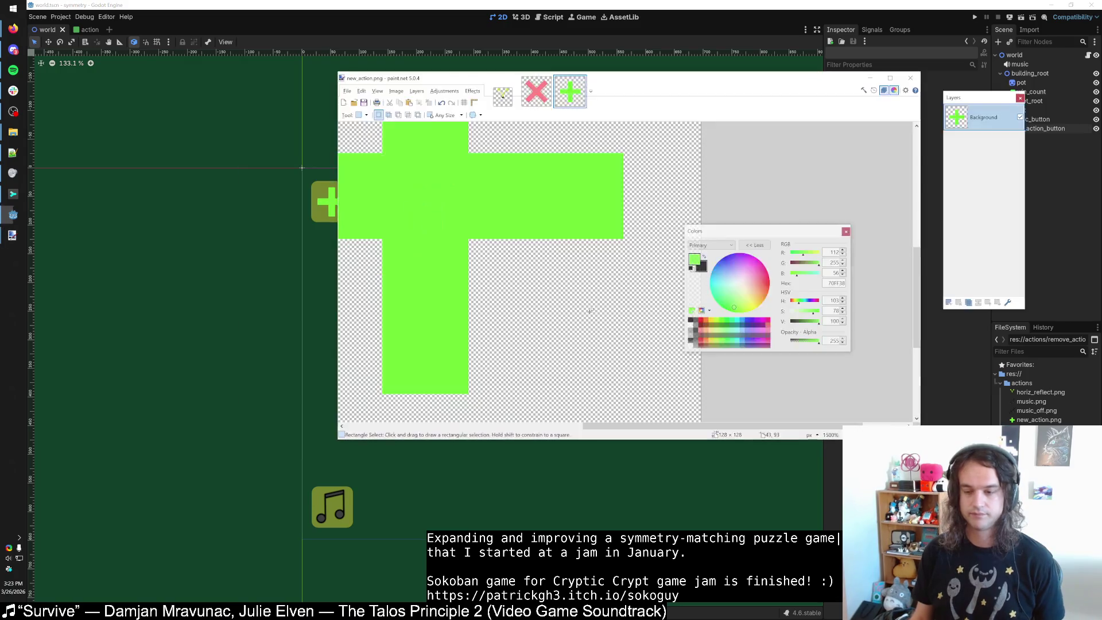
Refill the cross with a lighter pale green (9FFF7A) and save new_action.png.
drag(812, 311, 805, 311)
key(f)
click(541, 229)
key(s)
key(f)
click(536, 201)
key(s)
key(ctrl+s)
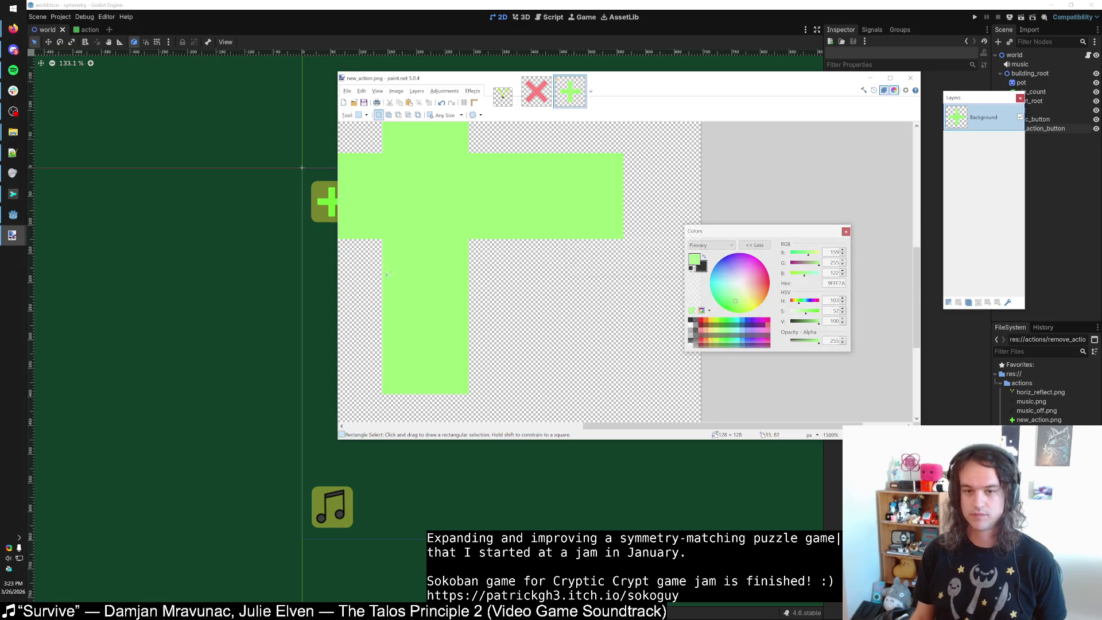
drag(261, 204, 319, 246)
click(332, 201)
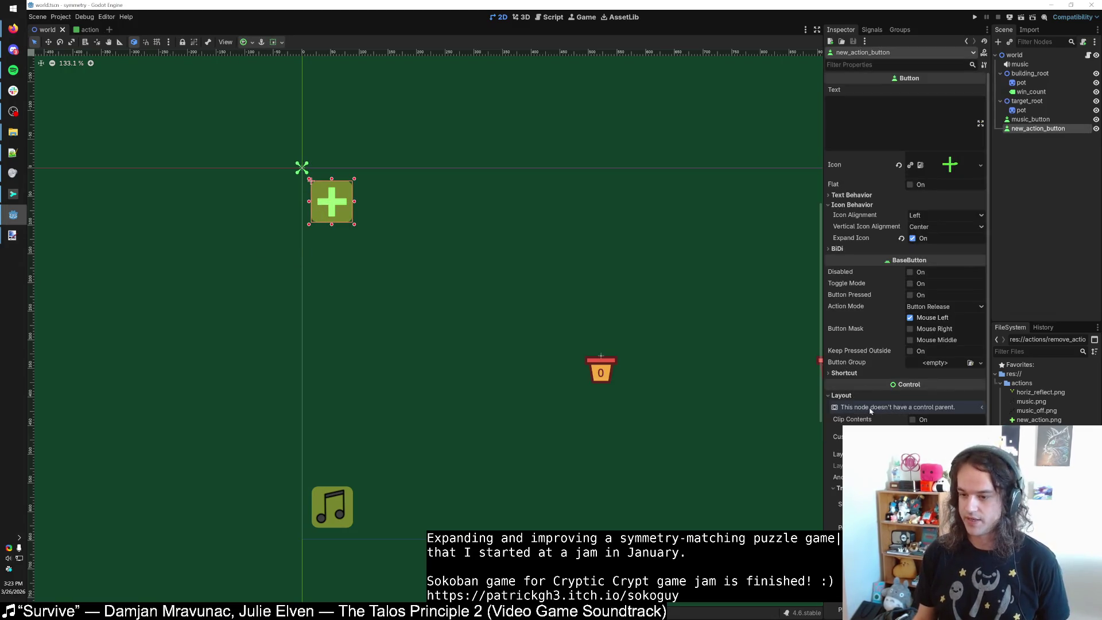
Change the plus button's Normal StyleBoxFlat background colour from olive to green (2d8536).
click(839, 395)
click(833, 474)
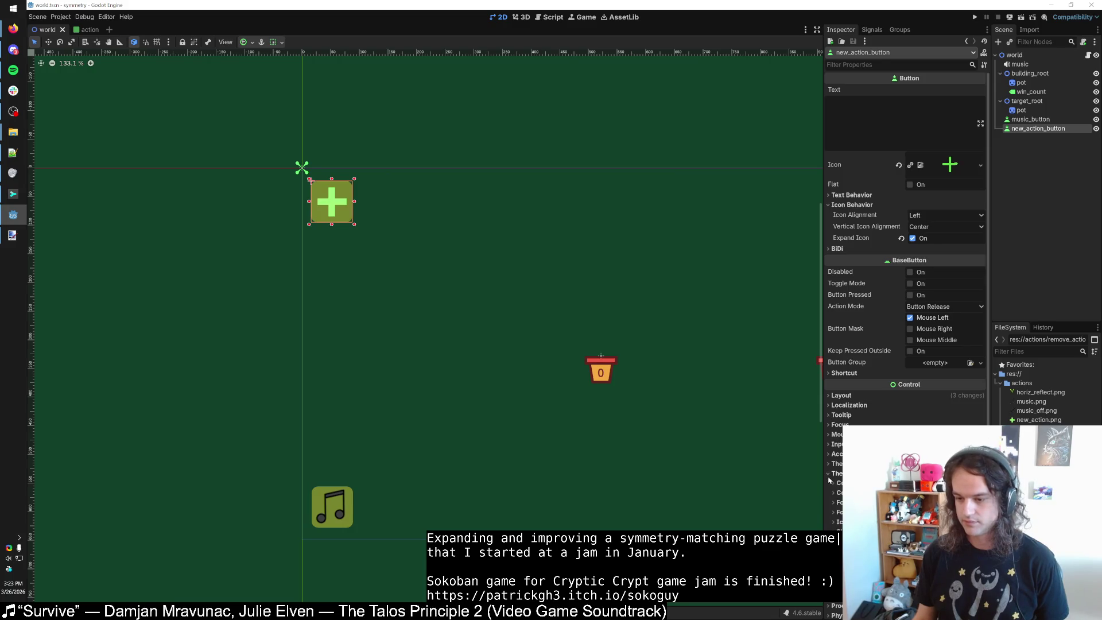
click(832, 483)
click(834, 483)
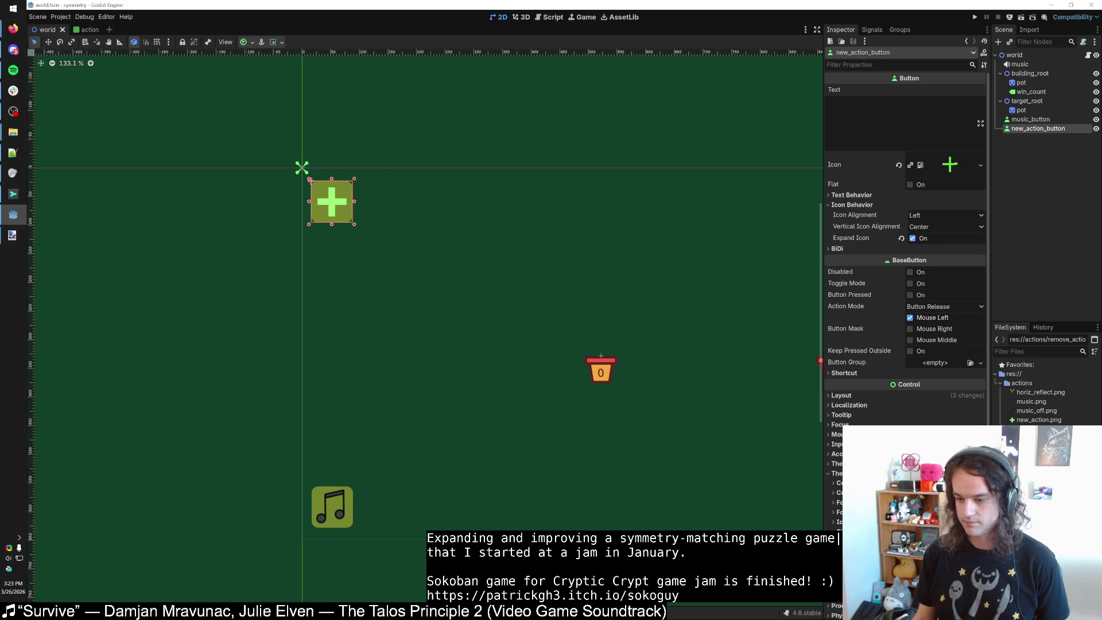
click(837, 531)
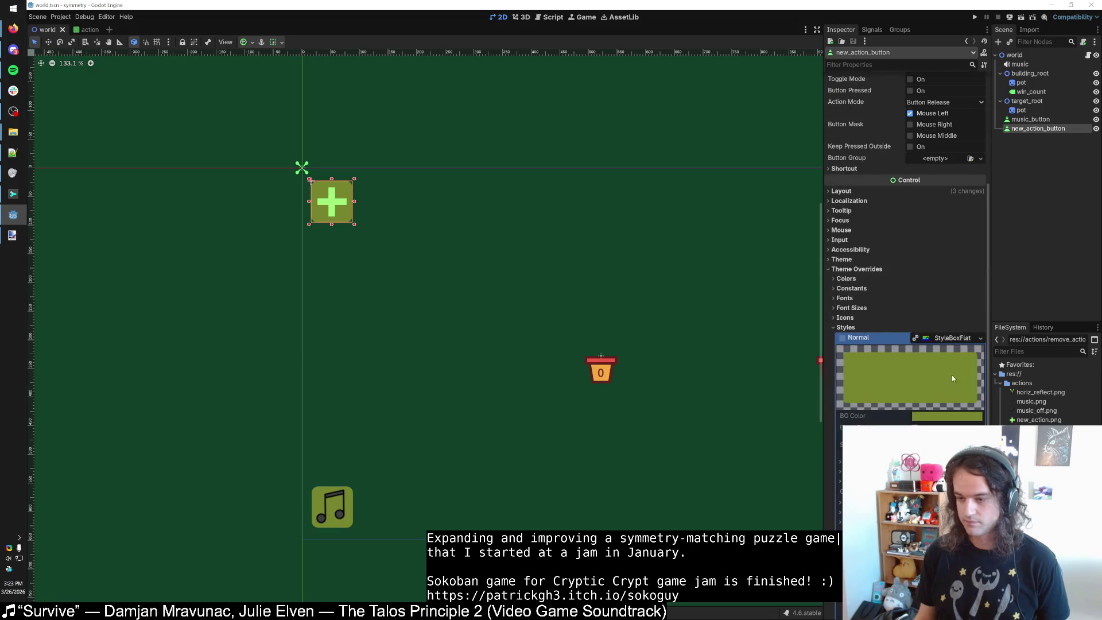
click(947, 338)
click(951, 381)
click(947, 416)
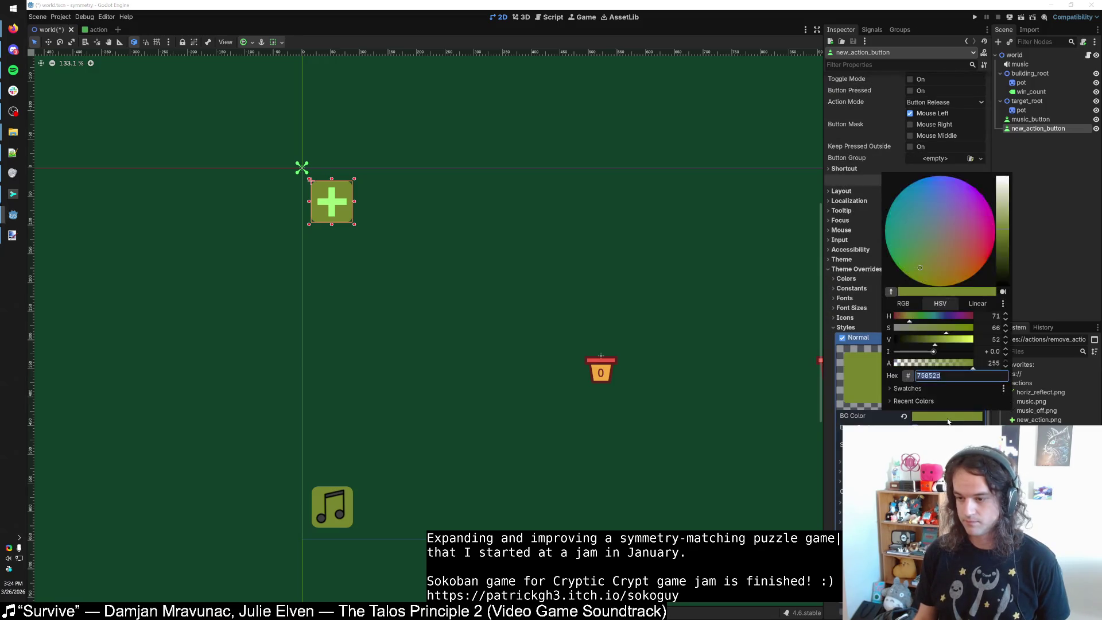
click(922, 320)
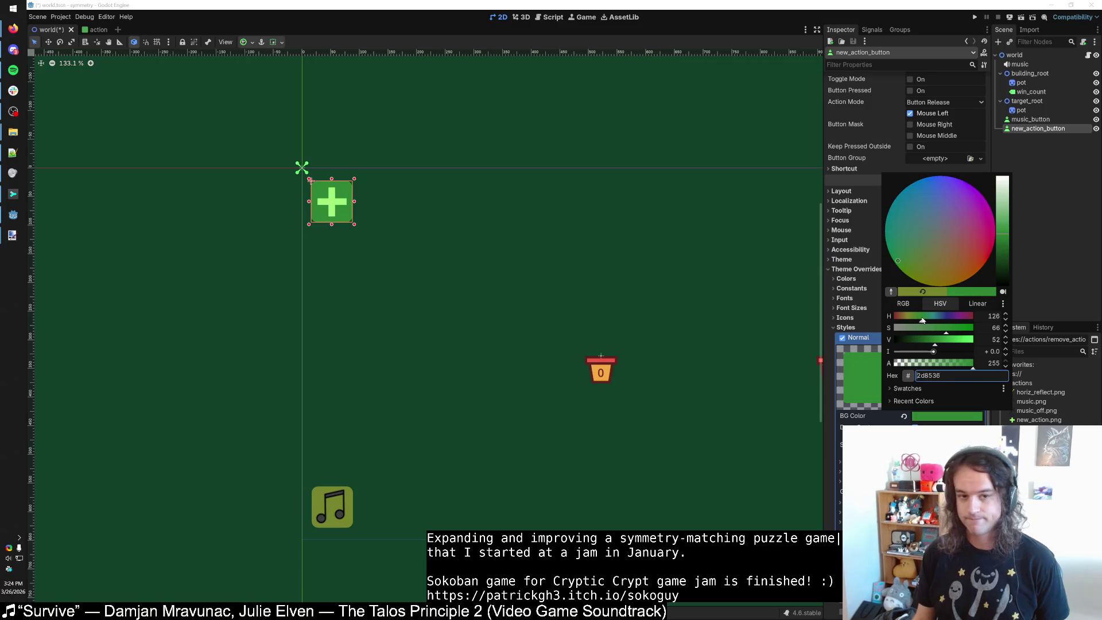
Run the game with F5 to test the green button, then return to the 2D scene view.
key(F5)
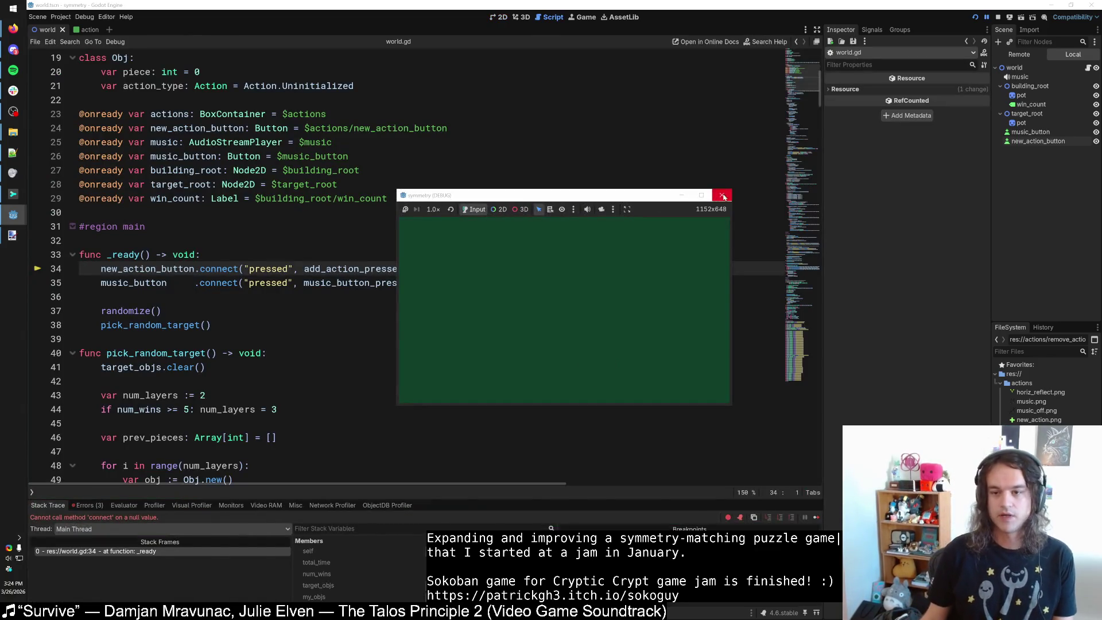
click(721, 194)
click(522, 221)
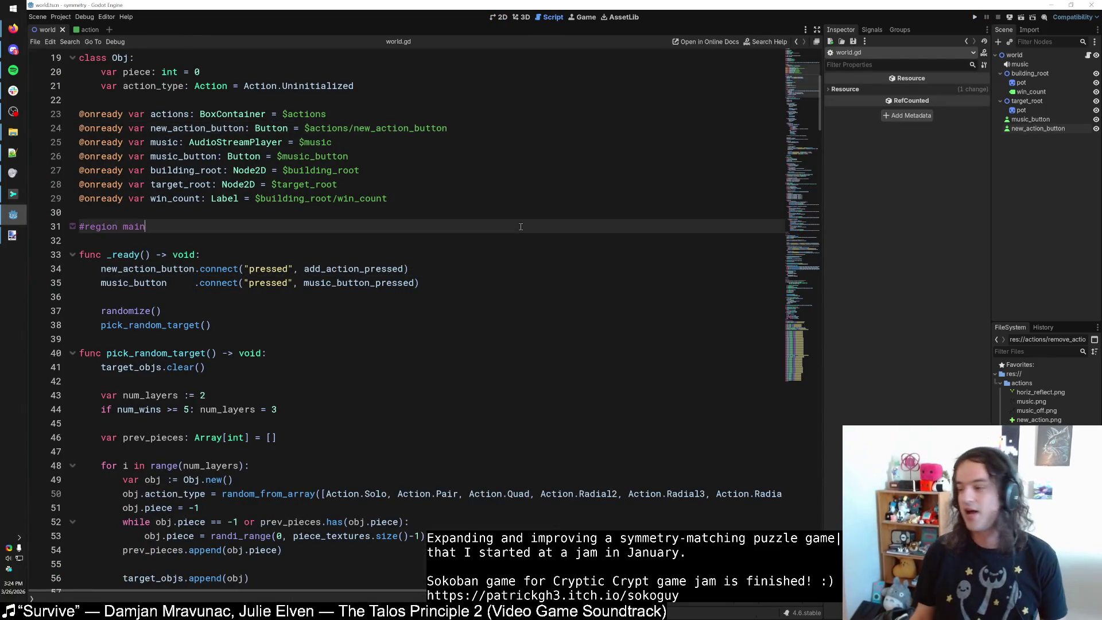
click(499, 17)
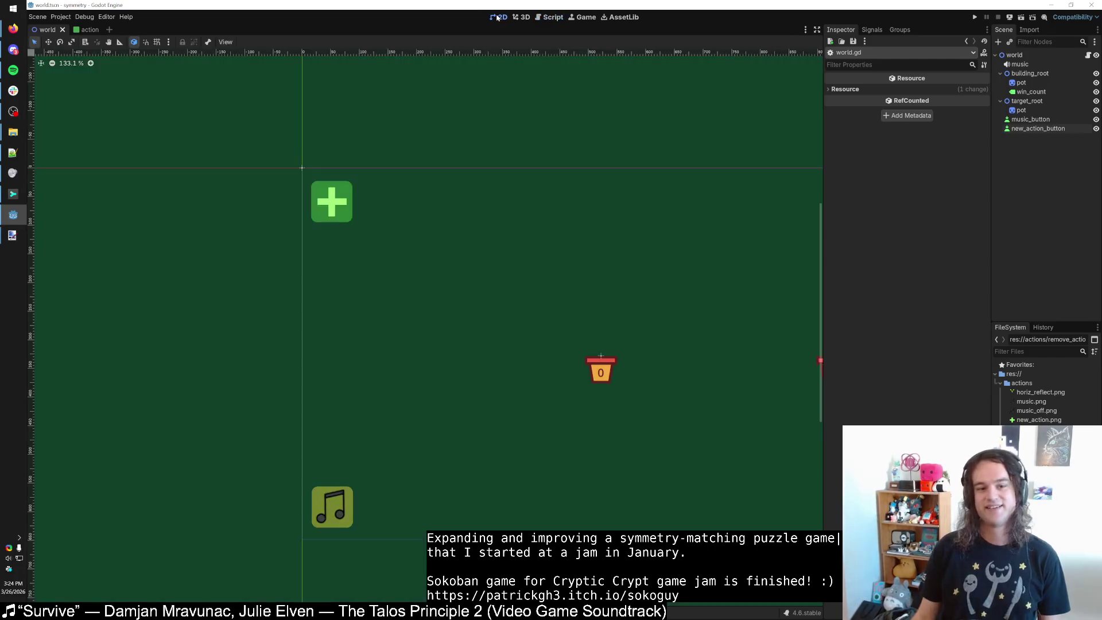
Add a Node2D child named actions_root under world, placed above music_button.
click(332, 201)
click(404, 214)
click(331, 201)
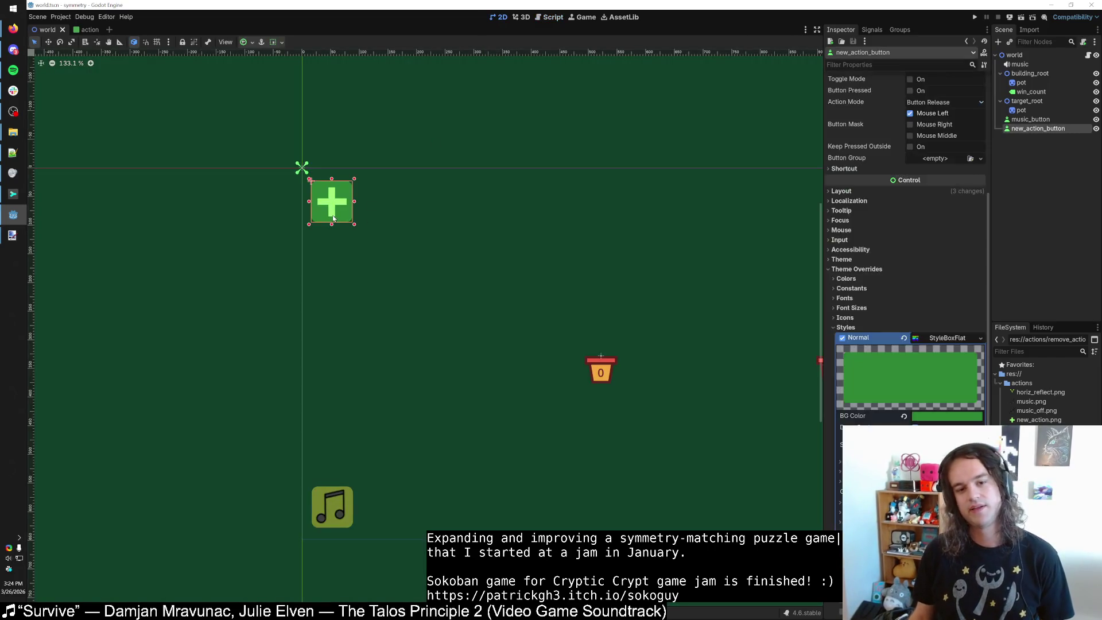
click(419, 217)
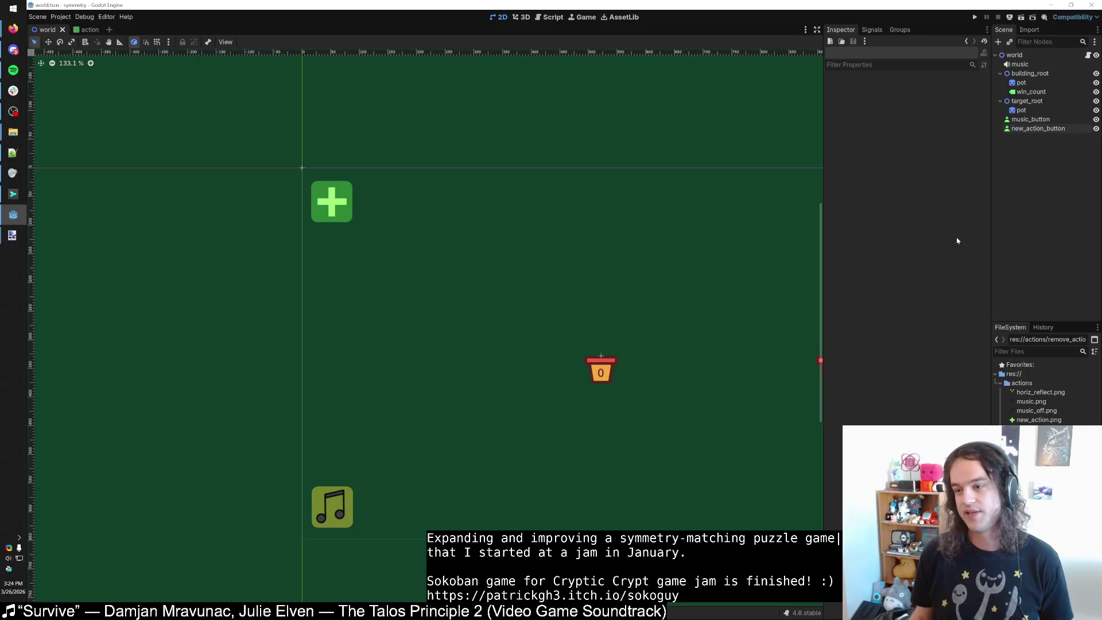
right_click(1014, 55)
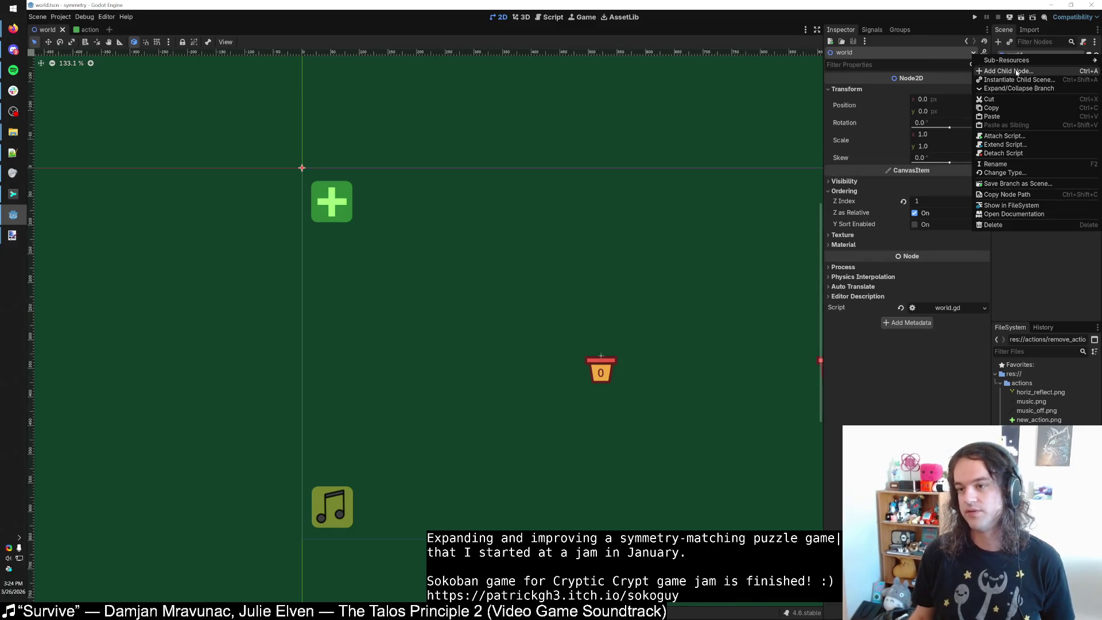
click(1016, 72)
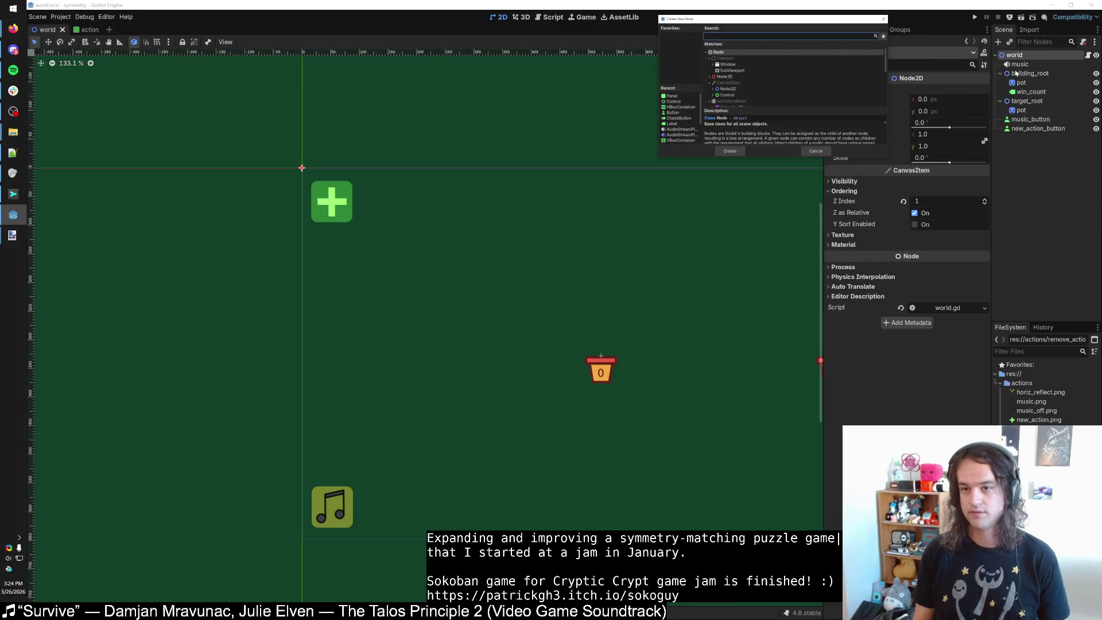
text(node2d)
key(Return)
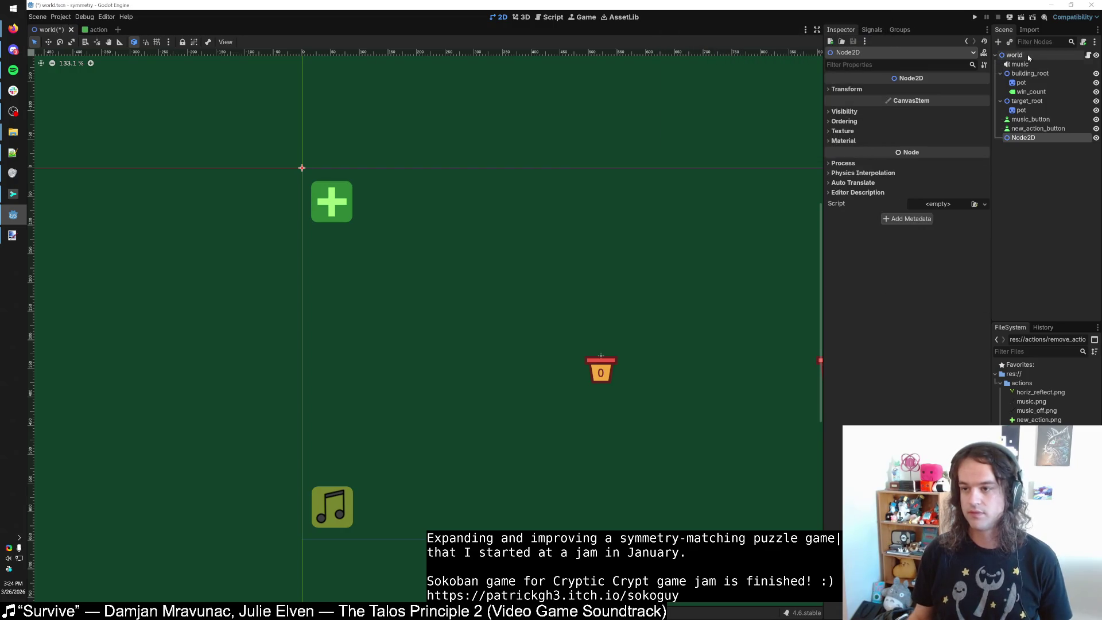
mouse_move(1027, 138)
mouse_down()
mouse_move(1053, 120)
mouse_move(1036, 123)
mouse_up()
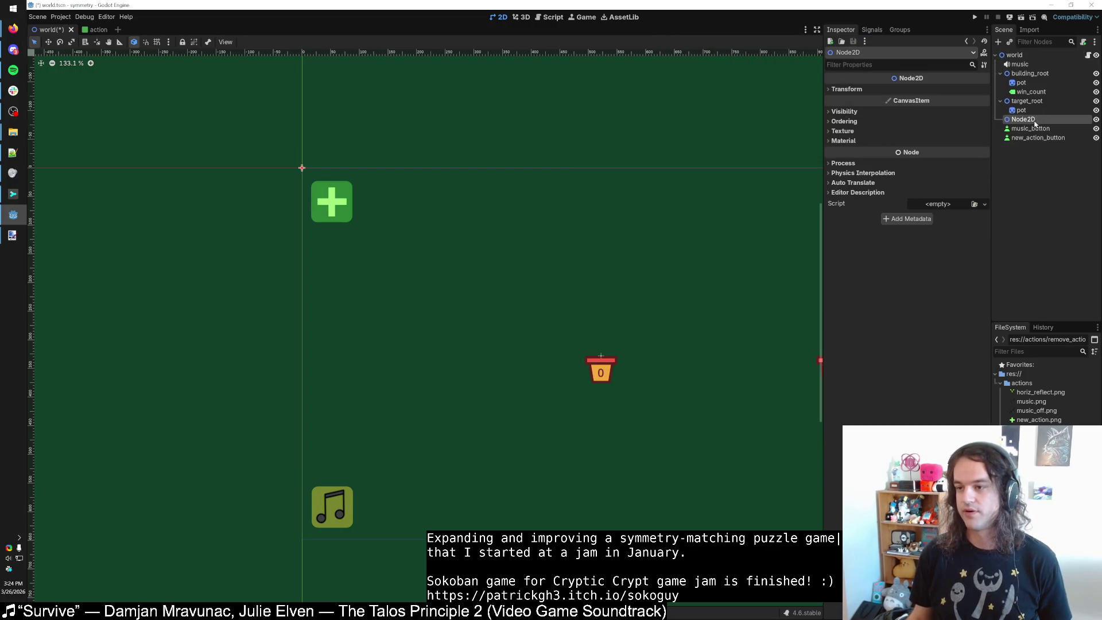
double_click(1035, 121)
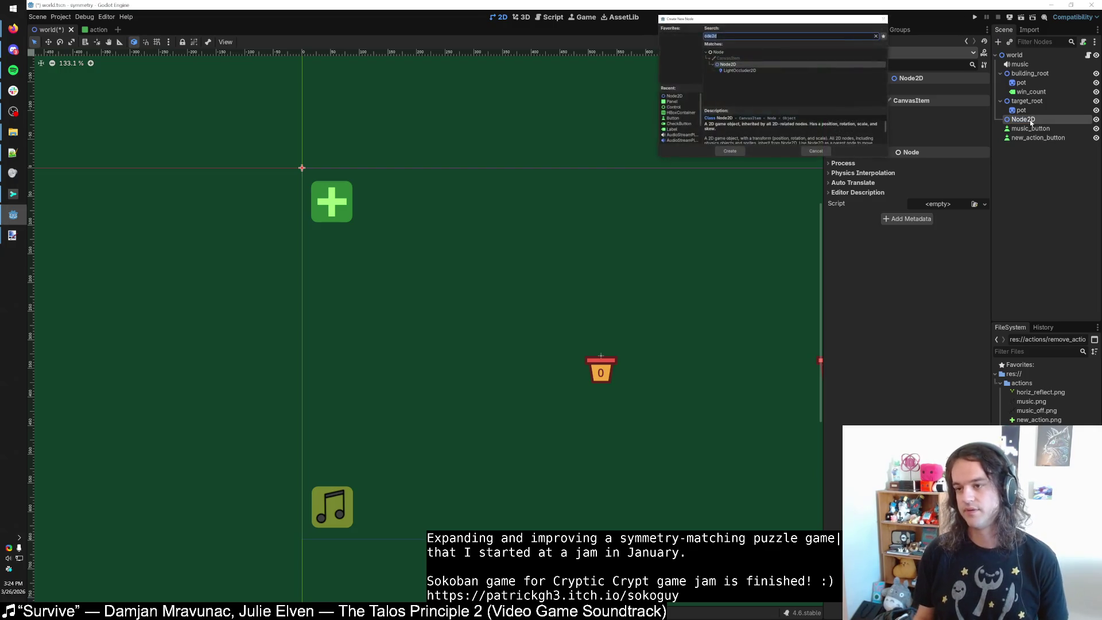
text(actions_root)
key(Return)
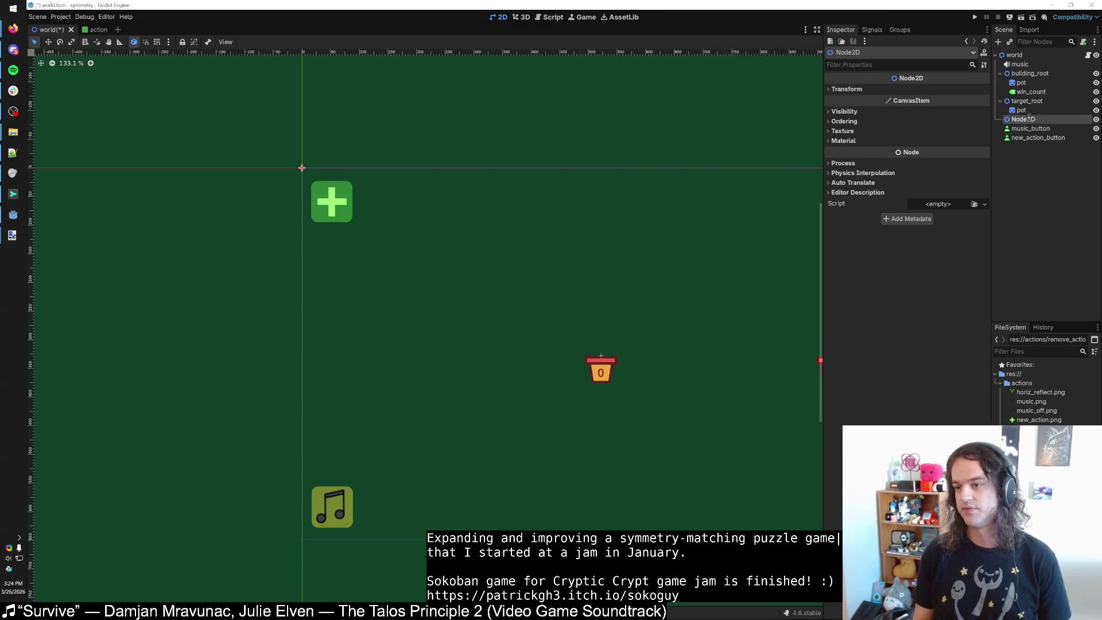
Nudge new_action_button up and then one step down, and open the Windows volume mixer.
scroll(373, 210, up, 5)
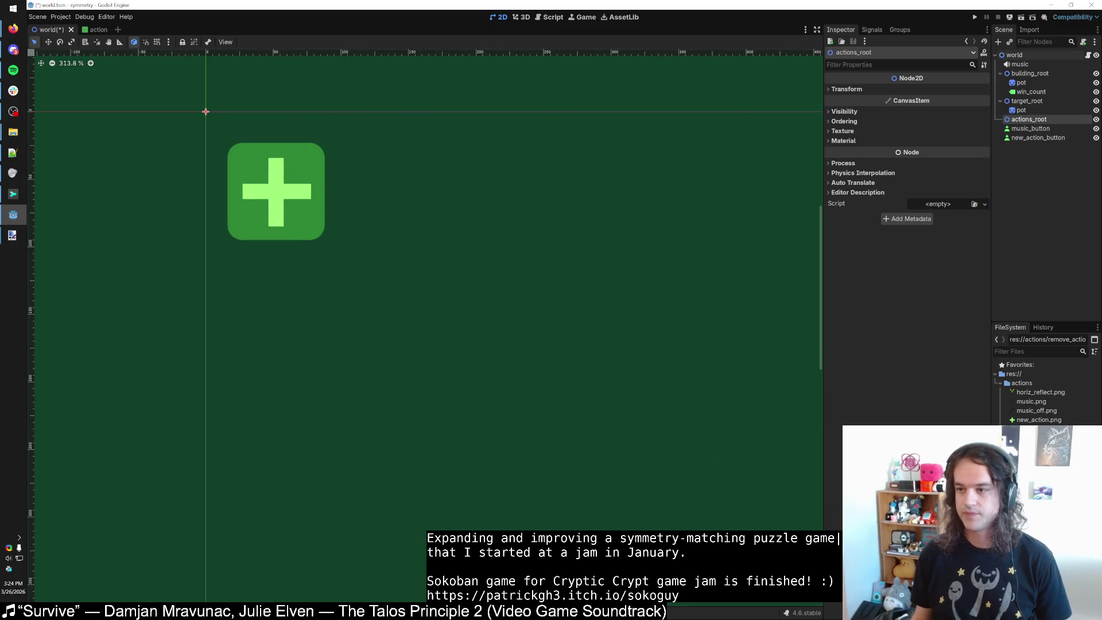
click(1039, 138)
scroll(450, 312, down, 5)
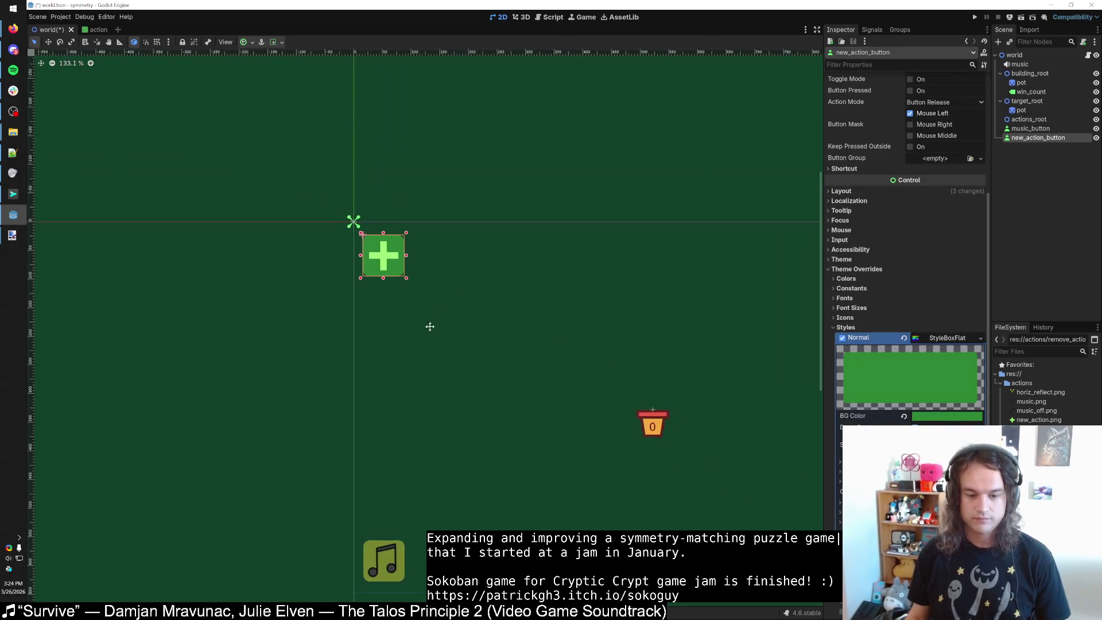
scroll(376, 247, up, 9)
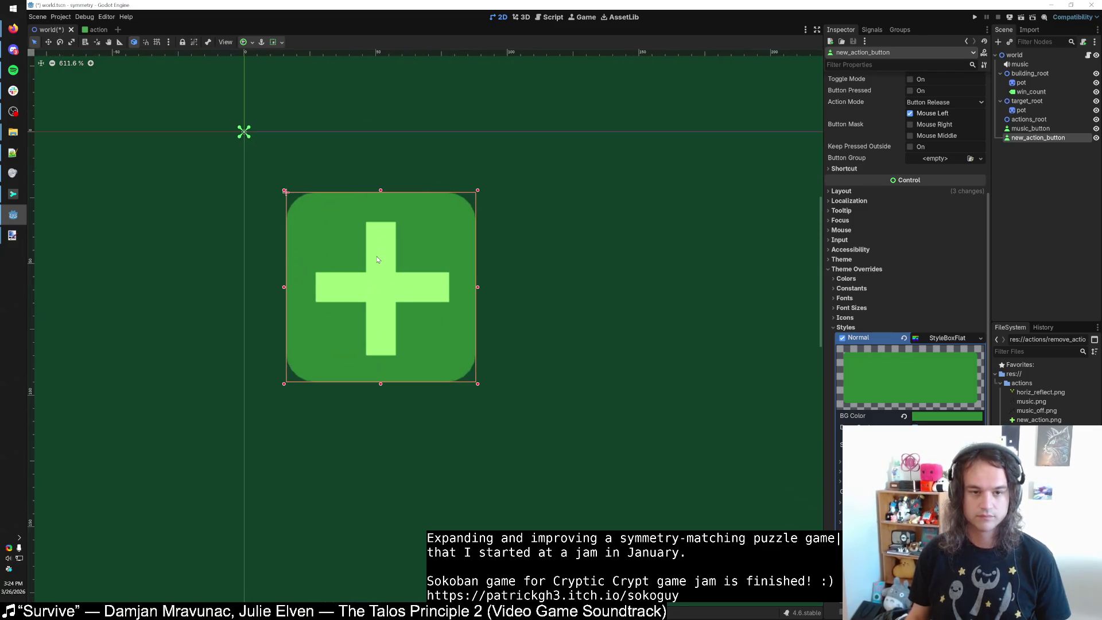
key(Up)
key(Up)
key(Up)
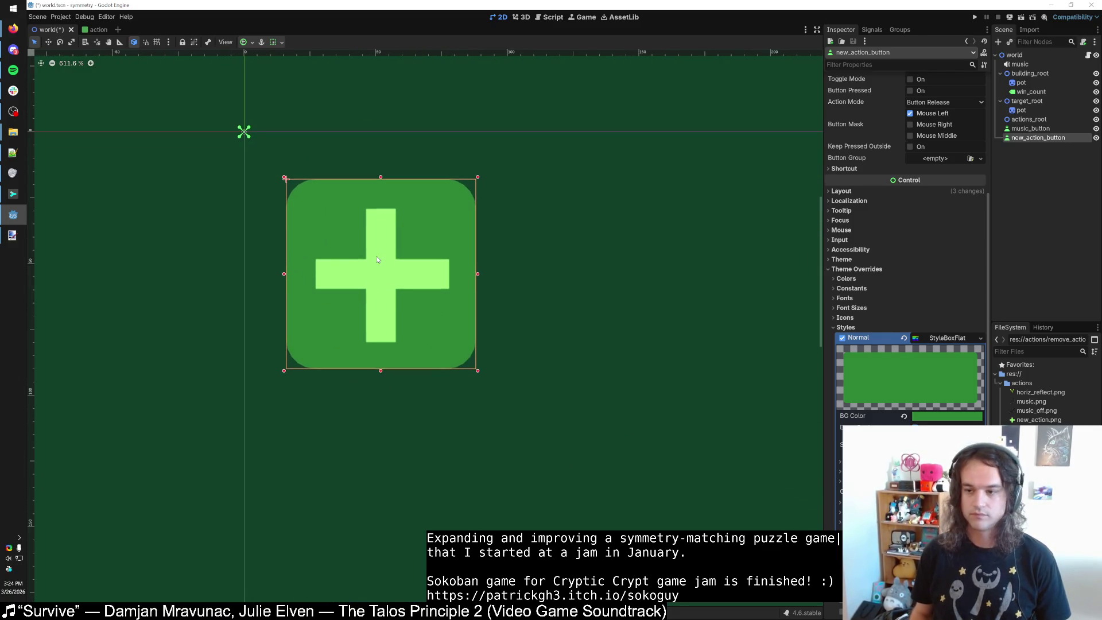
key(Down)
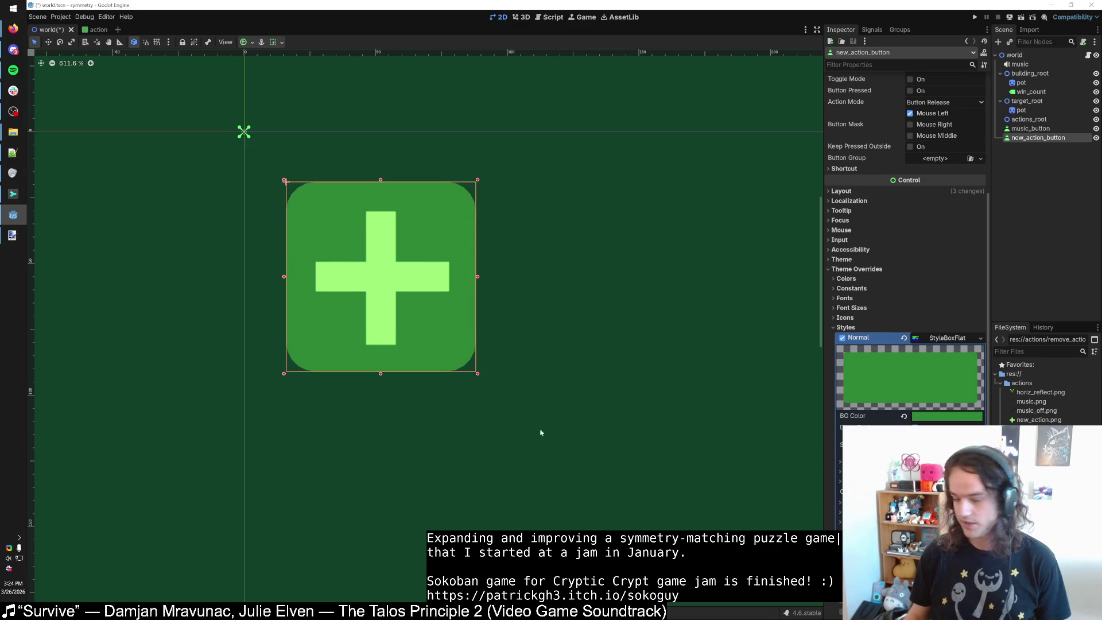
right_click(9, 562)
click(70, 509)
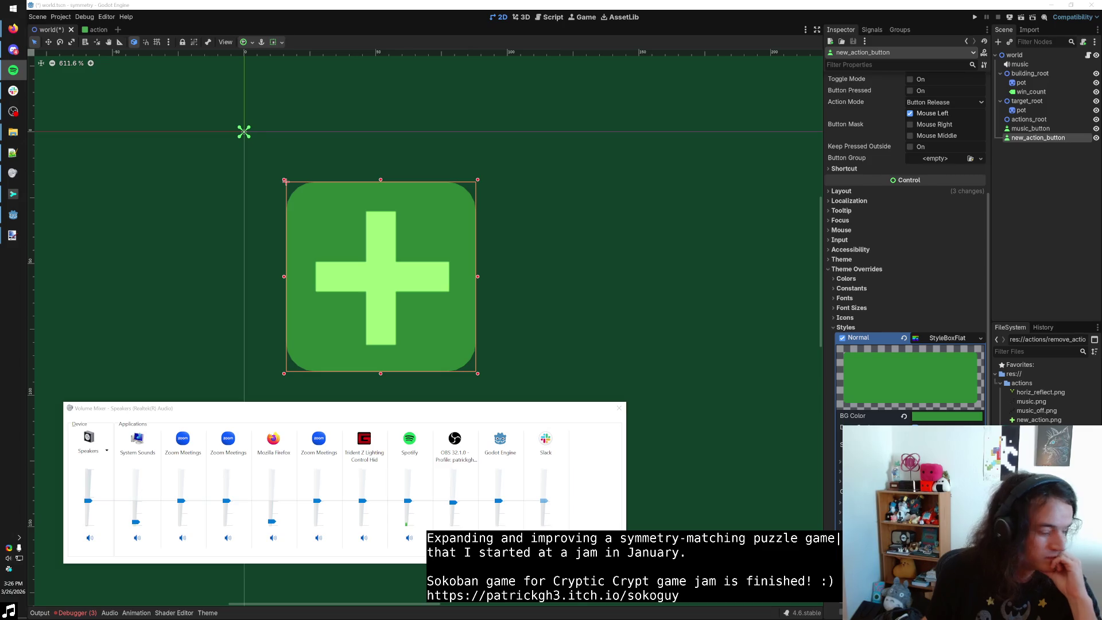
Close the volume mixer, zoom out the canvas and switch to the itch.io game page.
click(514, 103)
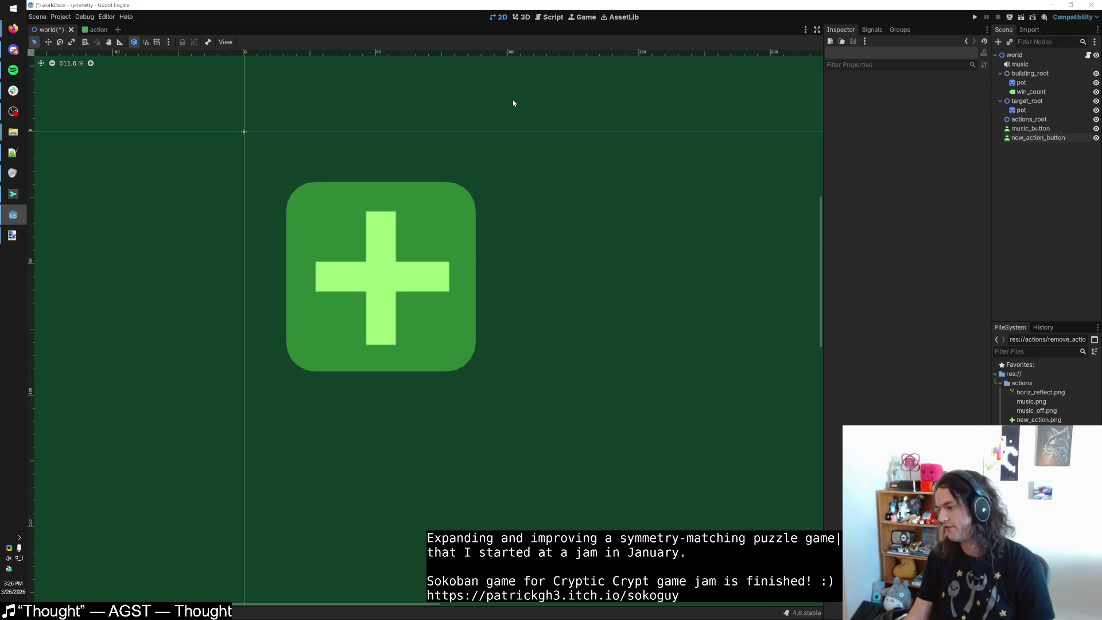
scroll(576, 239, down, 5)
key(alt+Tab)
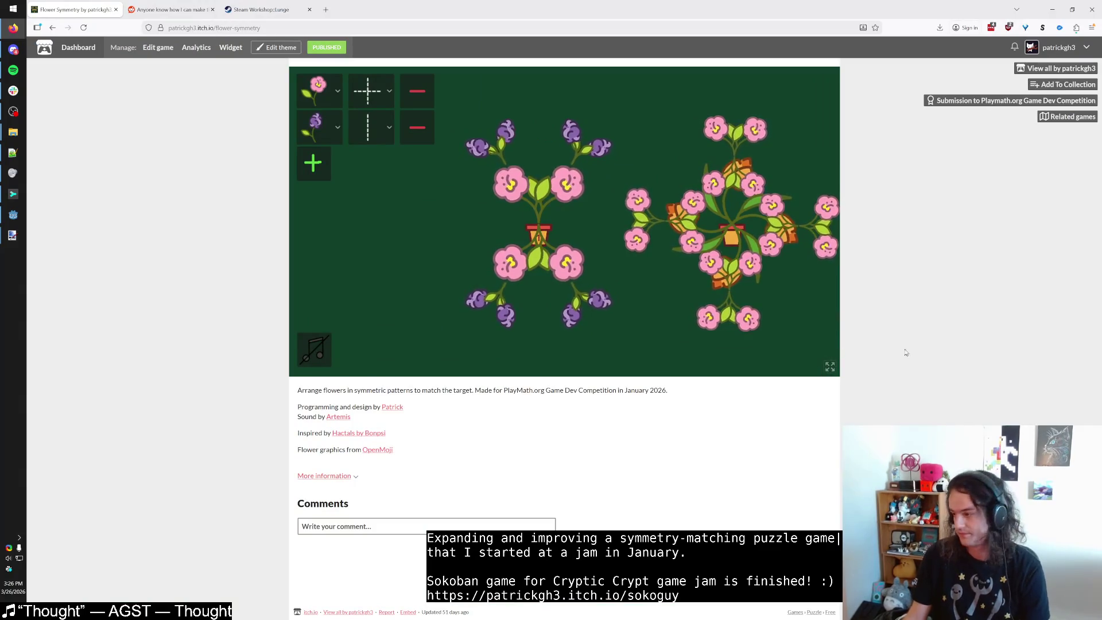
Play the Flower Symmetry game full screen on itch.io, then come back to the Godot world scene.
click(829, 367)
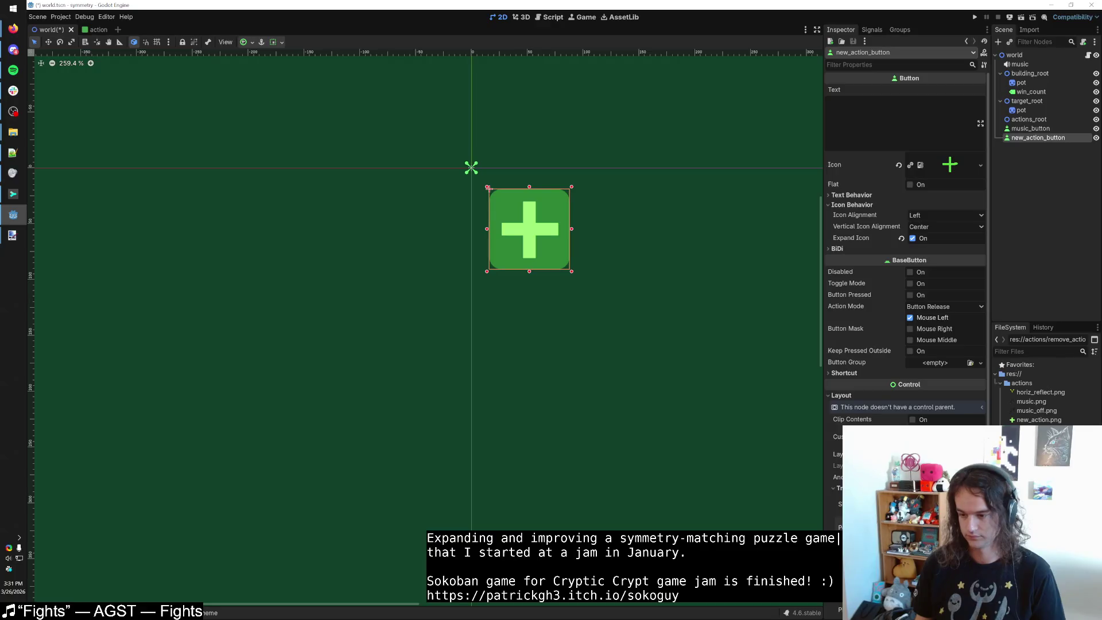
scroll(536, 406, down, 4)
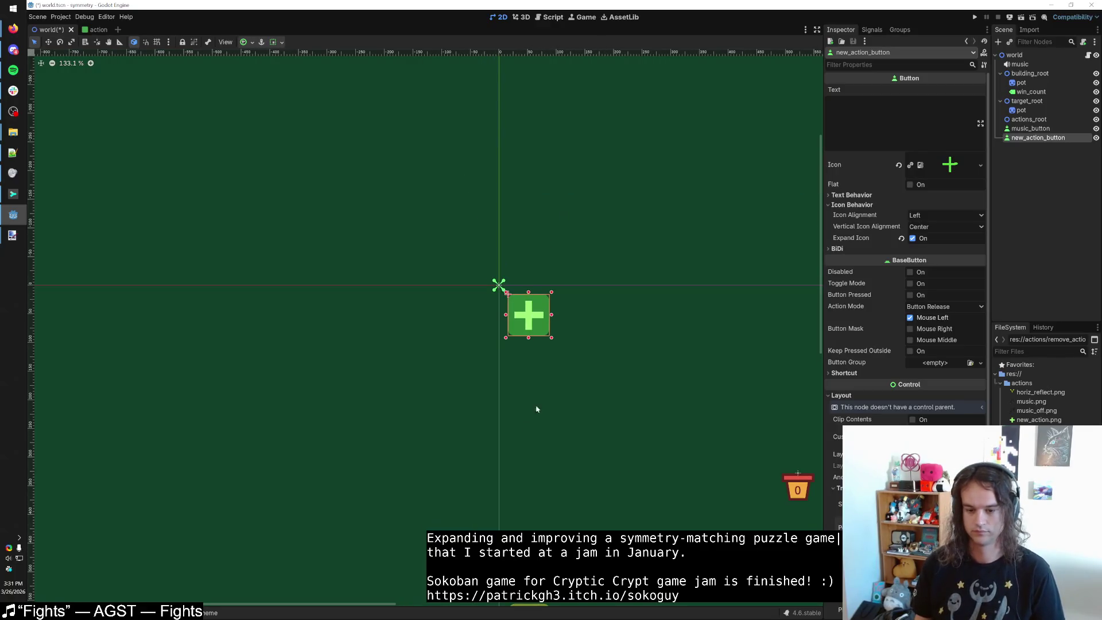
Select music_button, zoom in and nudge it one pixel to the left.
scroll(521, 423, down, 5)
click(509, 460)
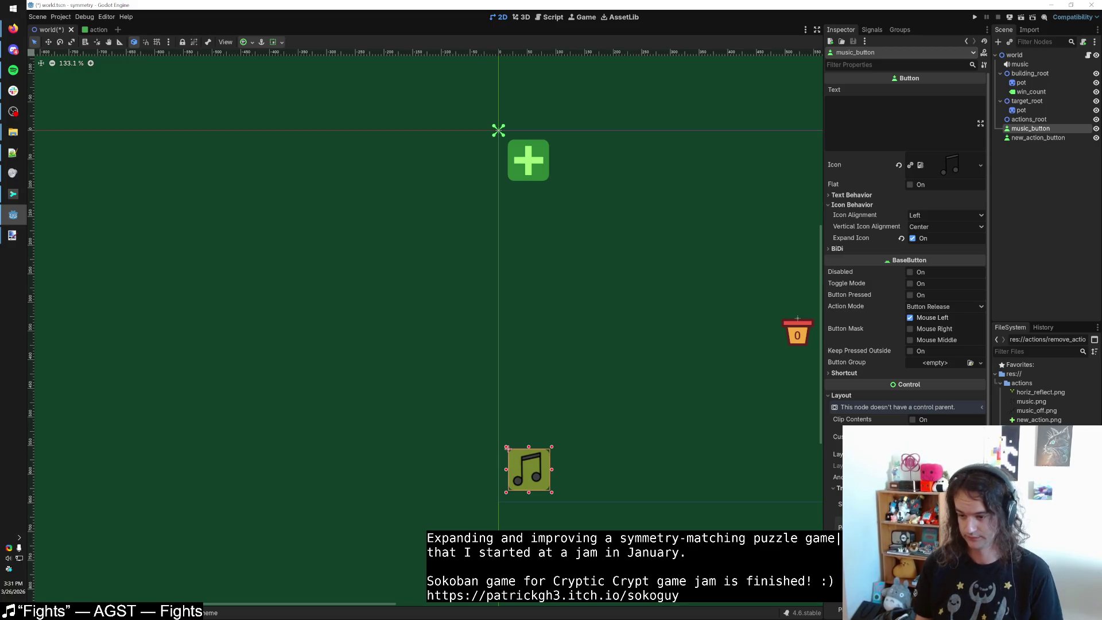
scroll(505, 479, up, 13)
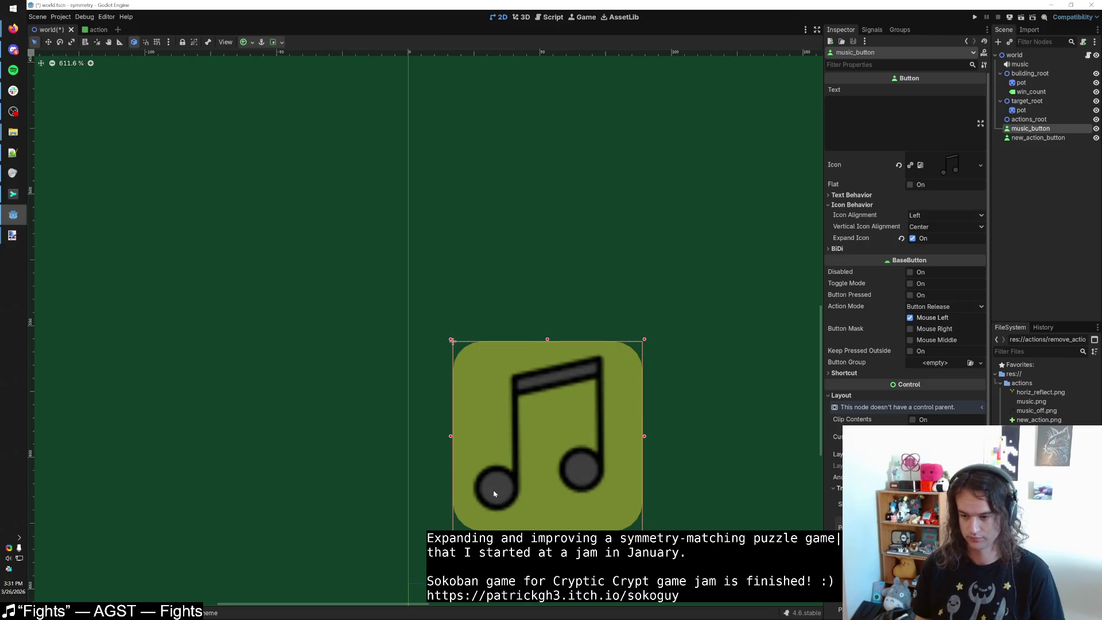
key(Left)
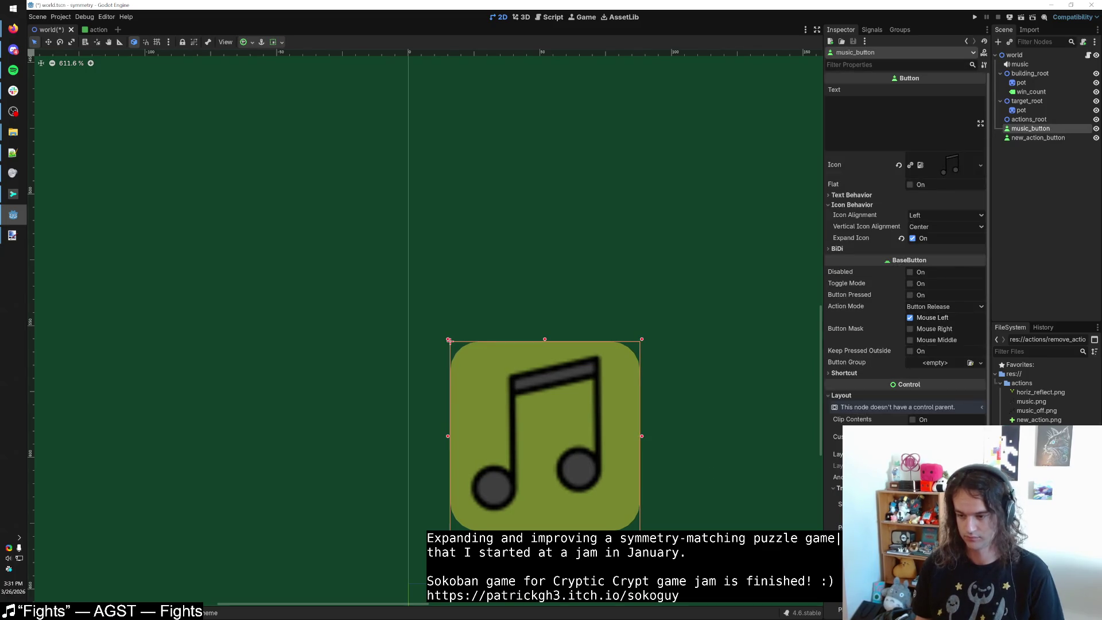
scroll(561, 390, up, 7)
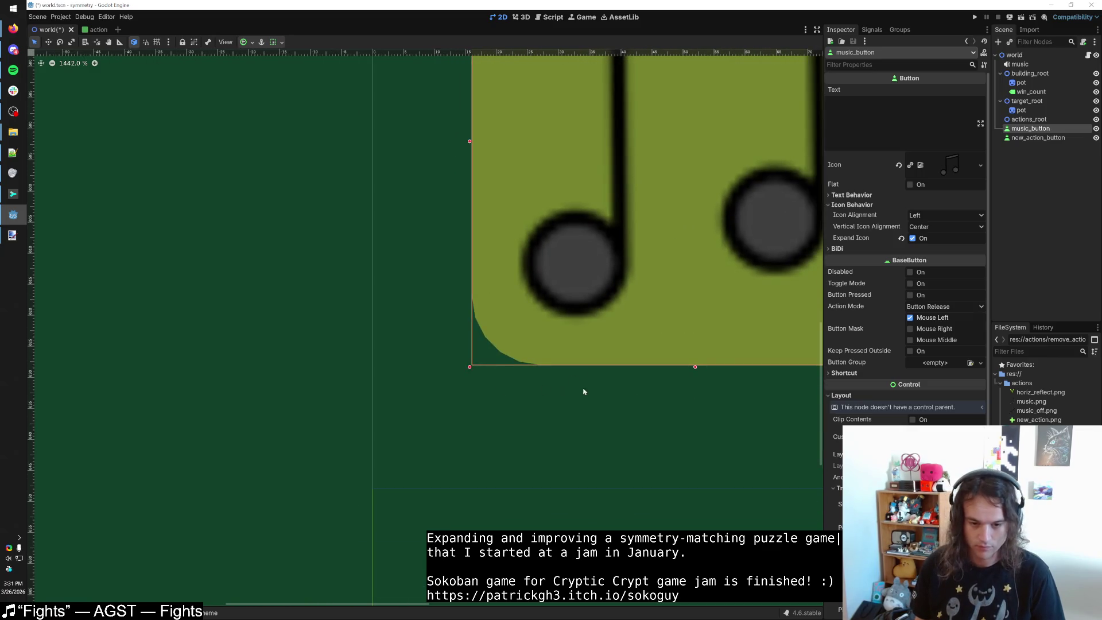
scroll(610, 434, down, 15)
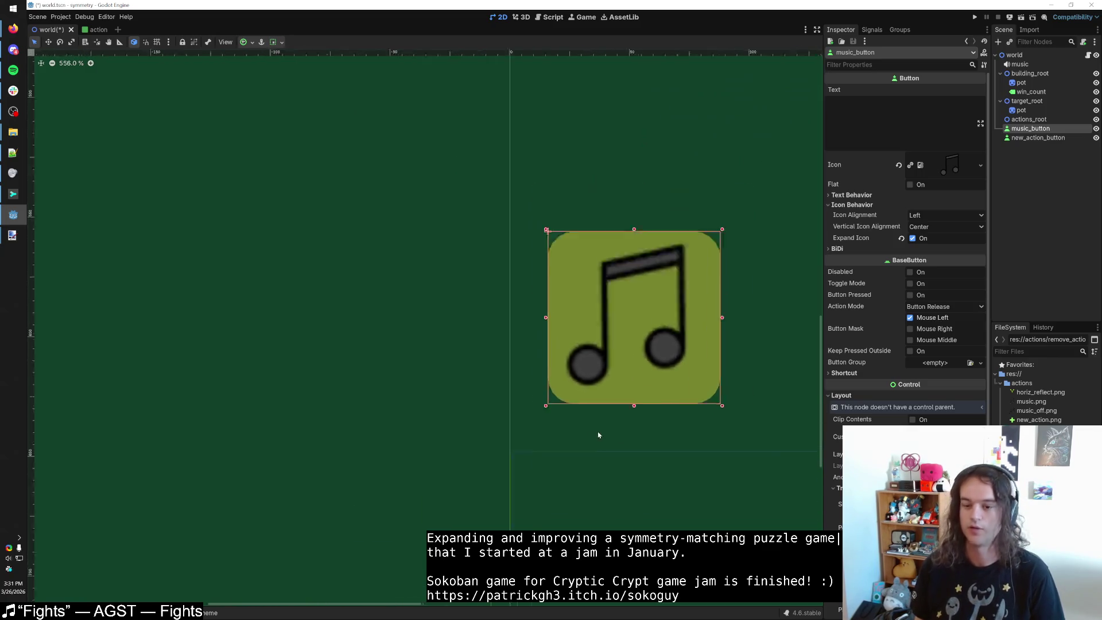
scroll(683, 423, right, 5)
scroll(482, 417, down, 2)
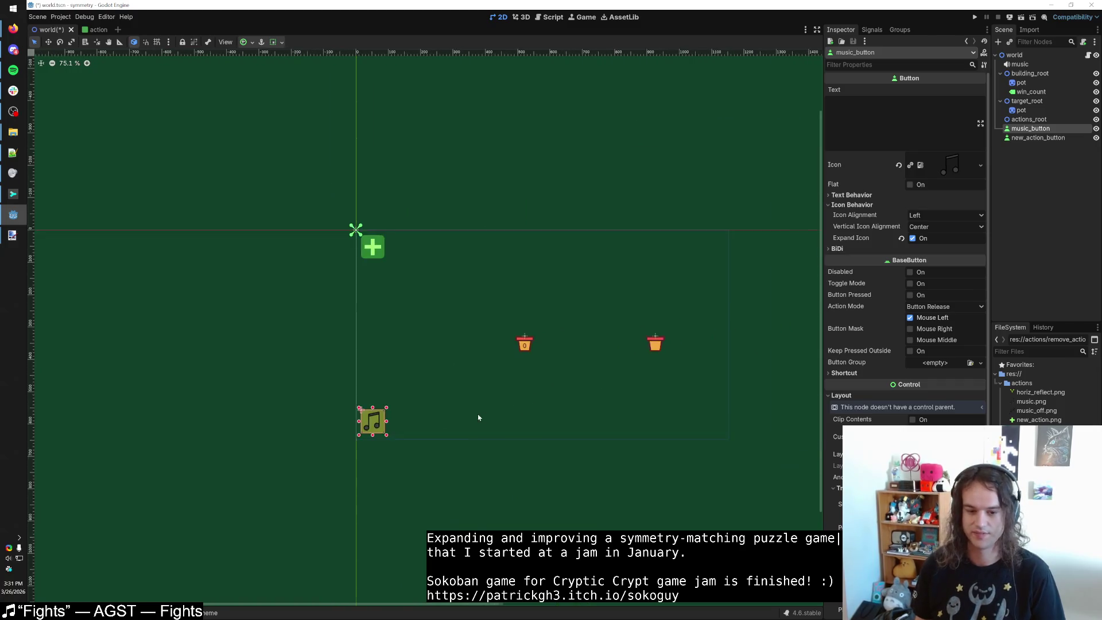
scroll(373, 425, up, 3)
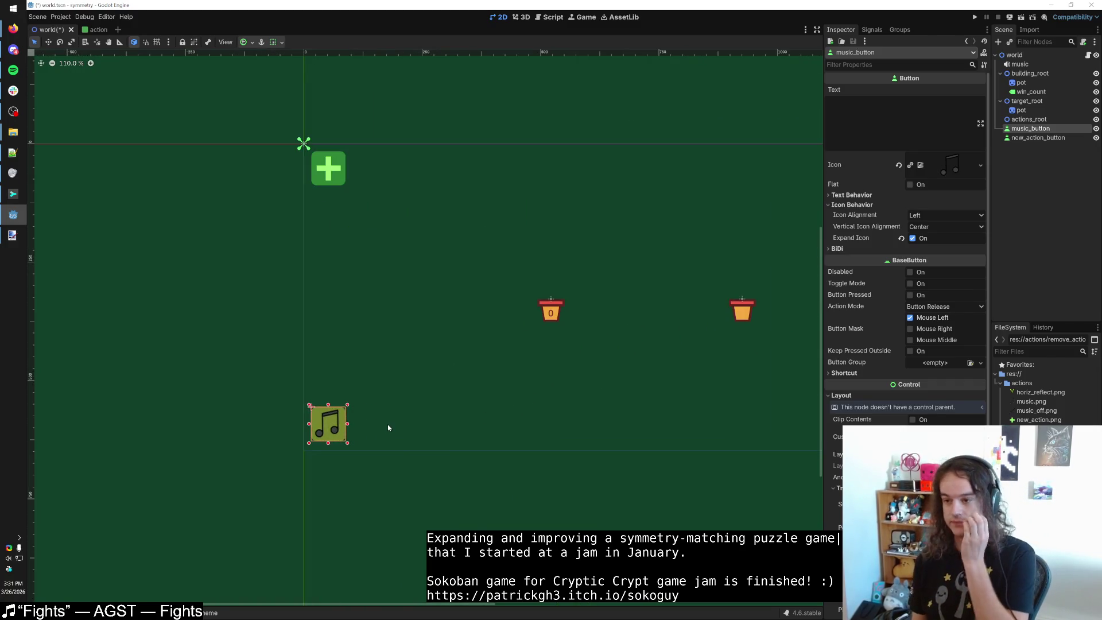
Drag the music button to the right edge below the right pot, and drag the plus button down.
mouse_move(333, 433)
mouse_down()
mouse_move(840, 437)
mouse_move(522, 450)
mouse_move(608, 470)
mouse_move(723, 471)
mouse_up()
mouse_move(298, 211)
mouse_down()
mouse_move(317, 372)
mouse_move(298, 435)
mouse_move(301, 416)
mouse_up()
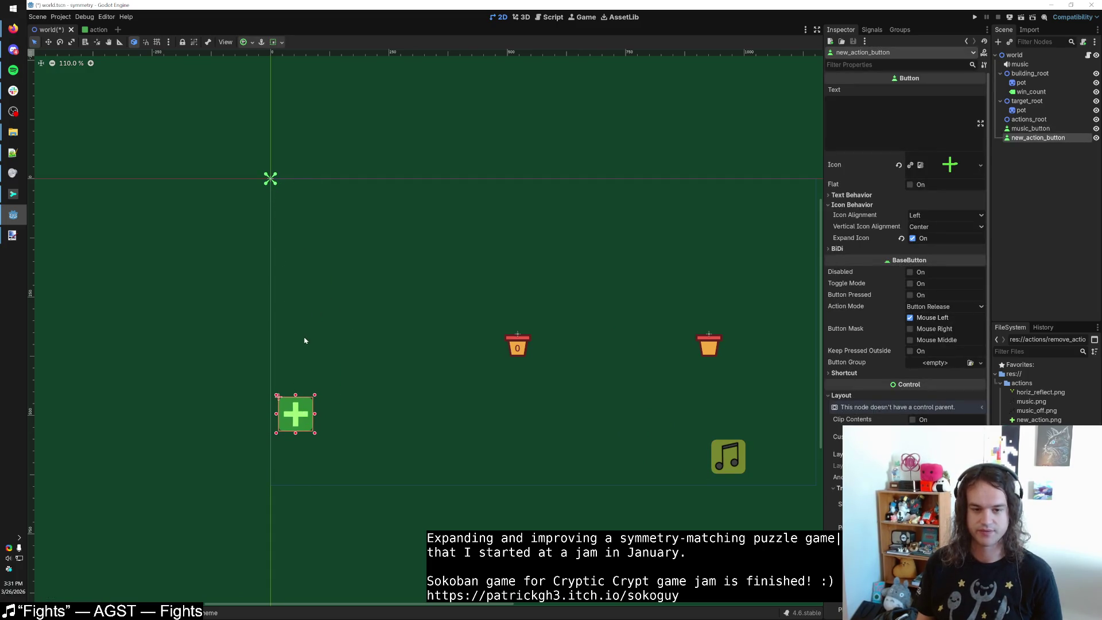
scroll(324, 366, up, 2)
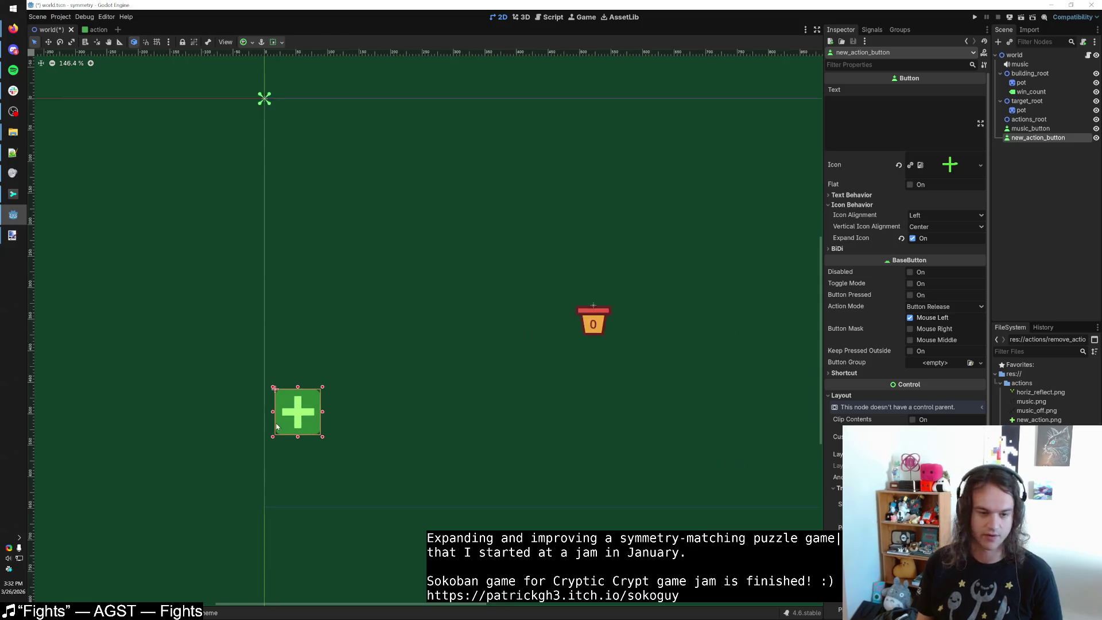
scroll(323, 367, down, 5)
Undo the plus button's move, leaving new_action_button selected in the Scene dock.
click(579, 456)
scroll(574, 451, up, 1)
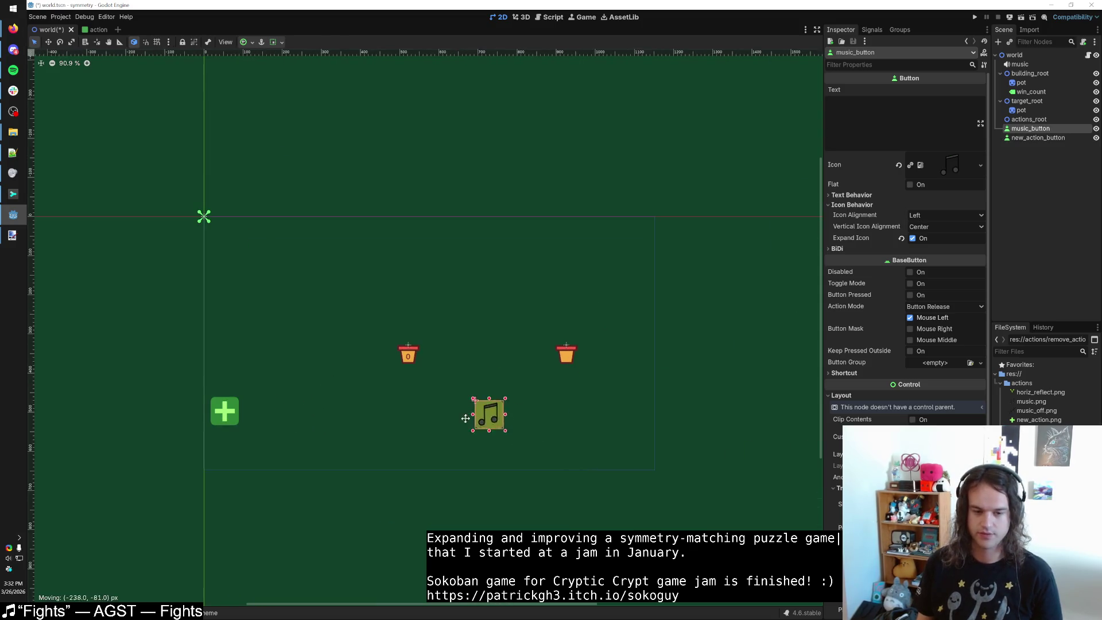
scroll(439, 445, up, 1)
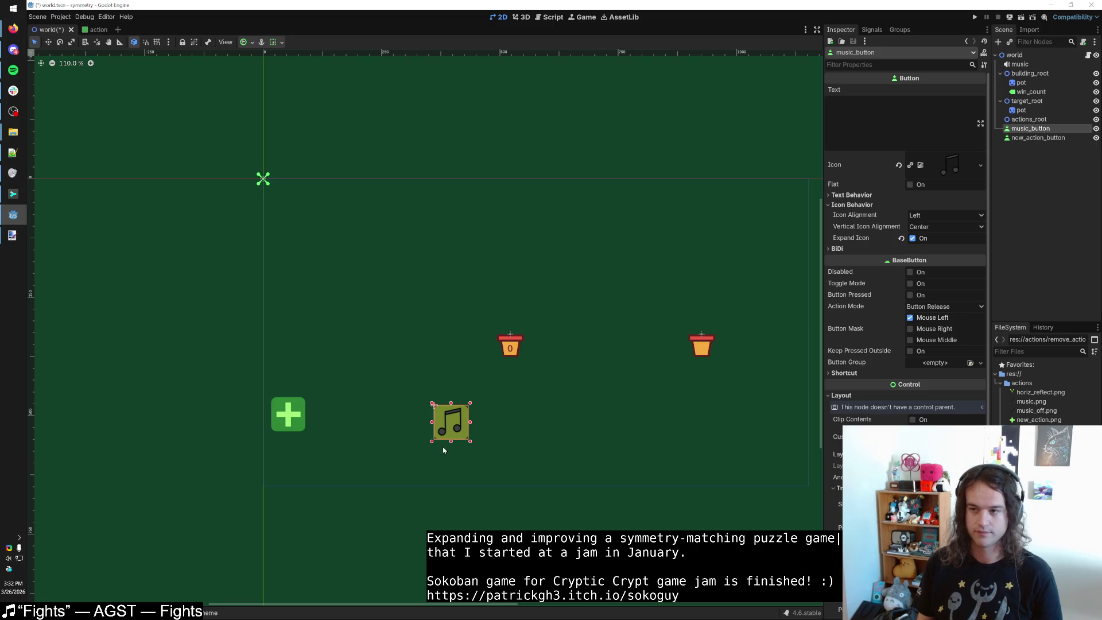
click(1033, 137)
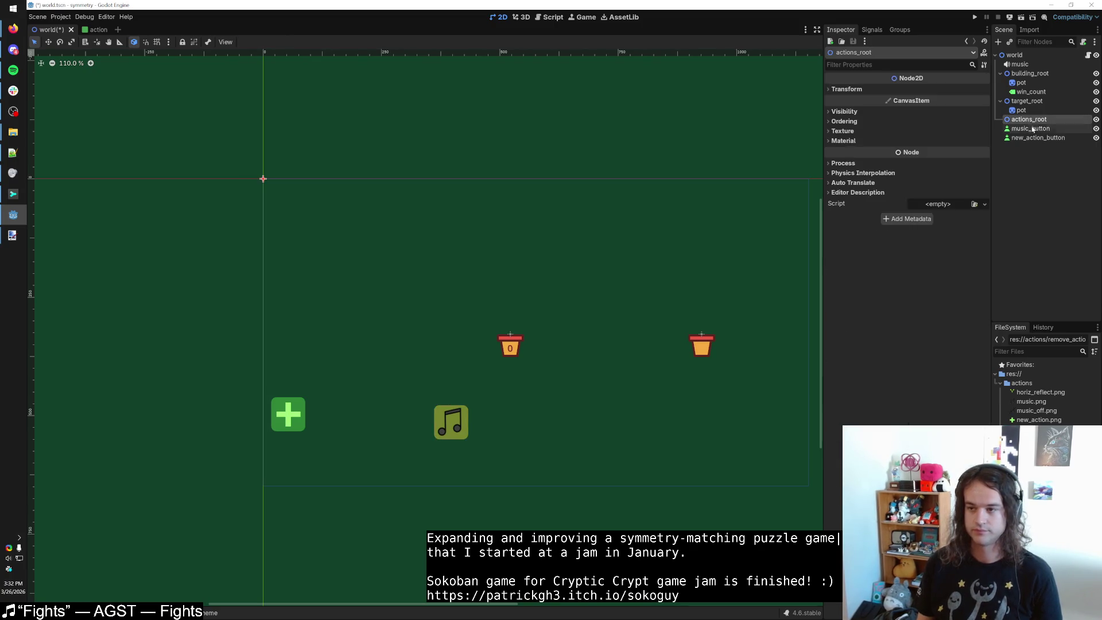
click(1030, 128)
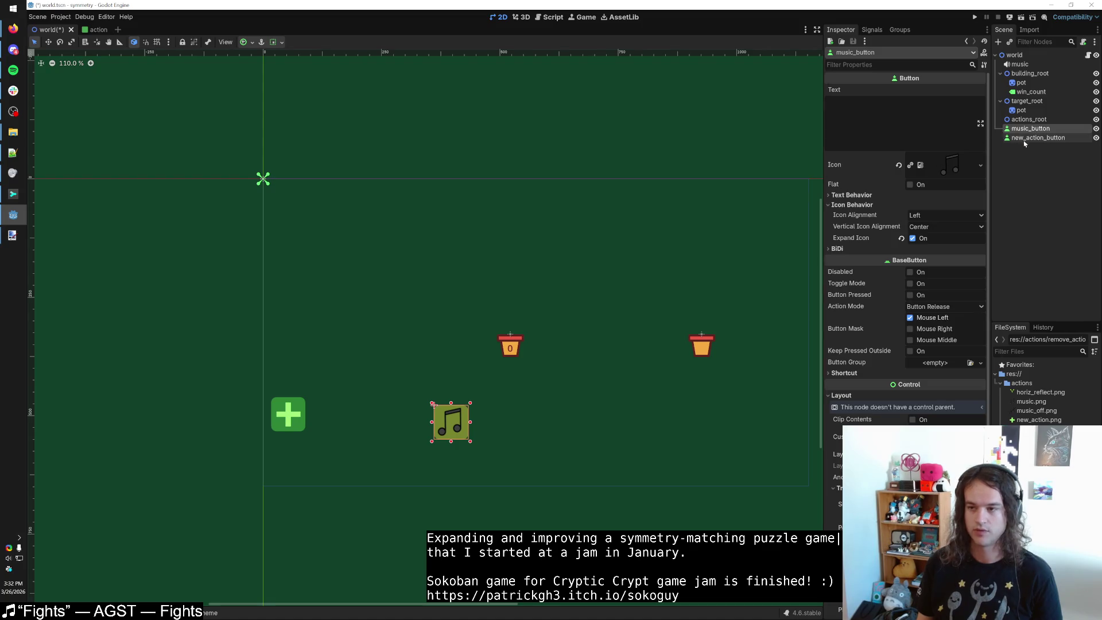
click(1033, 138)
key(ctrl+z)
key(ctrl+z)
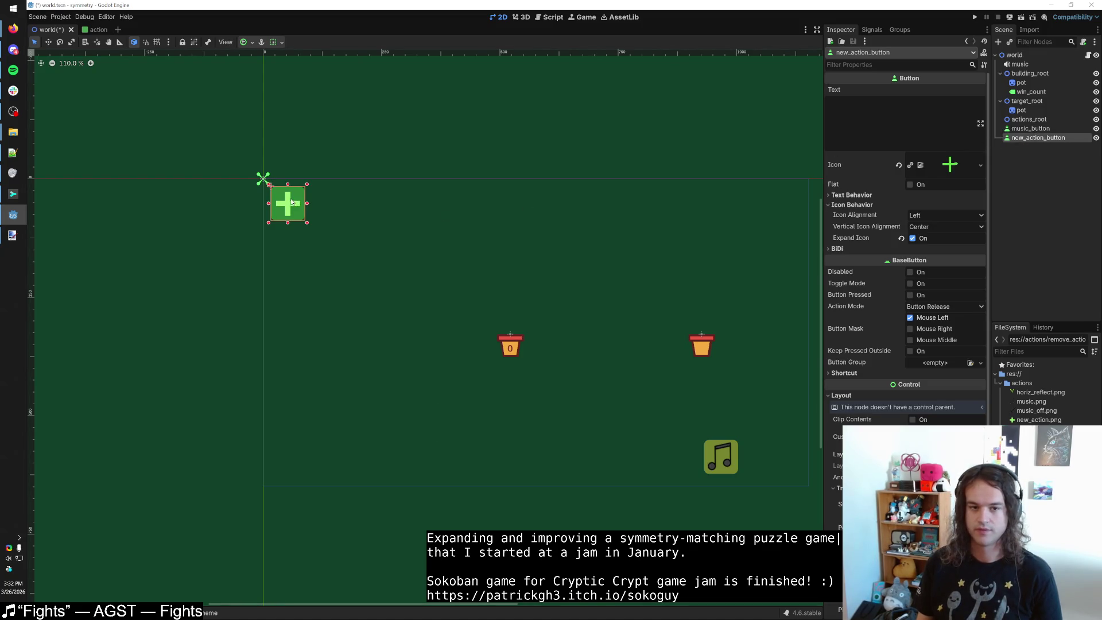
scroll(275, 195, up, 3)
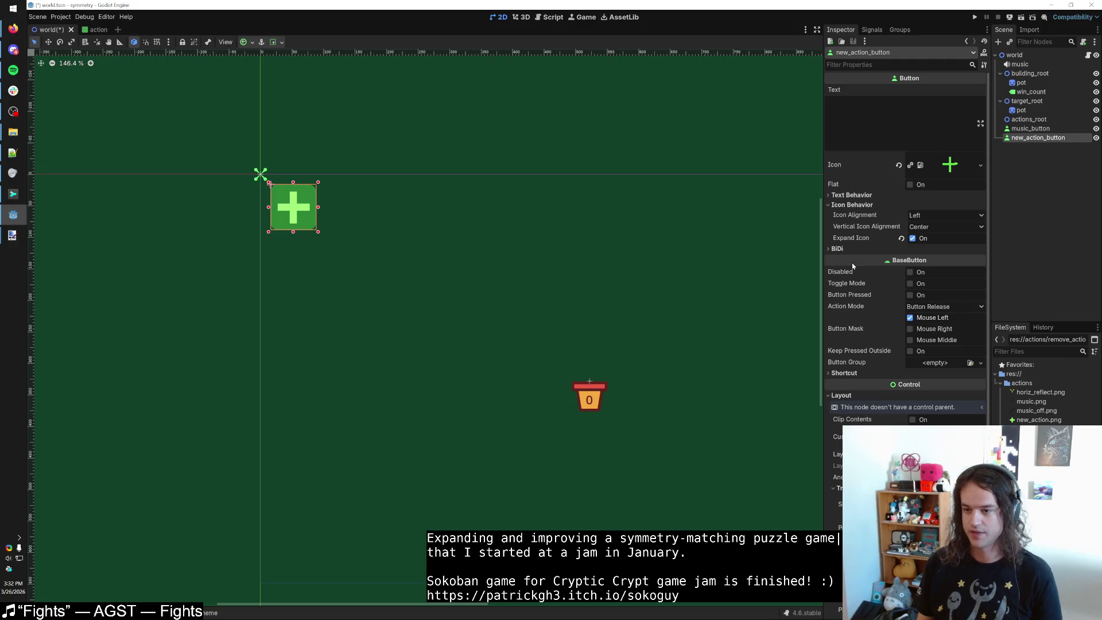
scroll(860, 367, down, 3)
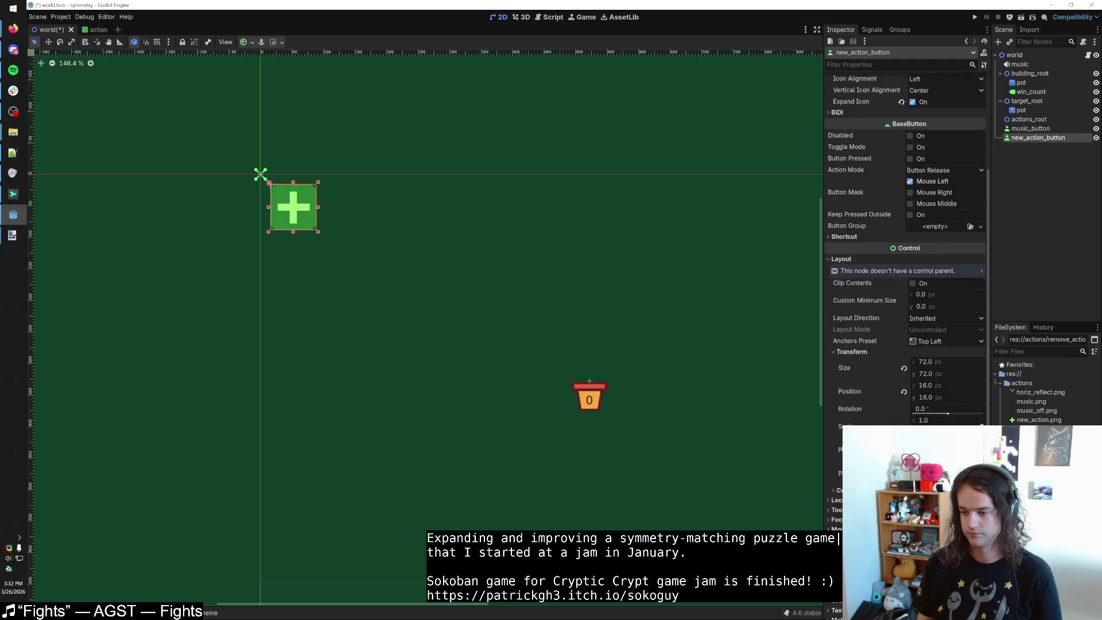
Apply the Bottom Left anchor preset to the plus button, undo it, then redo it.
click(941, 341)
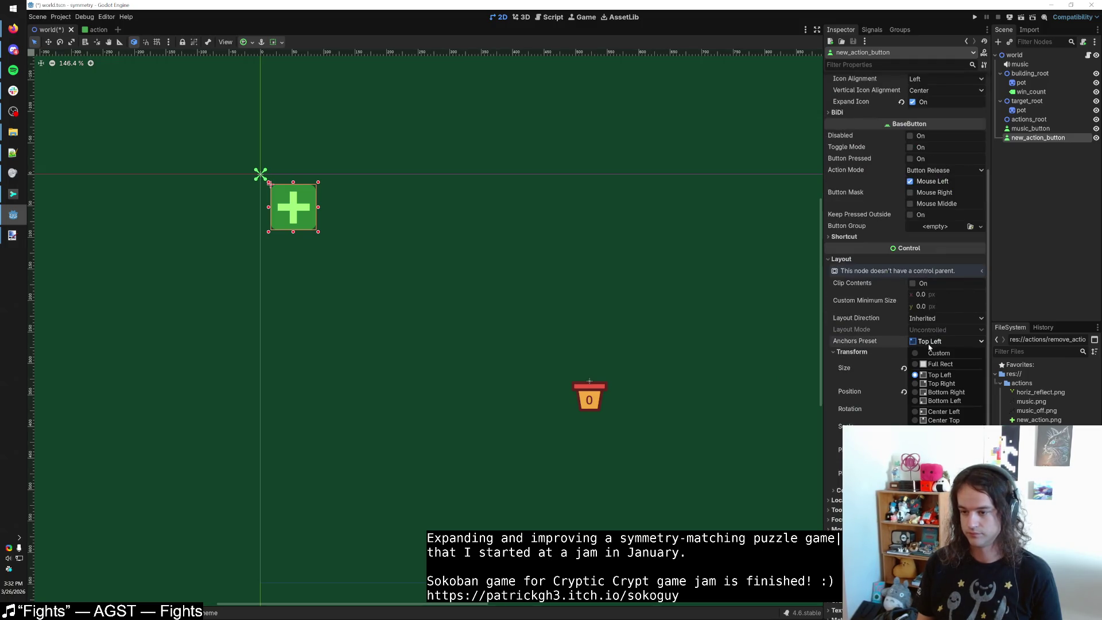
click(941, 401)
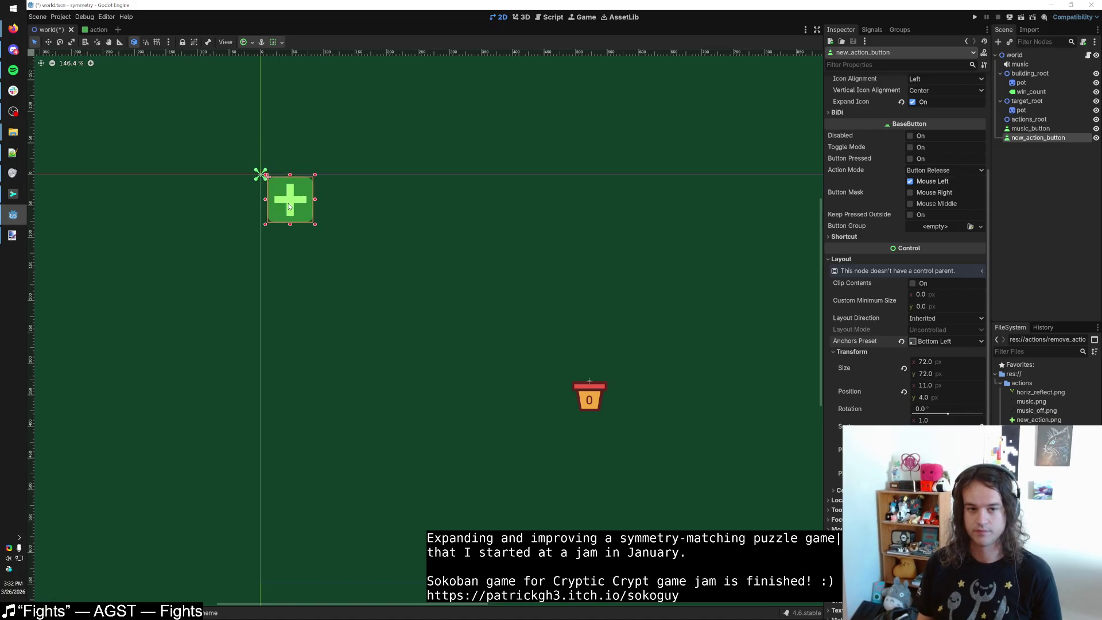
key(ctrl+z)
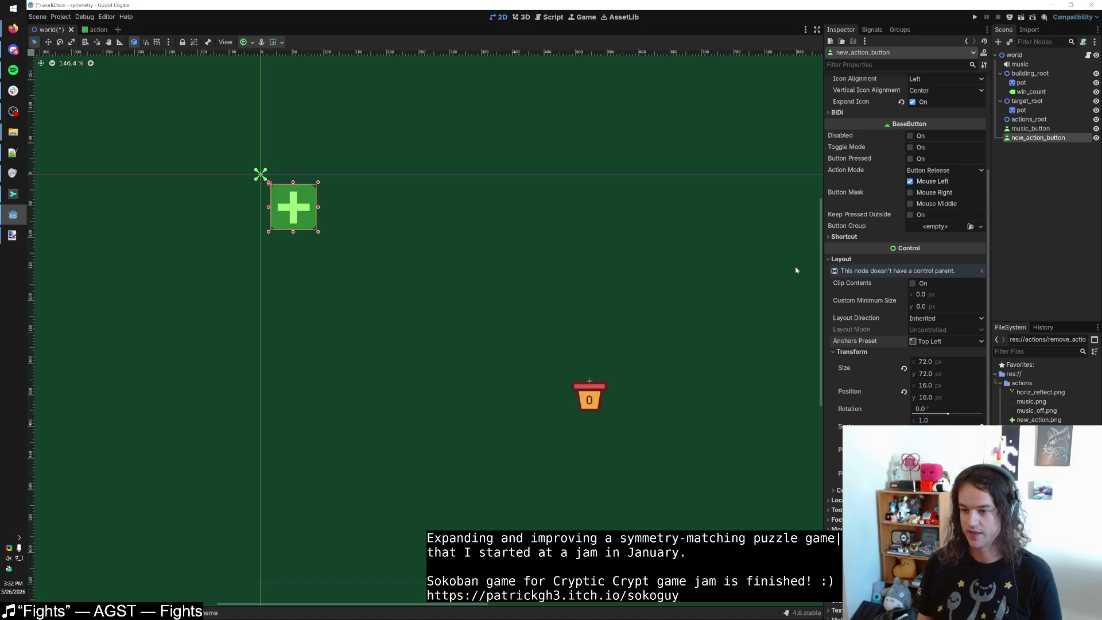
click(854, 351)
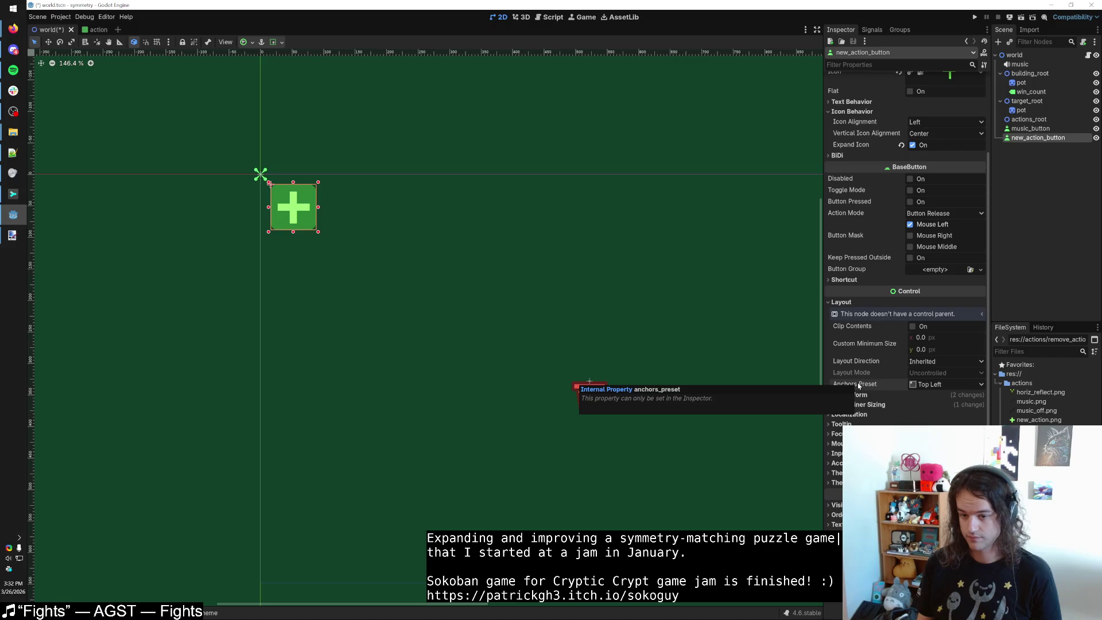
key(ctrl+shift+z)
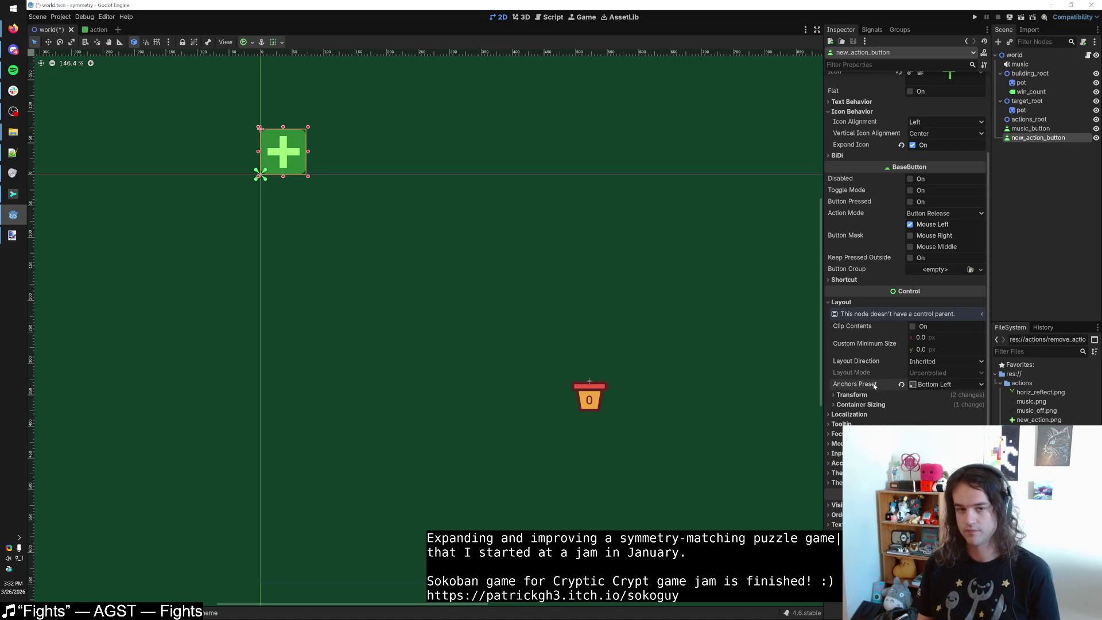
Adjust the plus button from its lower-left corner and check its transform and container sizing.
mouse_move(272, 215)
mouse_down()
mouse_move(276, 198)
mouse_move(258, 176)
mouse_up()
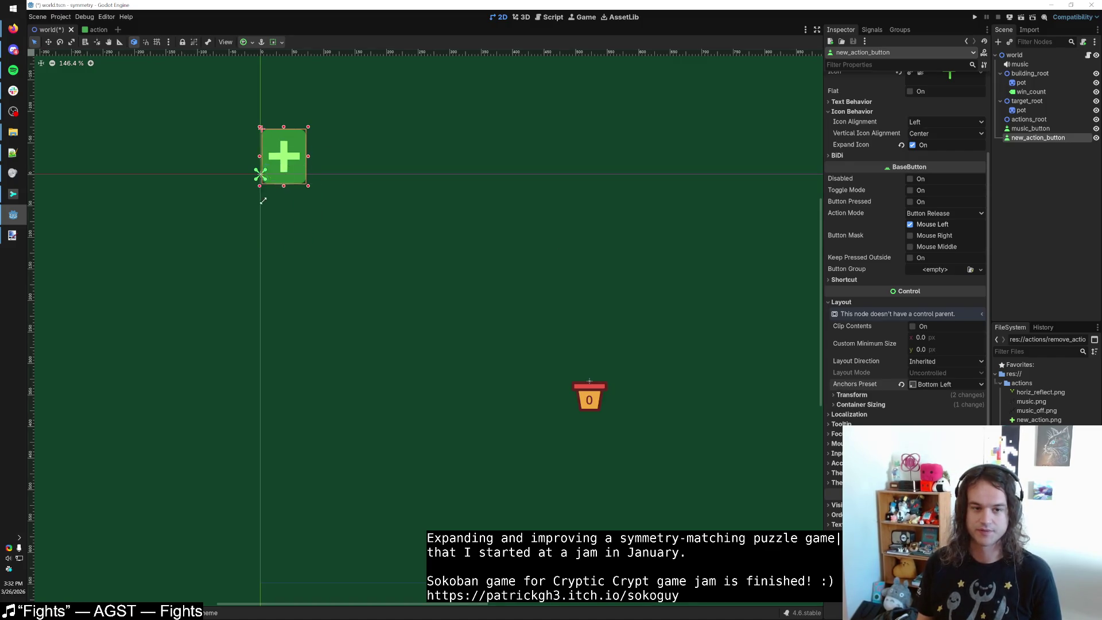
click(833, 396)
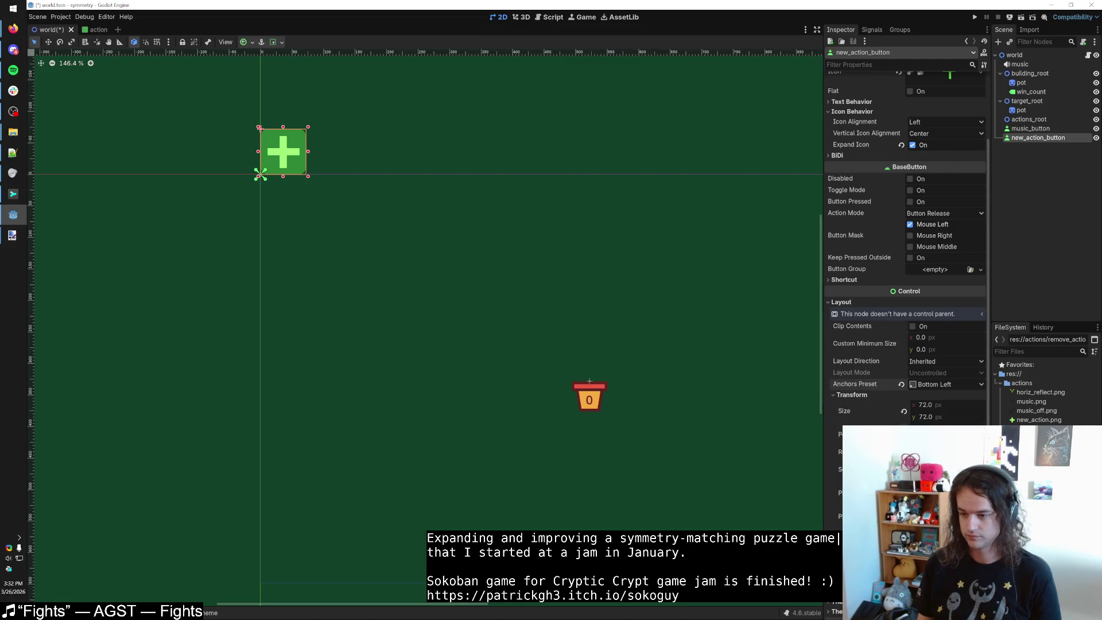
click(840, 395)
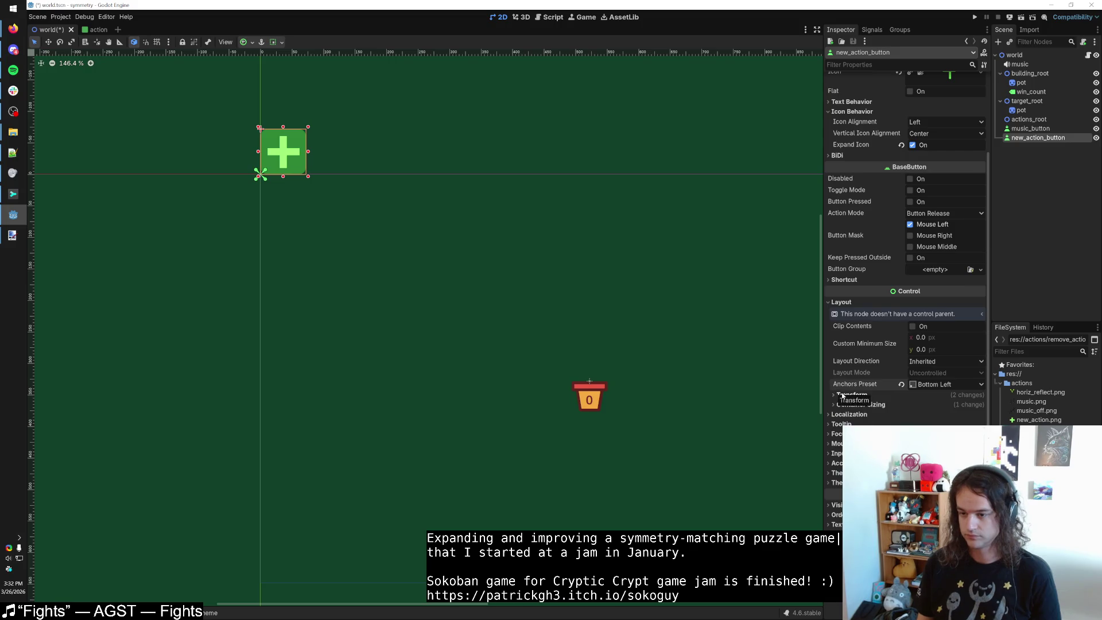
click(850, 405)
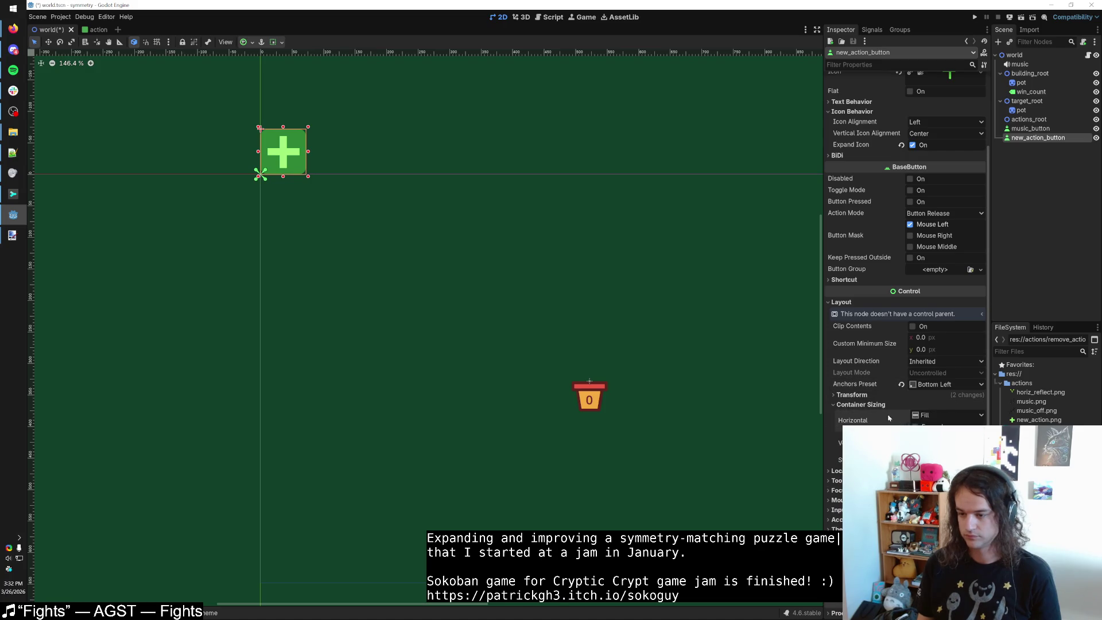
click(864, 406)
Drag the plus button to the lower left, then undo and reselect new_action_button.
mouse_move(281, 170)
mouse_down()
mouse_move(316, 283)
mouse_move(300, 514)
mouse_up()
scroll(335, 279, up, 2)
scroll(334, 279, up, 13)
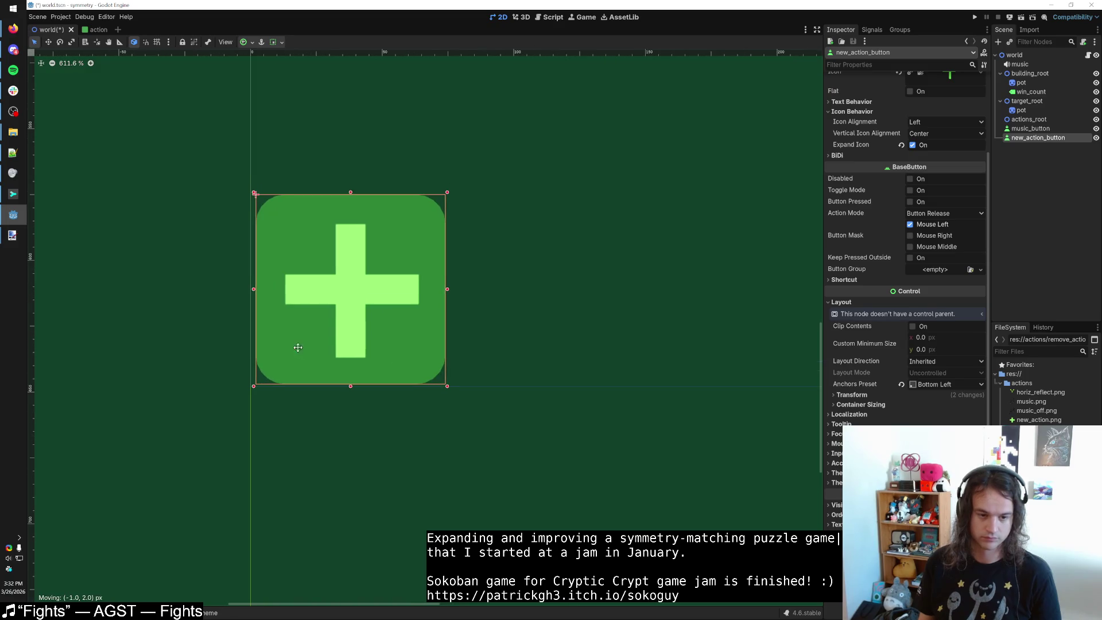
scroll(307, 321, down, 19)
scroll(320, 353, down, 4)
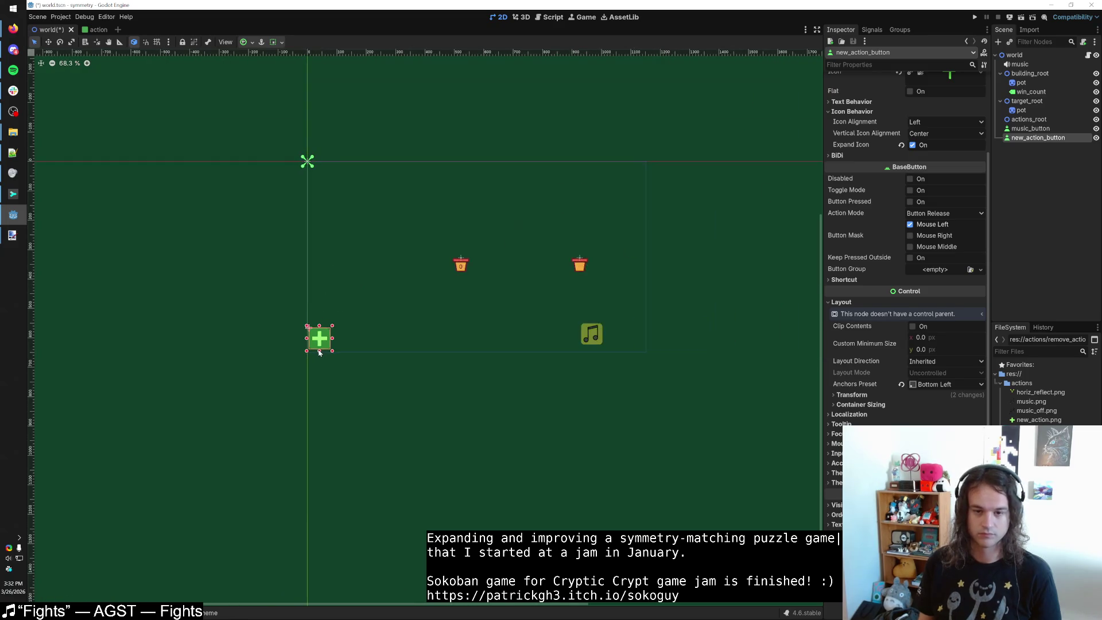
key(ctrl+z)
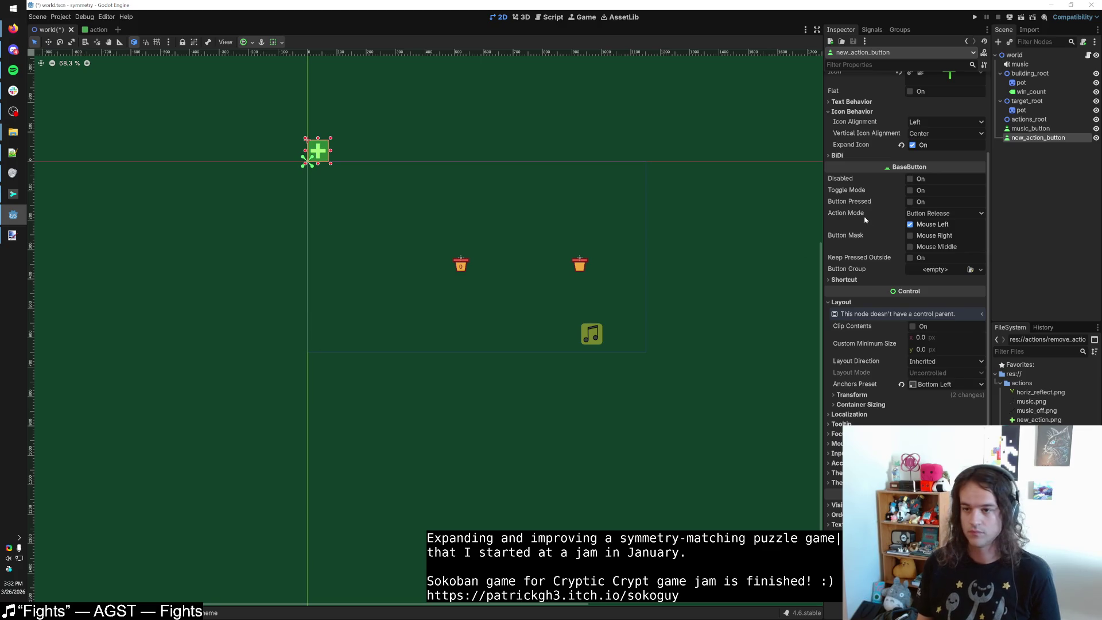
click(1039, 129)
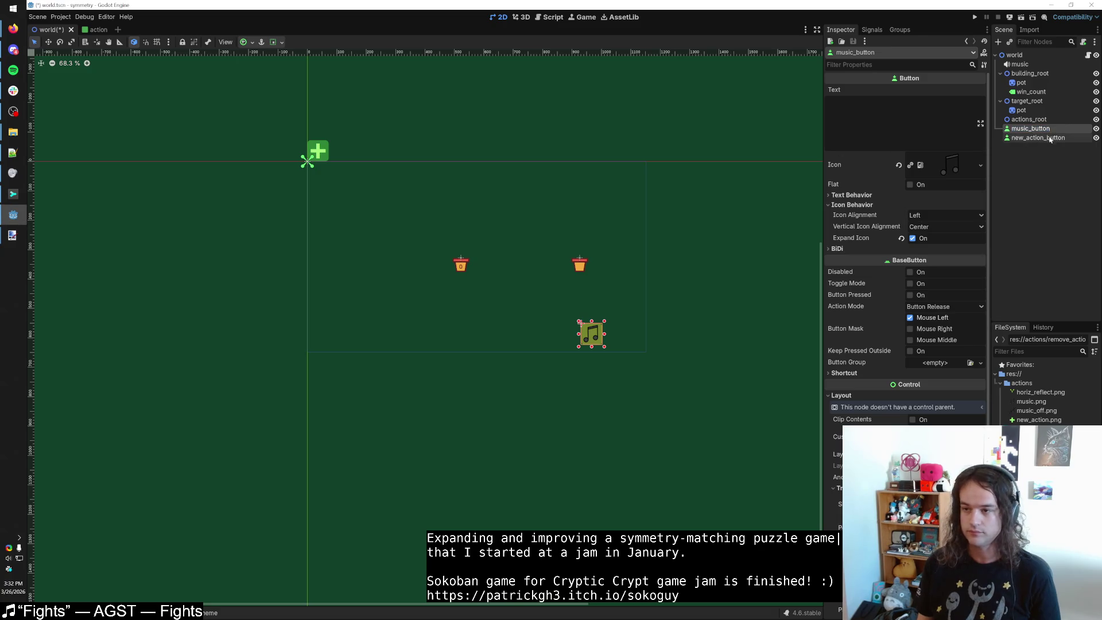
click(1020, 138)
scroll(364, 202, up, 3)
Drag the plus button down to the lower left again, then undo that move.
drag(285, 140, 301, 373)
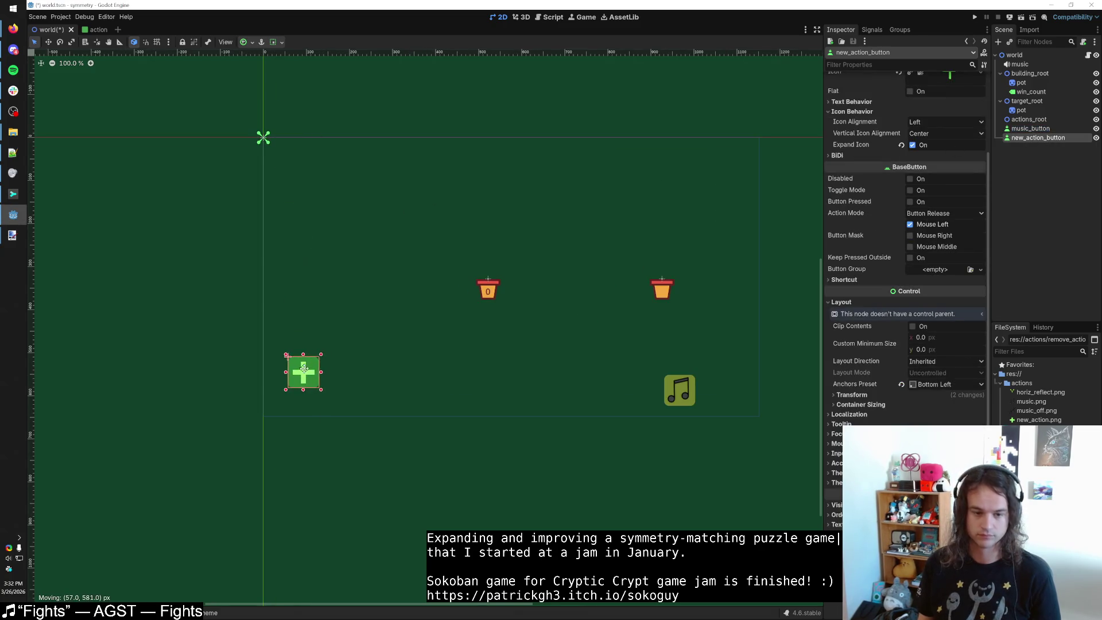
scroll(292, 376, up, 4)
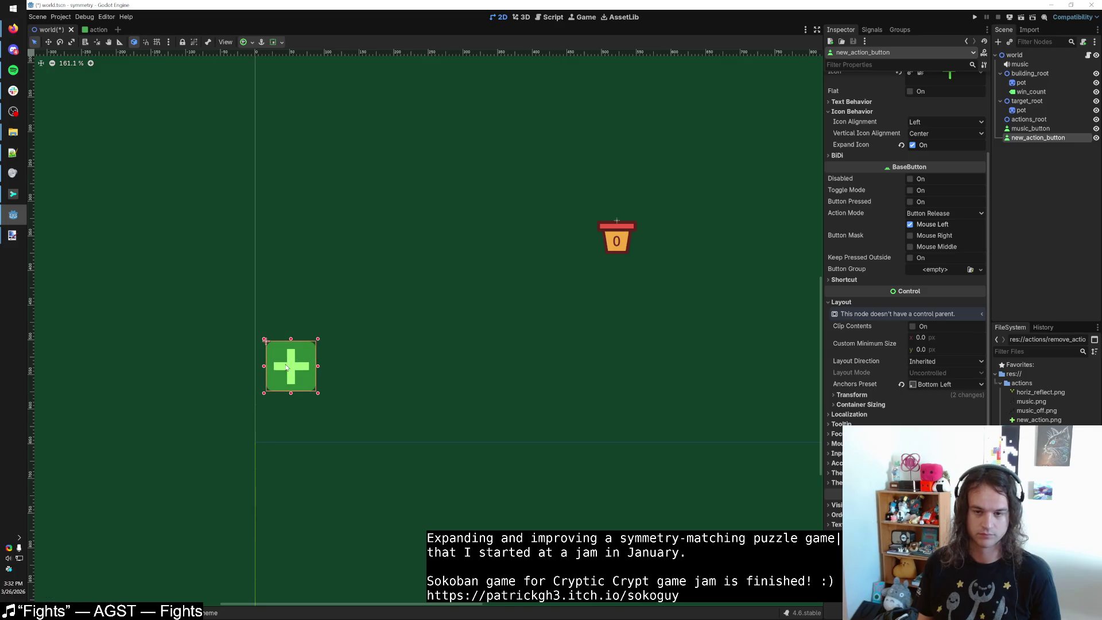
scroll(291, 373, down, 2)
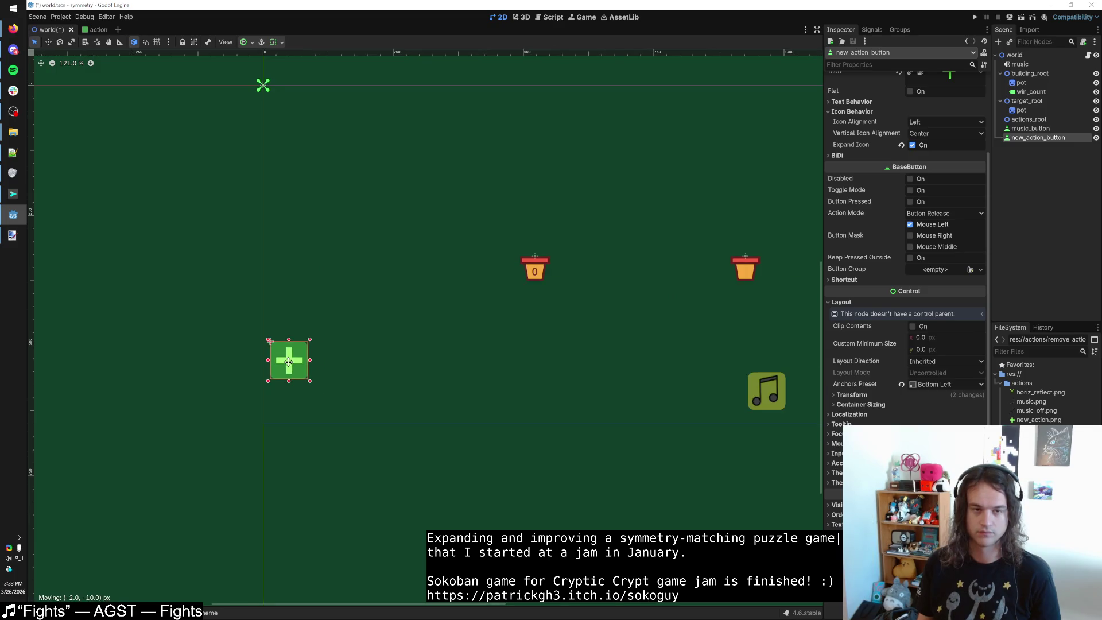
key(Escape)
click(762, 405)
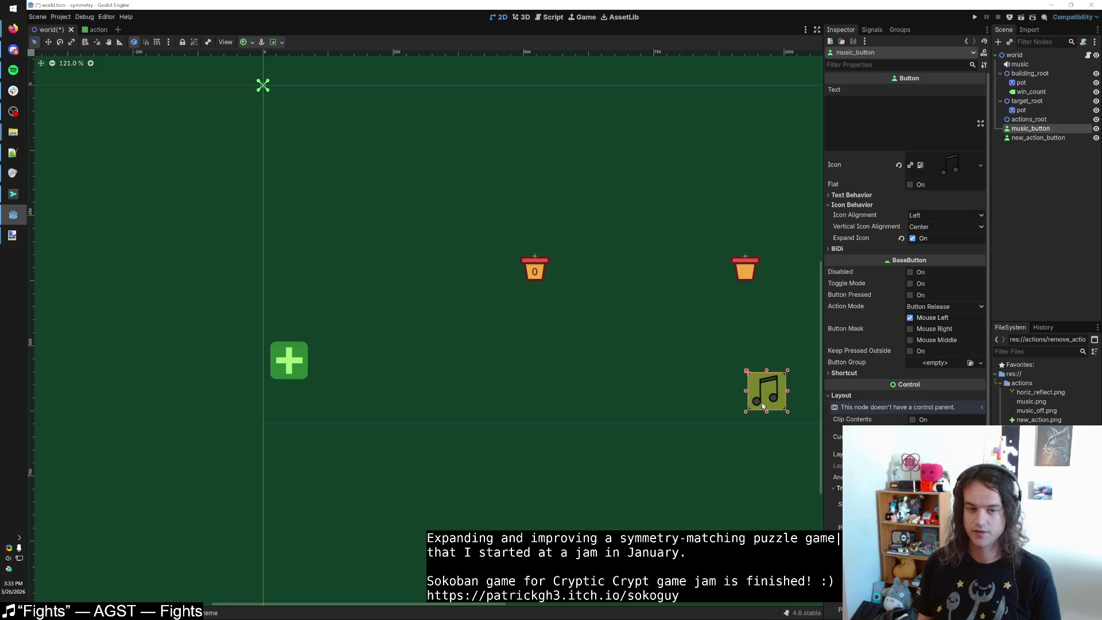
click(285, 351)
key(ctrl+z)
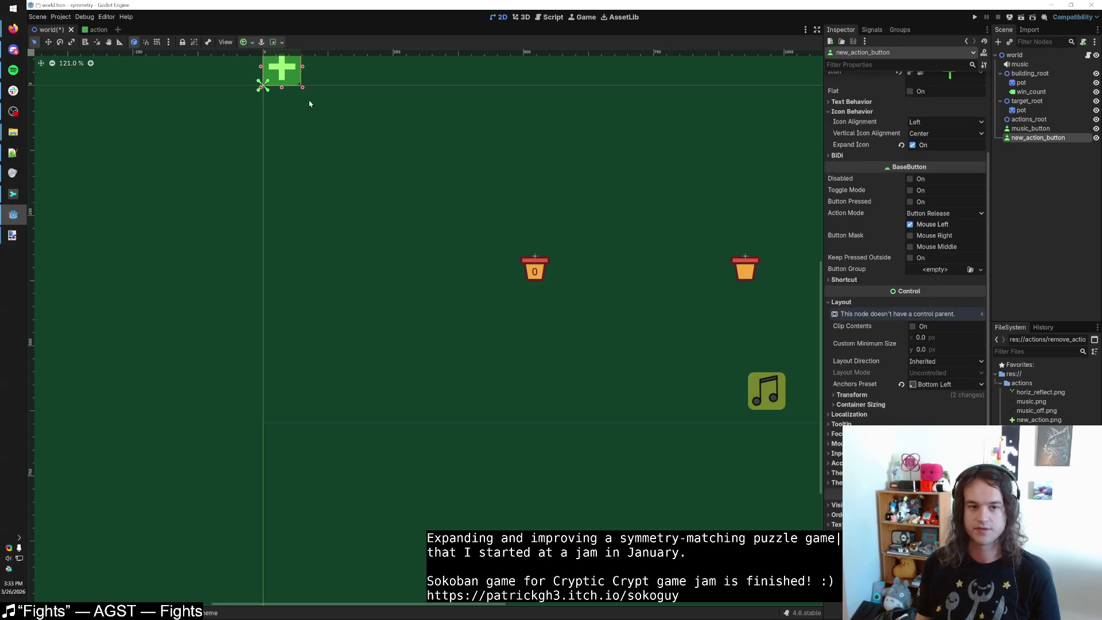
Try the Top Left anchor preset on the plus button, then undo it.
click(932, 394)
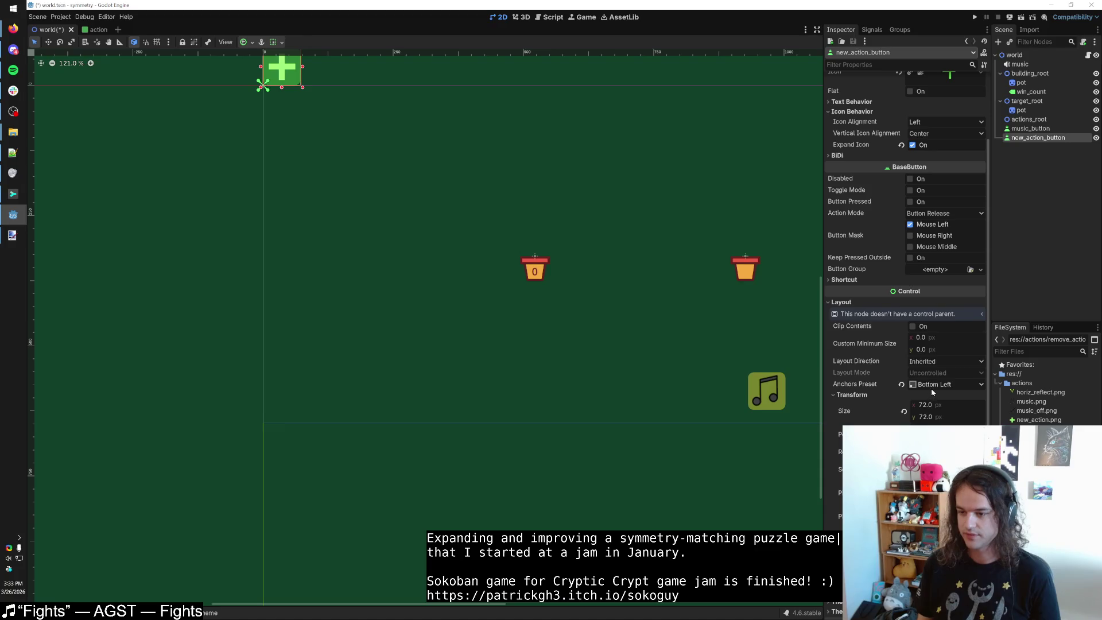
click(932, 393)
click(933, 384)
click(946, 423)
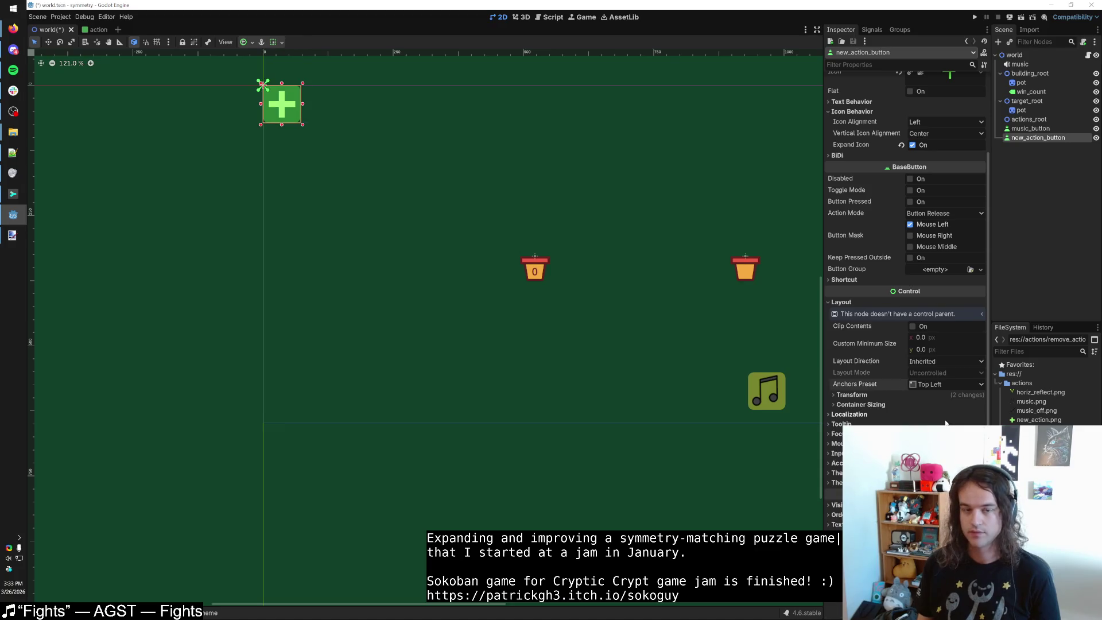
key(ctrl+z)
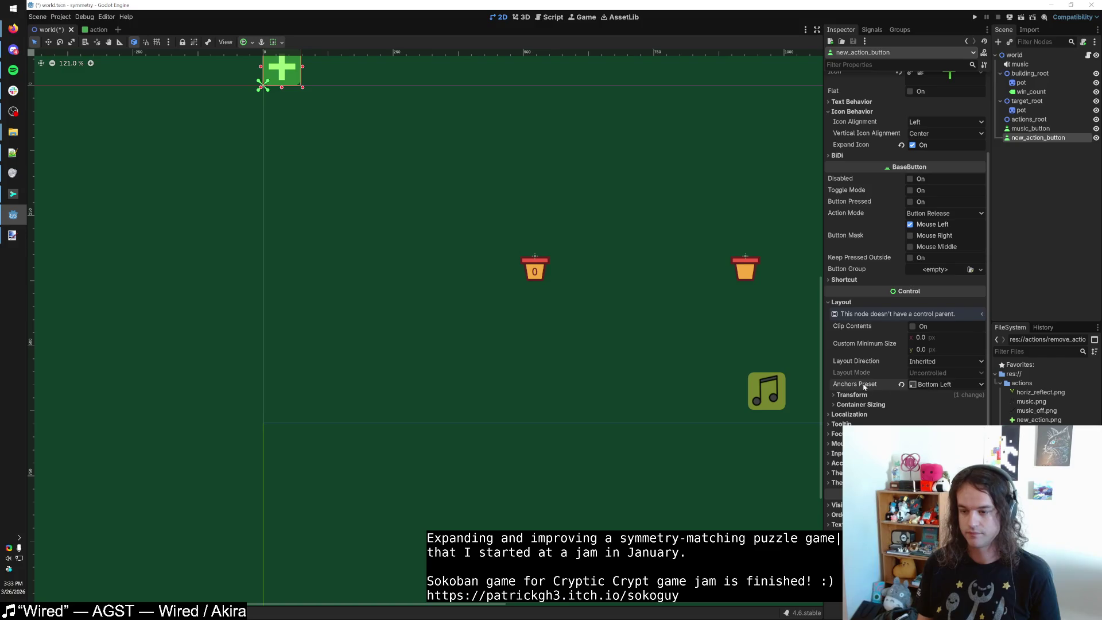
click(857, 395)
click(855, 396)
click(855, 398)
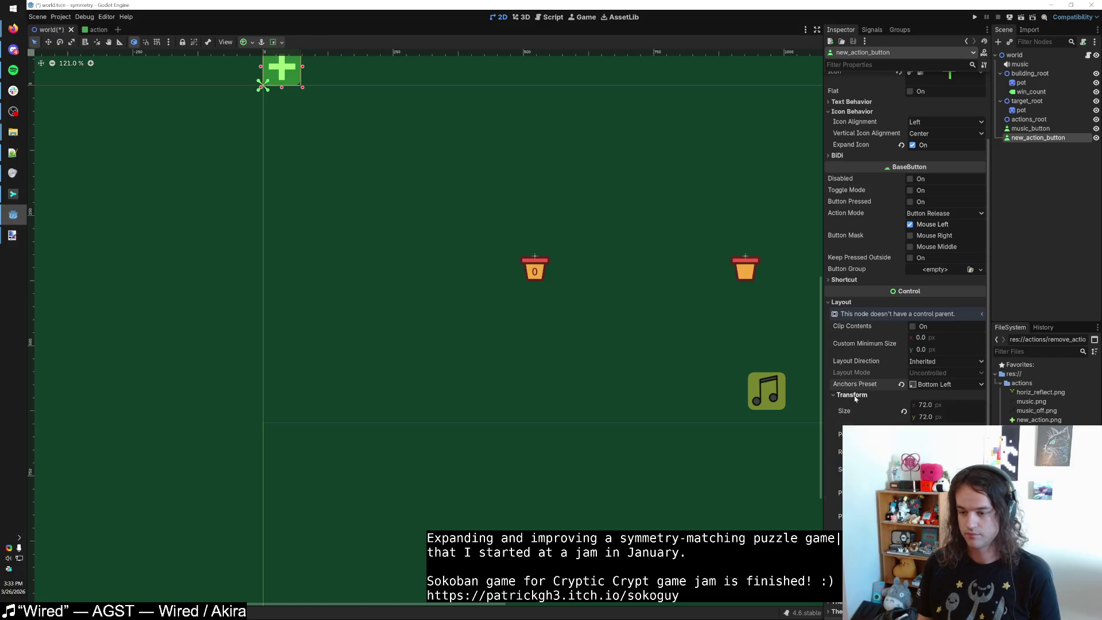
click(855, 396)
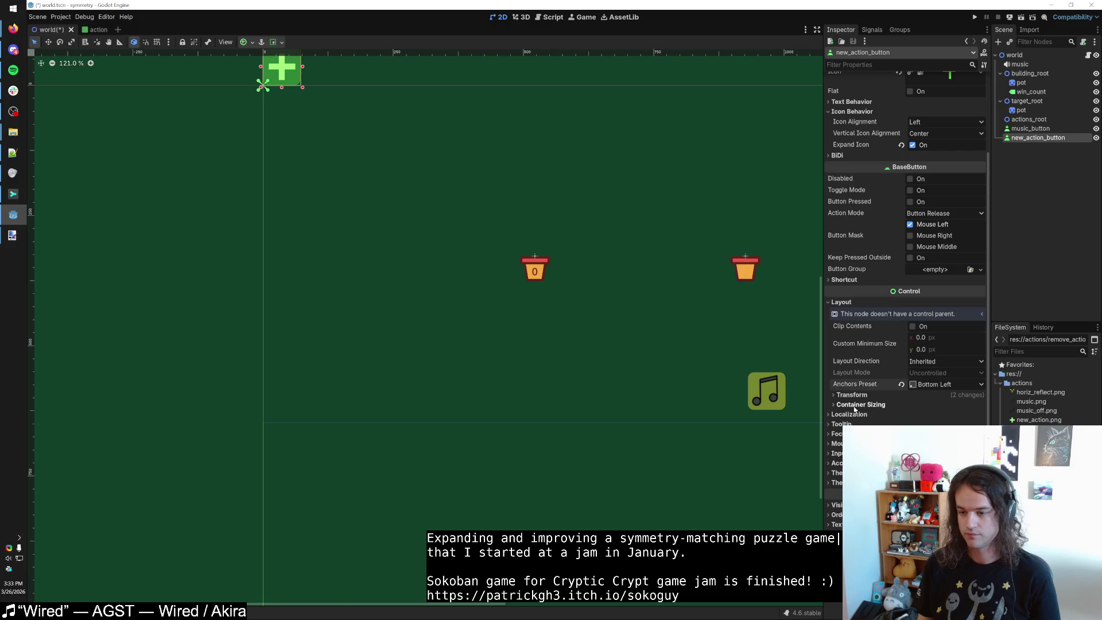
click(855, 396)
click(855, 395)
Drag the plus button down to the left side, just below the pots' height.
mouse_move(281, 70)
mouse_down()
mouse_move(307, 332)
mouse_move(289, 328)
mouse_up()
click(613, 379)
click(767, 391)
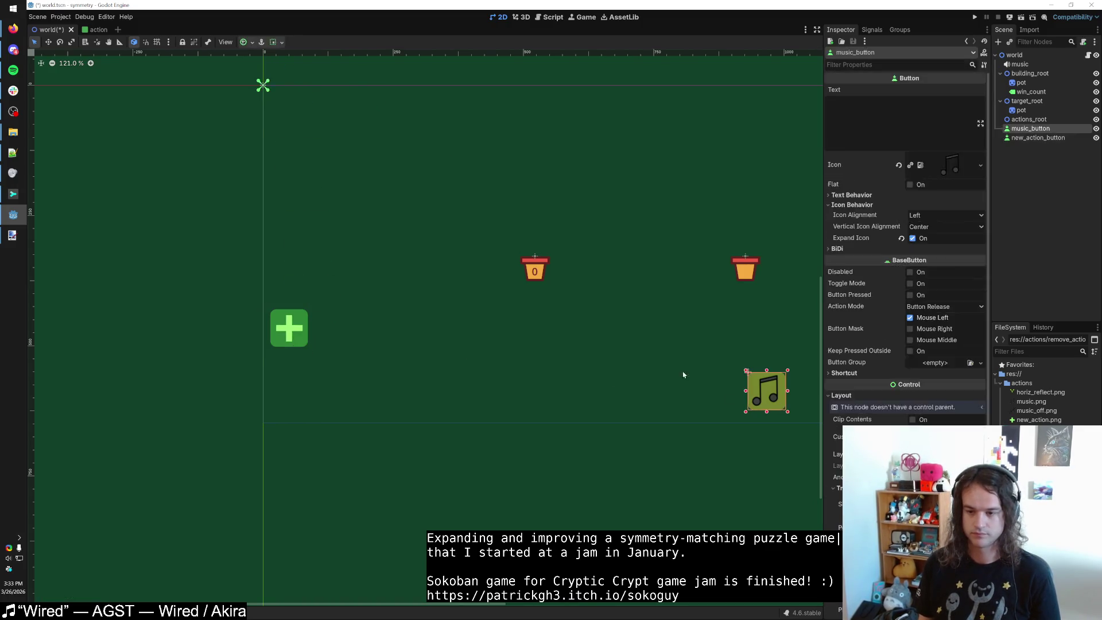
scroll(703, 412, down, 3)
Drag the music button to the left, directly under the plus button.
mouse_move(696, 411)
mouse_down()
mouse_move(733, 223)
mouse_move(729, 364)
mouse_move(737, 417)
mouse_move(754, 423)
mouse_move(771, 405)
mouse_move(247, 415)
mouse_move(430, 374)
mouse_move(271, 405)
mouse_up()
scroll(740, 416, up, 5)
scroll(765, 405, down, 3)
scroll(206, 416, up, 3)
scroll(207, 419, up, 1)
scroll(402, 379, up, 4)
click(348, 393)
scroll(348, 394, down, 7)
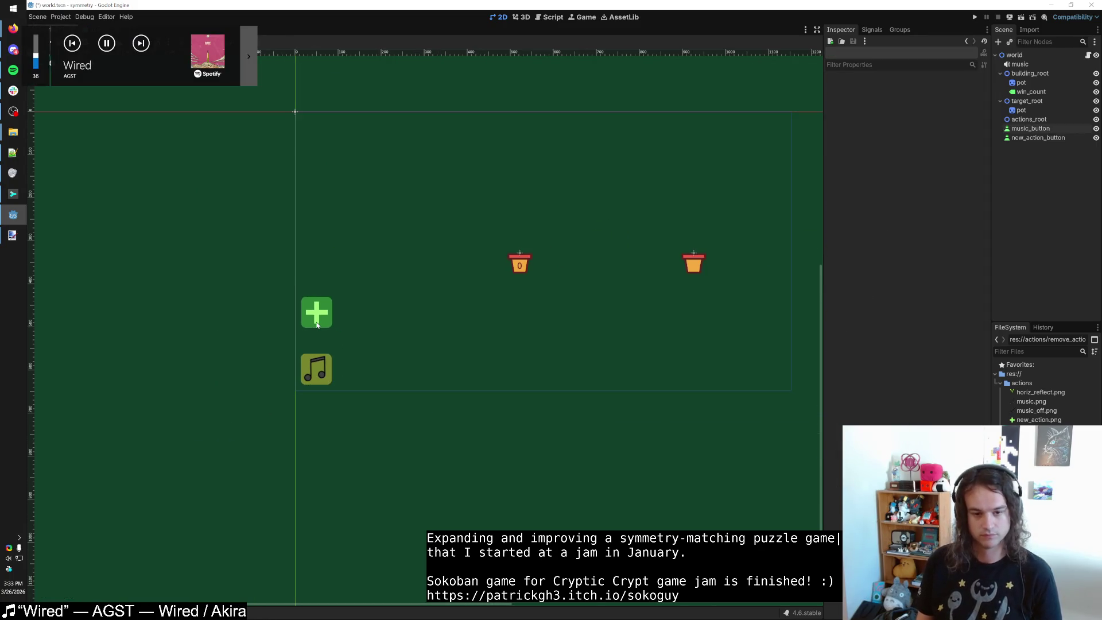
scroll(318, 317, up, 8)
Nudge the plus button upward until it sits level with the pots.
click(339, 318)
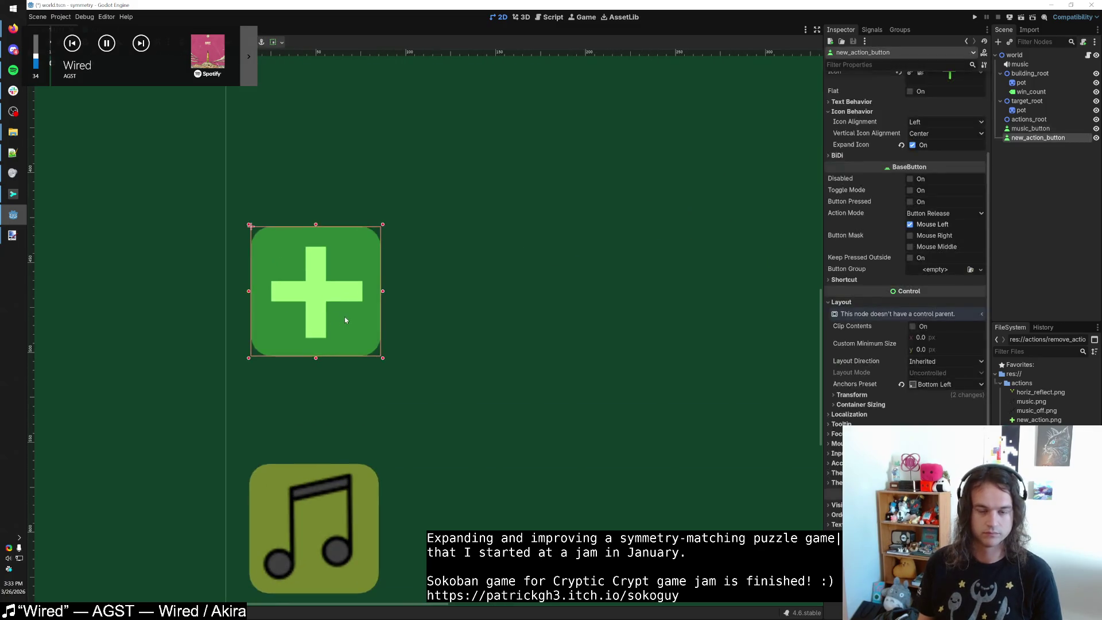
scroll(345, 316, down, 2)
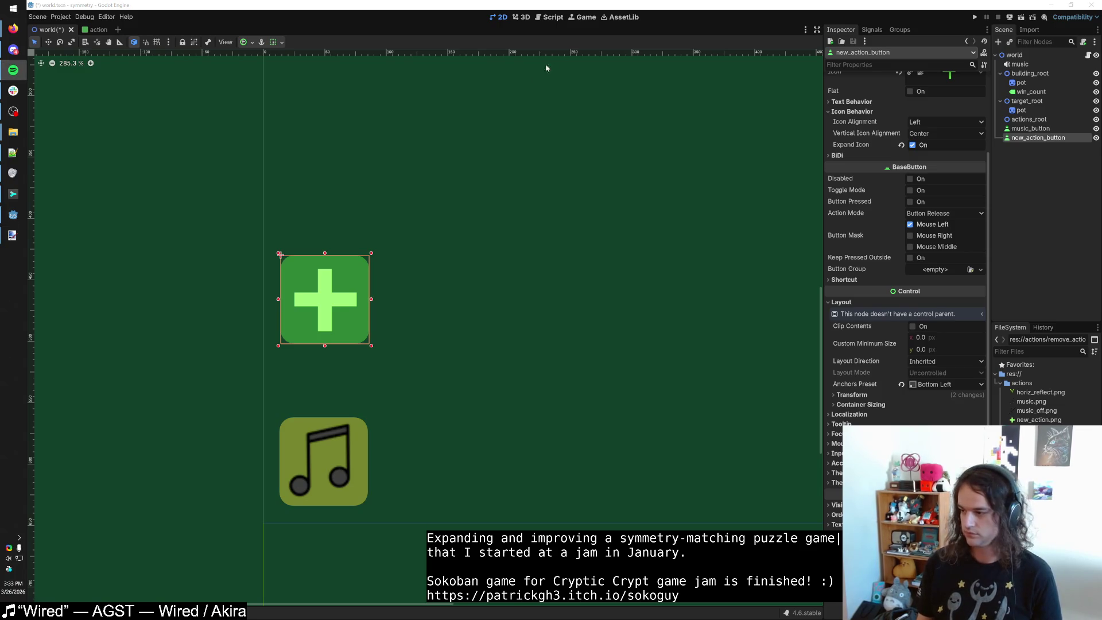
scroll(359, 361, down, 1)
scroll(346, 382, down, 4)
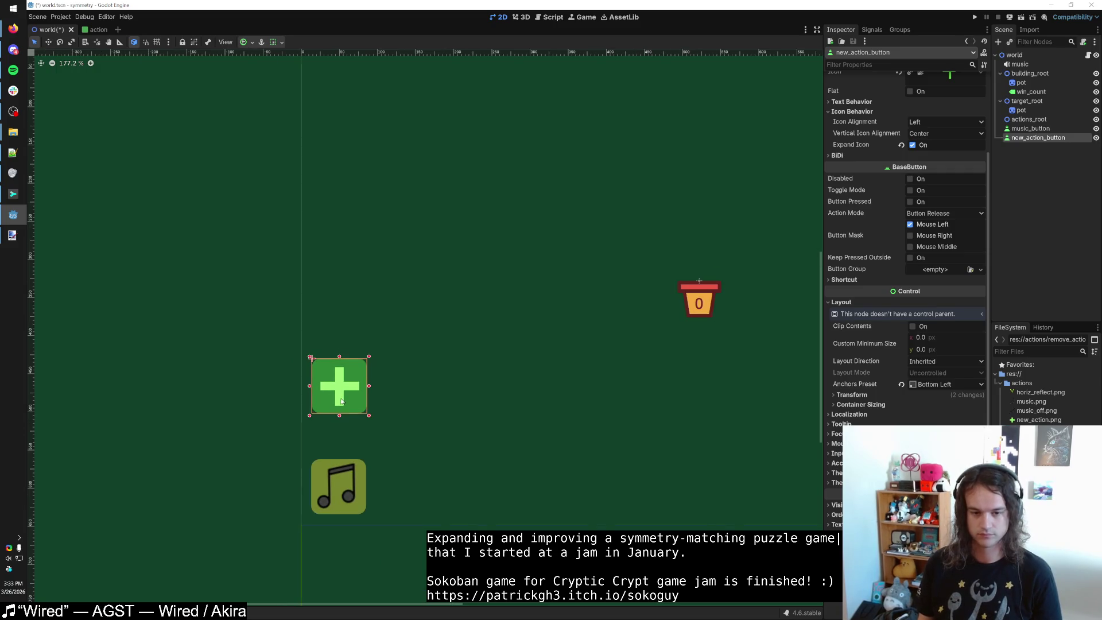
drag(341, 398, 339, 392)
click(393, 403)
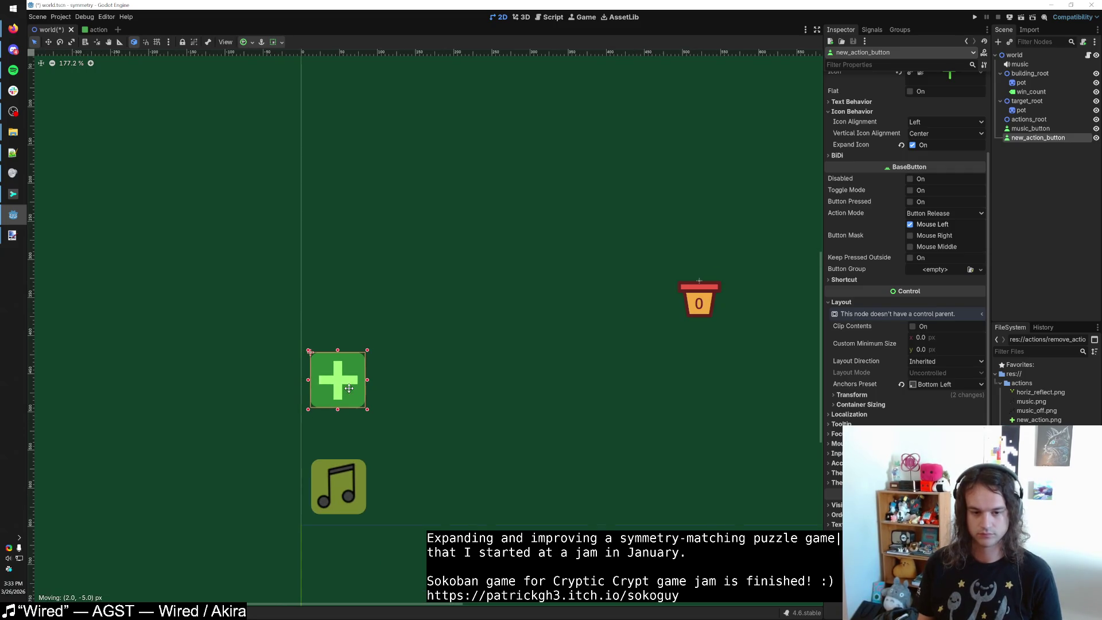
drag(352, 398, 372, 346)
click(399, 386)
Fine-align the music button under the plus button and save the world scene.
scroll(394, 392, down, 3)
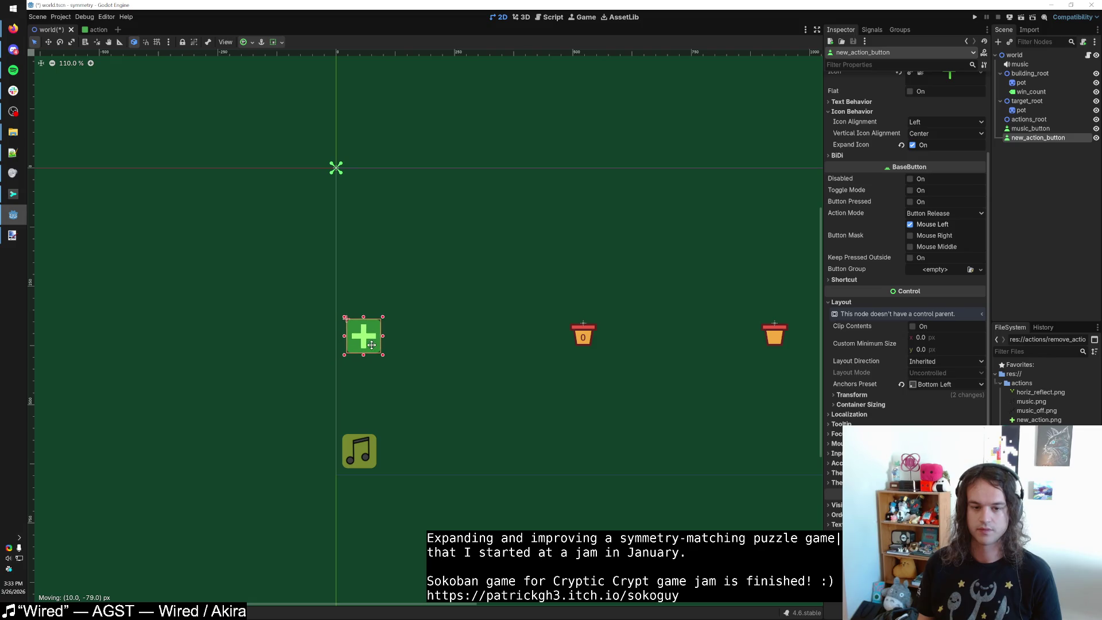
click(362, 458)
drag(361, 458, 364, 455)
click(402, 409)
drag(368, 342, 366, 342)
click(388, 374)
key(ctrl+s)
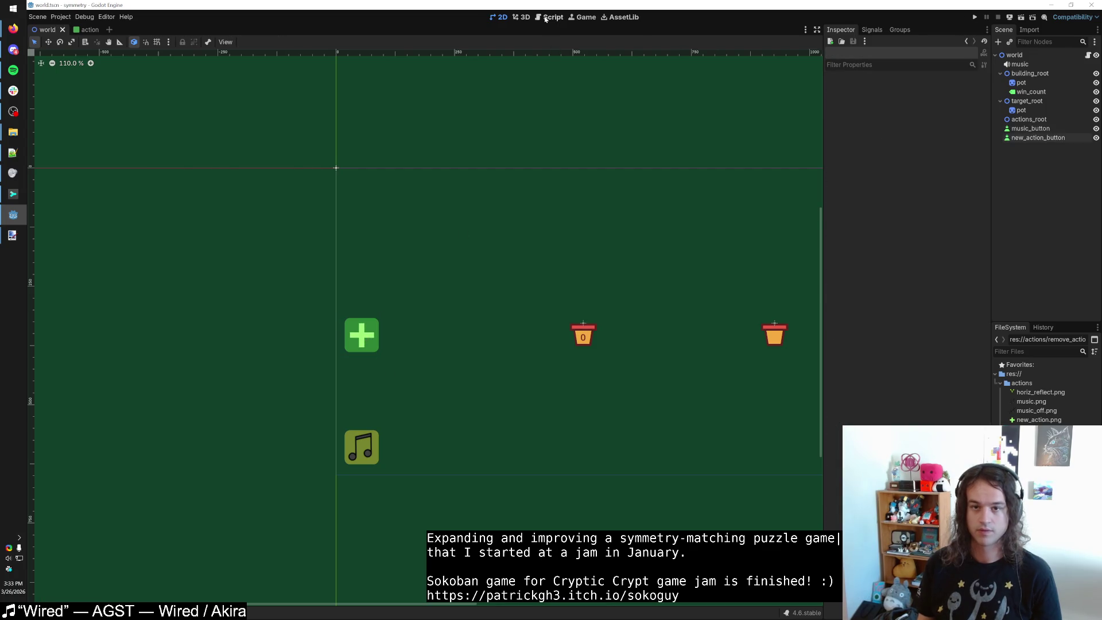
key(ctrl+F3)
Shorten the new_action_button node path on line 24 to $new_action_button.
click(370, 234)
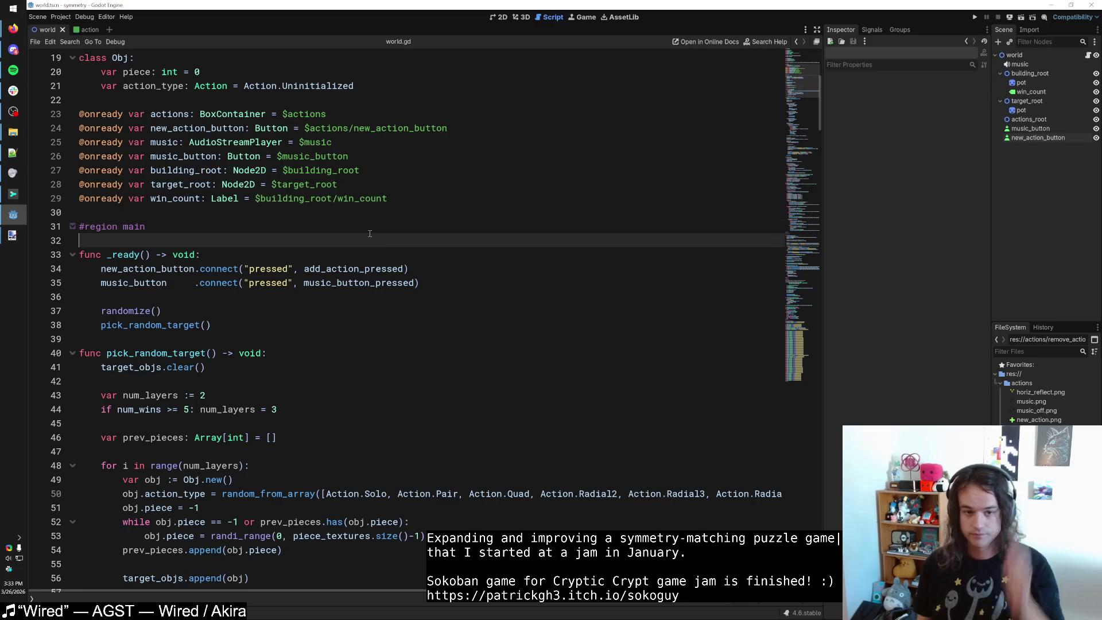
scroll(370, 233, up, 1)
drag(122, 310, 194, 311)
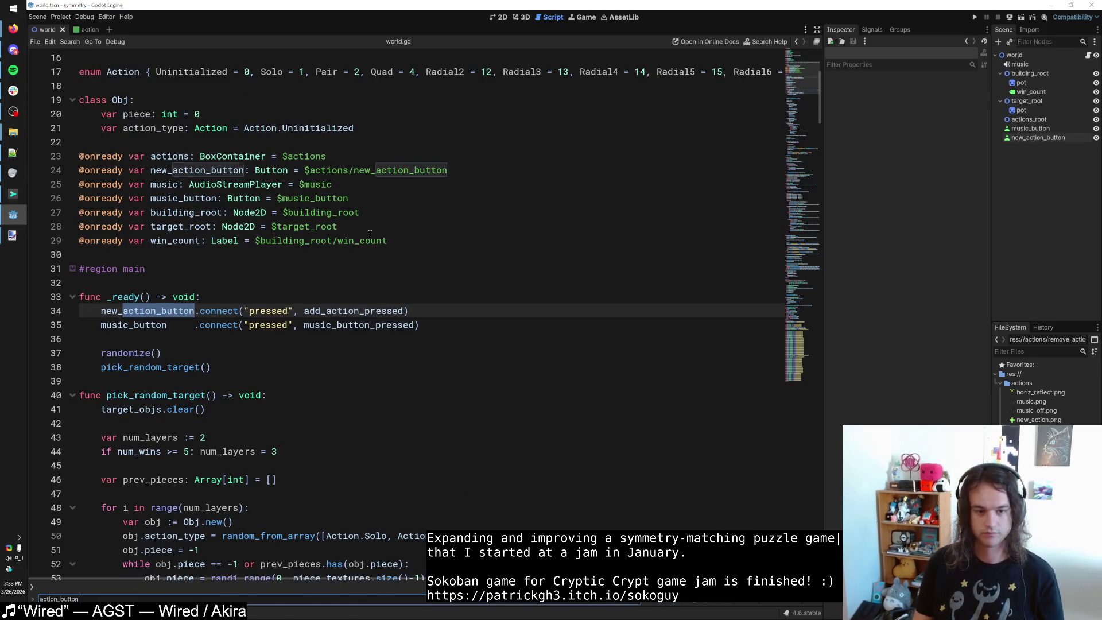
double_click(159, 310)
click(356, 170)
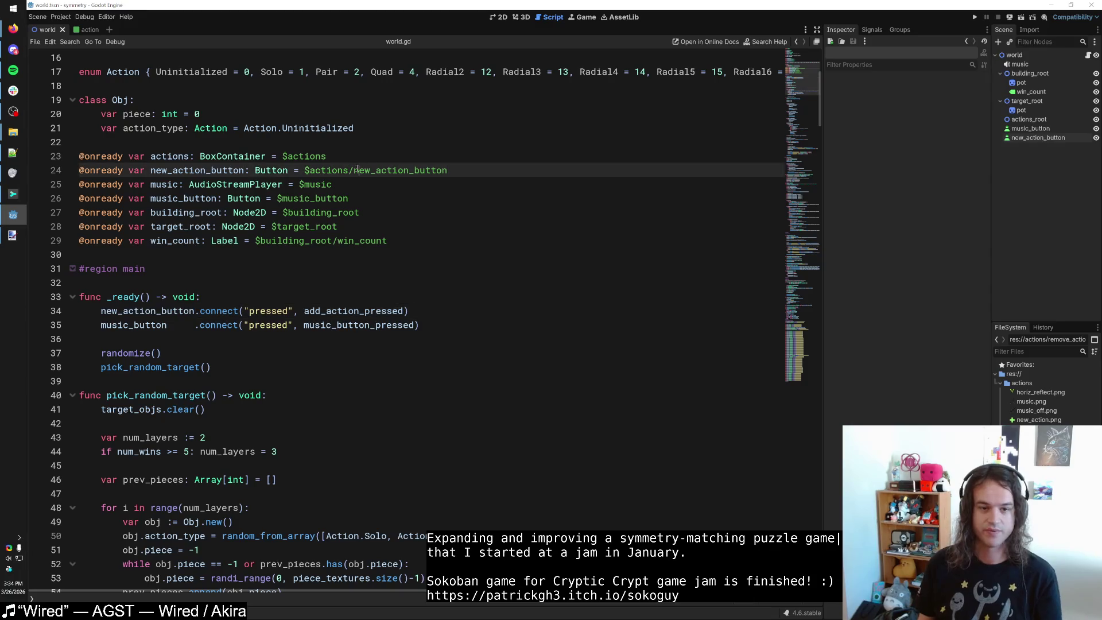
drag(355, 170, 304, 170)
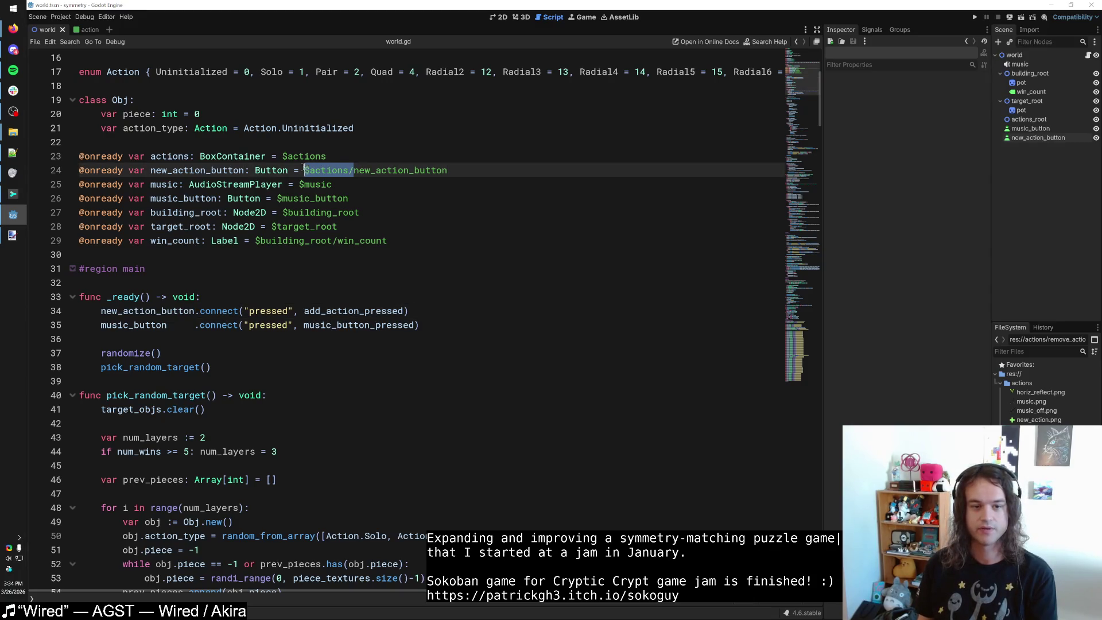
key(BackSpace)
double_click(177, 162)
scroll(187, 218, up, 2)
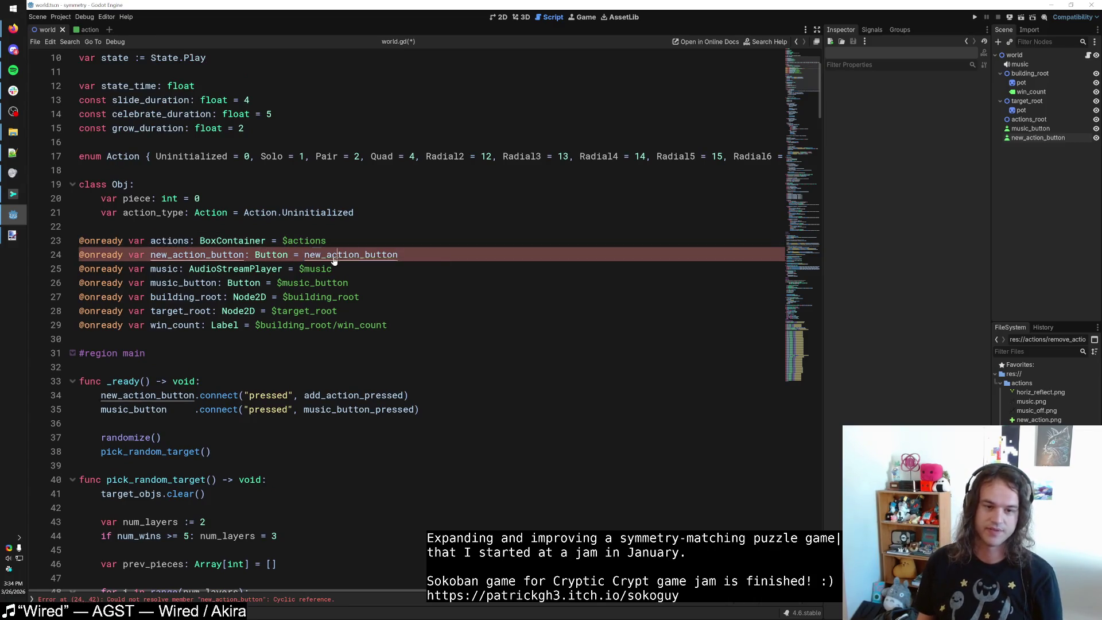
key(ctrl+z)
key(BackSpace)
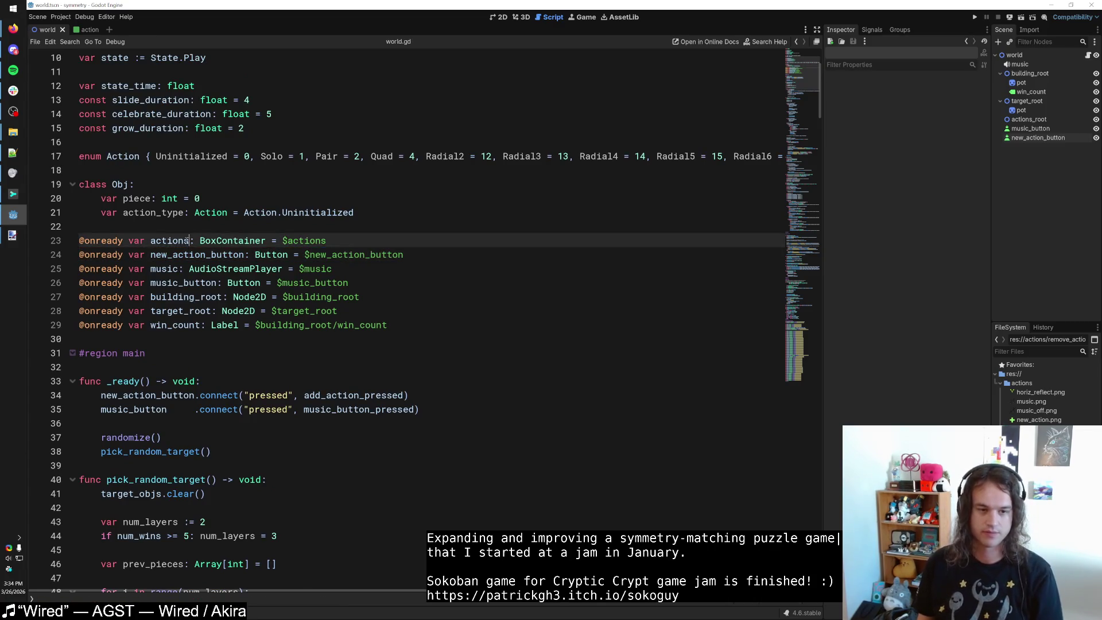
Rename the line 23 variable to actions_root with path $actions_root, then select that node in 2D.
double_click(169, 240)
click(191, 240)
text(_root)
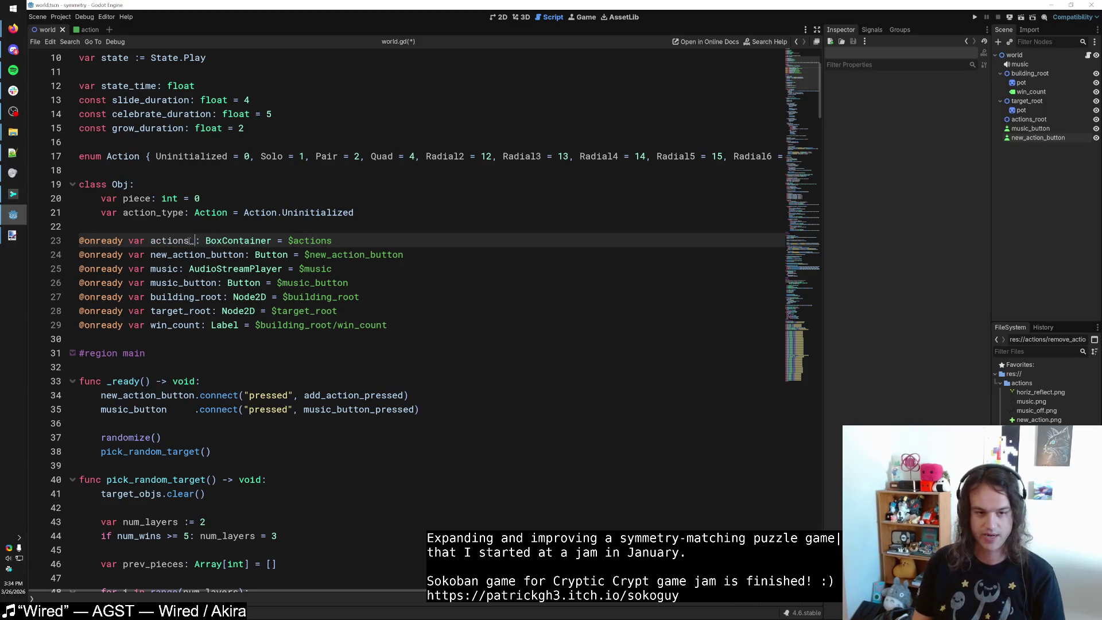
click(380, 241)
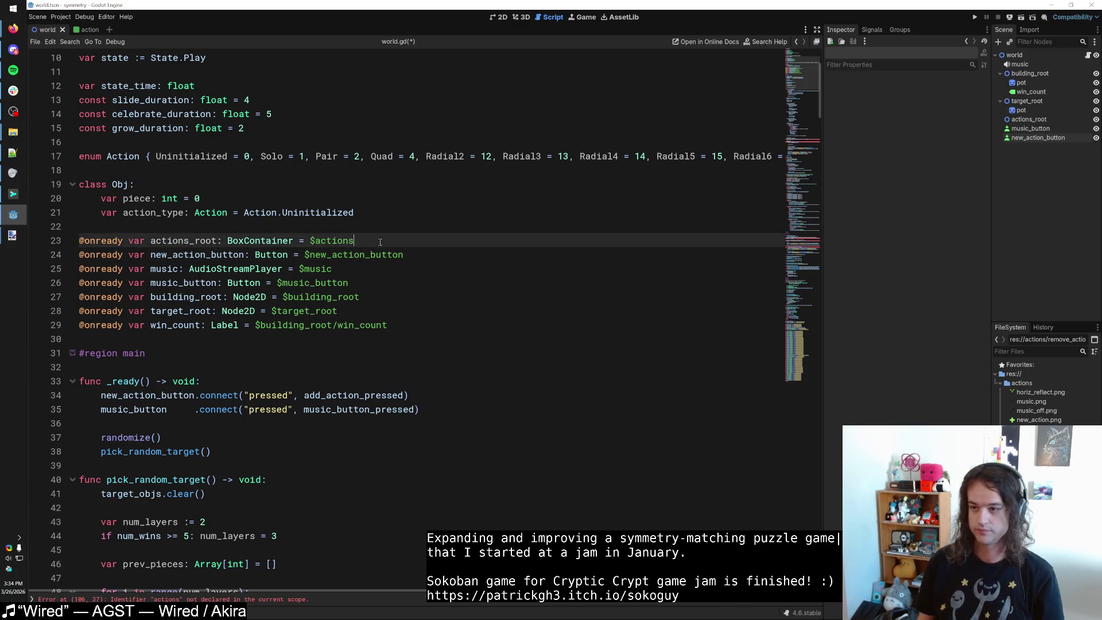
text(r)
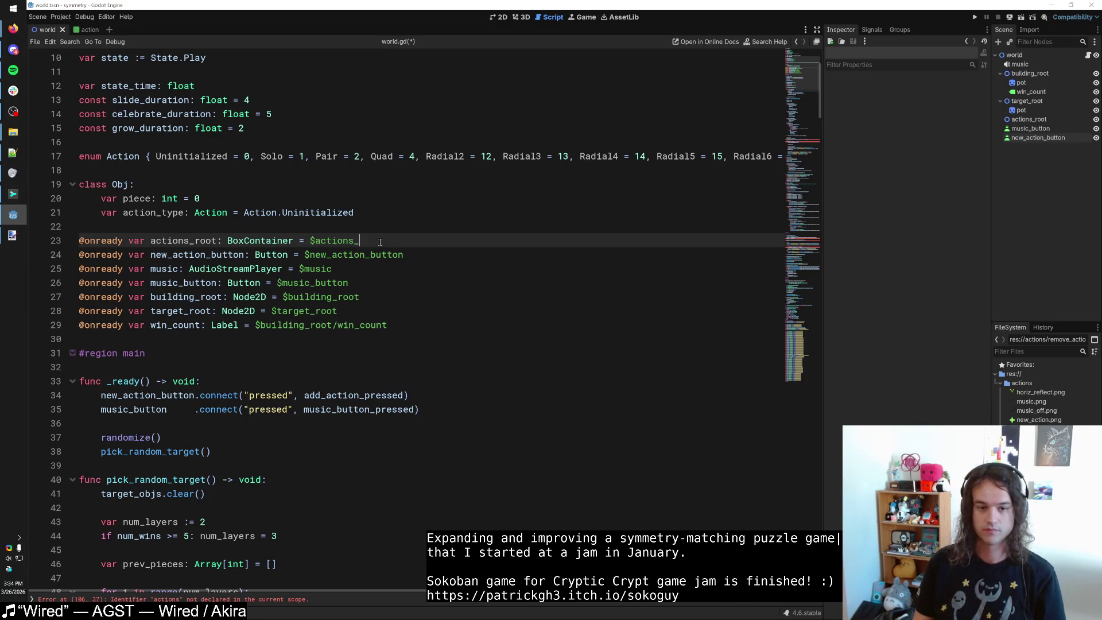
text(root)
click(498, 17)
click(1029, 119)
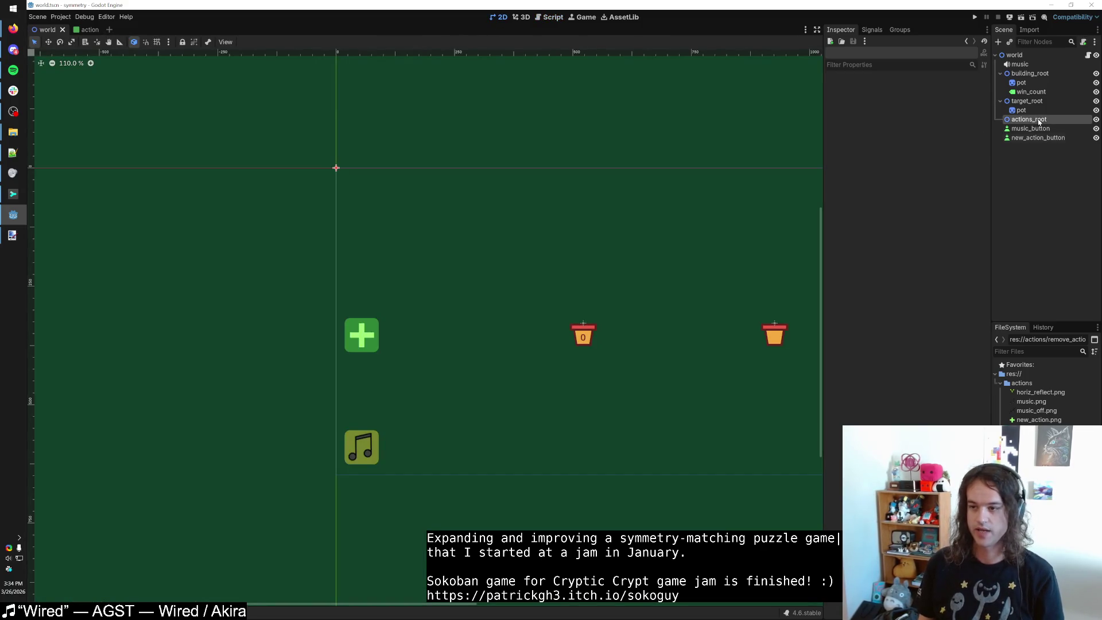
Move the actions_root node down onto the plus button, at about (25, 295) px.
key(w)
mouse_move(343, 174)
mouse_down()
mouse_move(367, 305)
mouse_move(339, 329)
mouse_up()
scroll(352, 313, up, 7)
scroll(339, 329, up, 4)
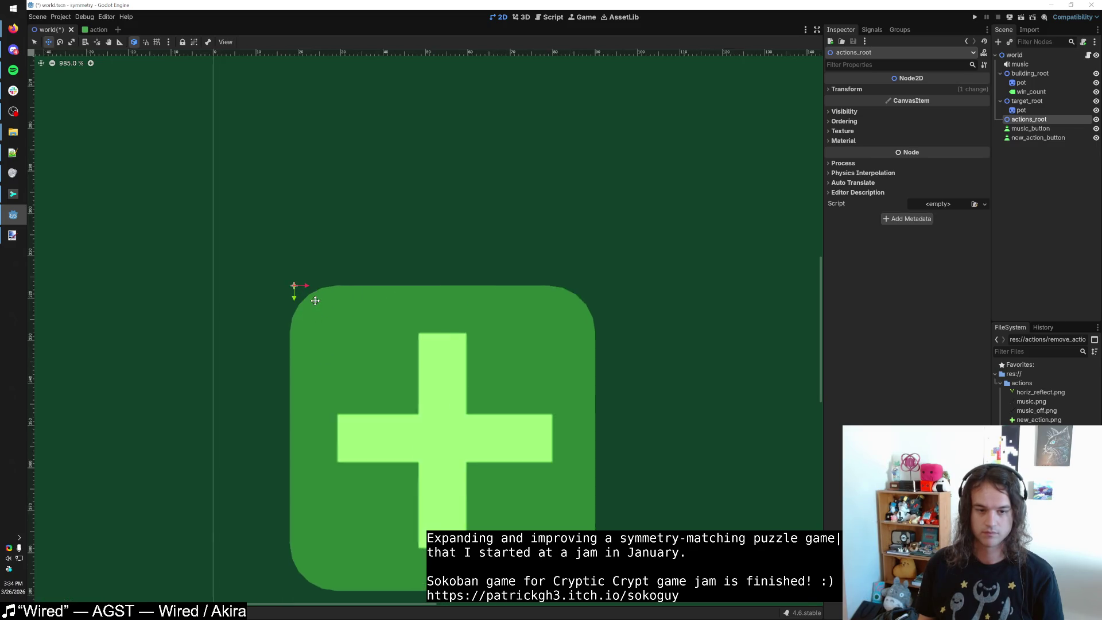
scroll(353, 344, down, 7)
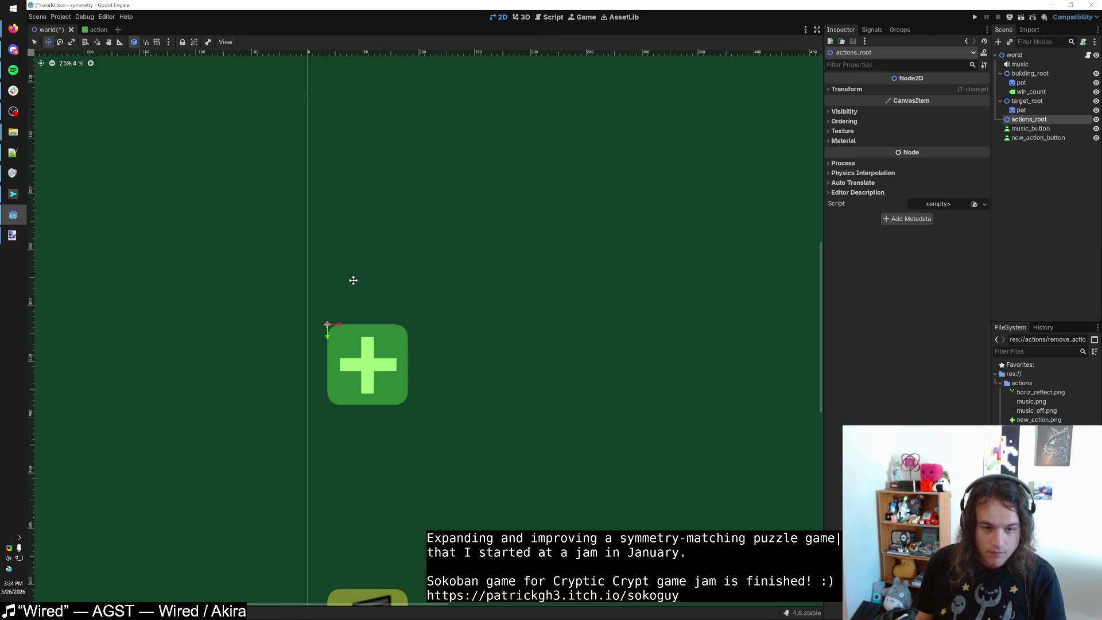
click(549, 18)
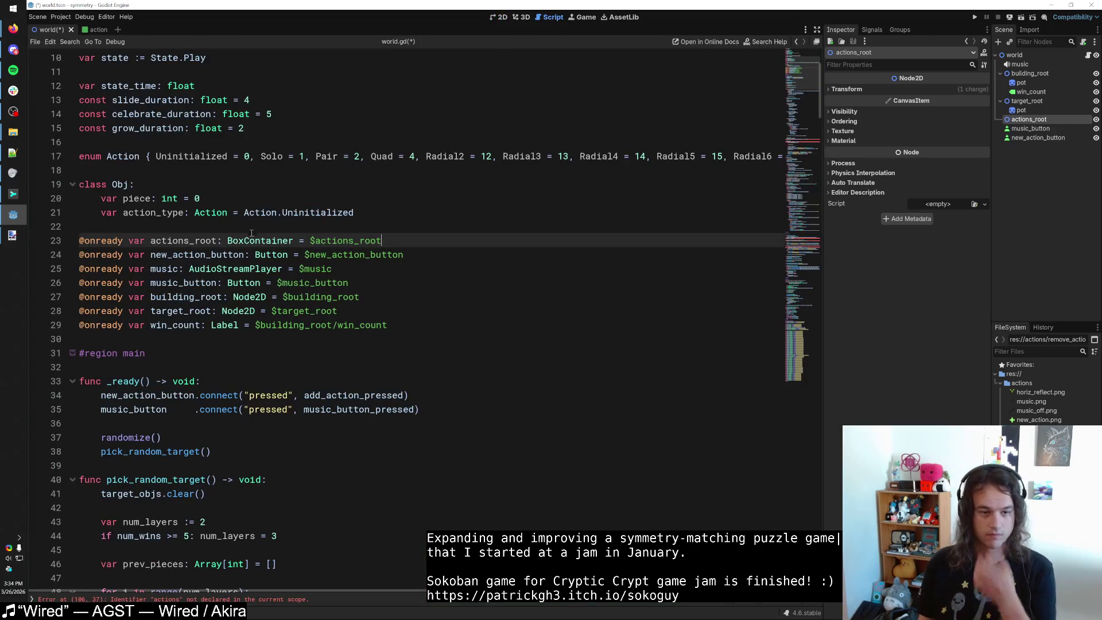
Save the world scene and search the script for 'actions'.
click(203, 227)
key(ctrl+s)
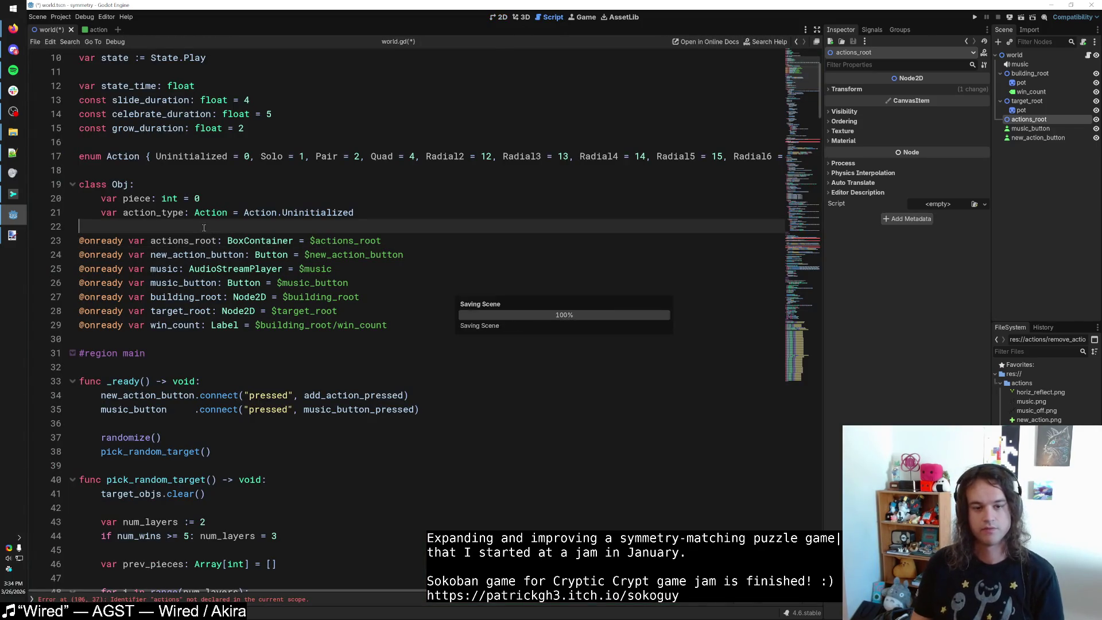
key(ctrl+f)
text(actions)
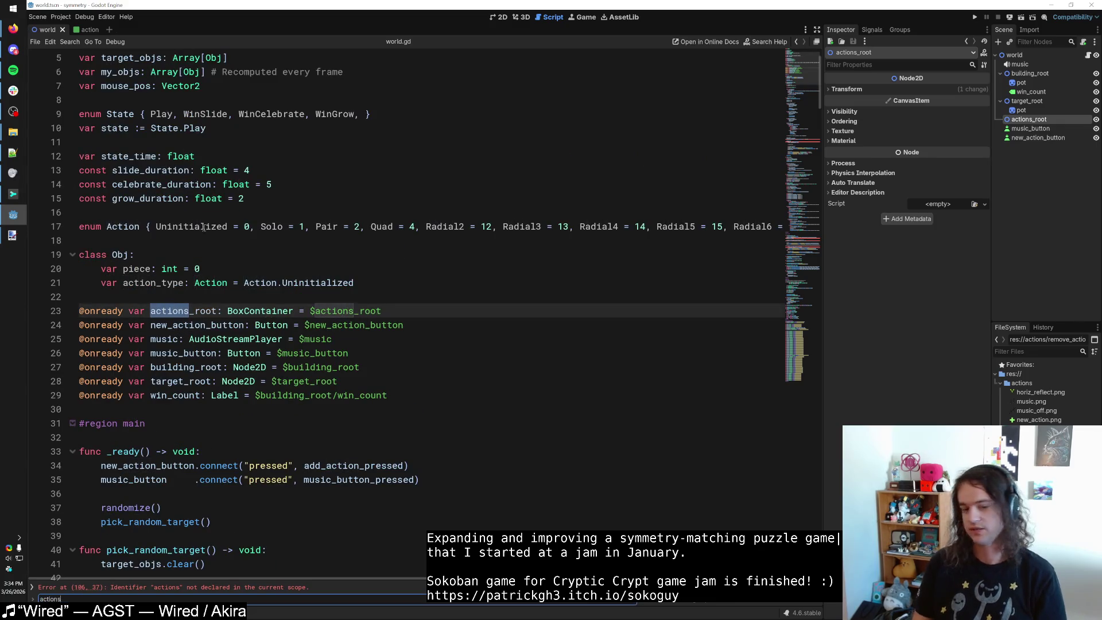
key(Return)
key(Return)
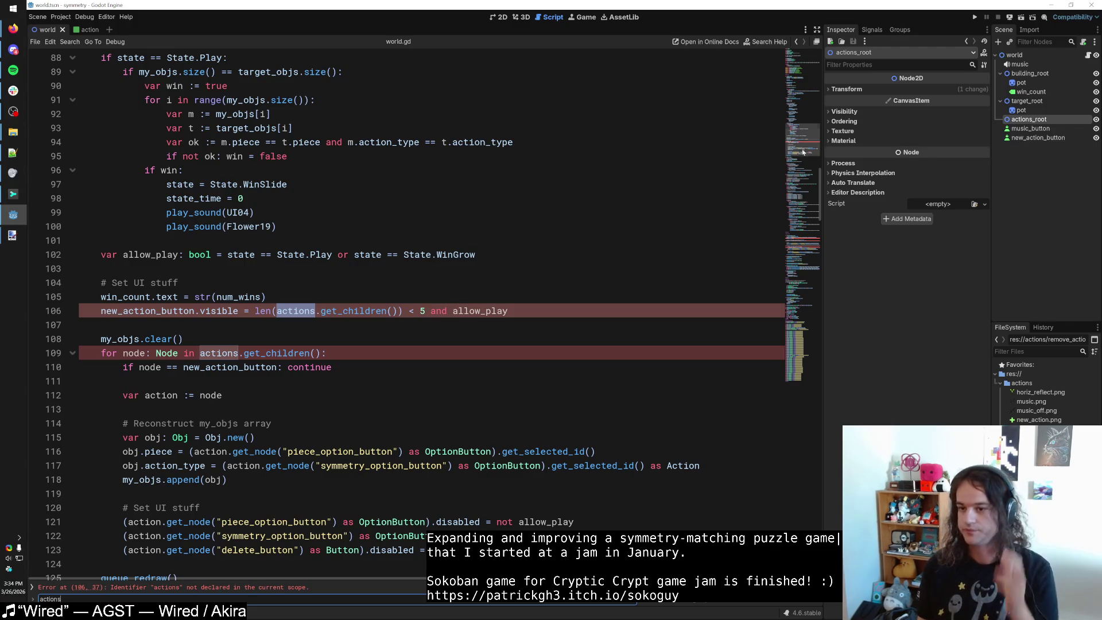
drag(801, 144, 802, 67)
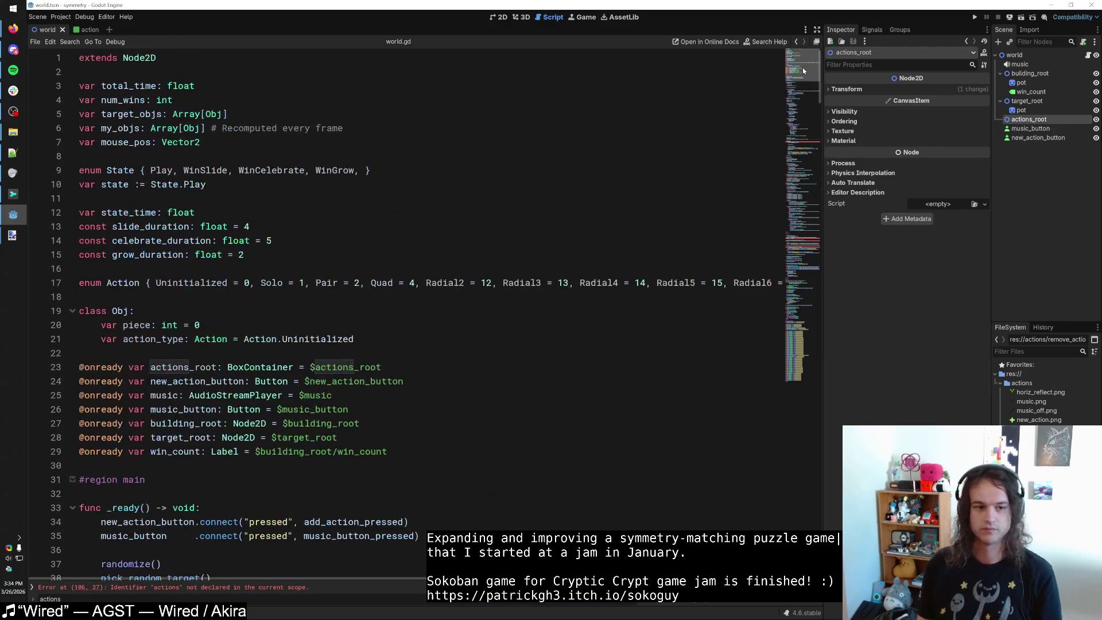
Add a new line 24 under actions_root and start typing the actions_spacing constant.
click(391, 364)
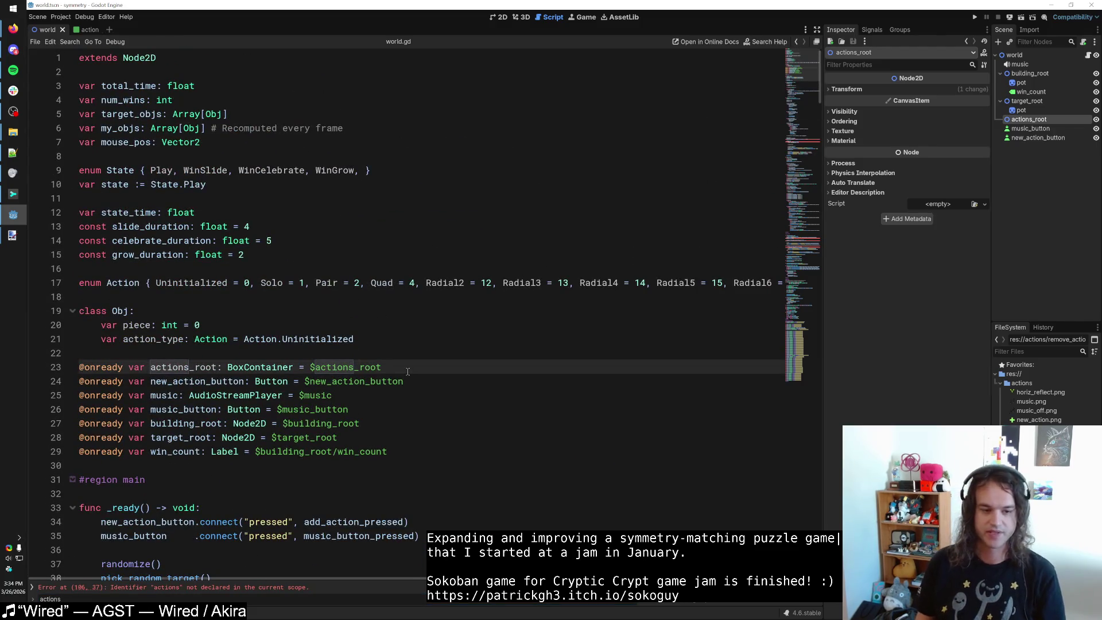
text(\)
key(BackSpace)
key(Return)
text(const ac)
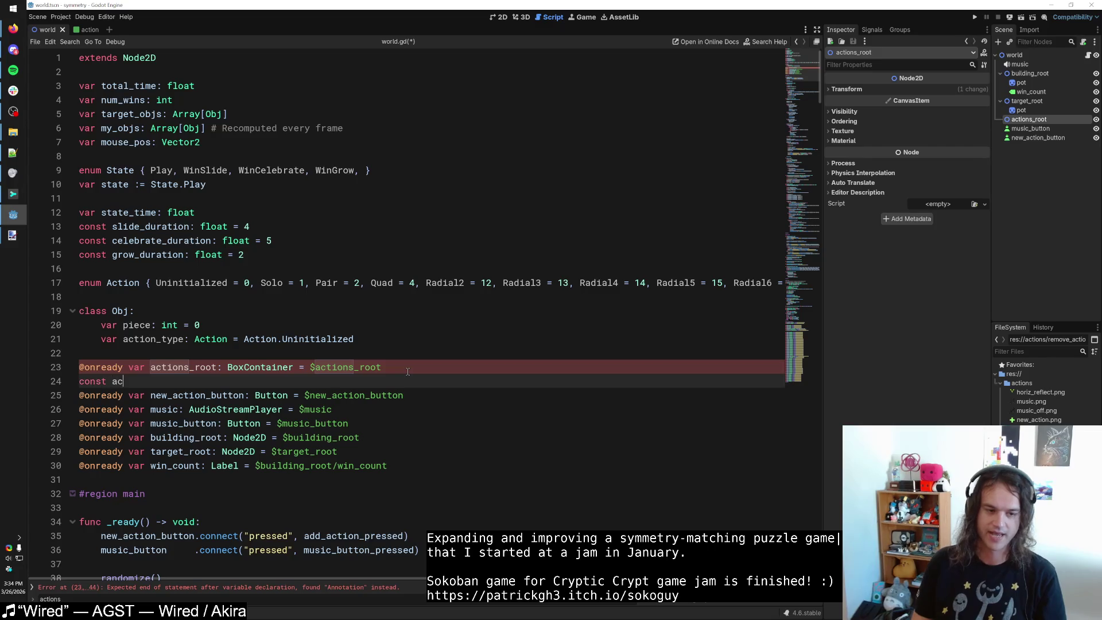
text(tions_spacing =)
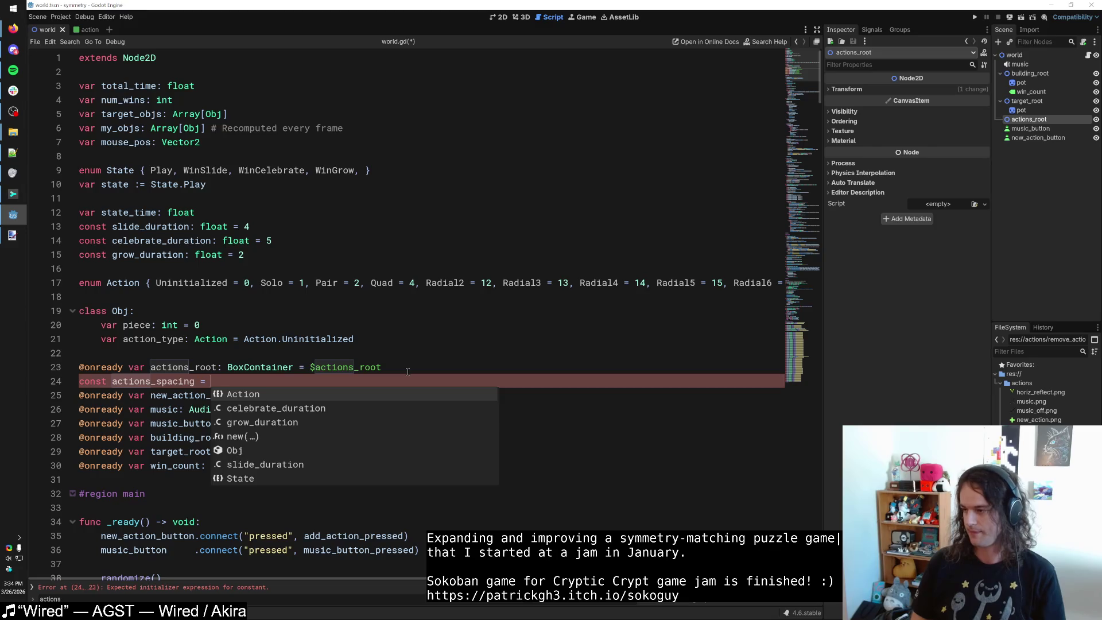
text(8)
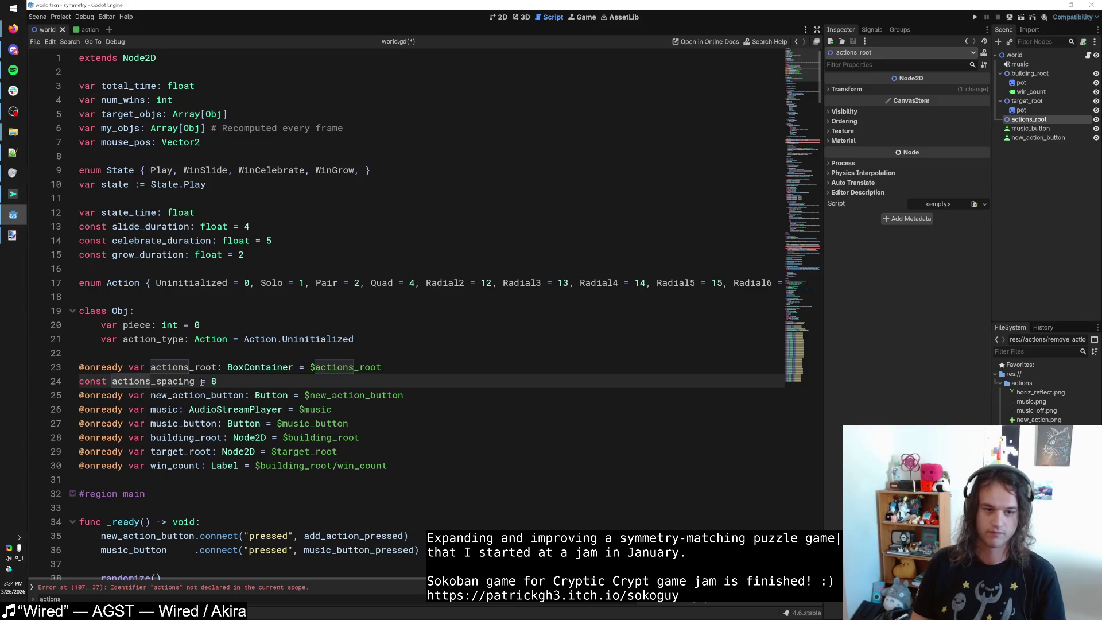
text(:)
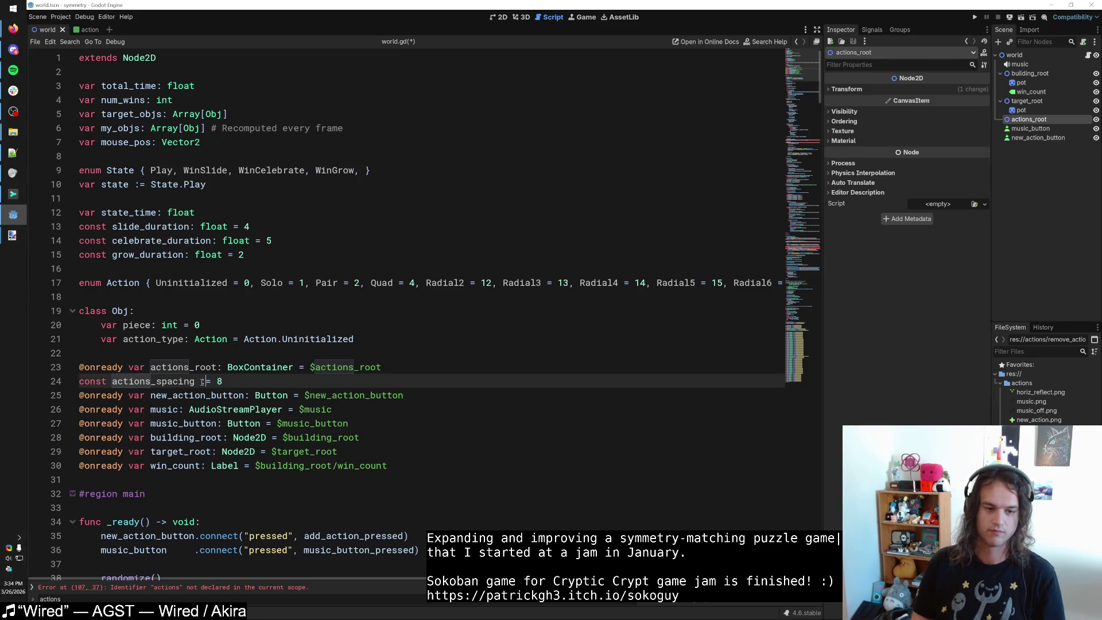
Finish line 24 as const actions_spacing := 8, save, and add a blank line below it.
key(ctrl+s)
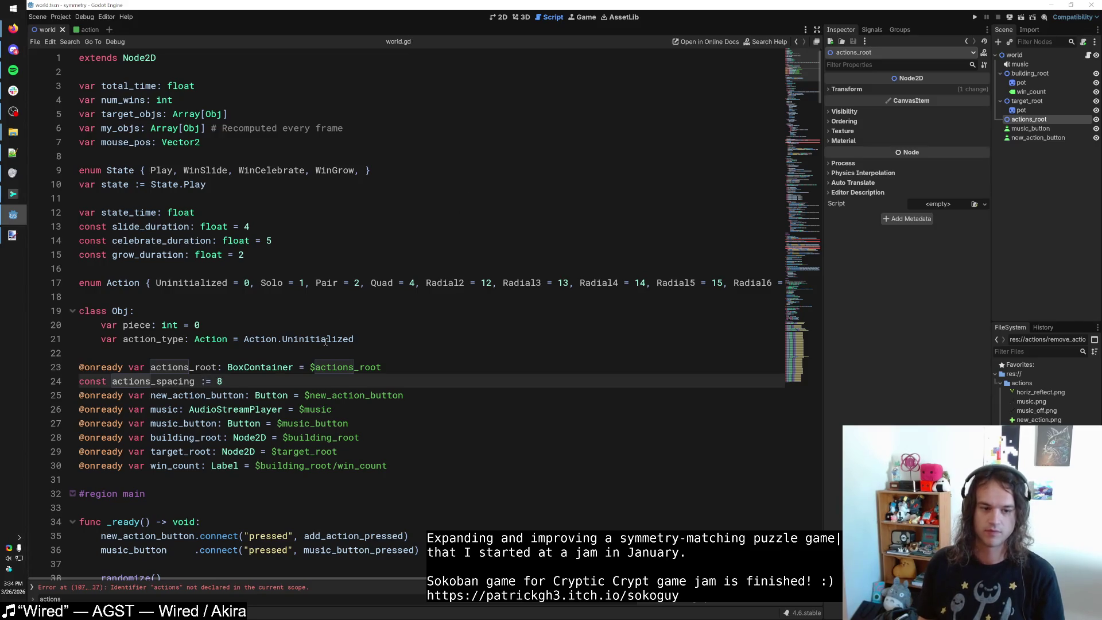
click(320, 292)
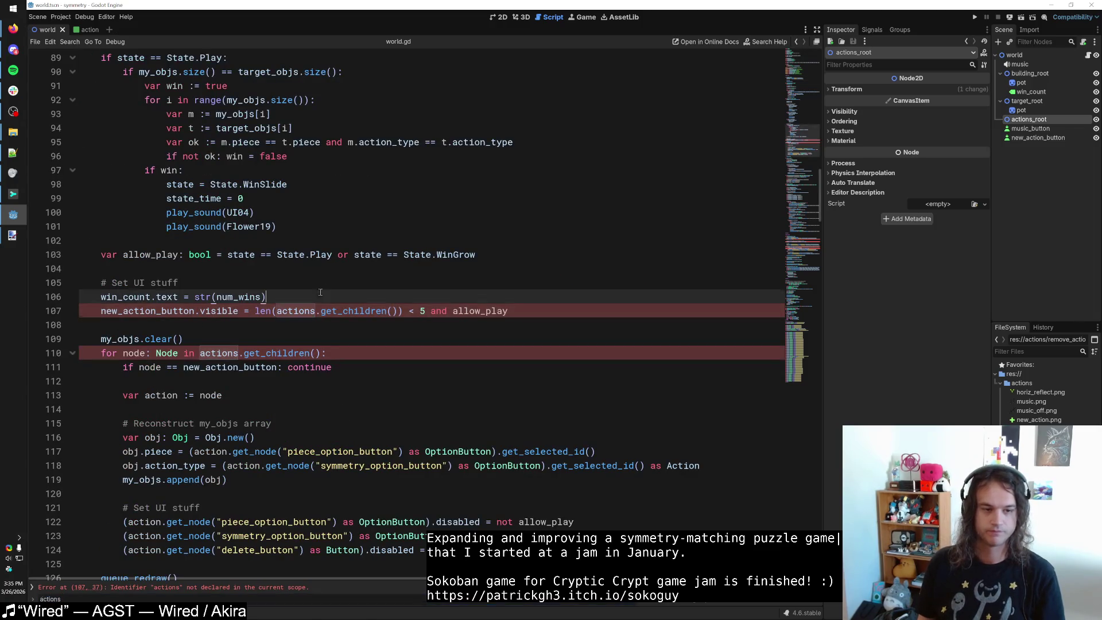
scroll(368, 311, up, 2)
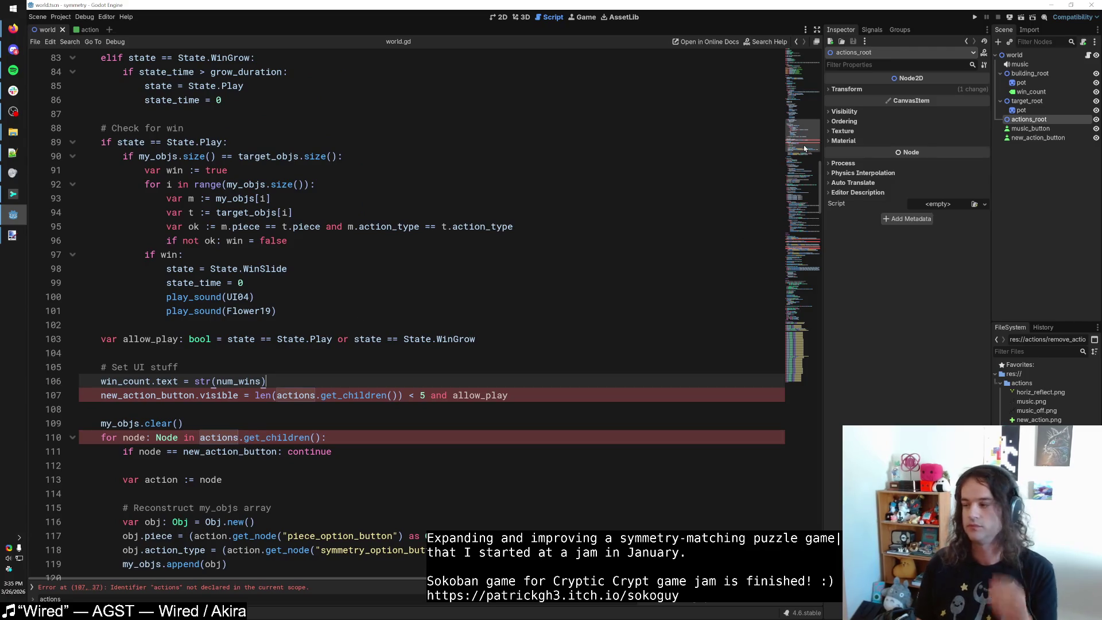
drag(804, 149, 804, 79)
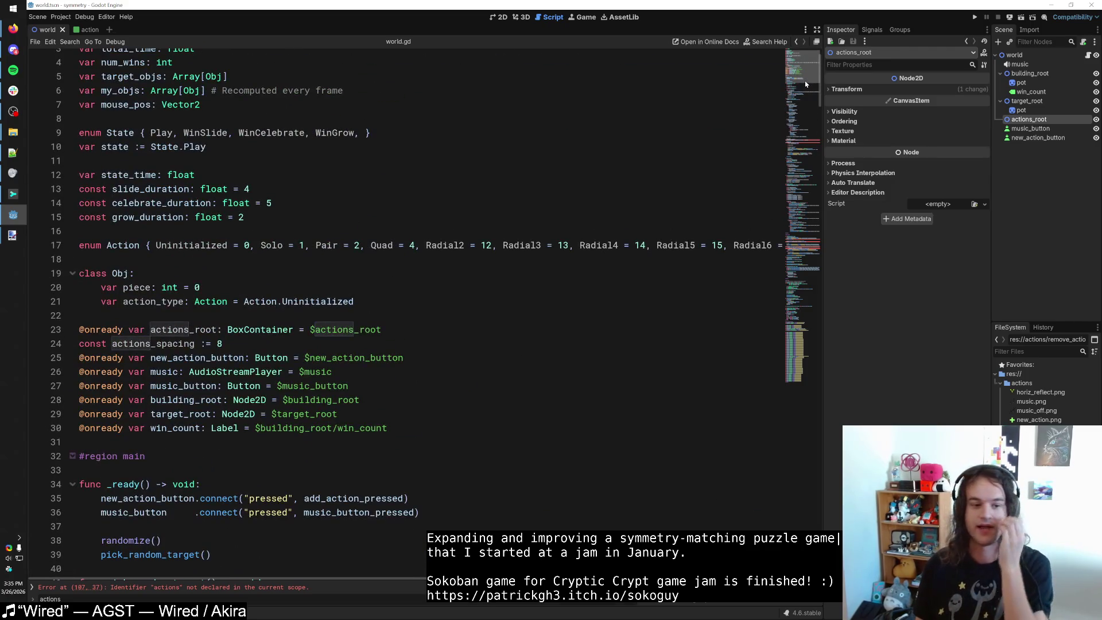
click(257, 318)
click(264, 342)
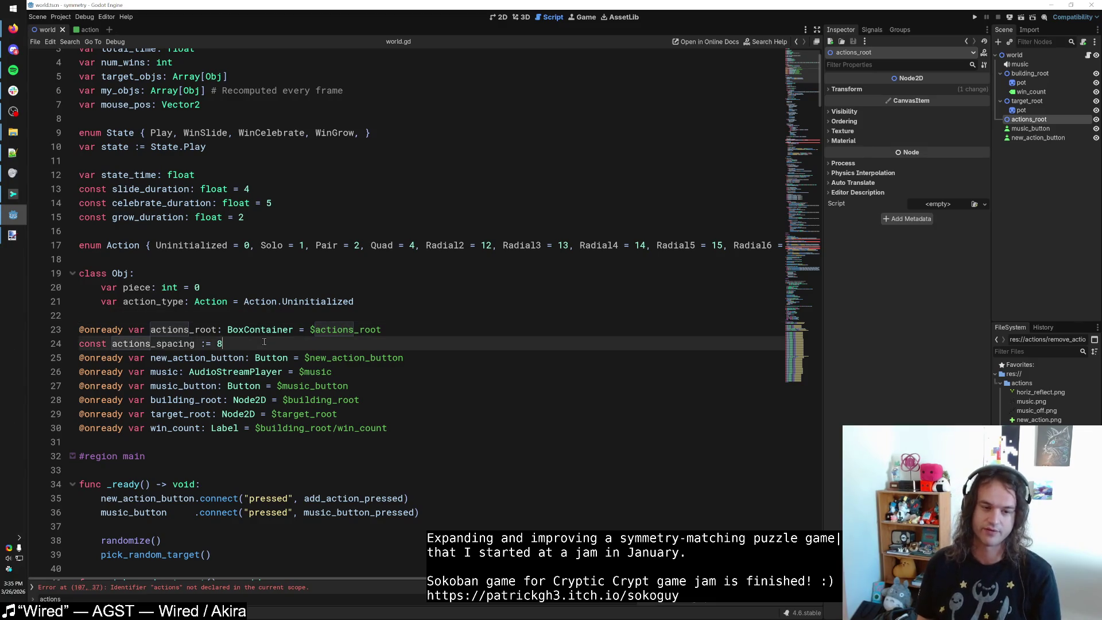
key(Return)
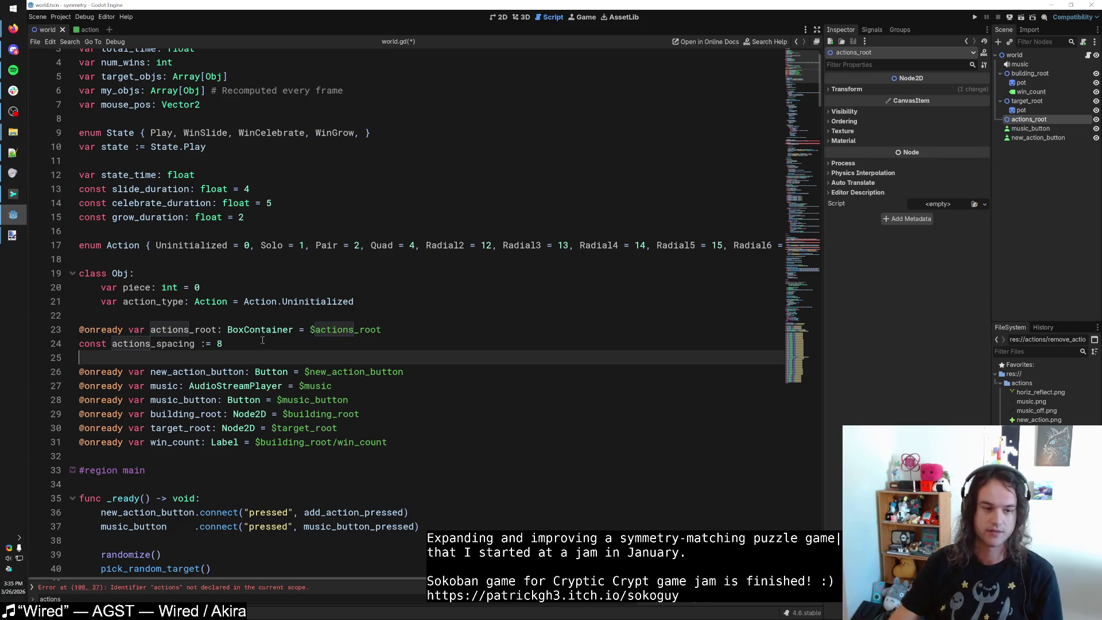
Declare var actions: Array[Control] on line 25 and make line 108 check len(actions) < 5.
text(var acti)
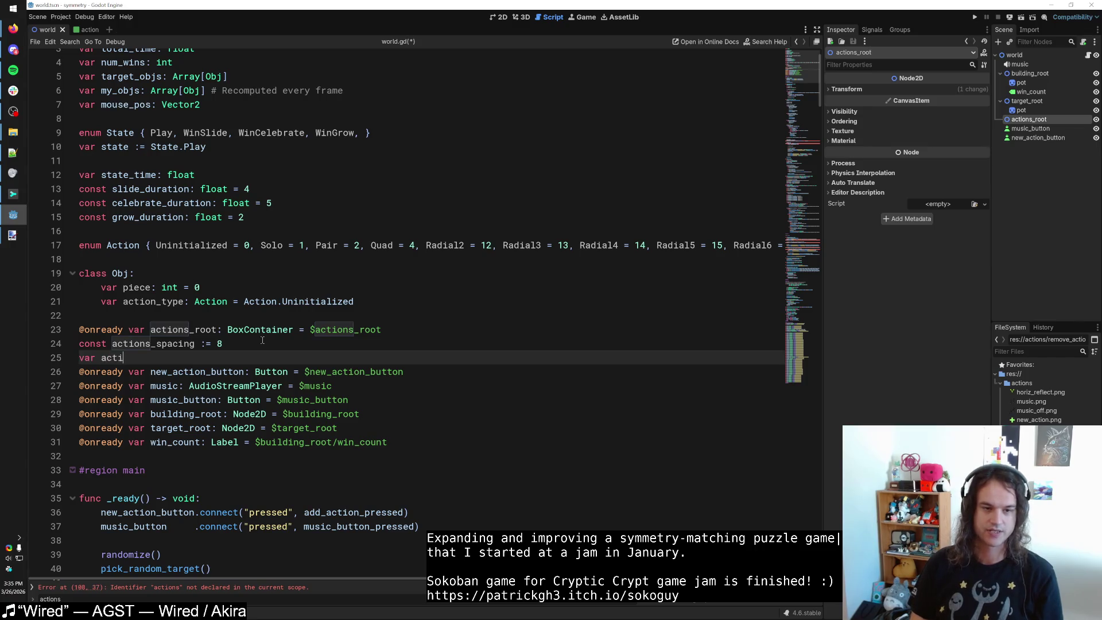
text(ons: Array[)
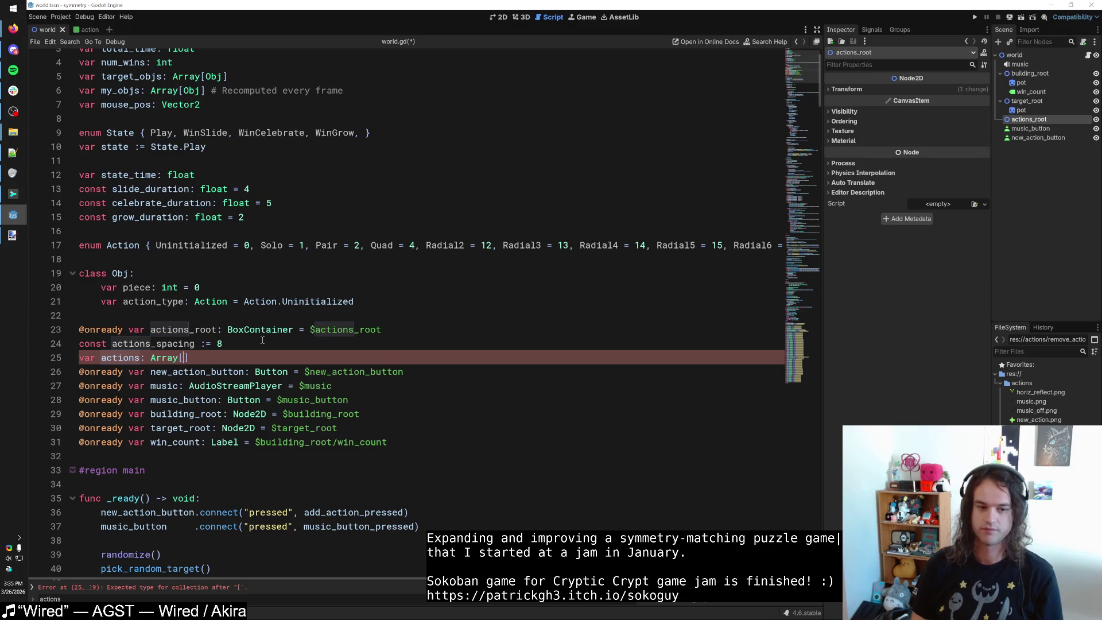
text(Control)
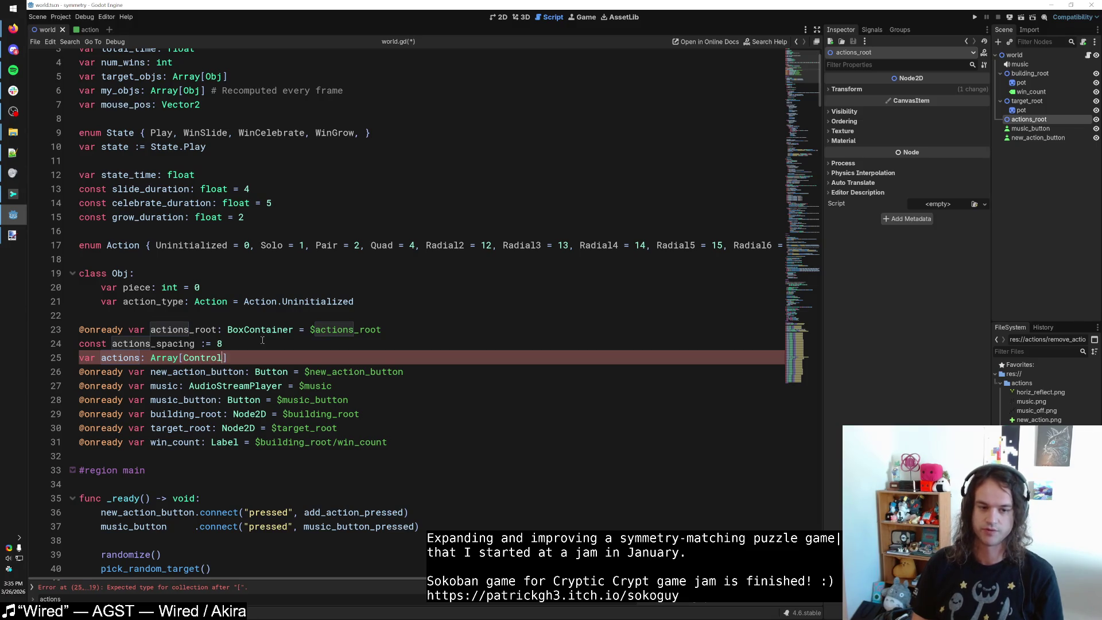
key(ctrl+s)
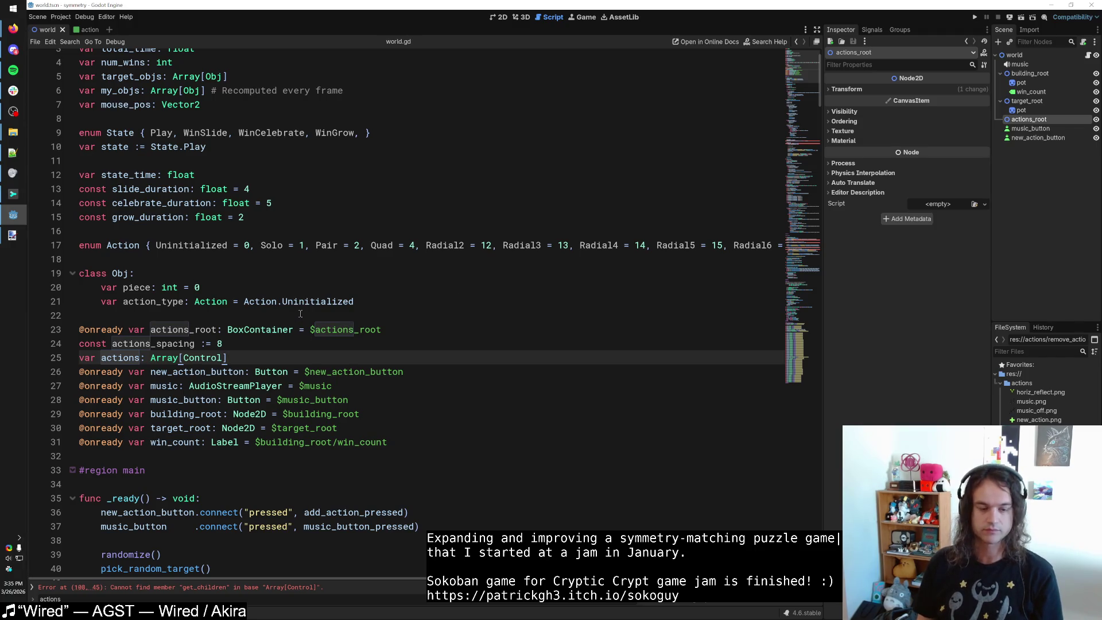
scroll(300, 313, down, 10)
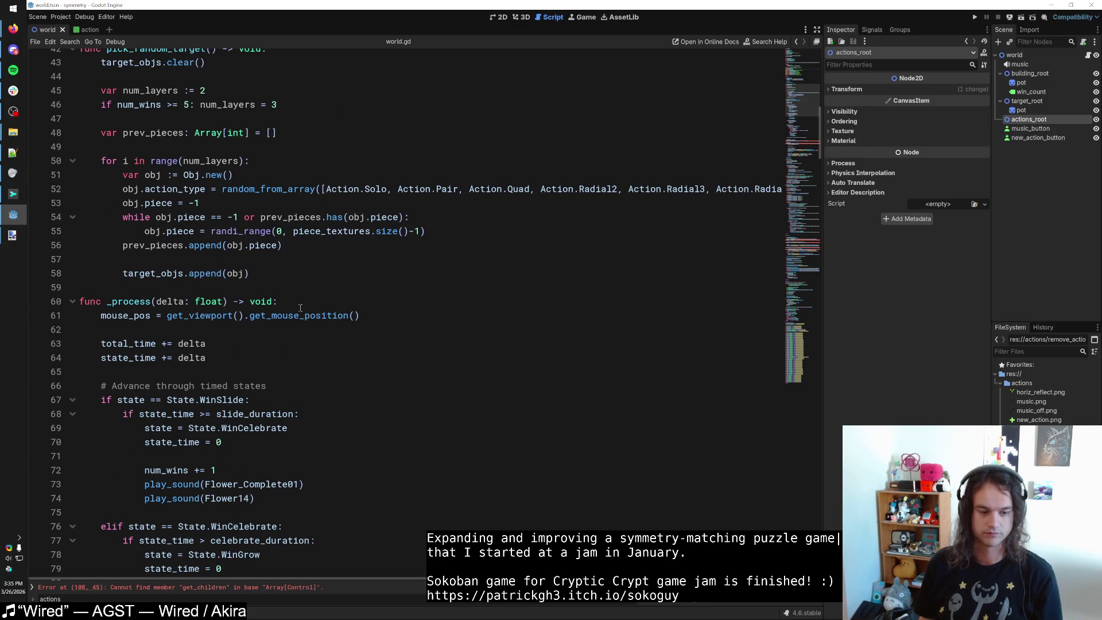
key(ctrl+f)
click(311, 285)
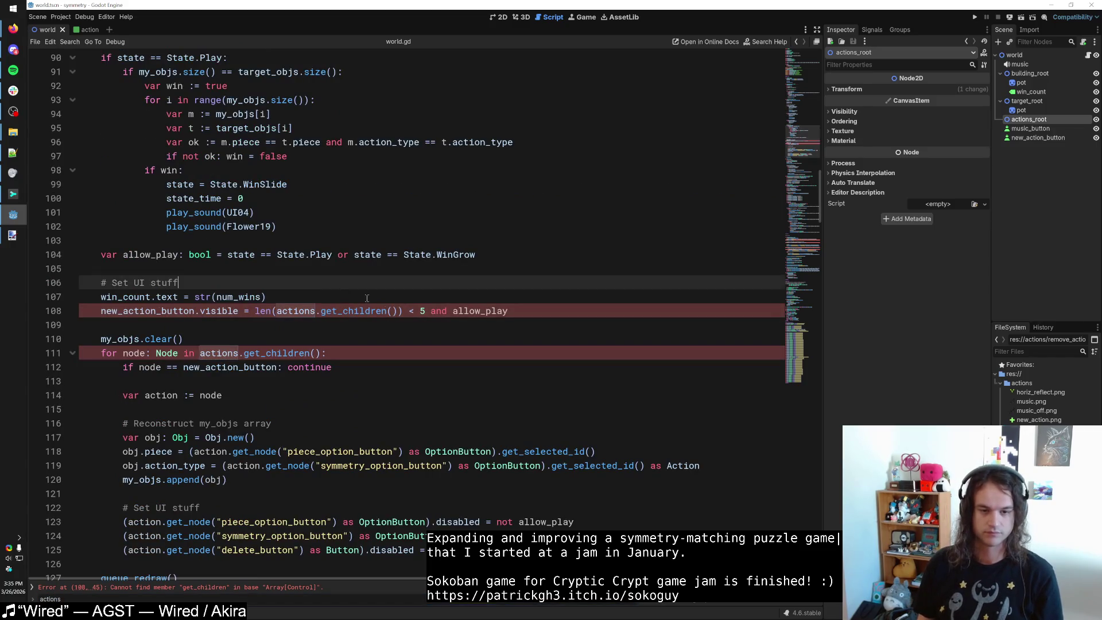
drag(396, 311, 316, 311)
key(BackSpace)
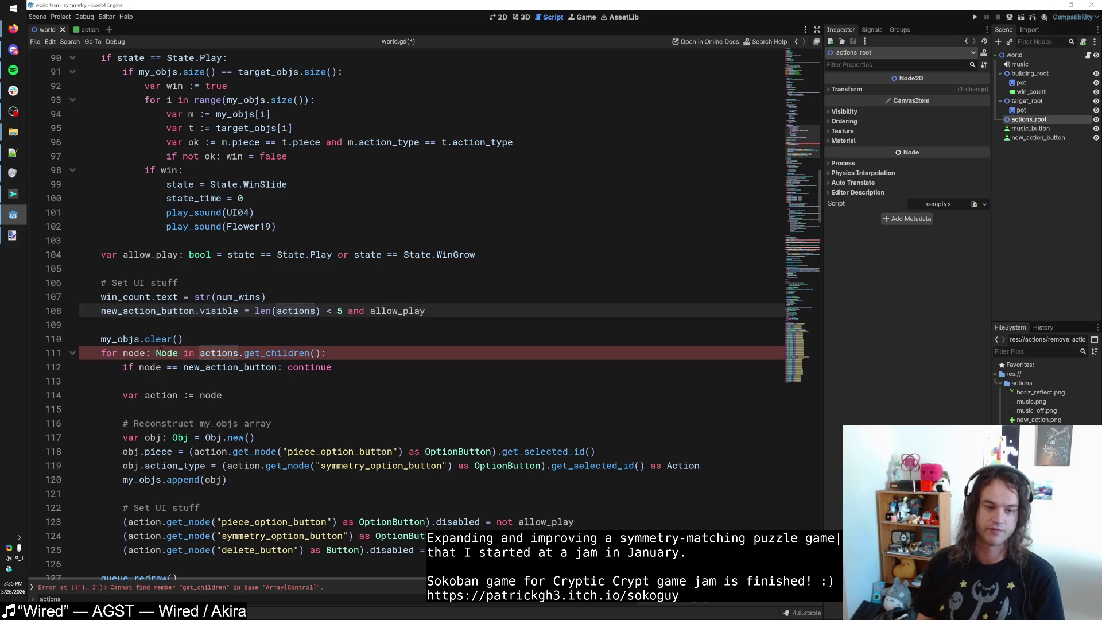
scroll(807, 191, up, 20)
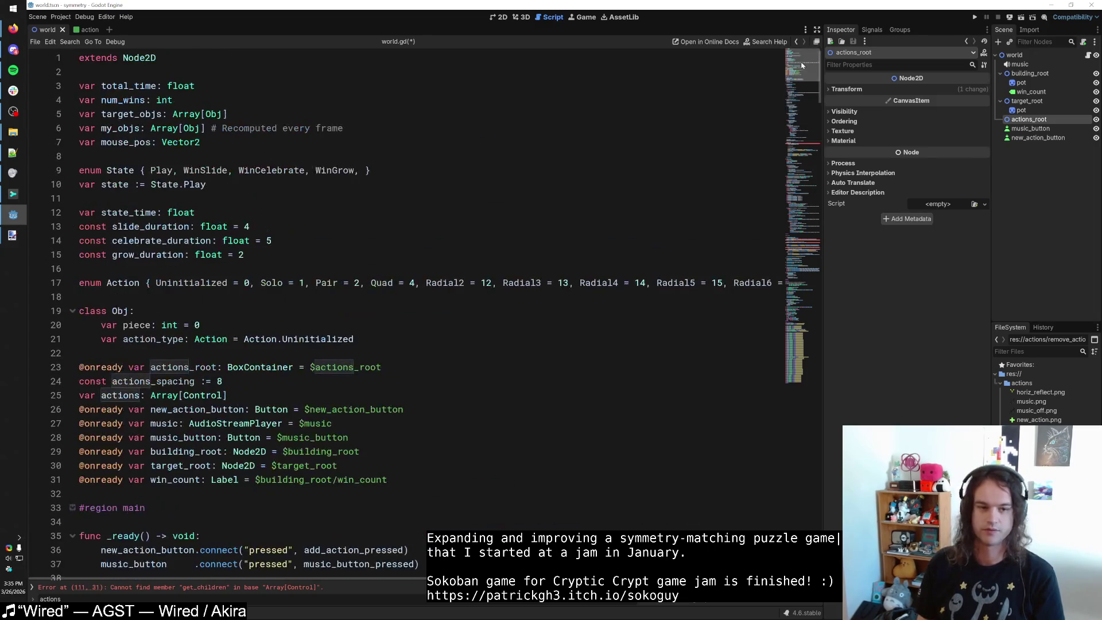
Change the actions array's element type from Control to Node.
click(199, 394)
double_click(199, 395)
text(Node)
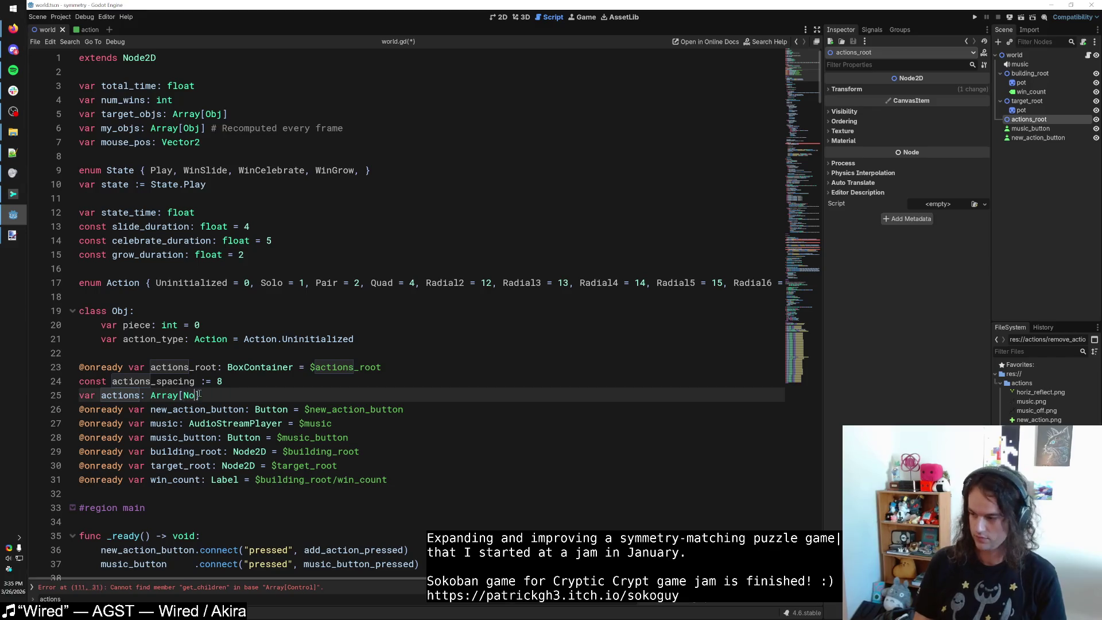
Drop .get_children() so the line 111 loop iterates actions directly.
scroll(392, 369, down, 2)
scroll(392, 369, down, 20)
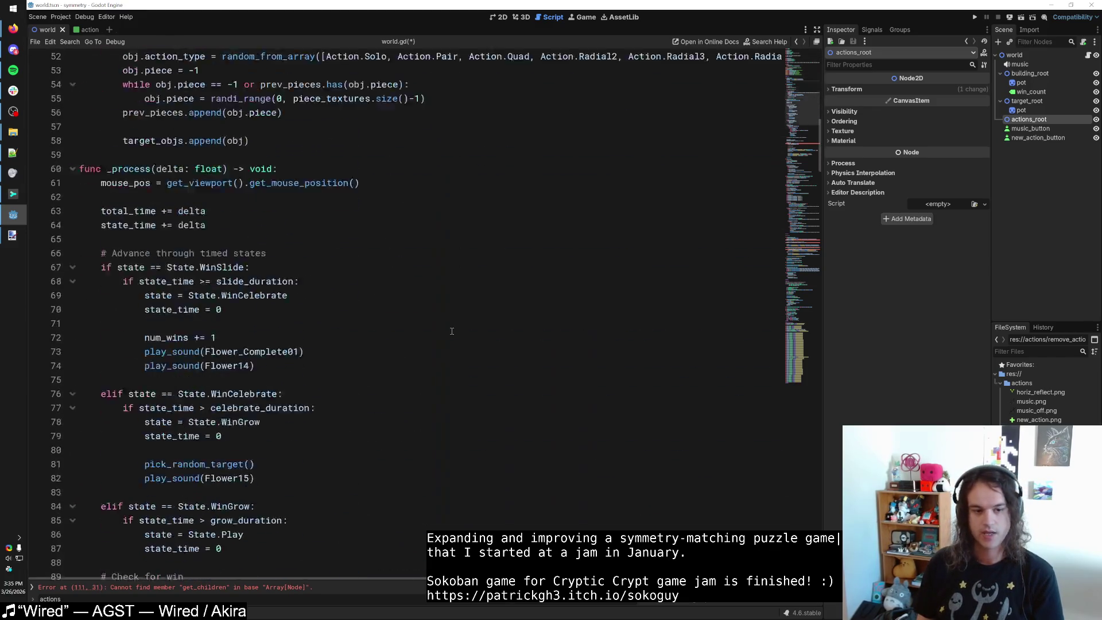
click(353, 294)
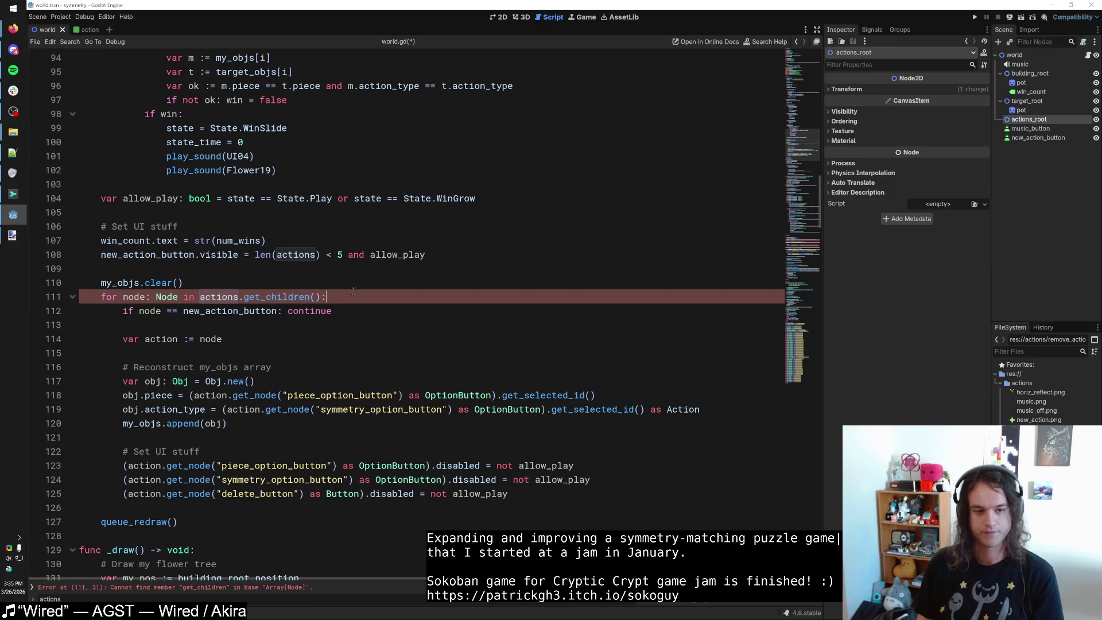
mouse_move(204, 297)
mouse_down()
mouse_move(320, 297)
mouse_move(240, 297)
mouse_up()
key(BackSpace)
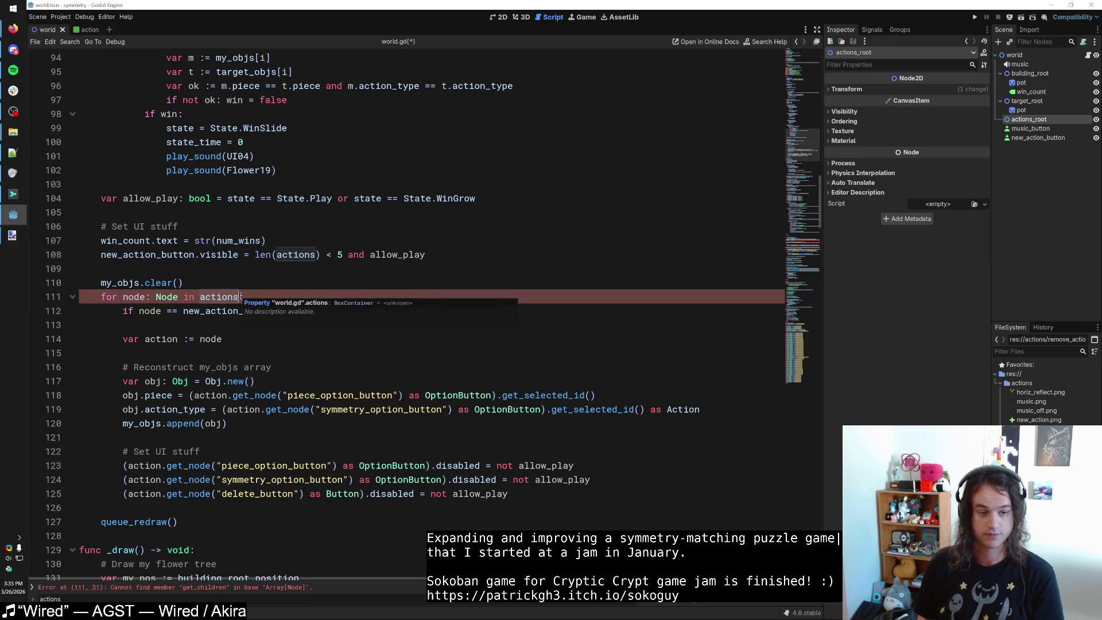
click(178, 319)
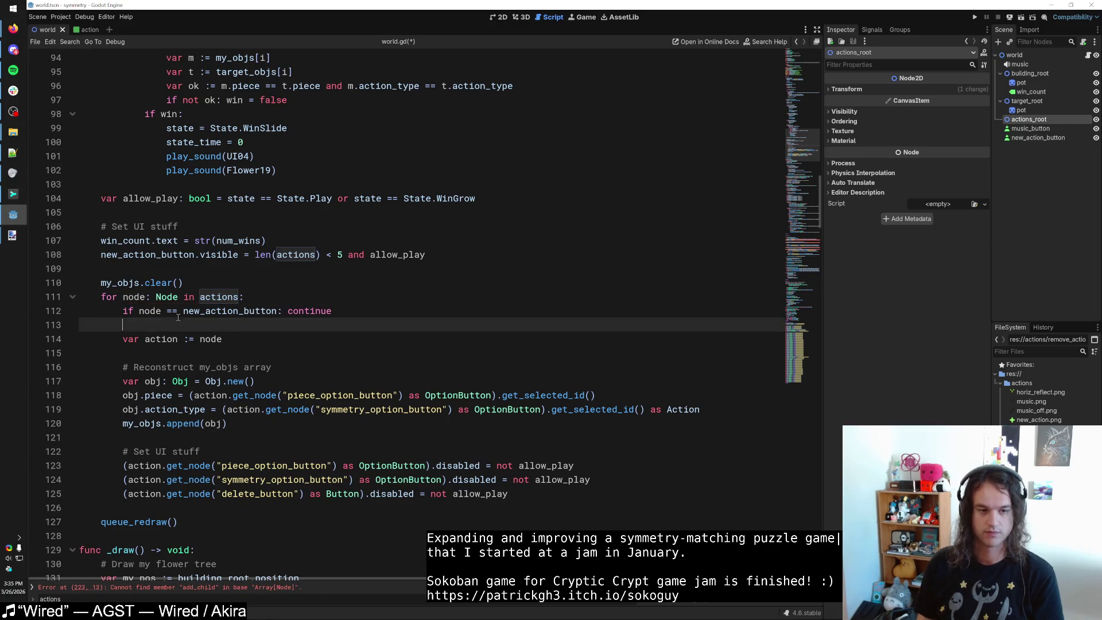
click(153, 295)
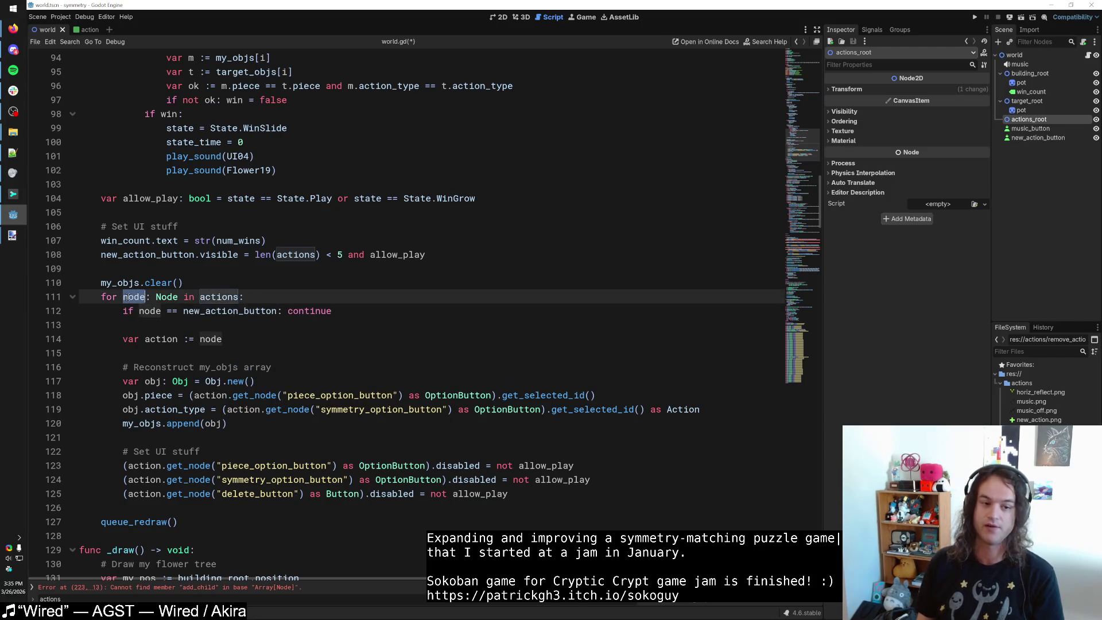
drag(143, 326, 80, 305)
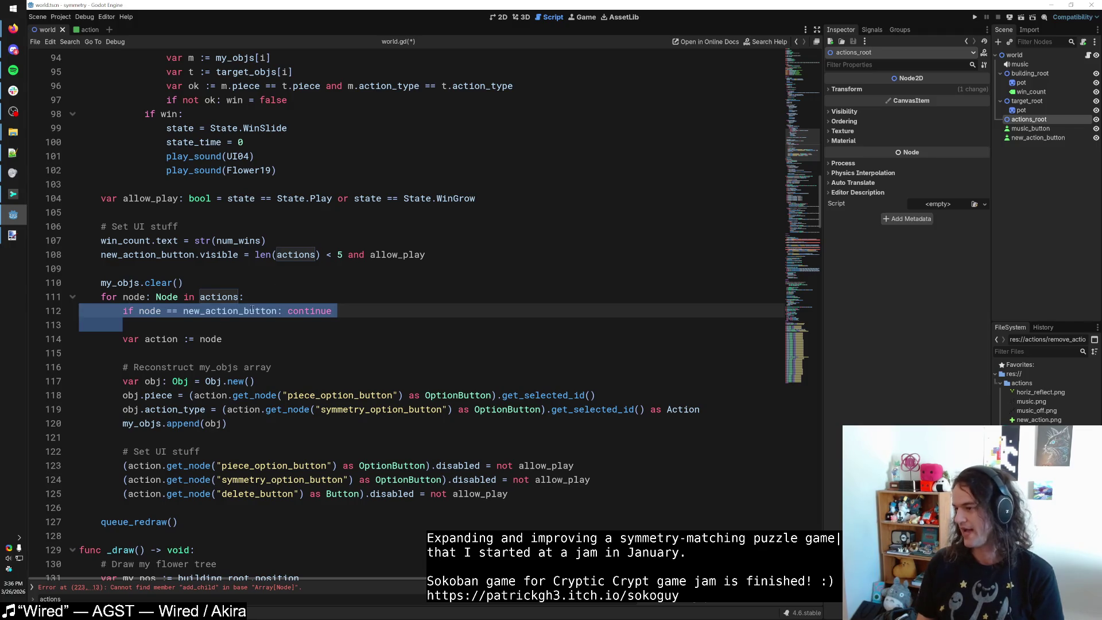
click(151, 323)
drag(79, 311, 123, 325)
click(151, 323)
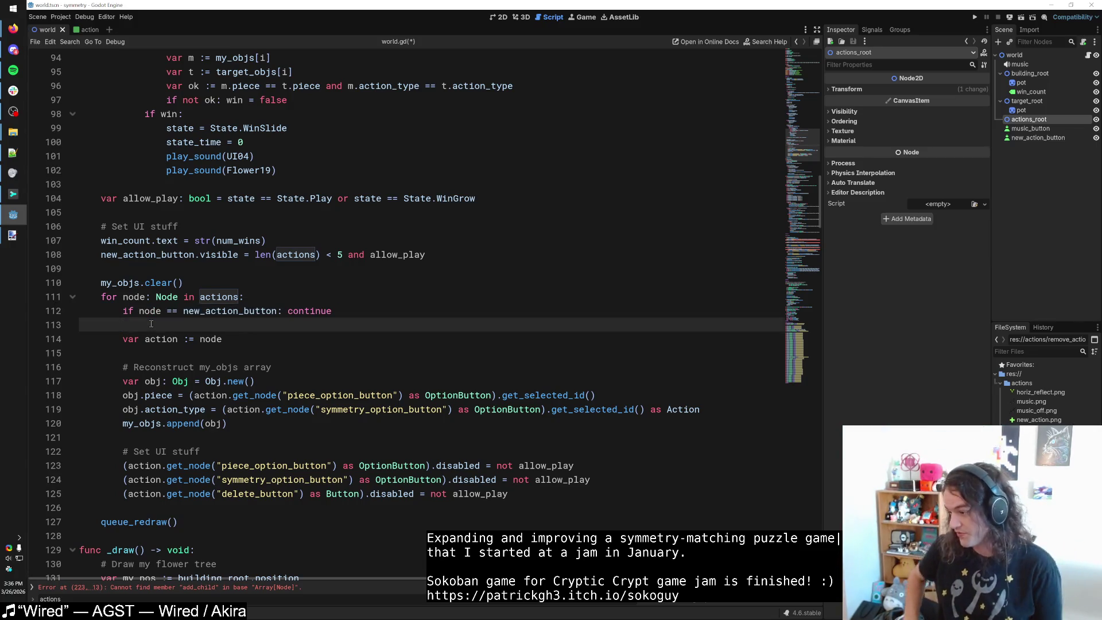
drag(135, 328, 65, 311)
click(128, 327)
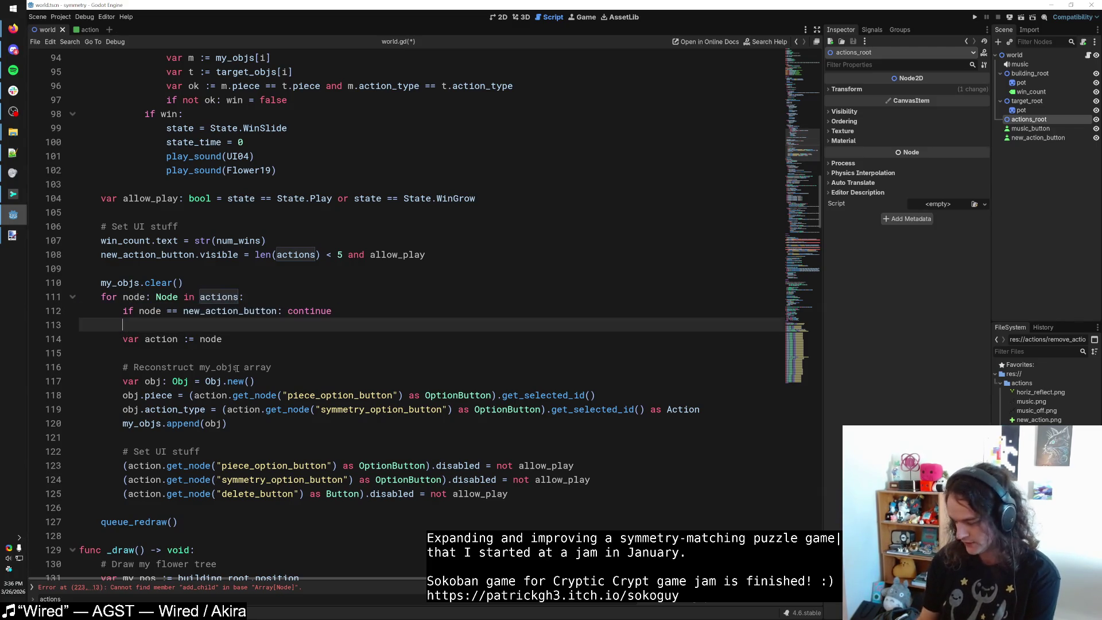
key(Down)
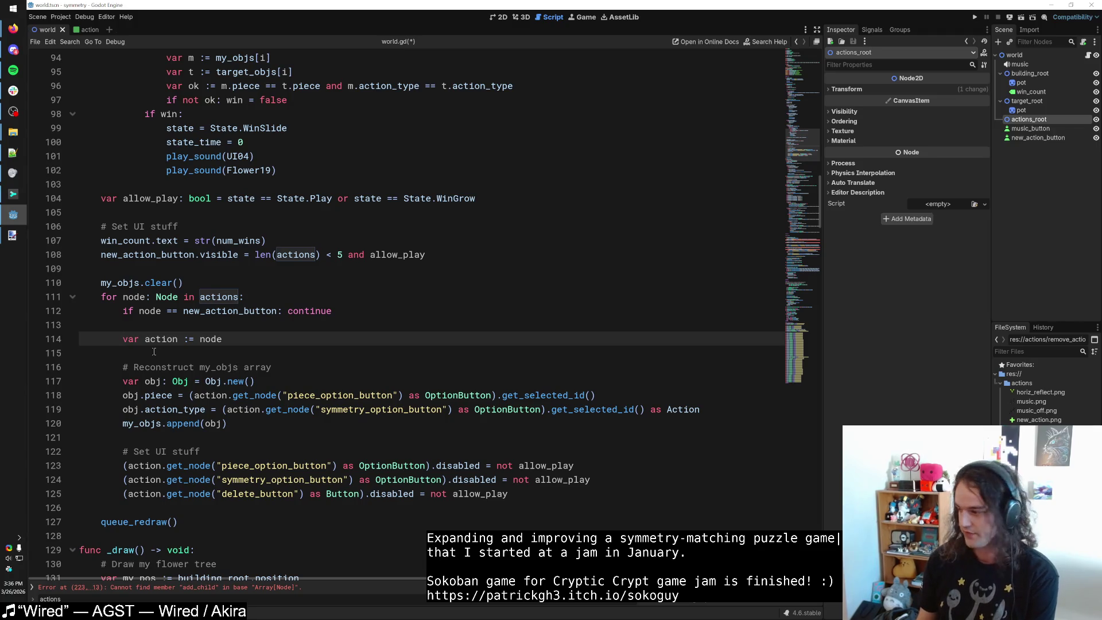
mouse_move(146, 351)
mouse_down()
mouse_move(138, 330)
mouse_move(124, 451)
mouse_move(240, 497)
mouse_move(571, 493)
mouse_up()
click(137, 330)
click(143, 368)
click(194, 508)
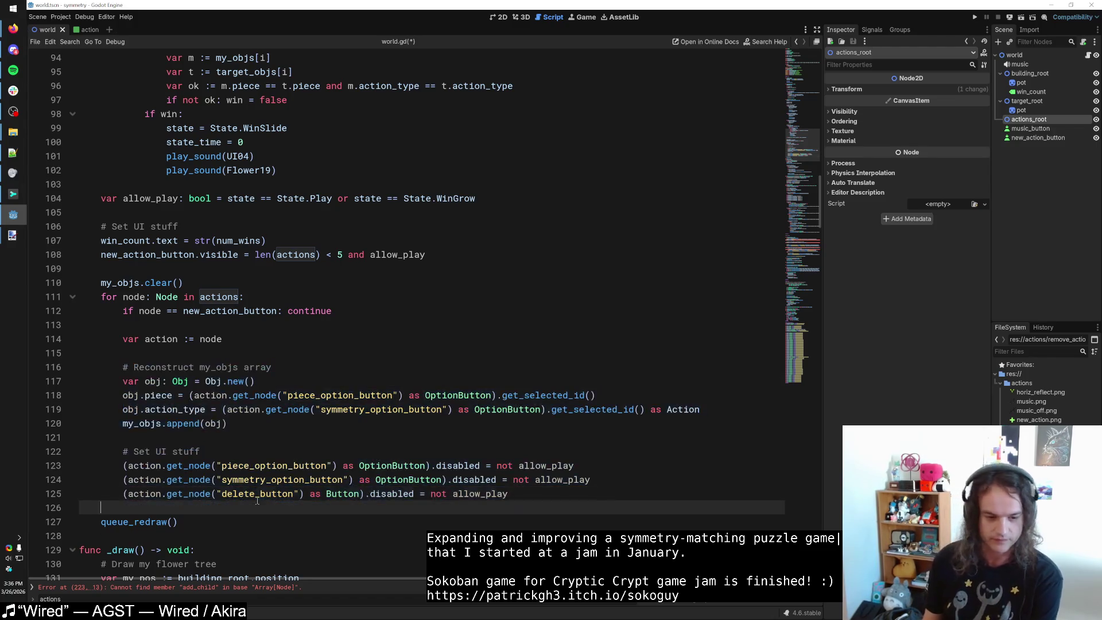
click(194, 521)
key(Up)
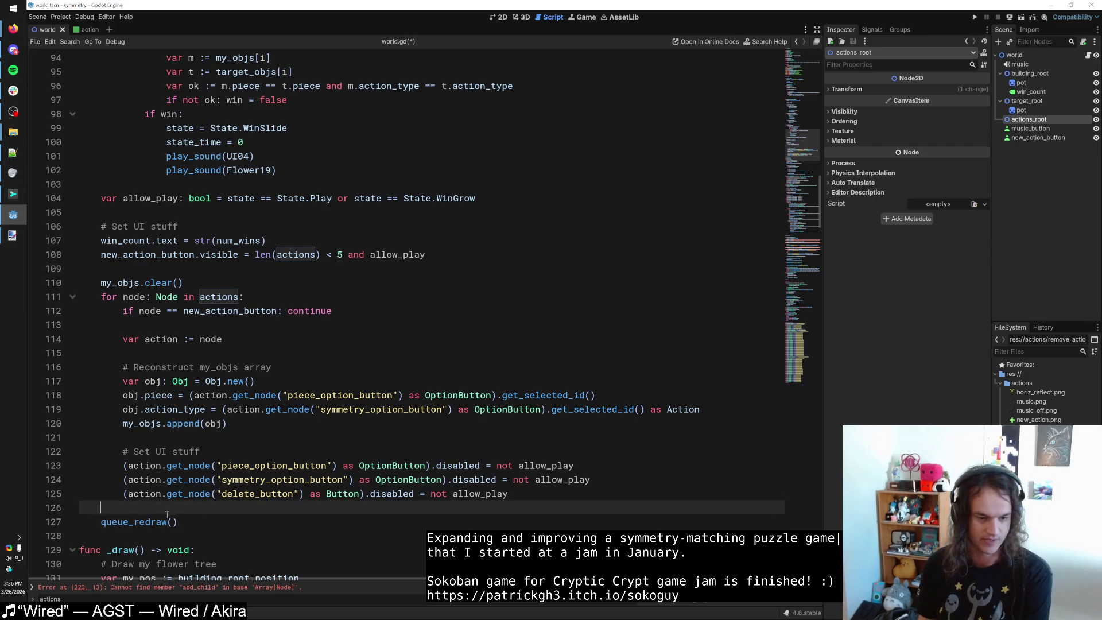
shift+click(58, 488)
key(Right)
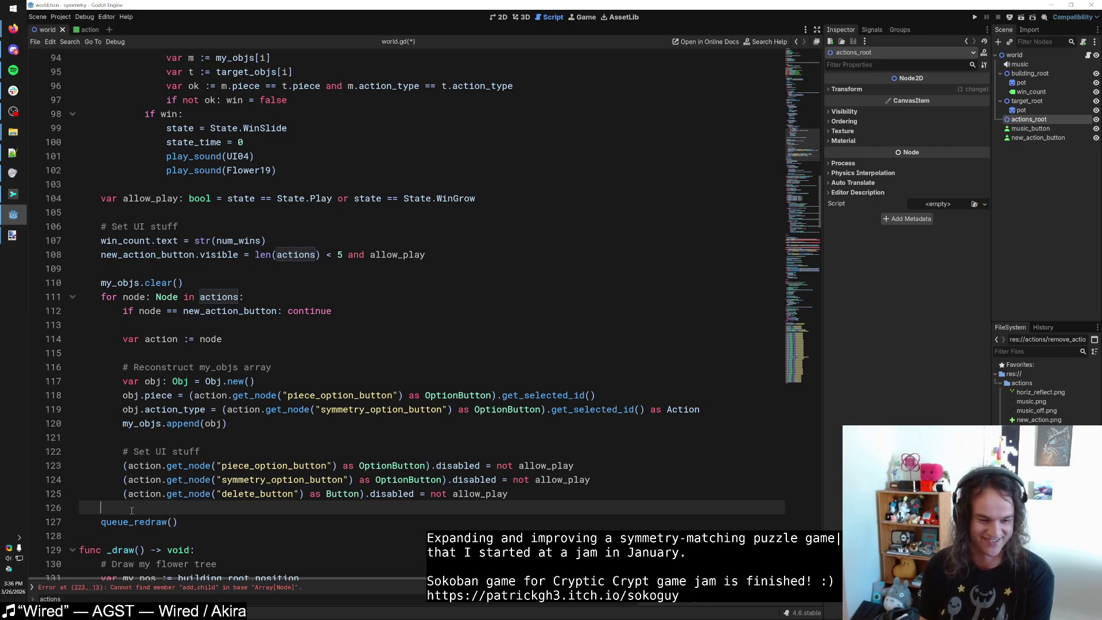
click(141, 347)
key(Up)
key(Up)
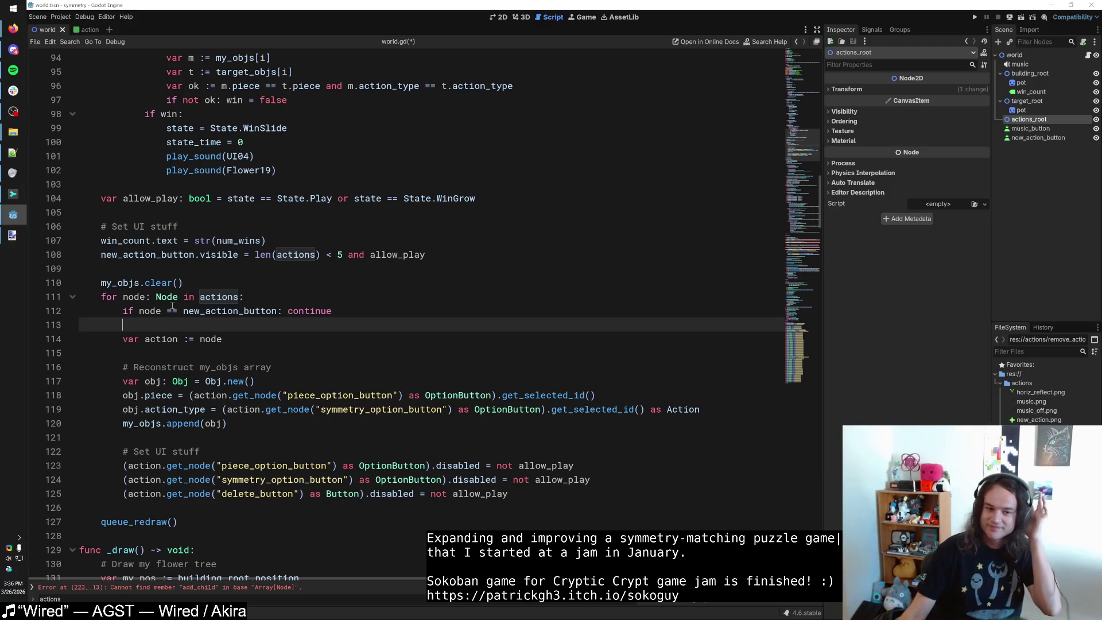
key(Down)
key(Down)
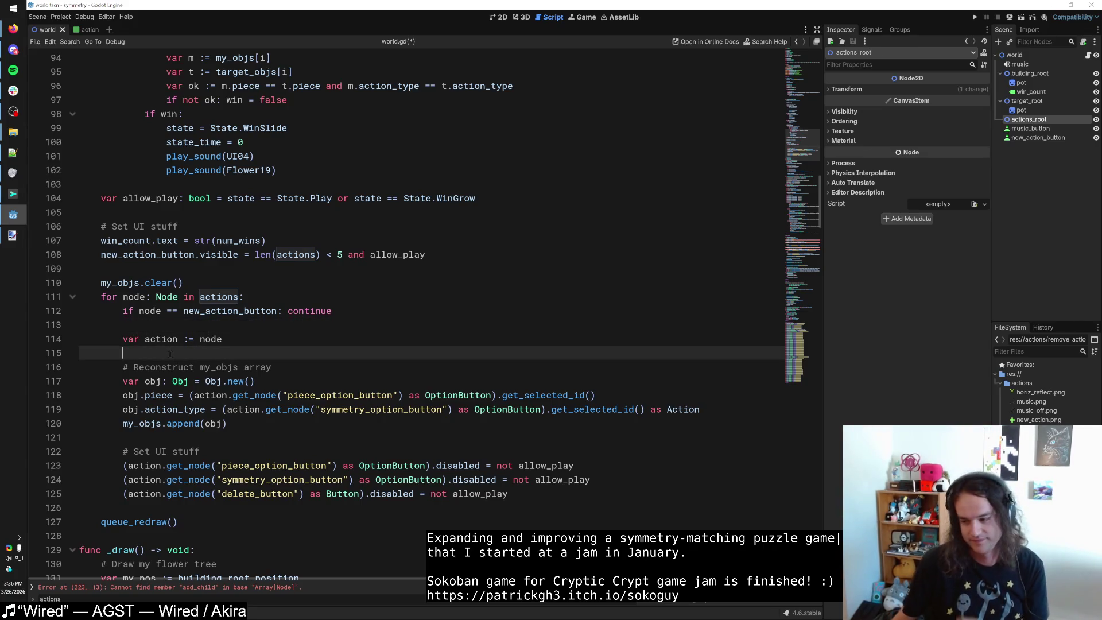
key(Up)
key(Up)
key(Up)
key(Down)
key(Down)
key(Down)
key(Up)
key(Up)
key(Down)
key(Down)
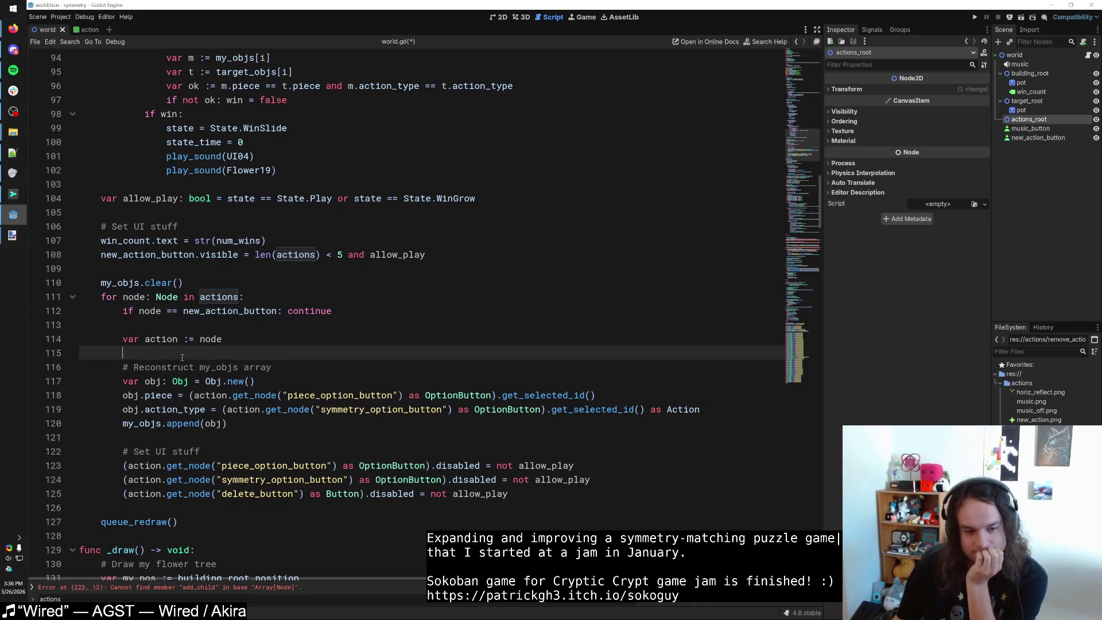
key(Up)
key(Up)
key(Down)
key(Down)
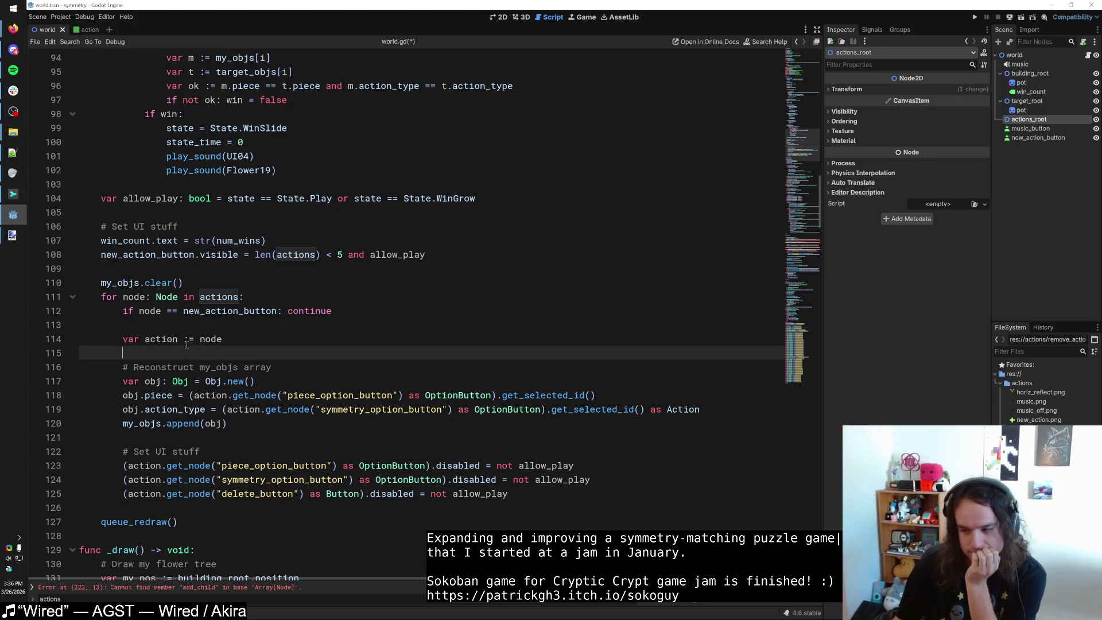
key(Up)
key(Up)
key(Down)
key(Down)
key(Up)
key(Up)
key(Down)
key(Down)
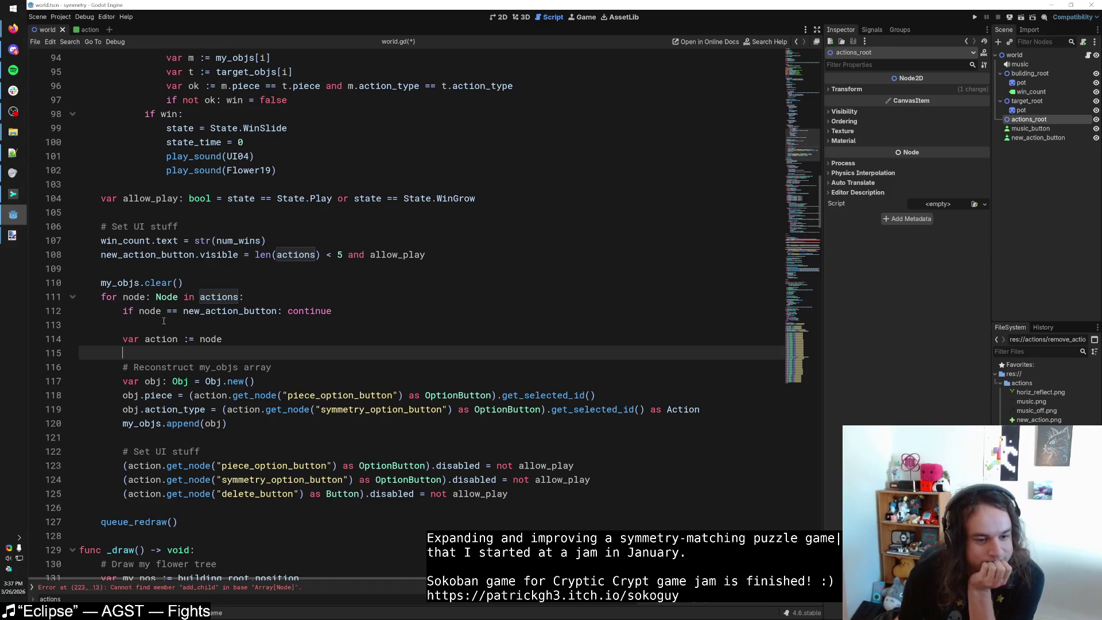
drag(145, 325, 75, 312)
click(143, 326)
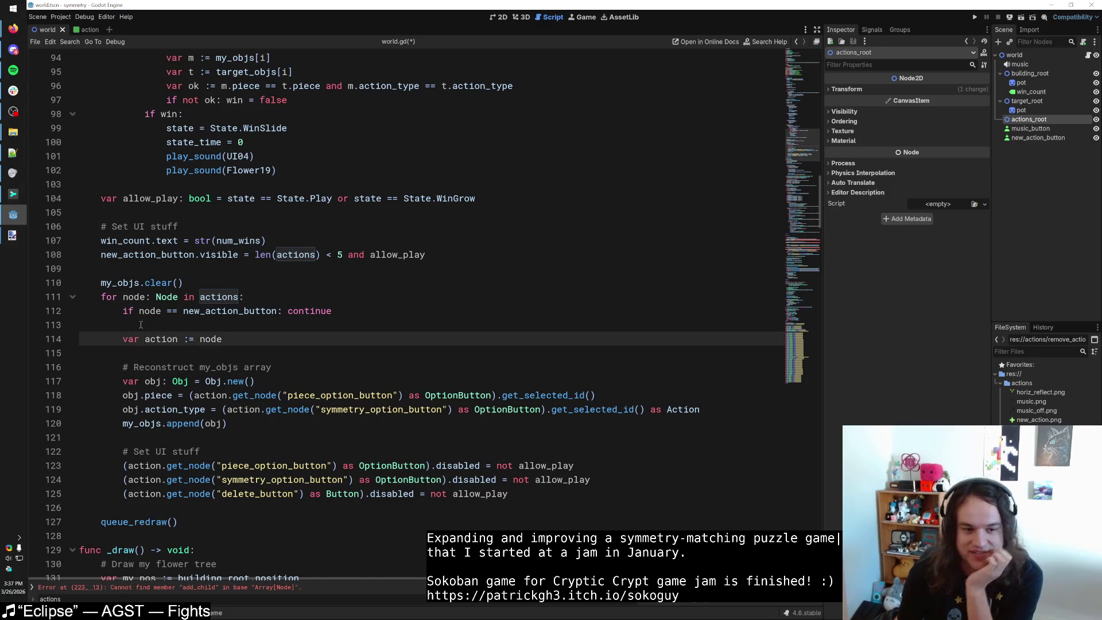
drag(143, 325, 74, 311)
click(143, 327)
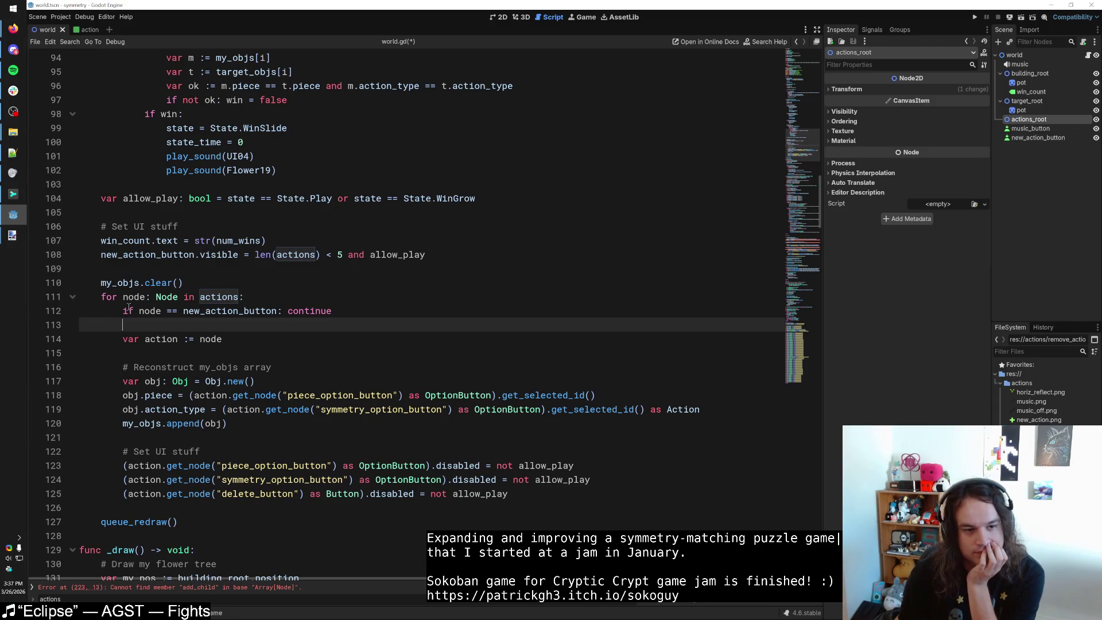
key(shift+Up)
key(shift+Home)
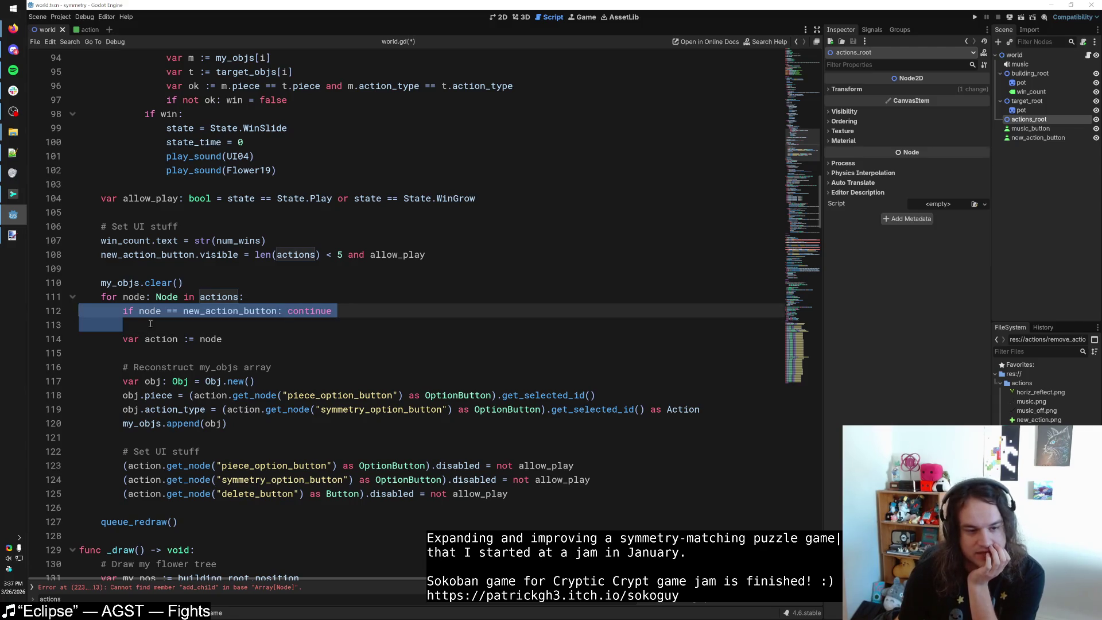
click(142, 326)
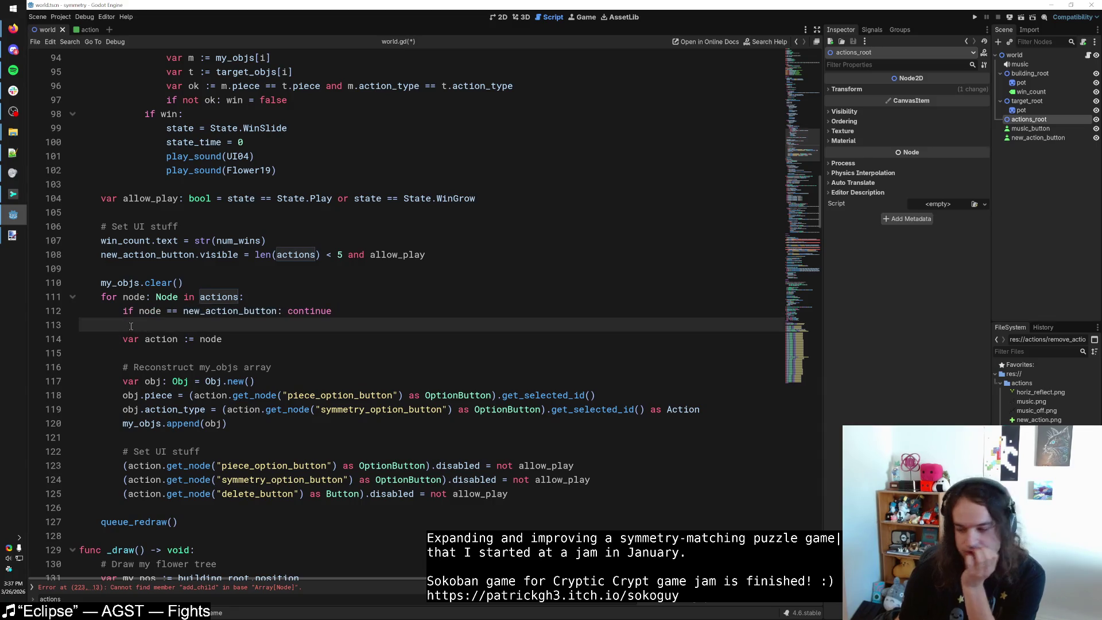
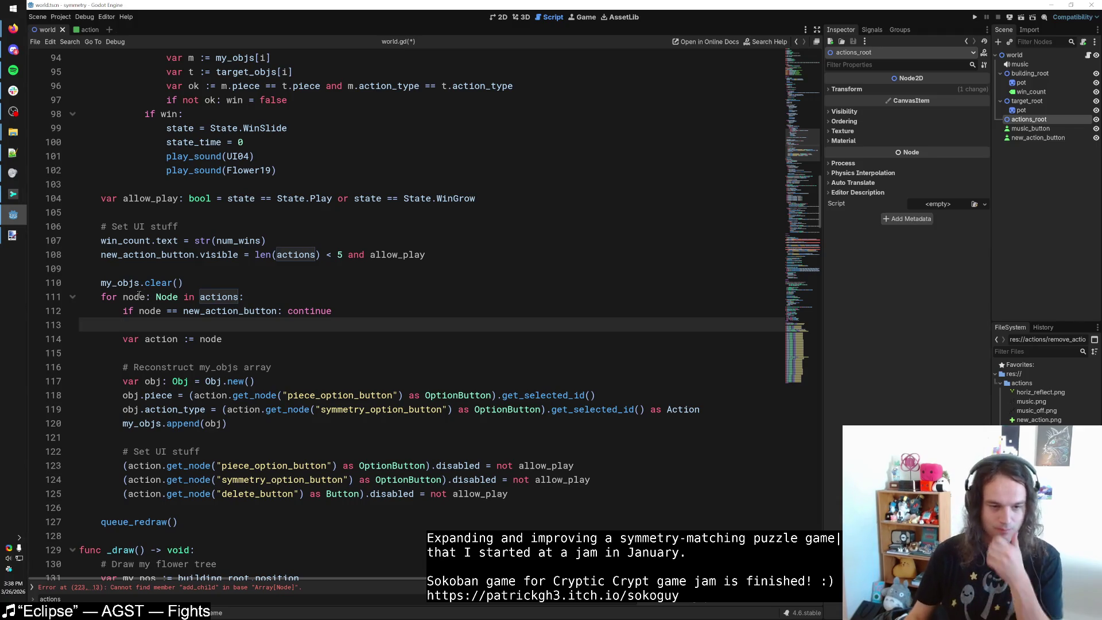
Rename the loop variable node to action and delete the redundant skip-check and alias lines.
double_click(139, 296)
text(action)
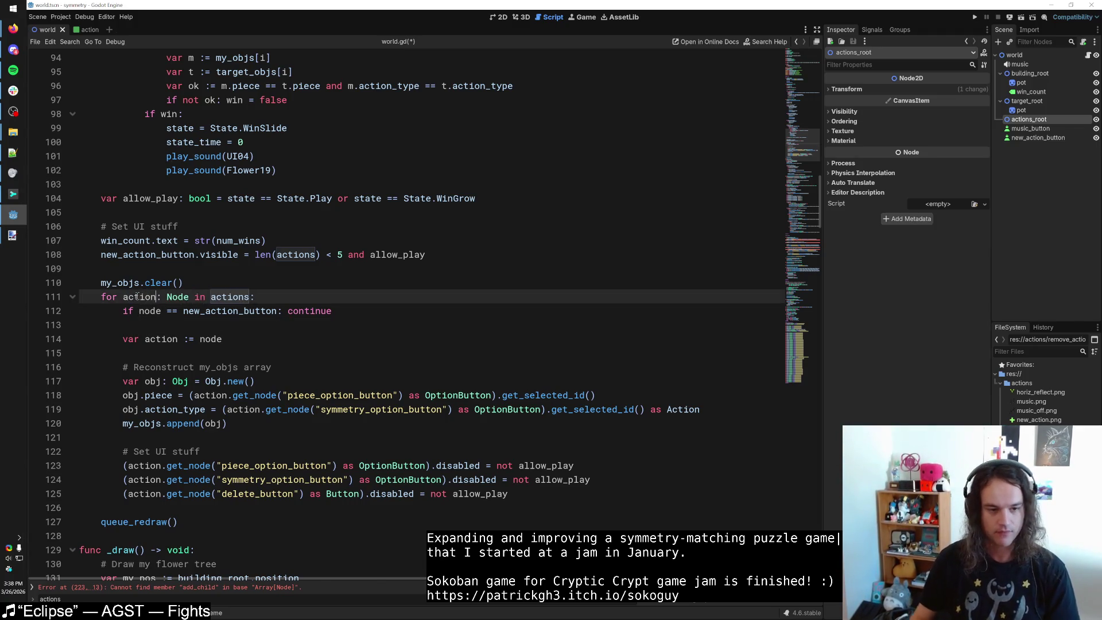
drag(173, 353, 55, 309)
key(BackSpace)
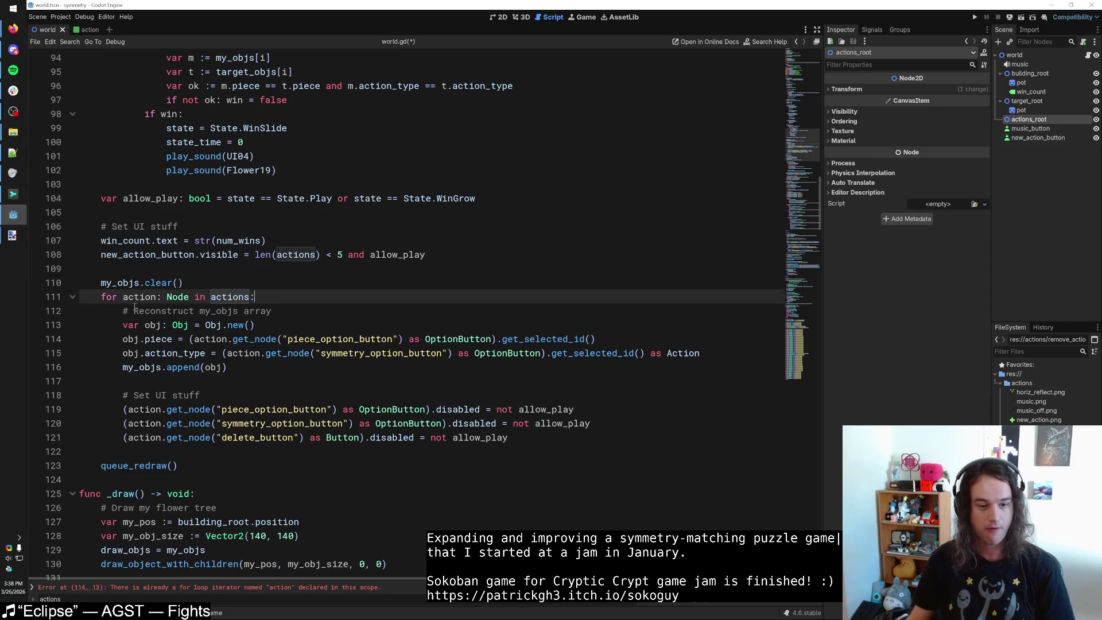
Review the my_objs reconstruction block and the button-disabling lines in the loop.
click(134, 311)
click(239, 380)
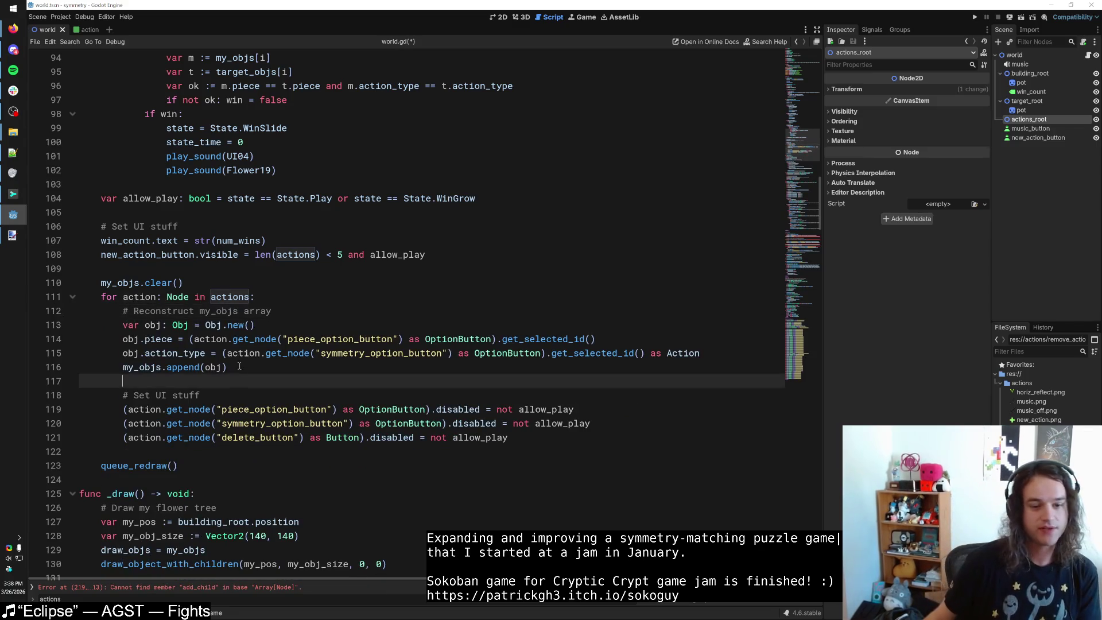
drag(228, 367, 123, 316)
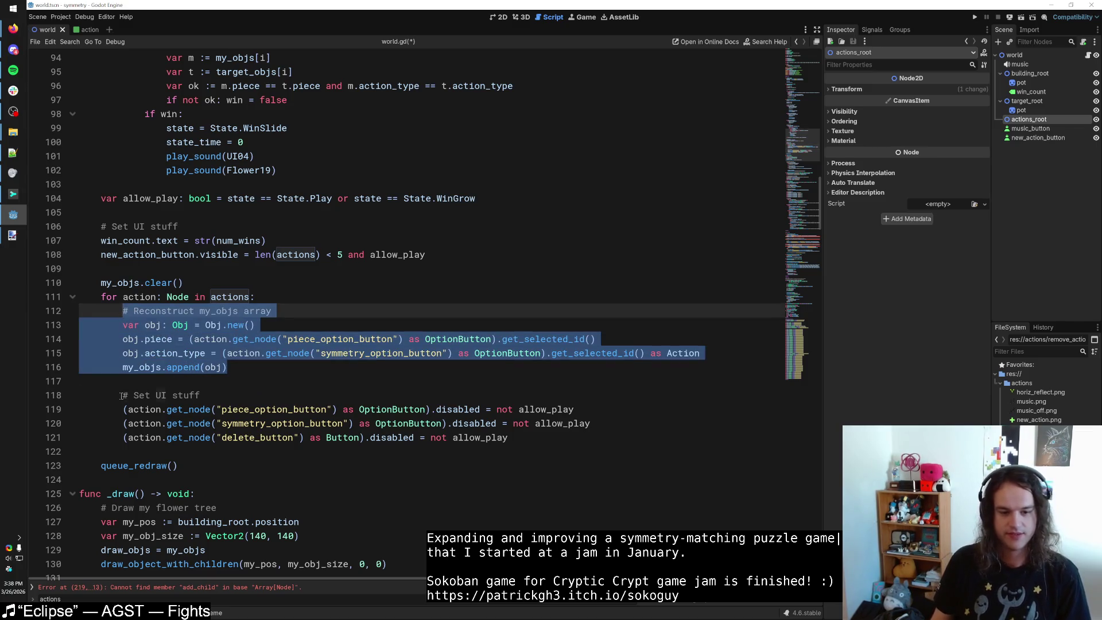
drag(122, 395, 532, 439)
click(533, 440)
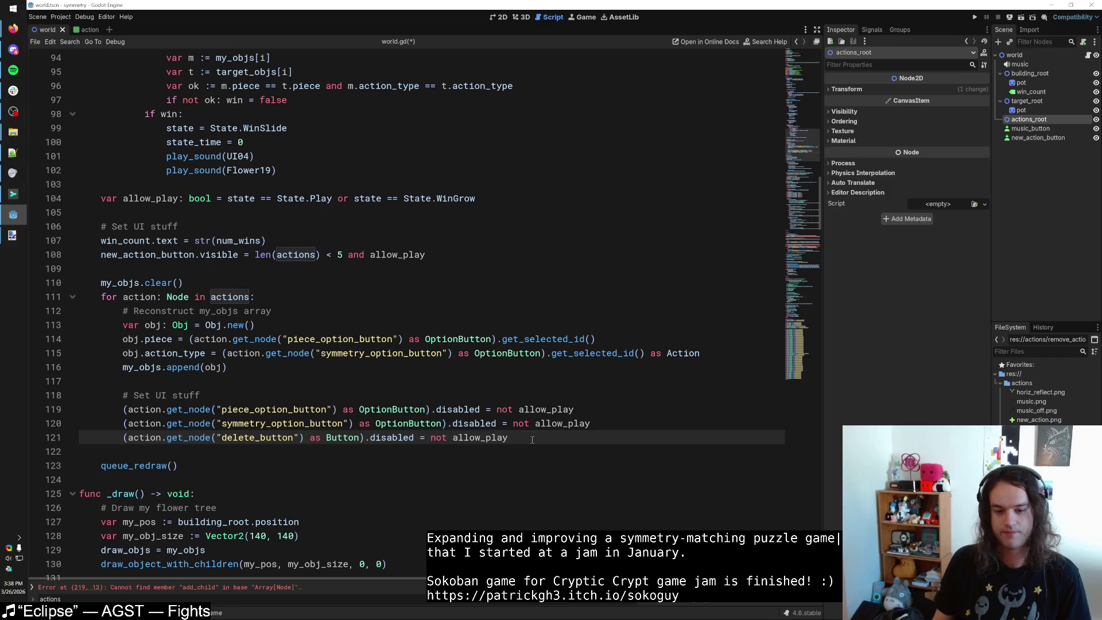
Rewrite the loop comment to read '# Enable/disable buttons'.
double_click(181, 396)
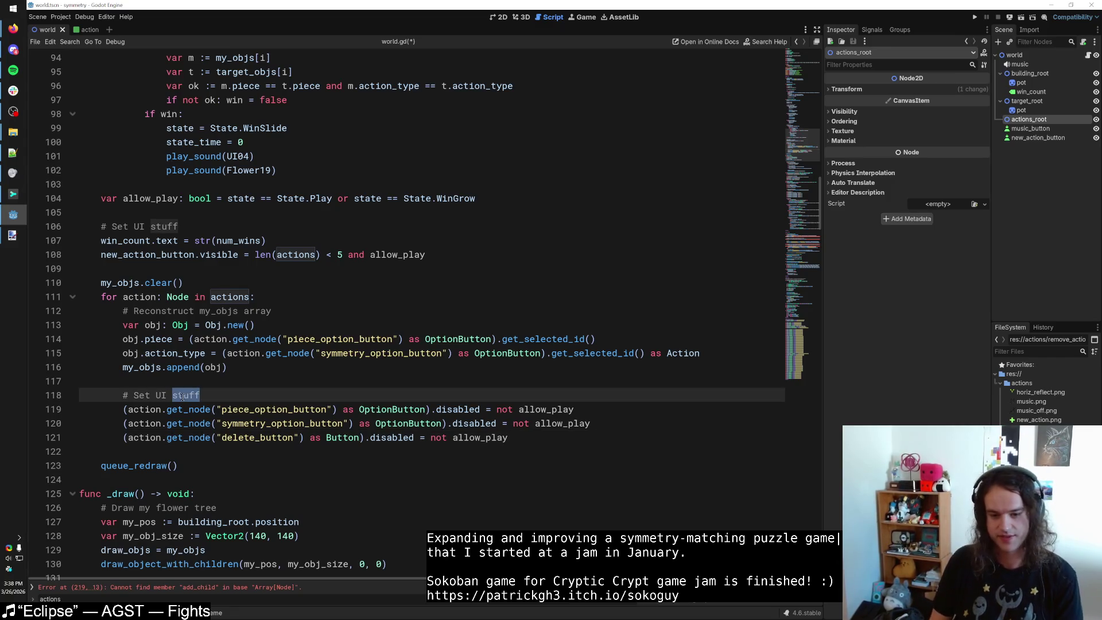
text(enabled)
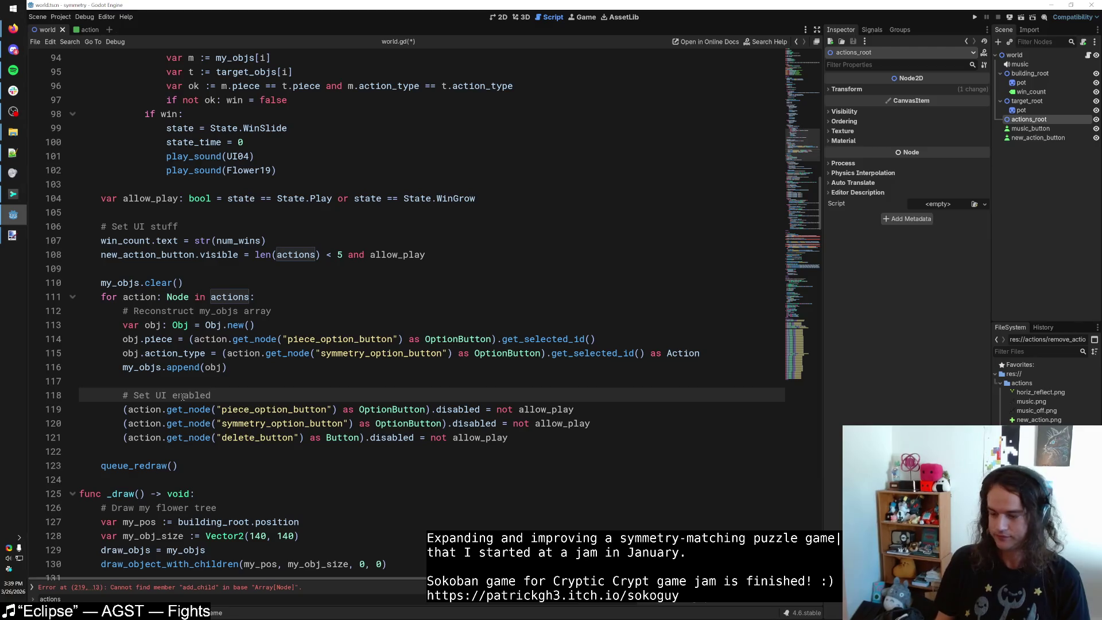
double_click(161, 395)
key(BackSpace)
key(BackSpace)
key(End)
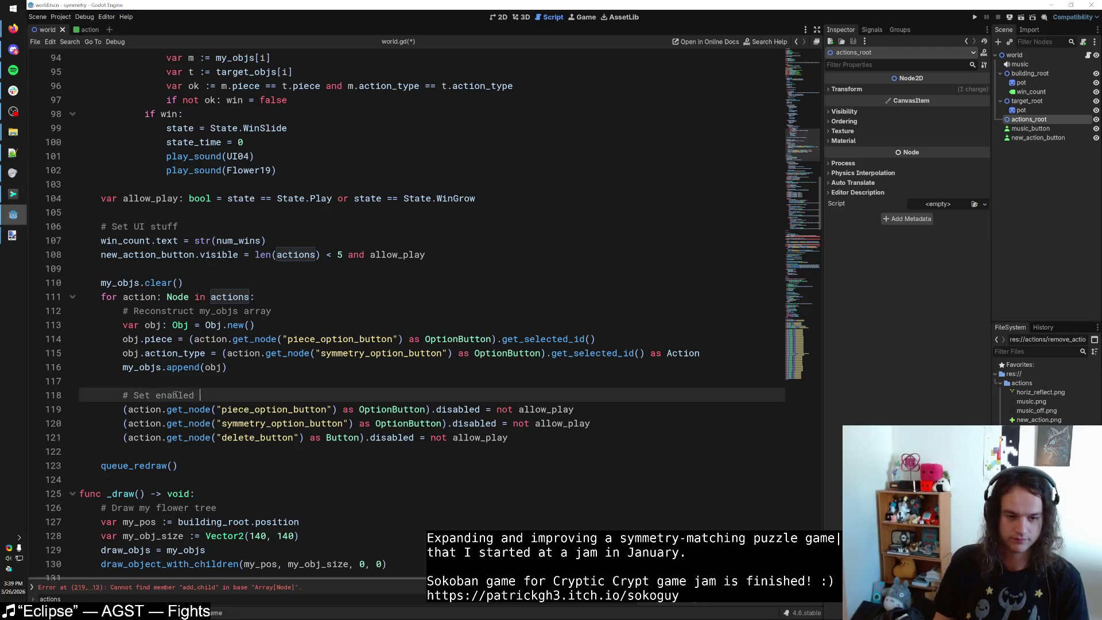
text(statuses)
drag(195, 395, 264, 396)
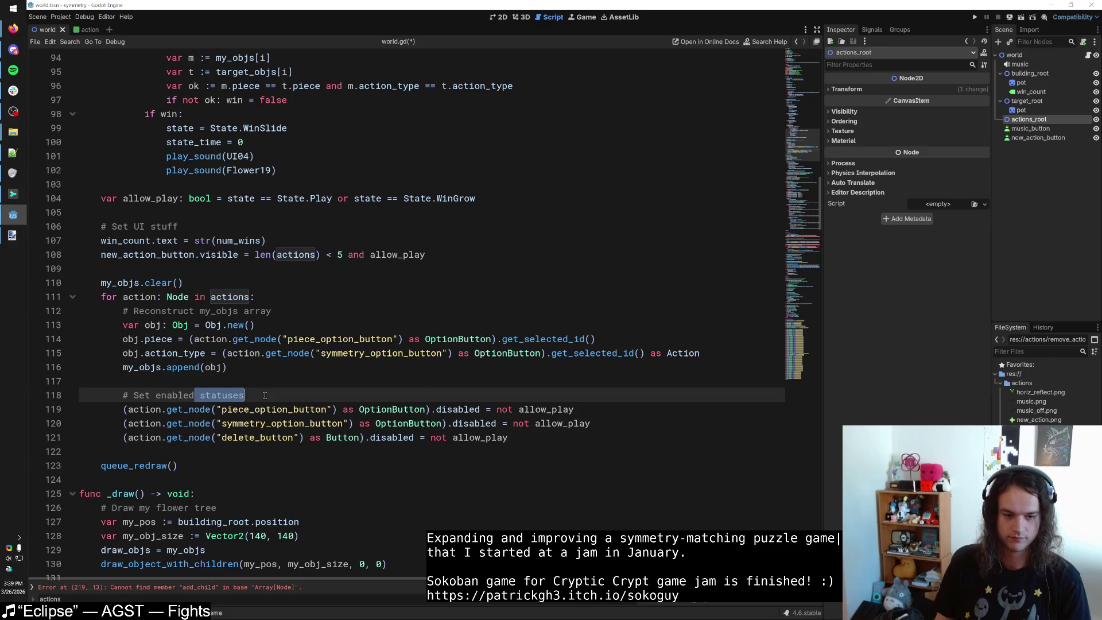
click(265, 395)
key(ctrl+shift+Left)
key(ctrl+shift+Left)
key(ctrl+shift+Left)
text(Enable/dis)
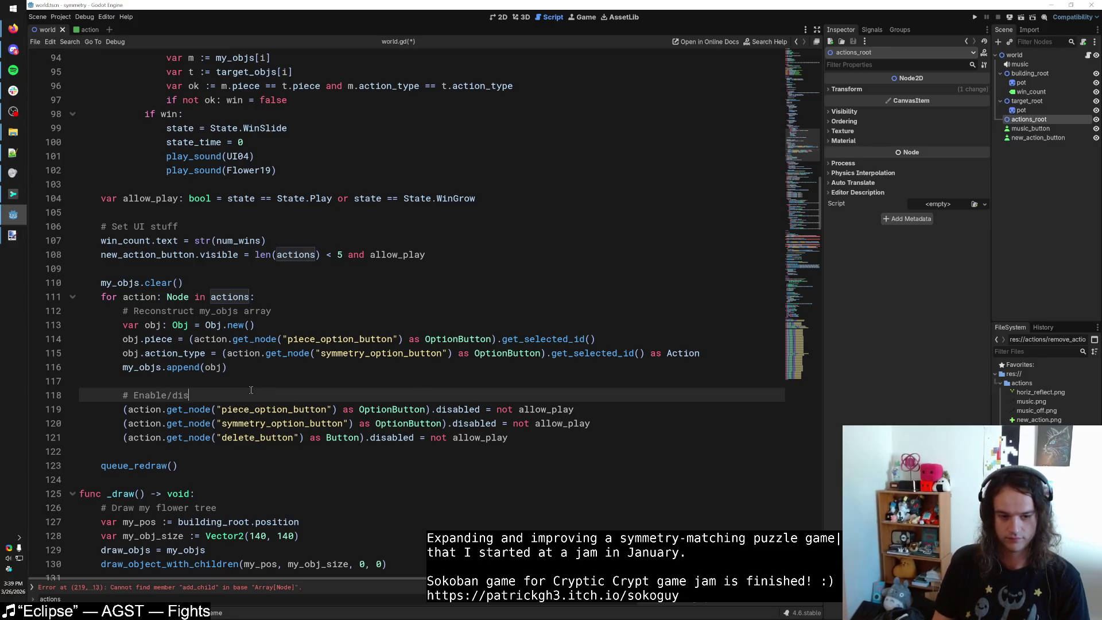
text(able)
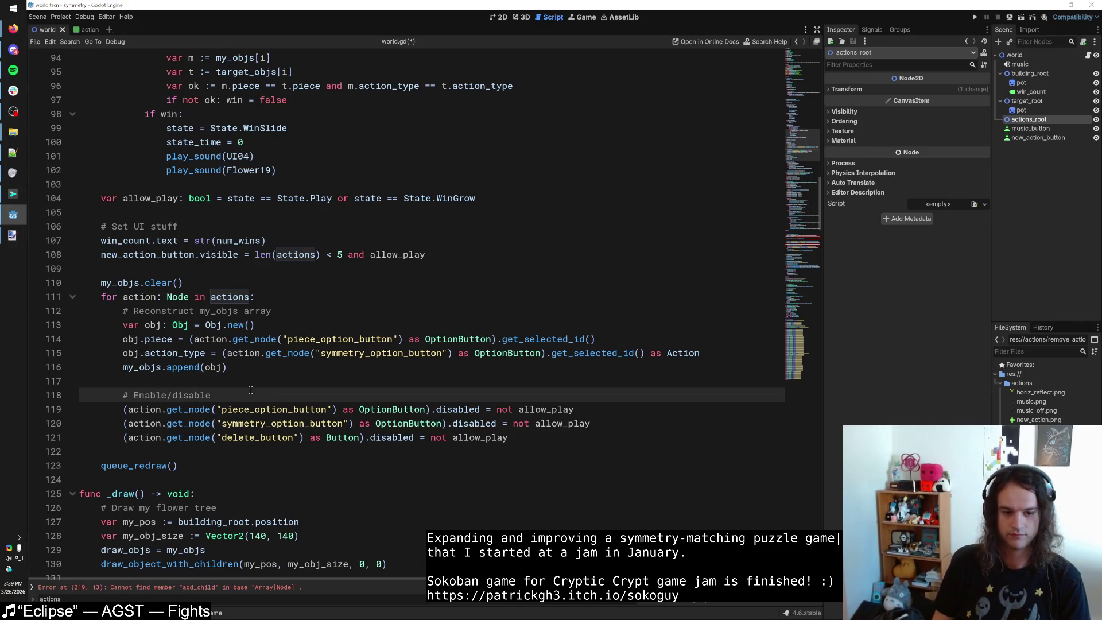
text( buttons)
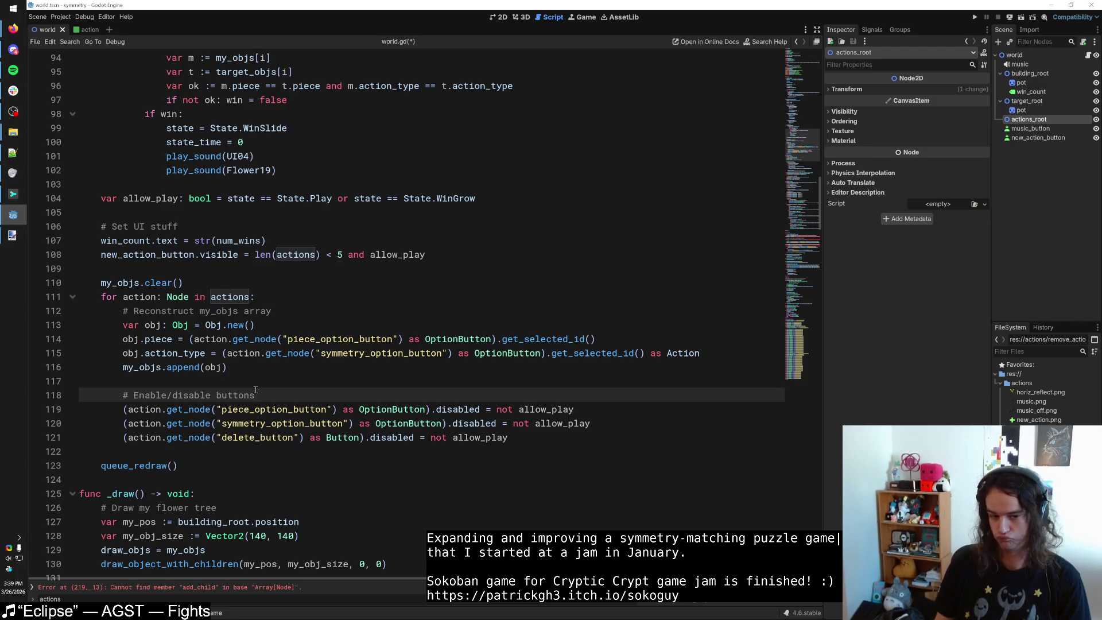
click(543, 437)
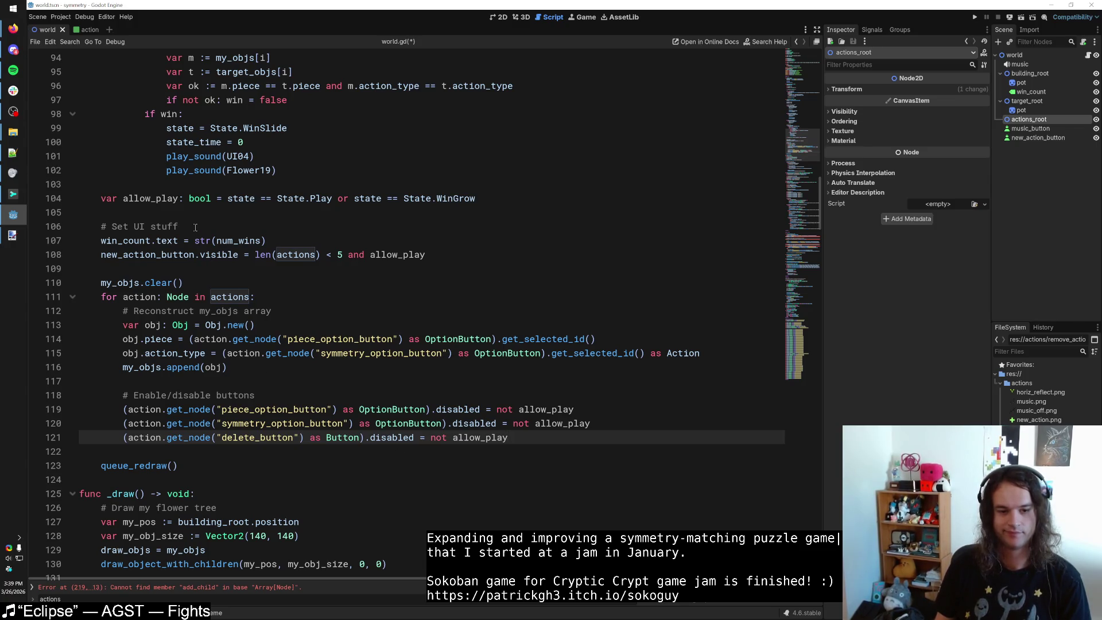
click(239, 241)
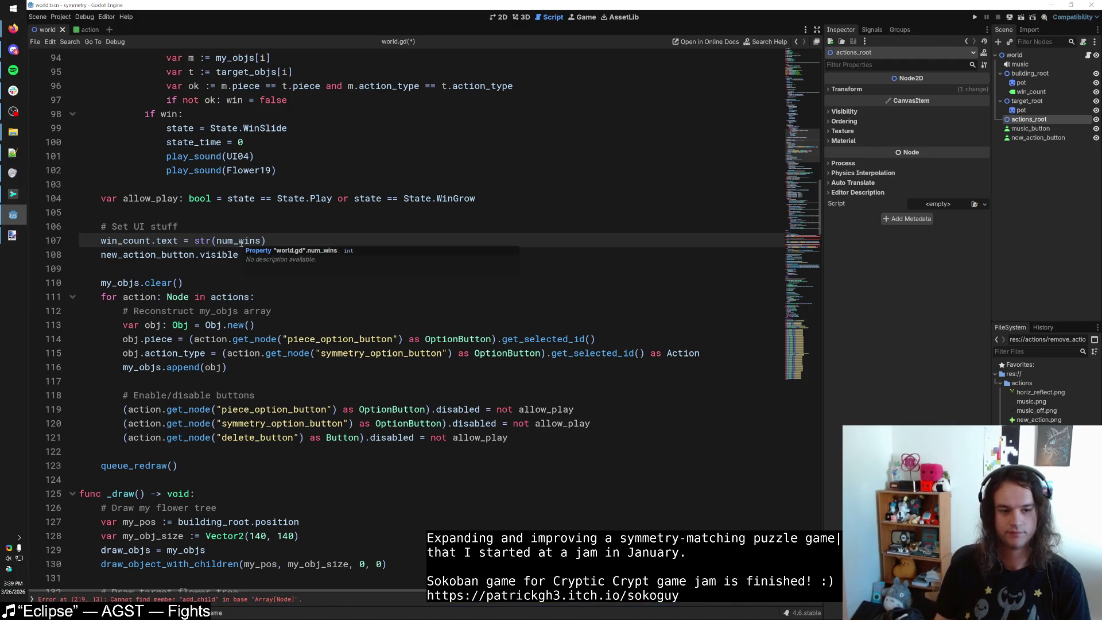
Add 'const MAX_ACTIONS := 4' on a new line below the actions declaration.
drag(189, 282, 266, 291)
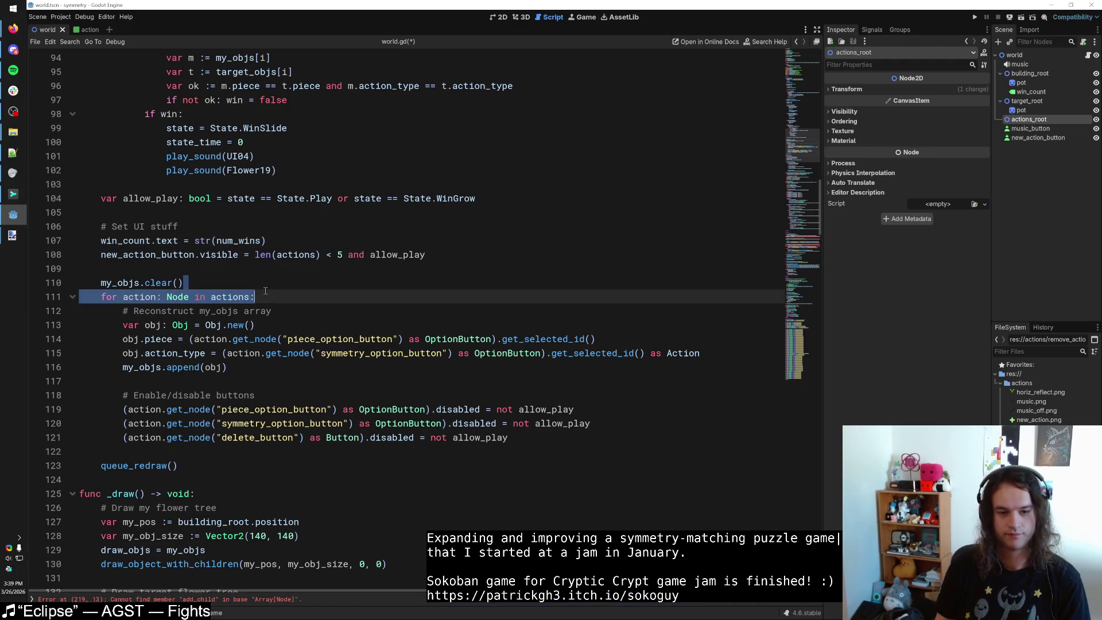
click(340, 254)
drag(803, 149, 812, 75)
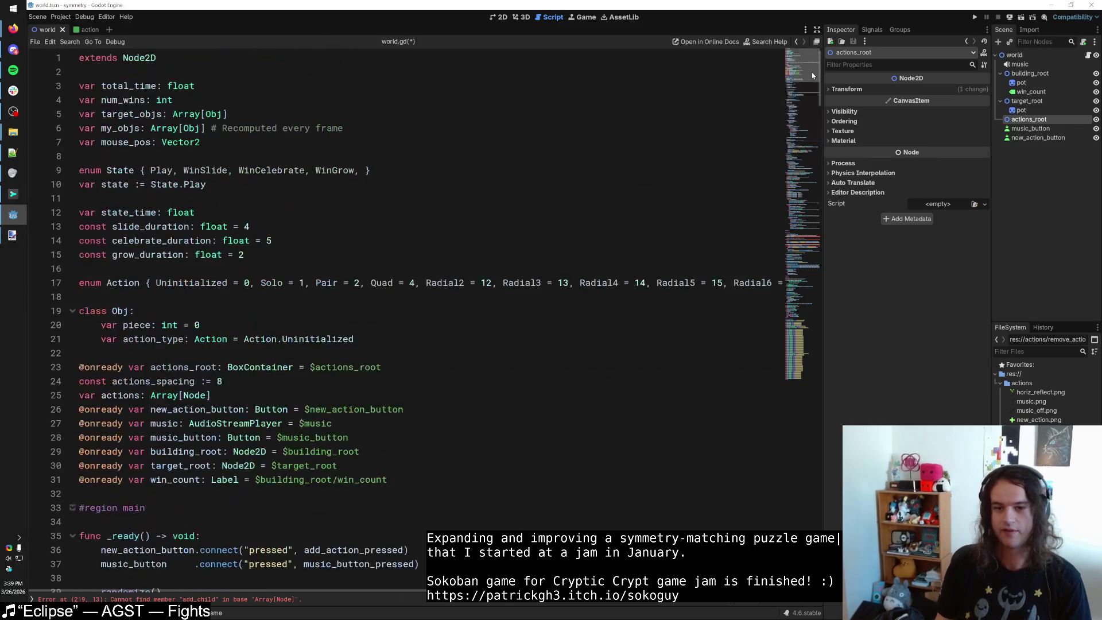
click(237, 392)
key(Return)
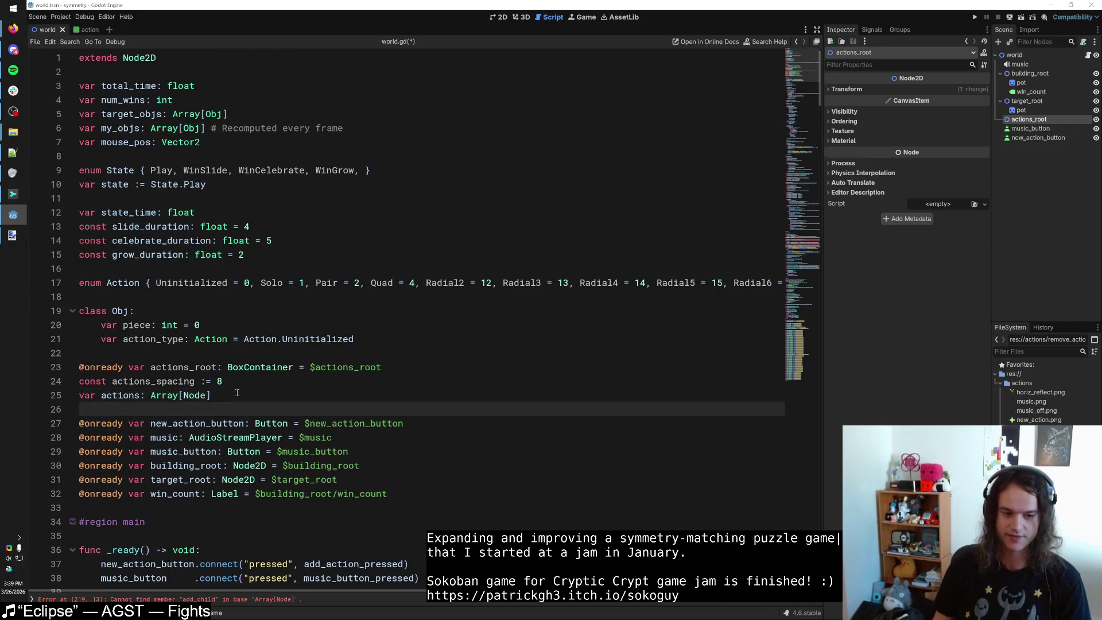
text(const MAX_ACTIONS := 4)
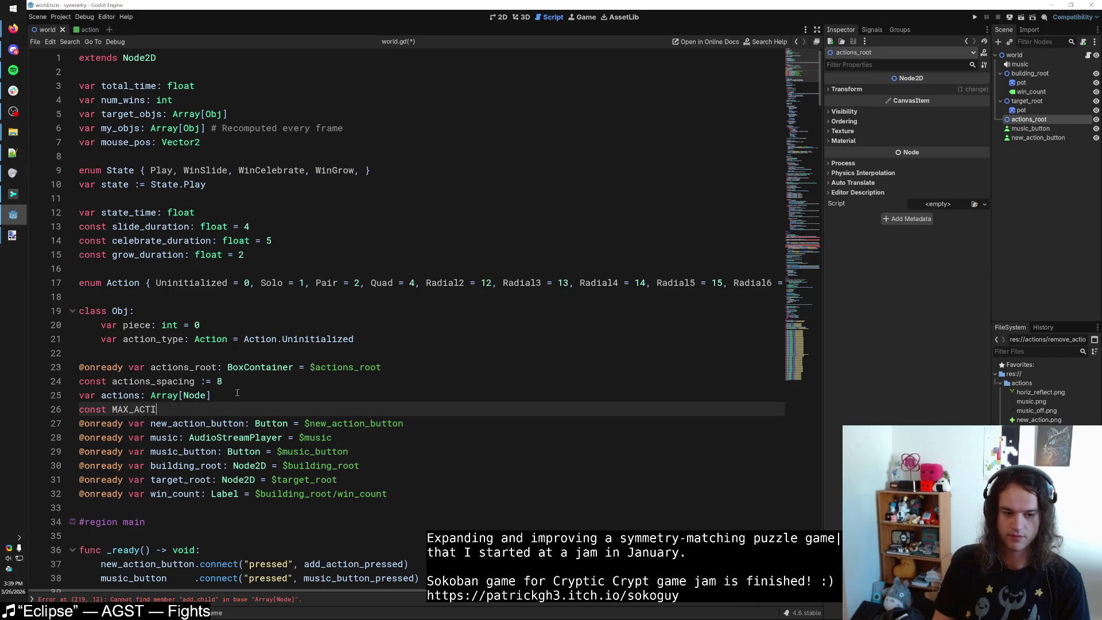
Replace the literal 4 in the new_action_button visibility check with MAX_ACTIONS.
drag(805, 106, 798, 160)
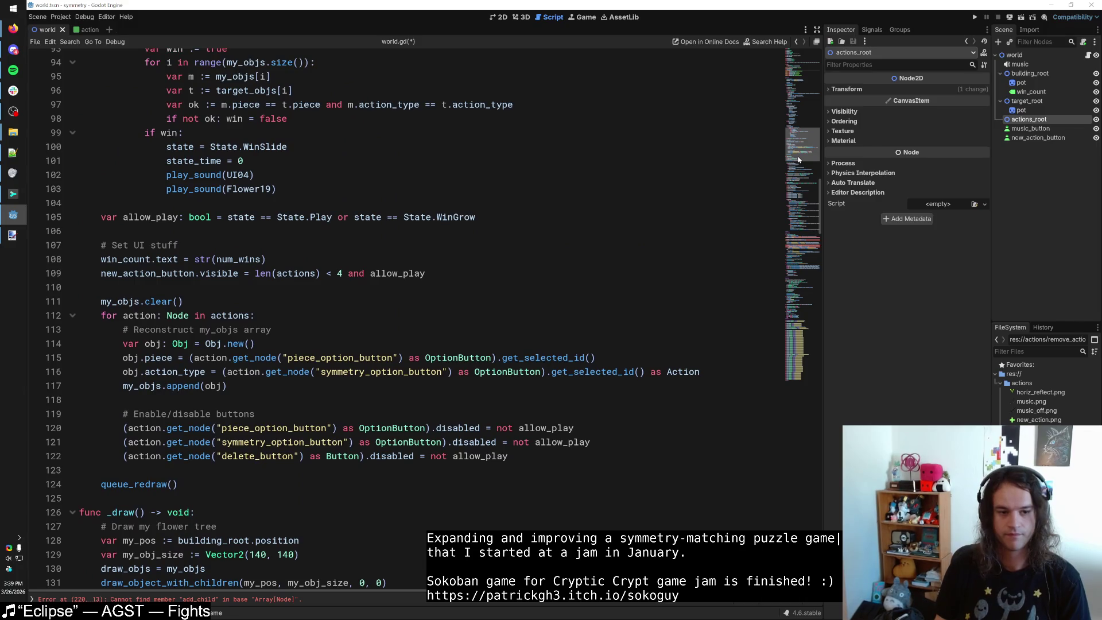
double_click(340, 274)
text(MAX)
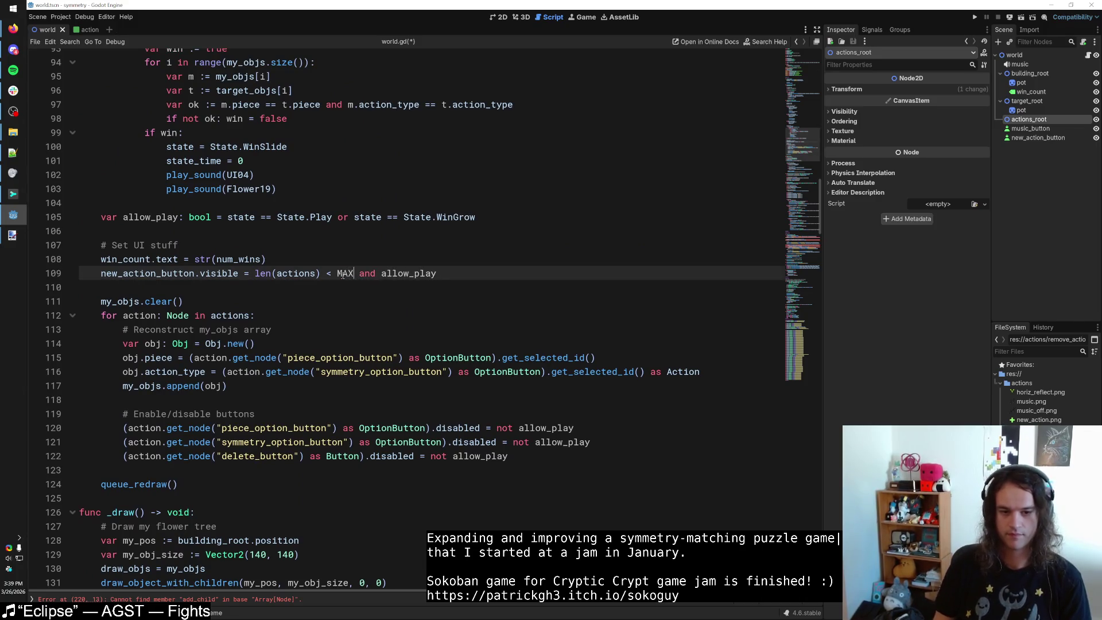
text(_ACTIONS)
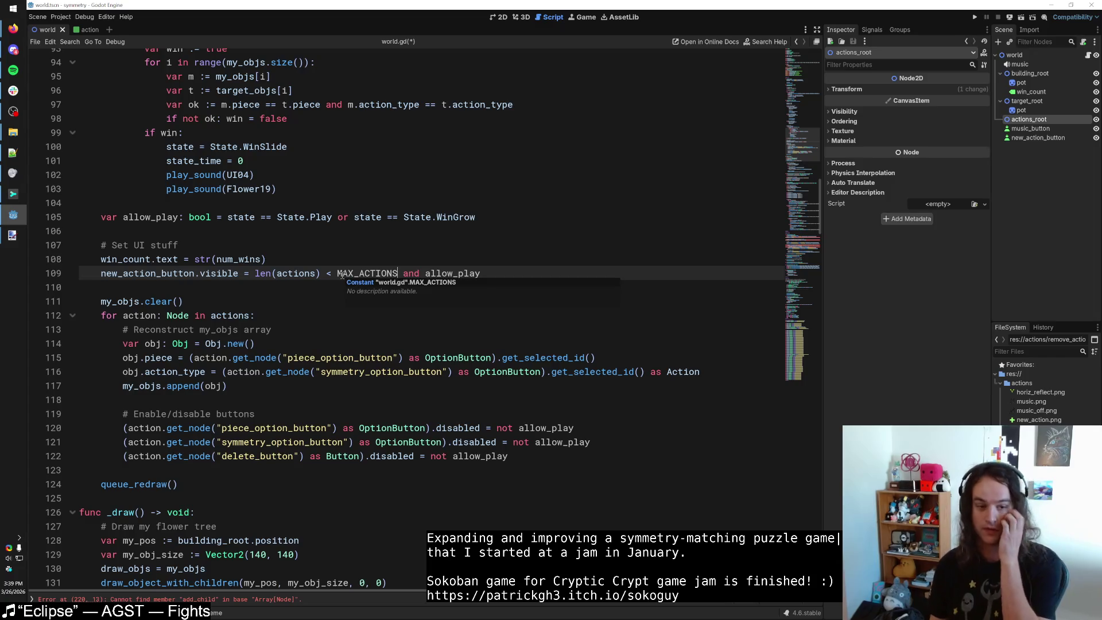
click(253, 290)
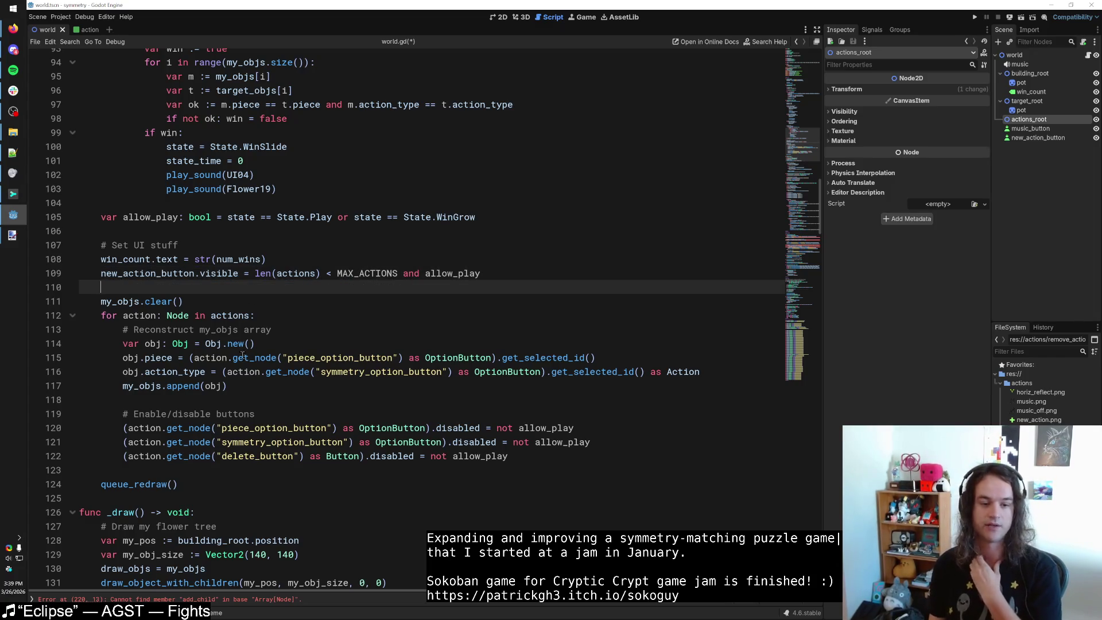
click(527, 462)
Add a '# Position things' comment below the button-disabling code.
key(Return)
key(Return)
text(# POos)
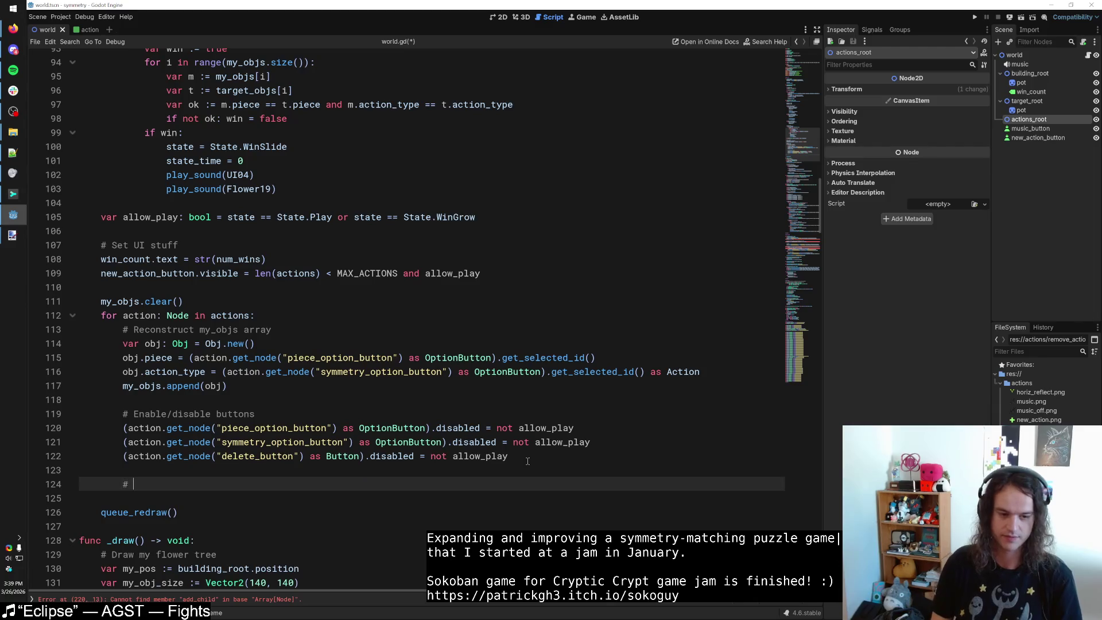
key(BackSpace)
key(BackSpace)
key(BackSpace)
text(osition things)
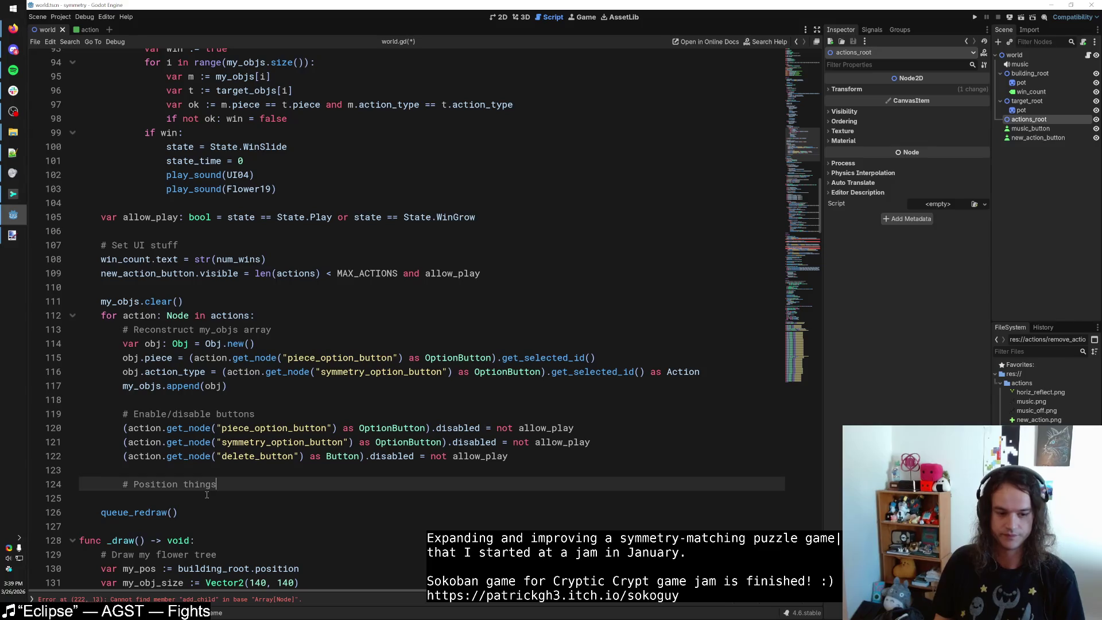
key(Return)
key(Return)
Insert 'var y := actions_root.position.y' after my_objs.clear().
click(209, 299)
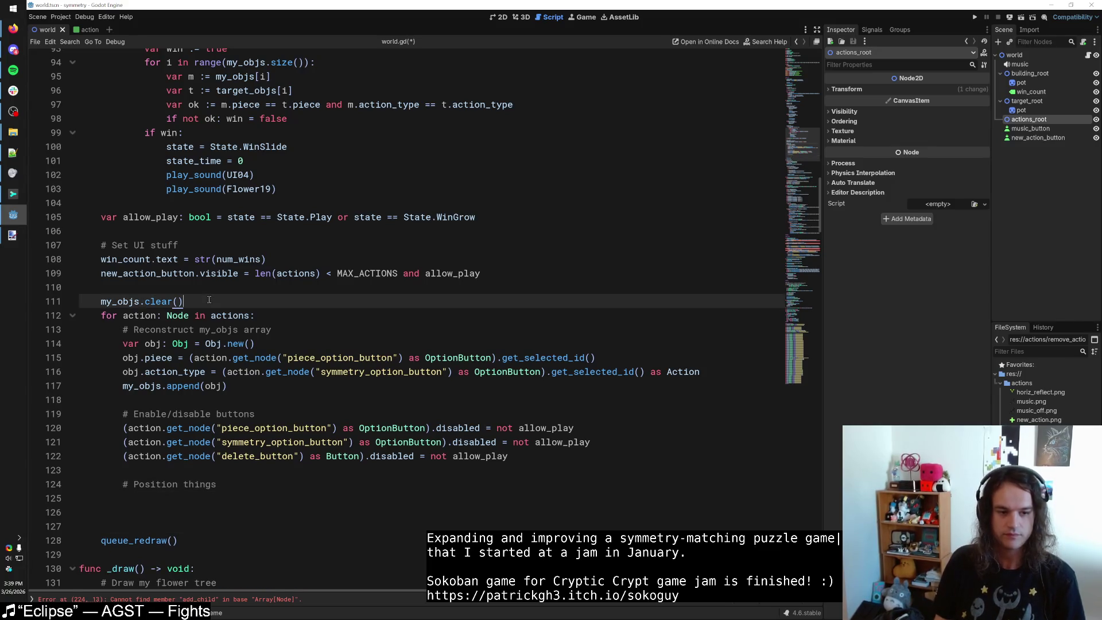
key(Return)
text(y := )
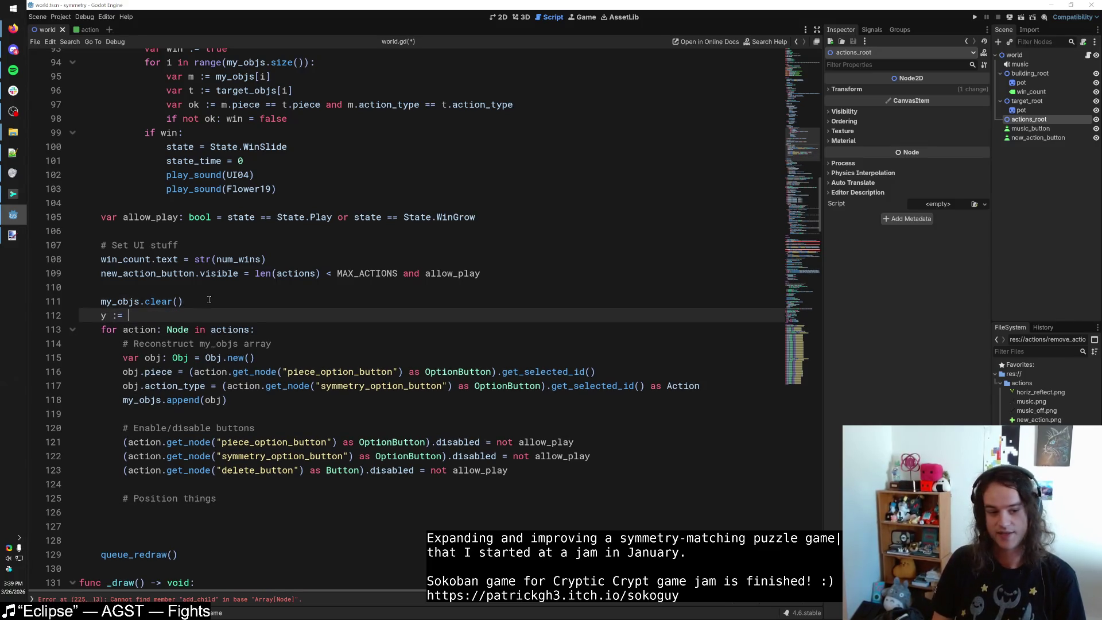
text(ac)
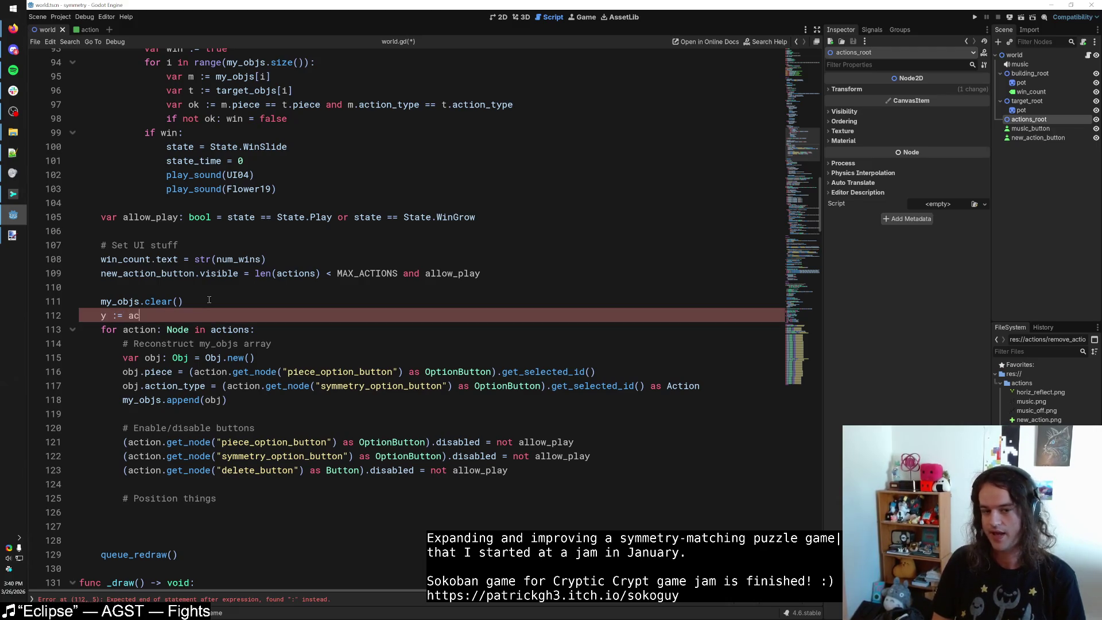
text(tions_root.)
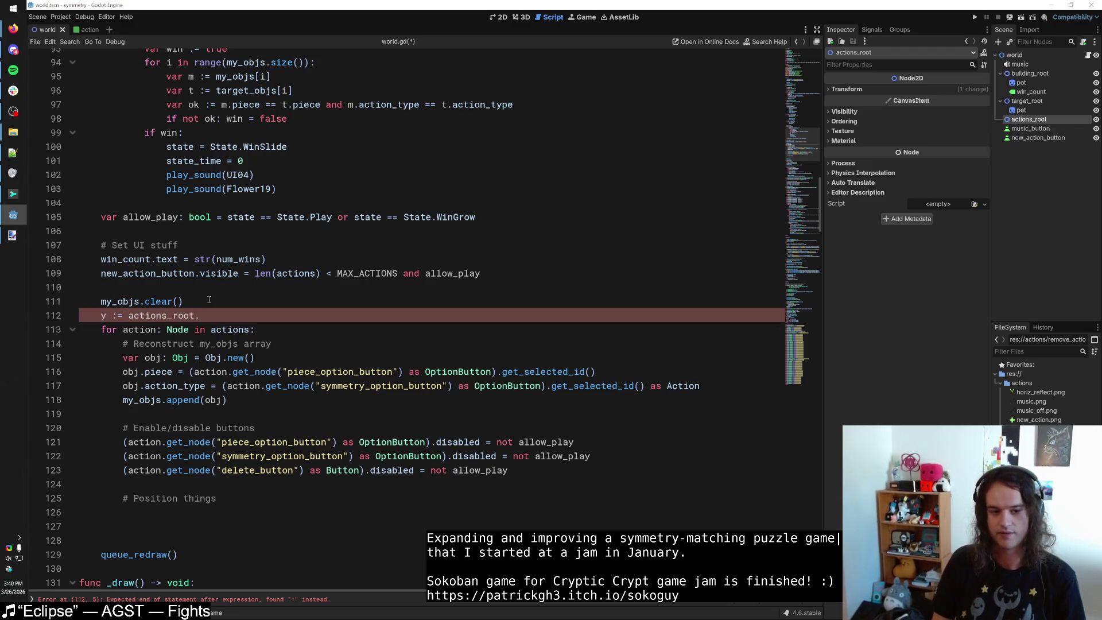
text(y)
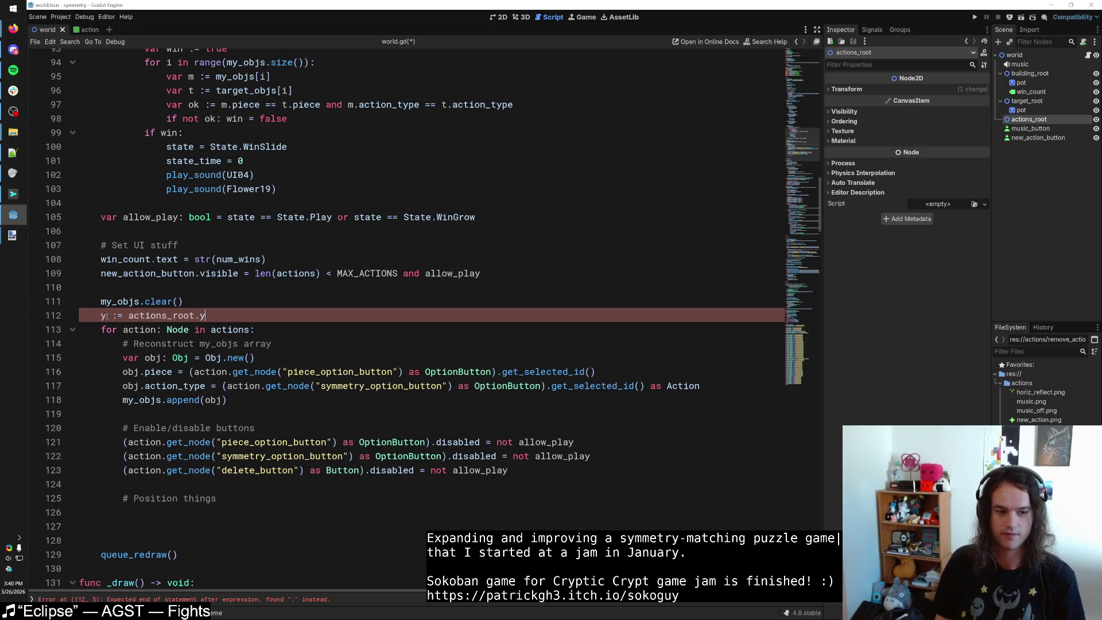
click(106, 316)
text(var)
click(257, 316)
key(BackSpace)
key(BackSpace)
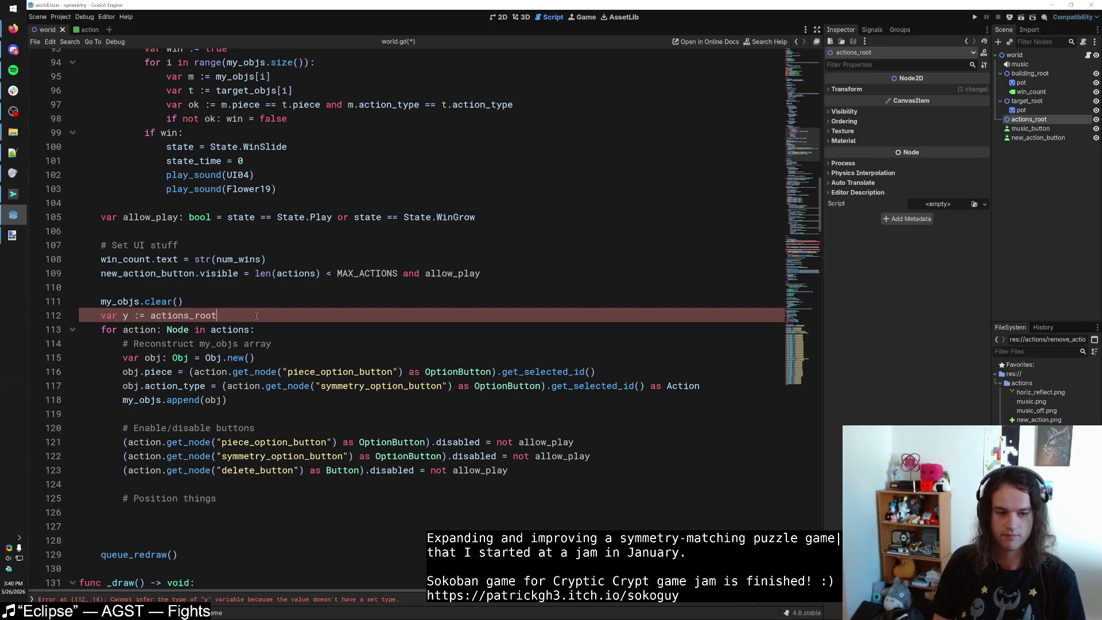
text(.position.y)
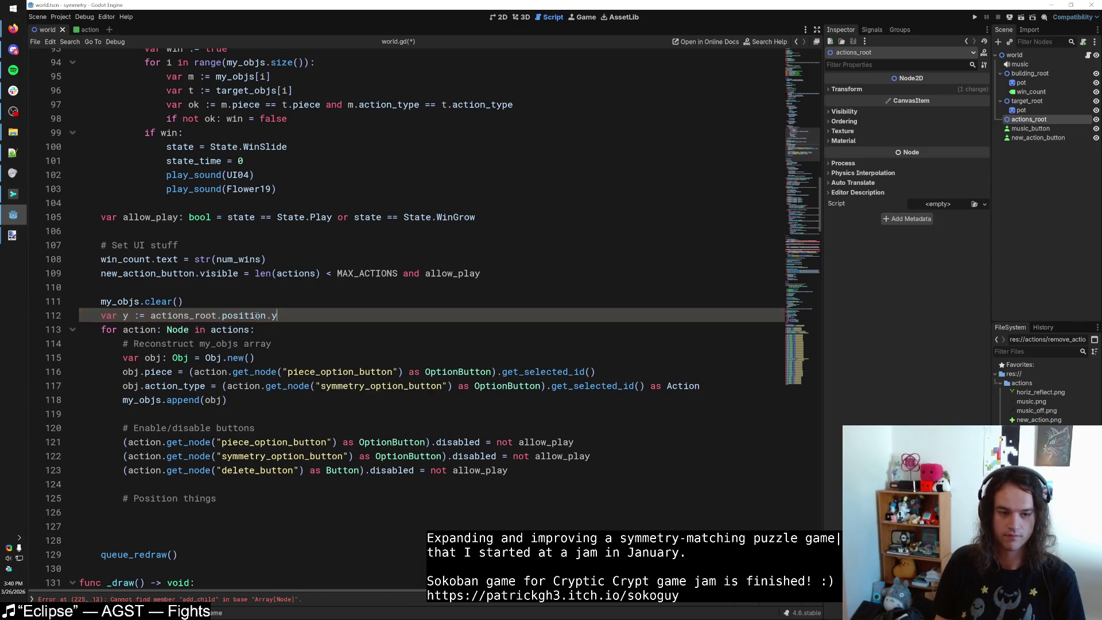
Assign action.position.y = y in the loop and begin a 'y +=' line 127.
click(215, 515)
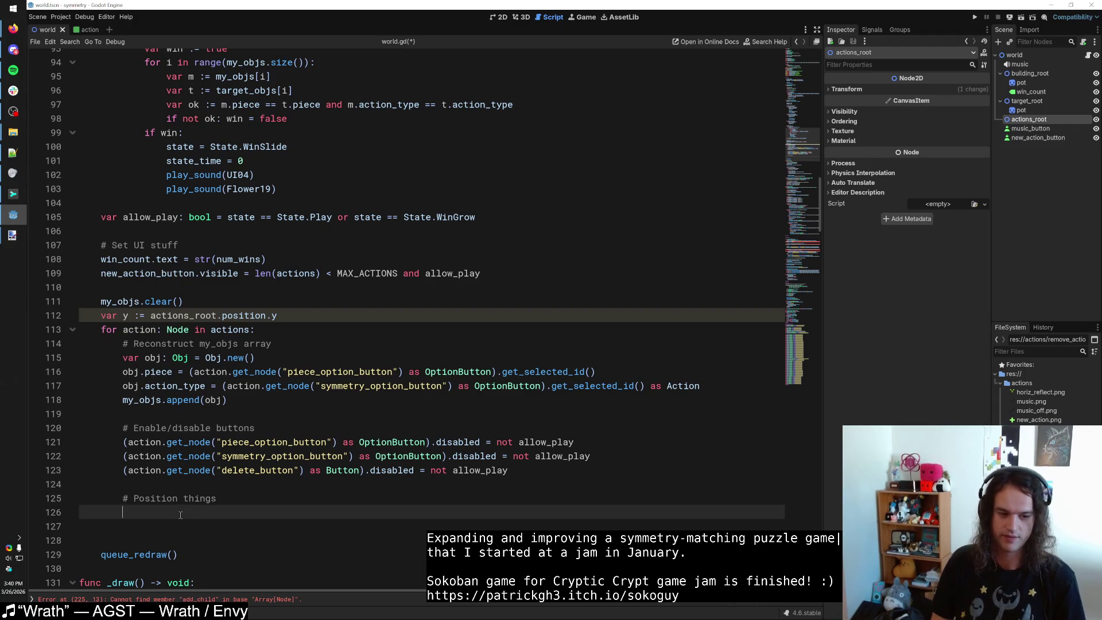
text(action.)
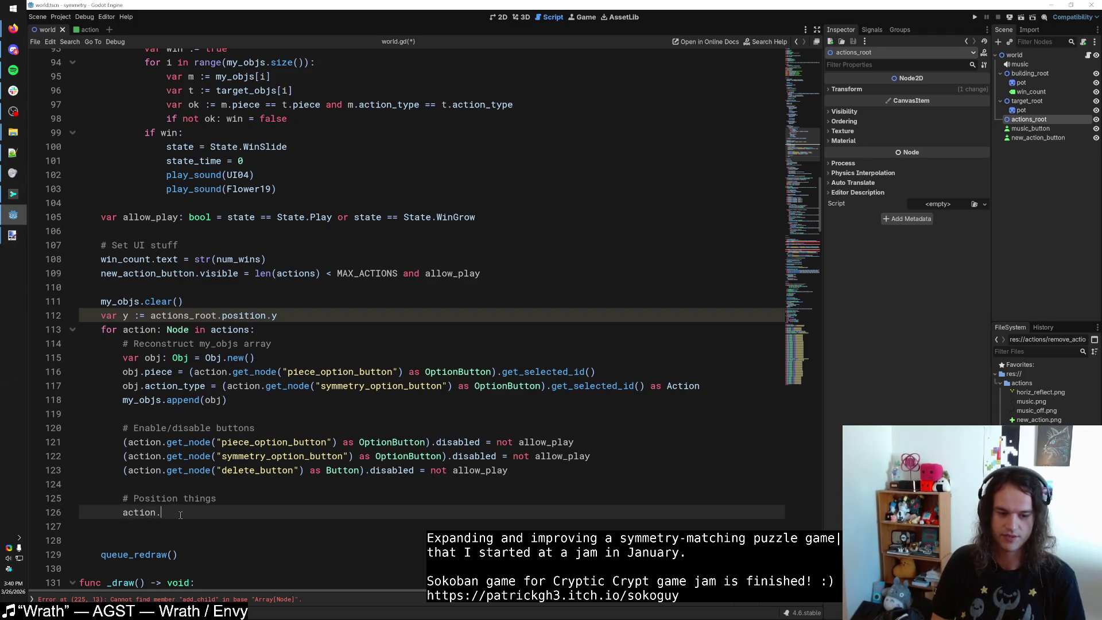
text(position)
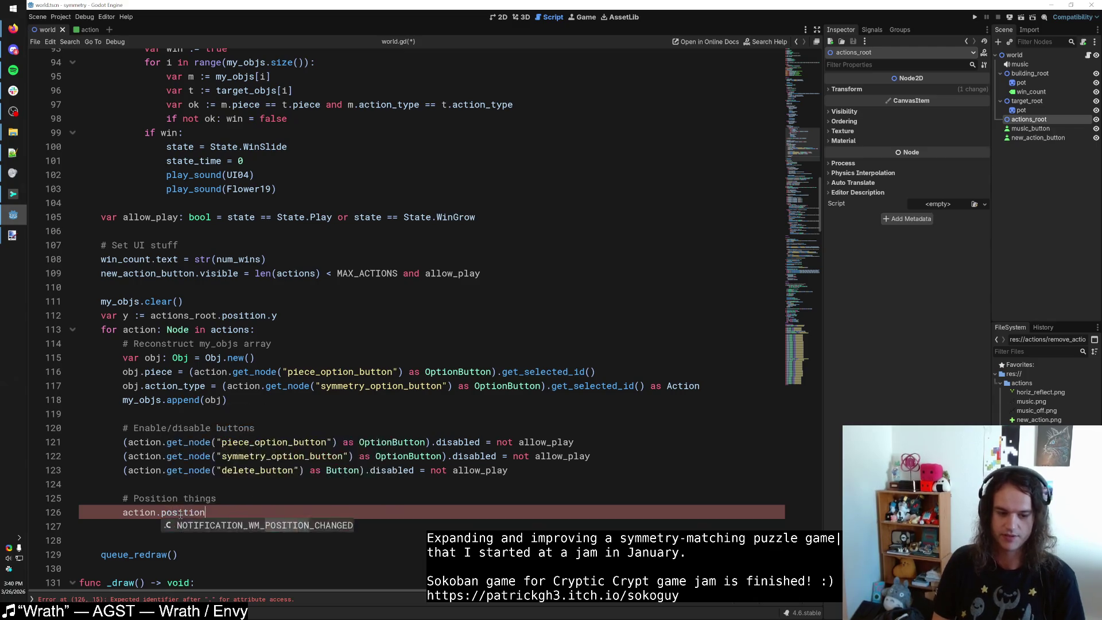
text(.y = y)
key(Escape)
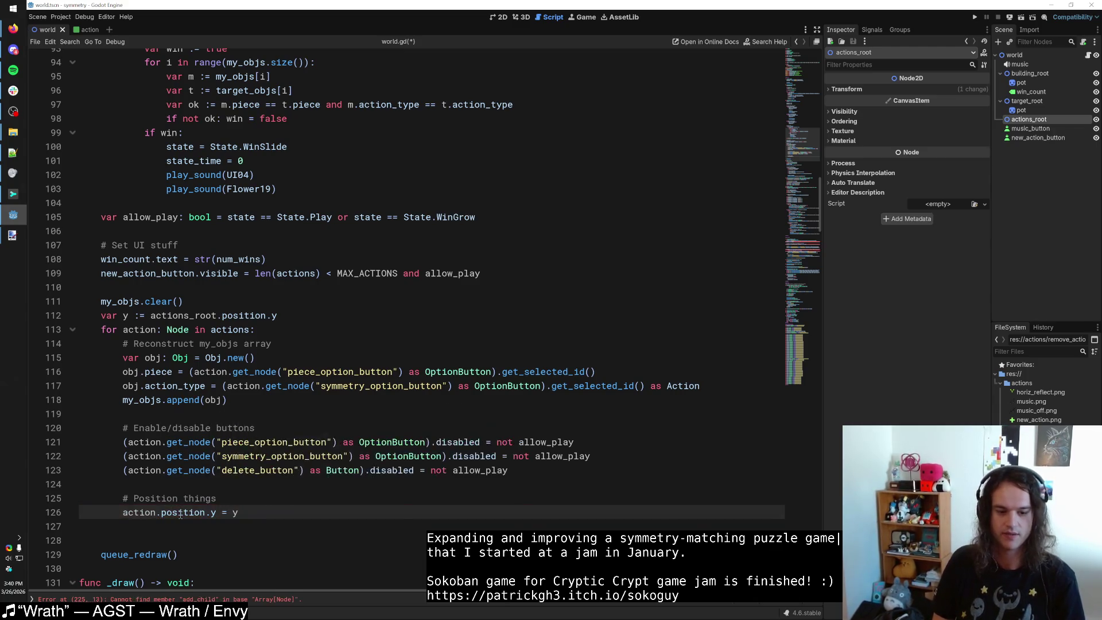
key(Return)
text(y +=)
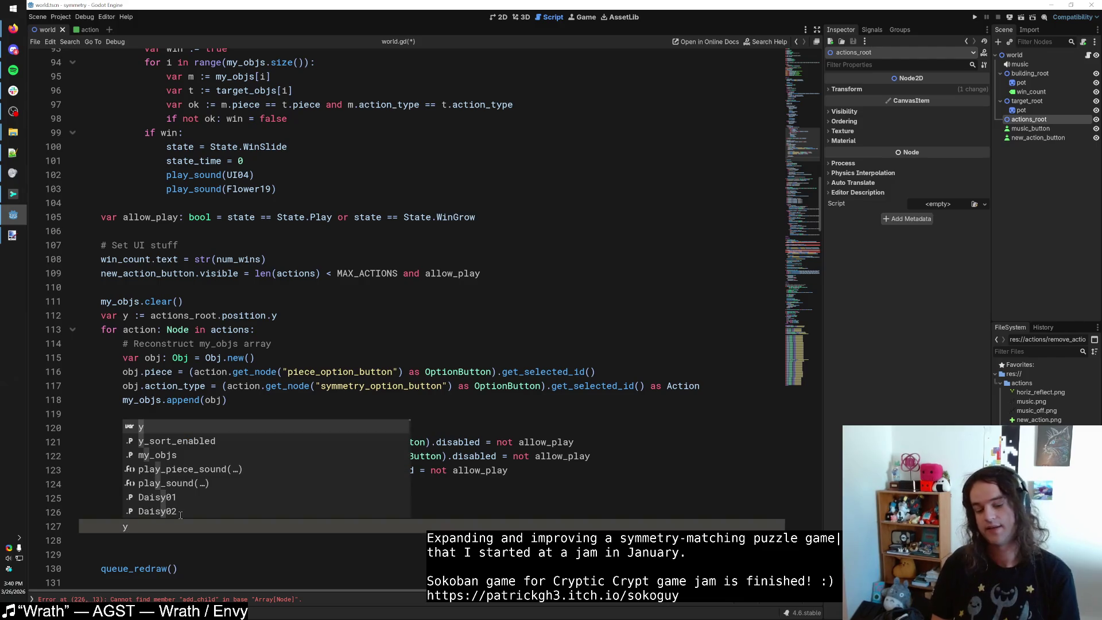
Try height, size and trans completions after action on line 127.
key(ctrl+space)
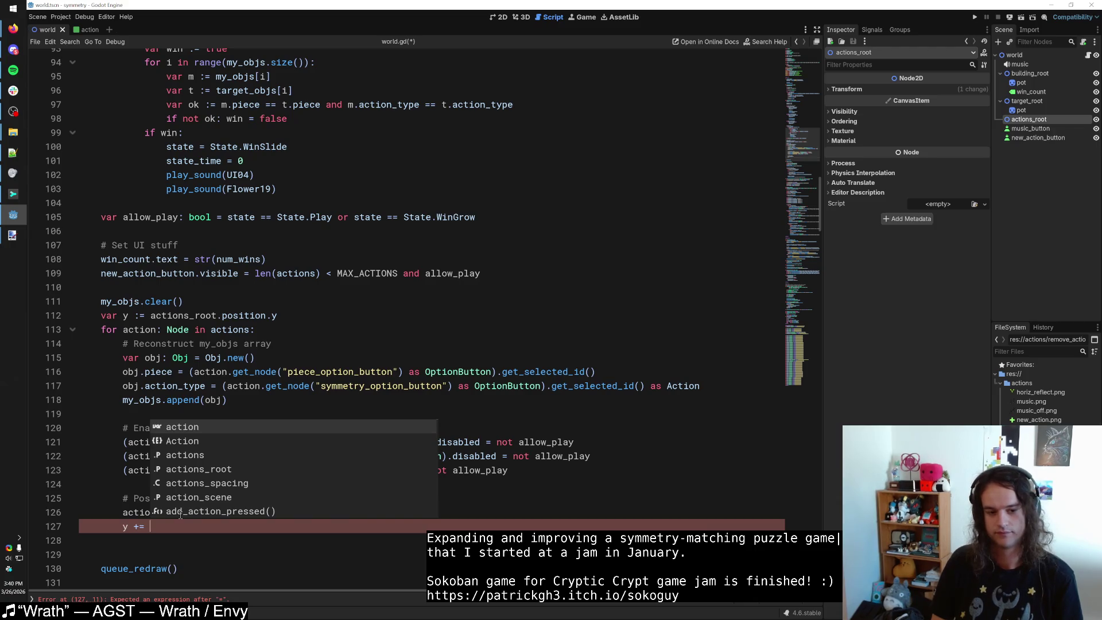
text(action.height)
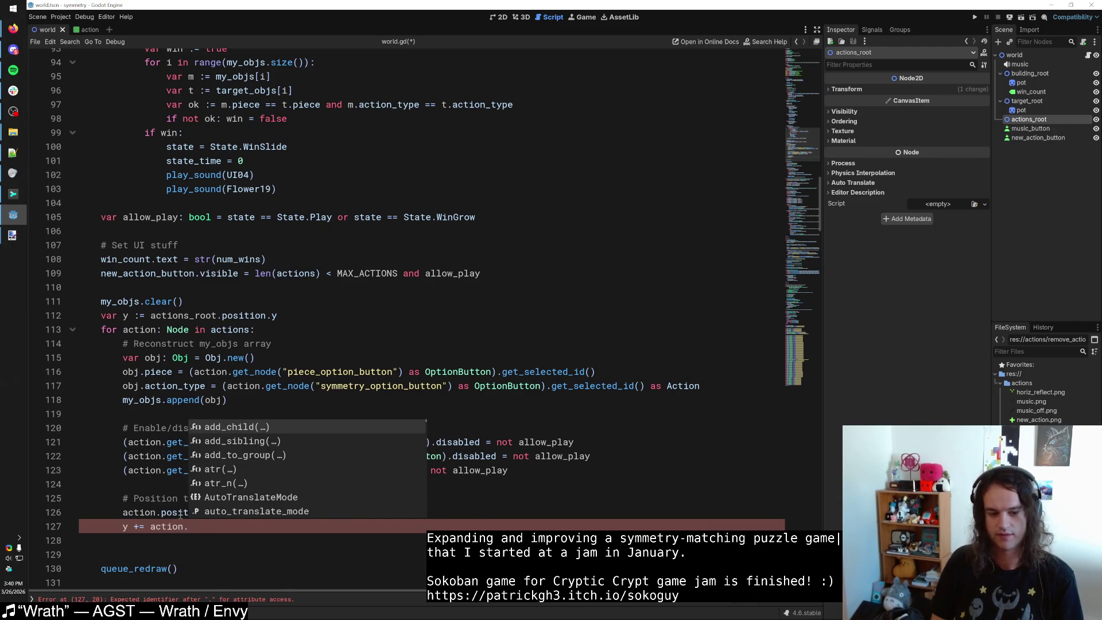
key(BackSpace)
key(BackSpace)
key(BackSpace)
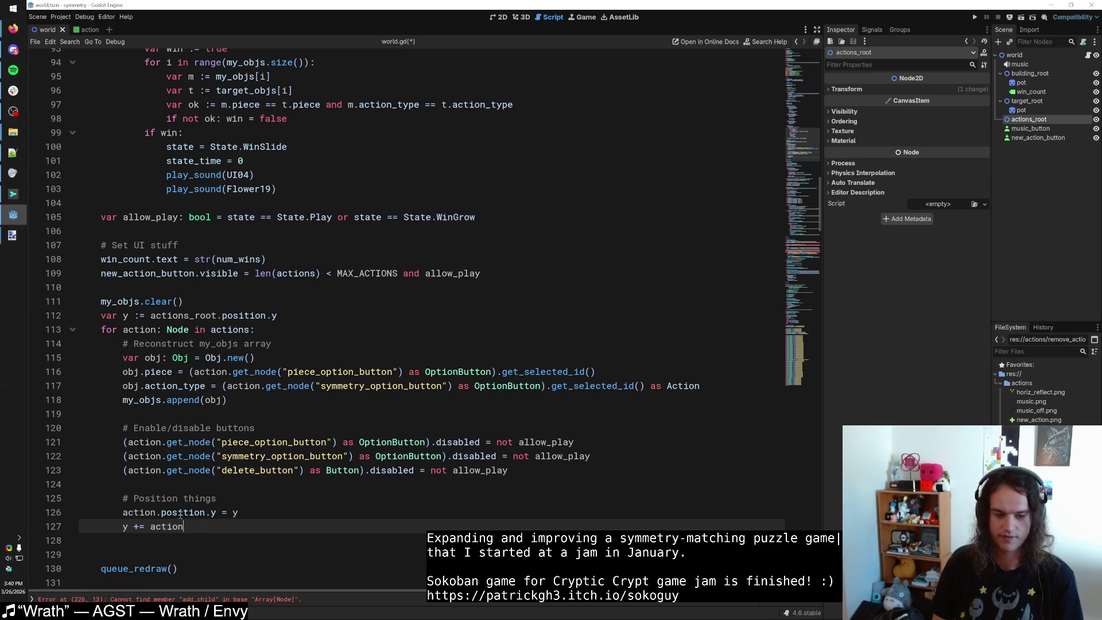
text(heigh)
key(BackSpace)
key(BackSpace)
key(BackSpace)
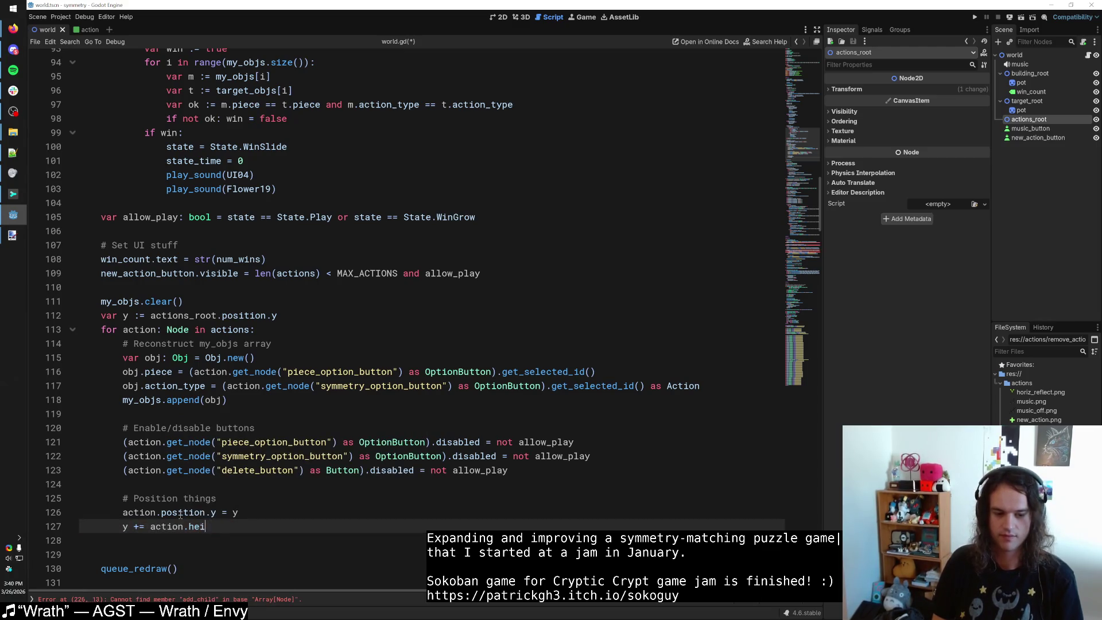
text(.size)
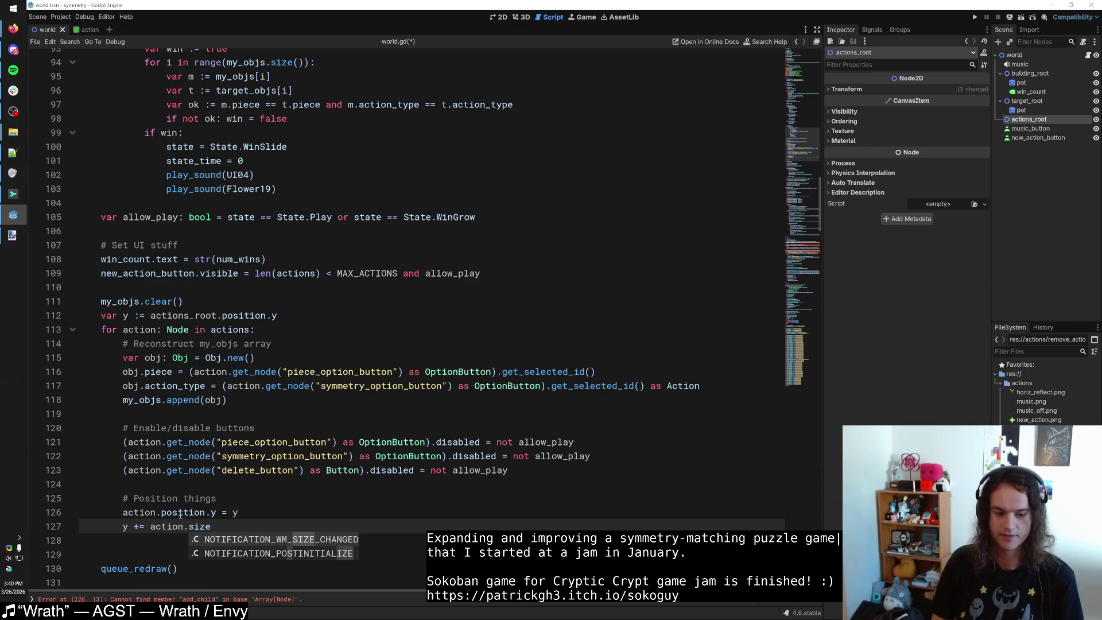
key(BackSpace)
key(BackSpace)
key(BackSpace)
key(BackSpace)
text(tran)
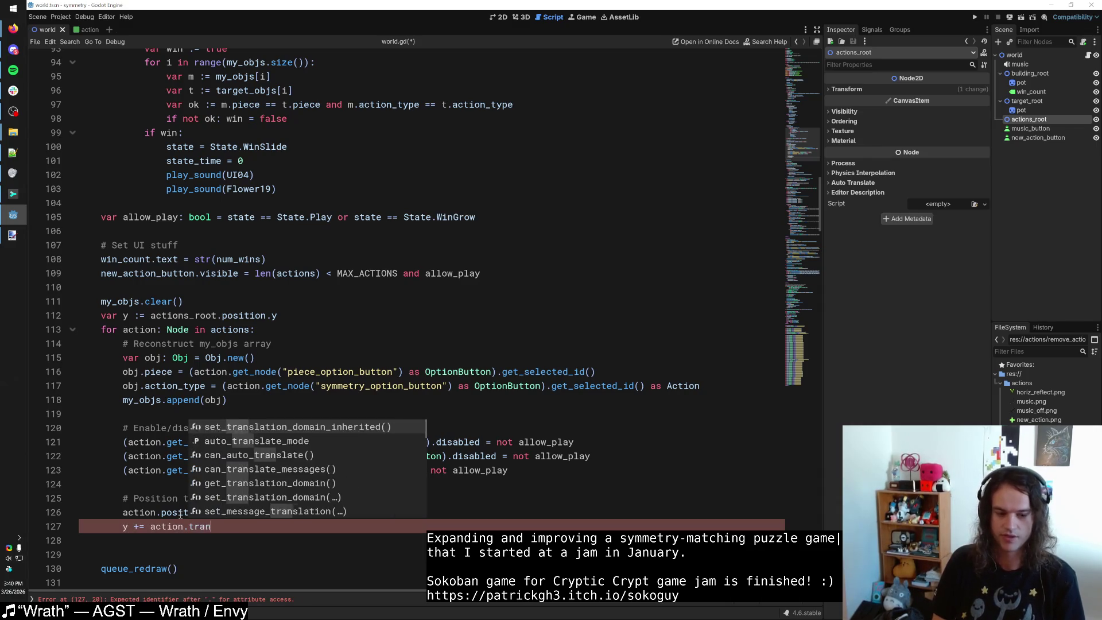
text(s)
key(Escape)
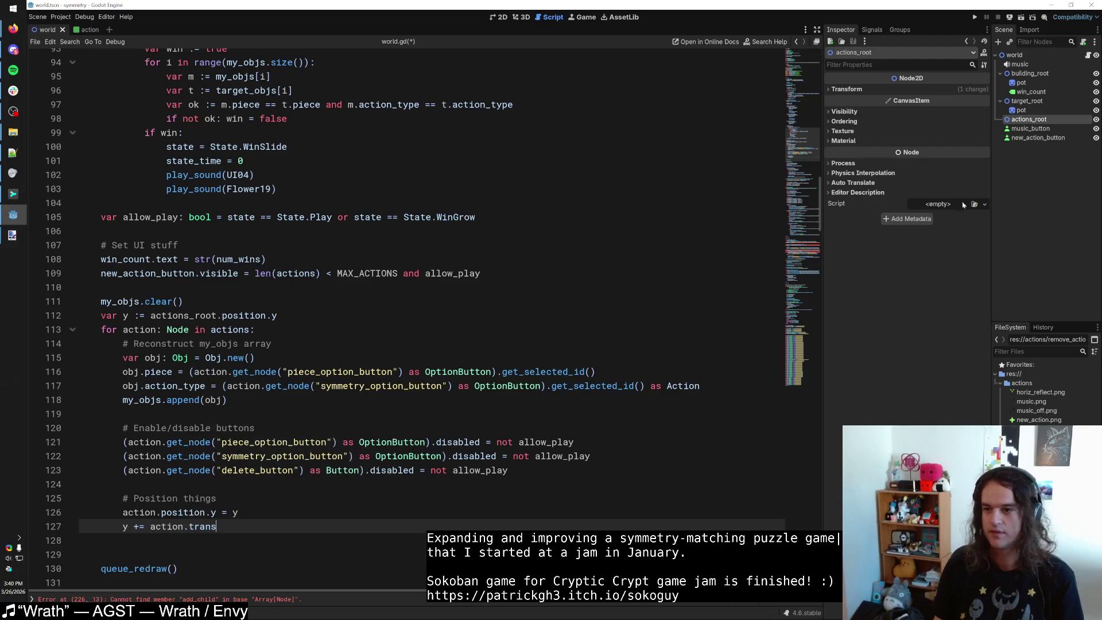
Check the music_button node's properties, then try and remove action.transform.size on line 127.
click(1032, 129)
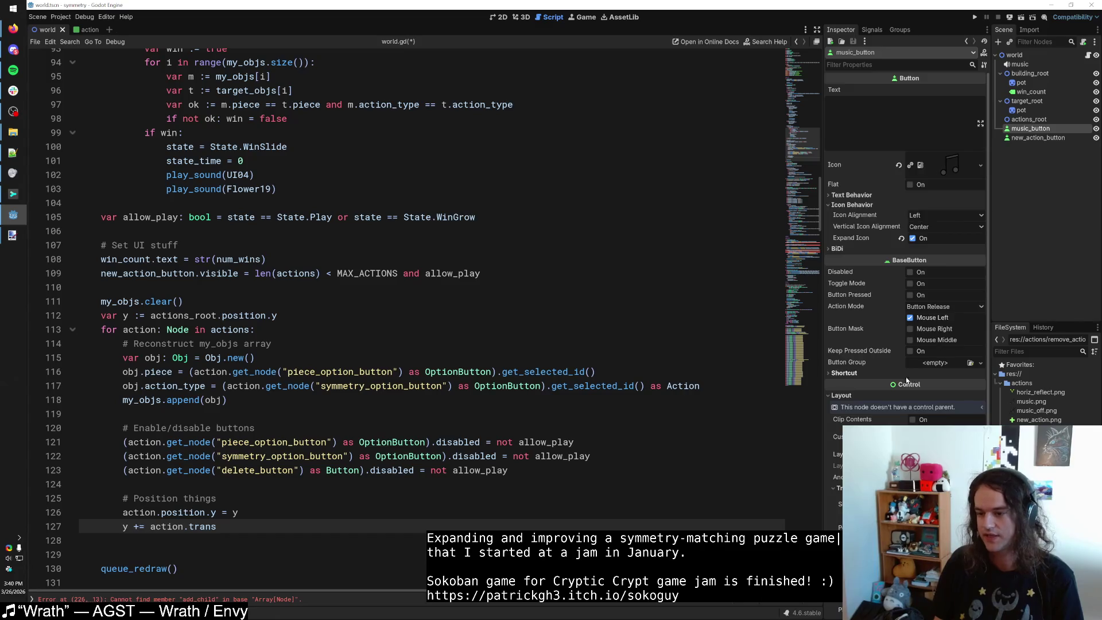
scroll(907, 381, down, 5)
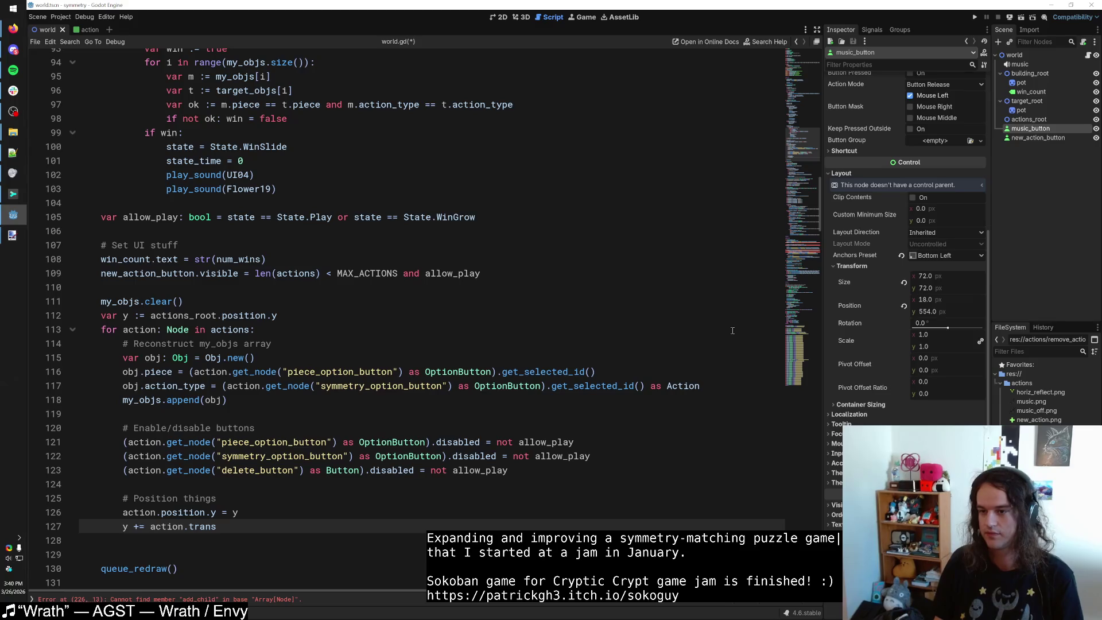
drag(216, 527, 189, 526)
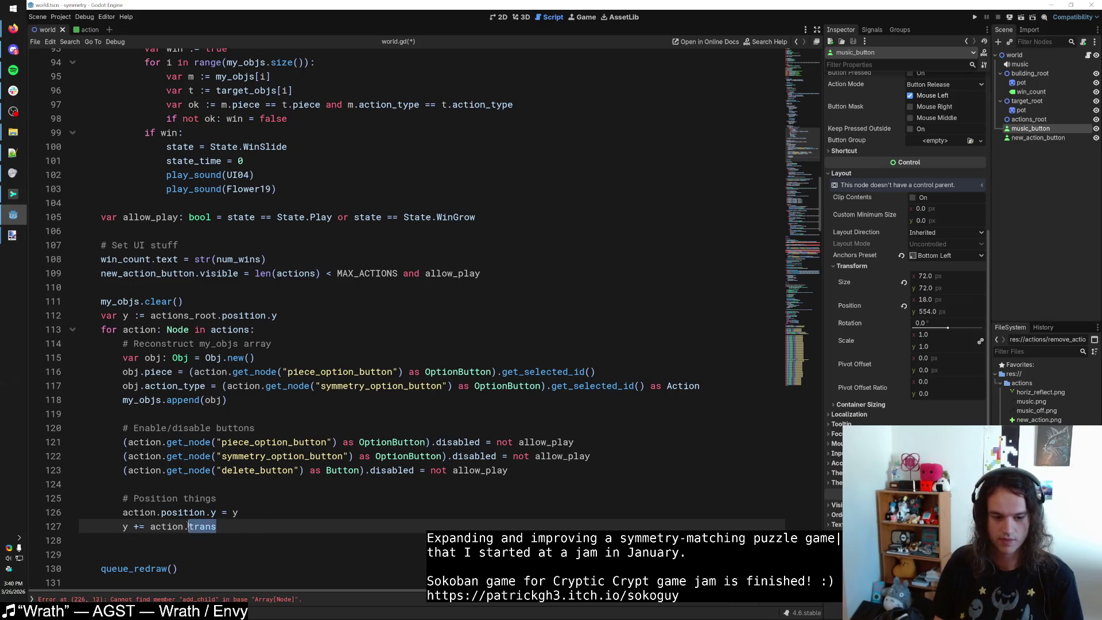
key(BackSpace)
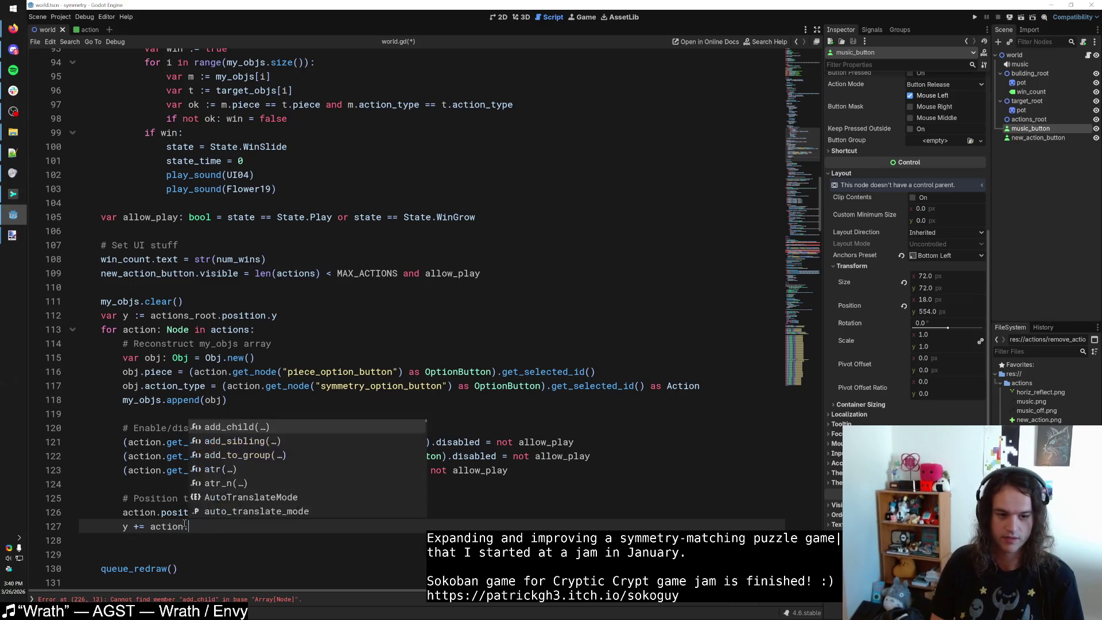
text(transform)
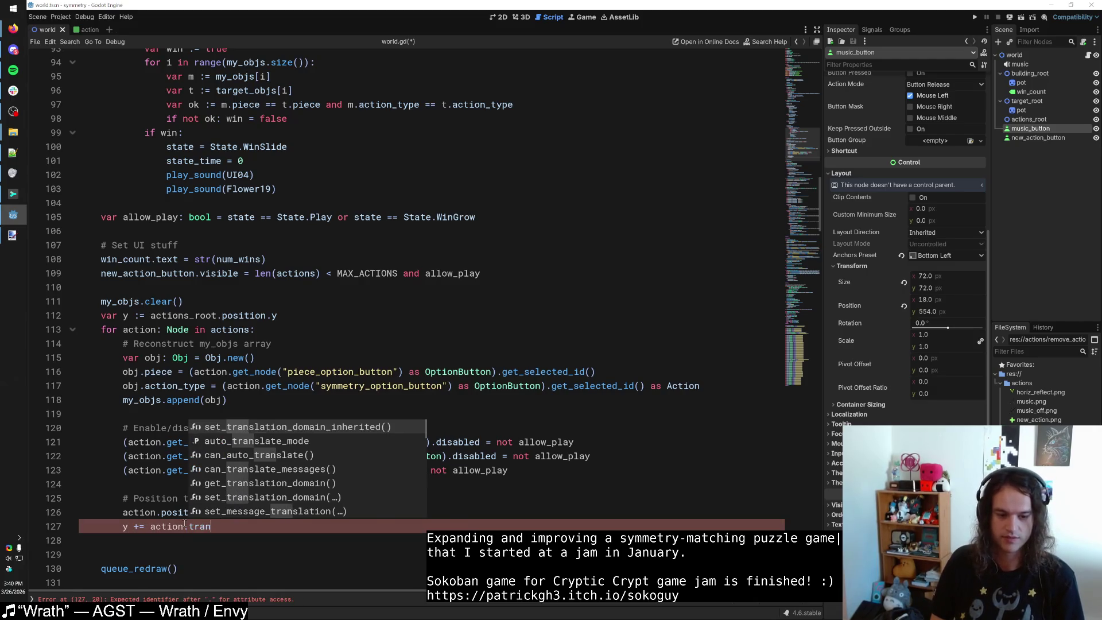
key(BackSpace)
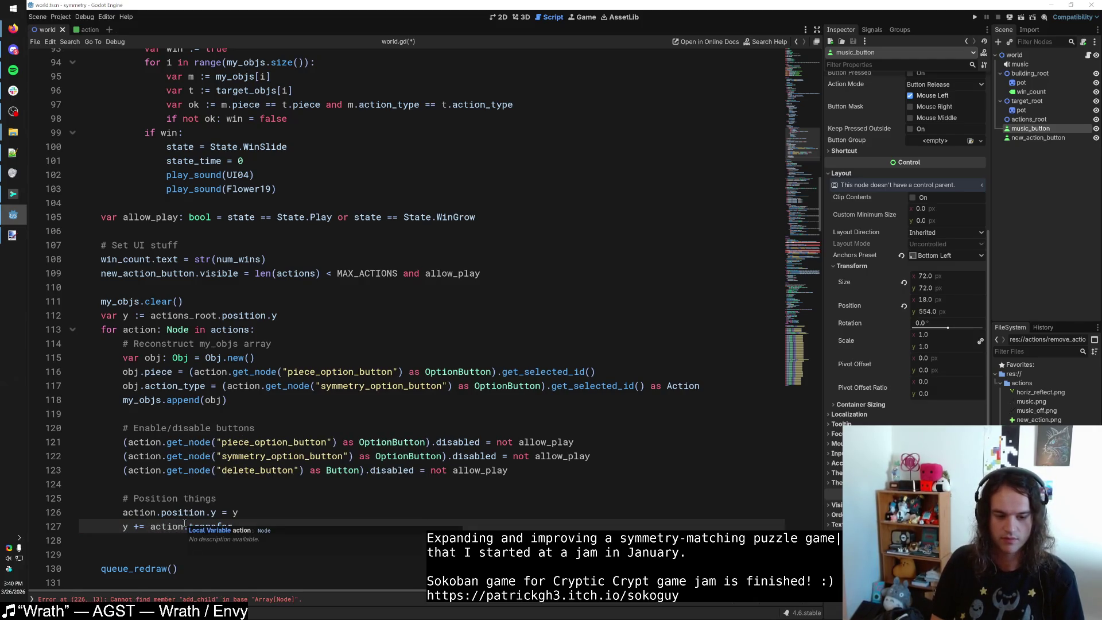
text(m)
text(.size)
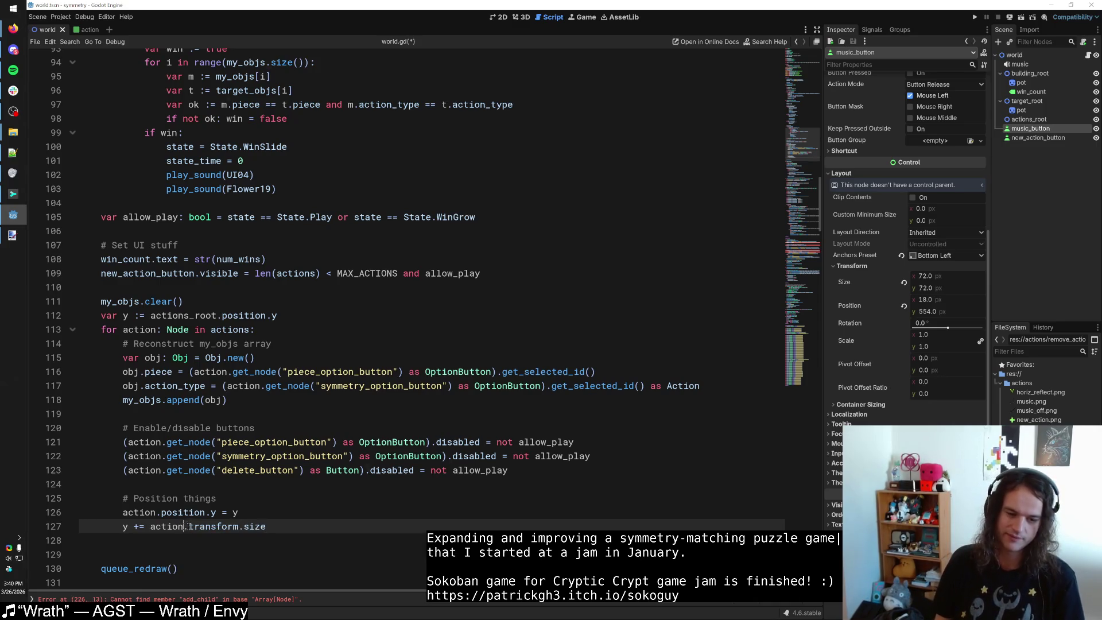
shift+click(305, 524)
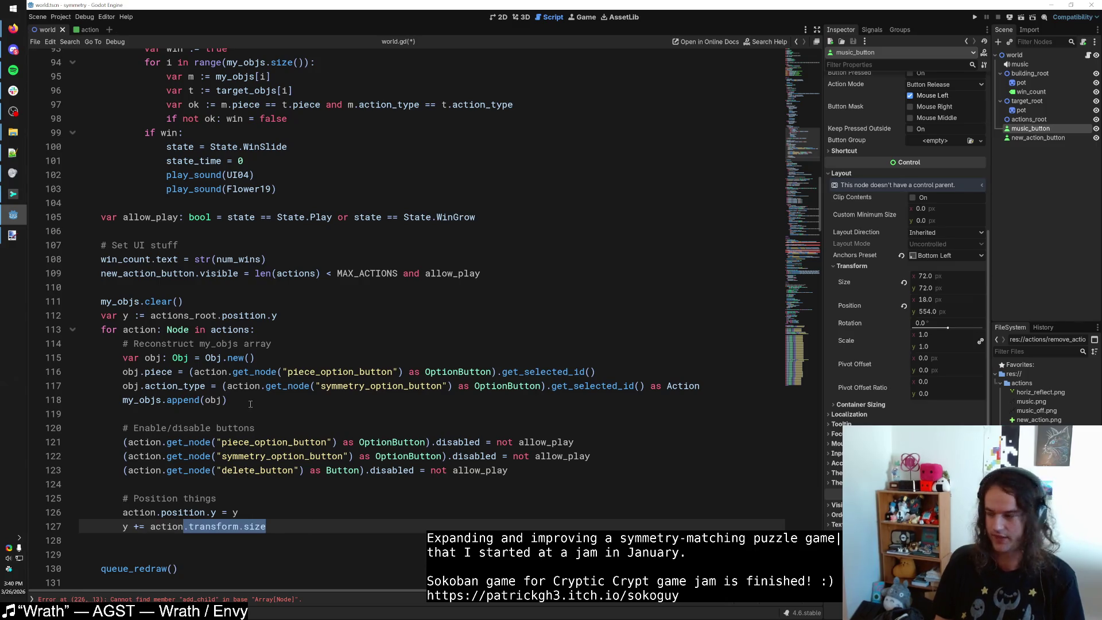
scroll(263, 416, down, 2)
key(BackSpace)
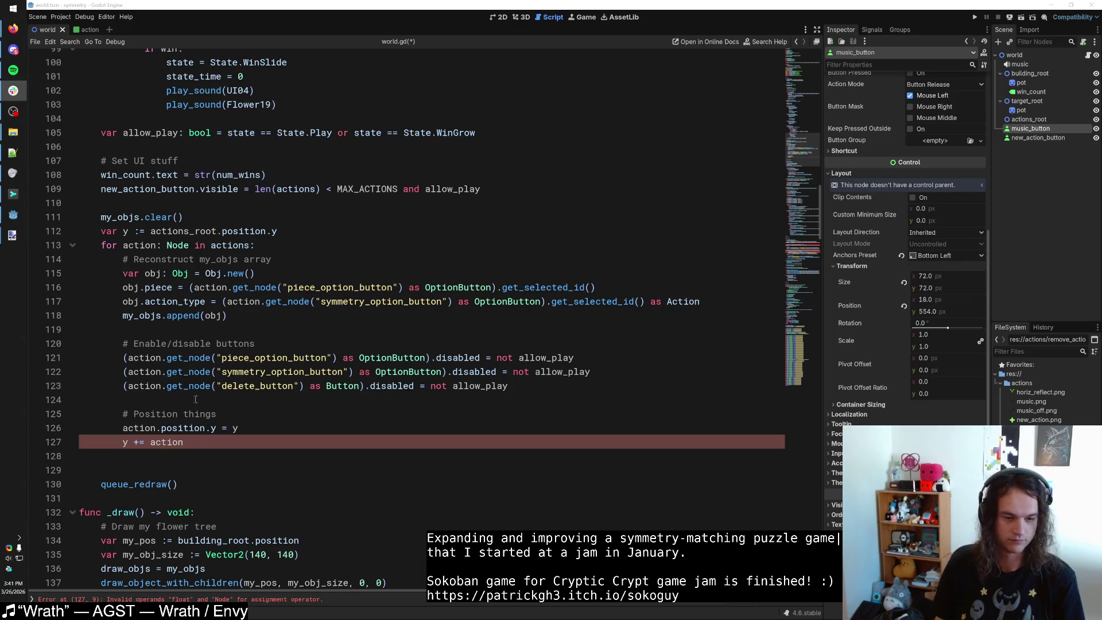
Browse the .trans completions on line 127, erase them, and scroll to the file top.
click(199, 441)
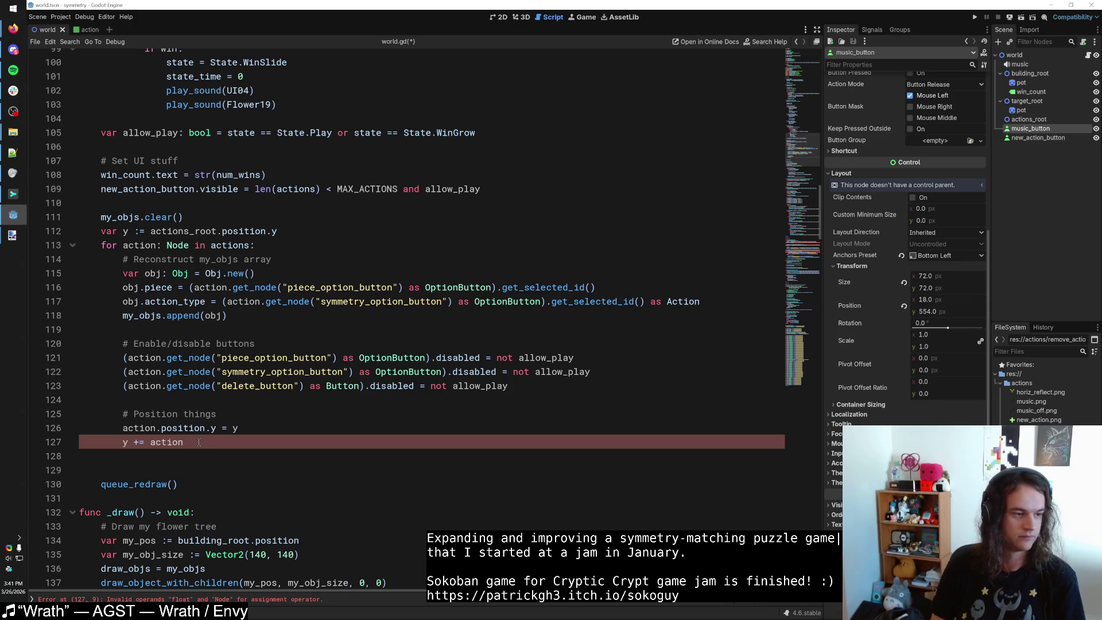
text(.tr)
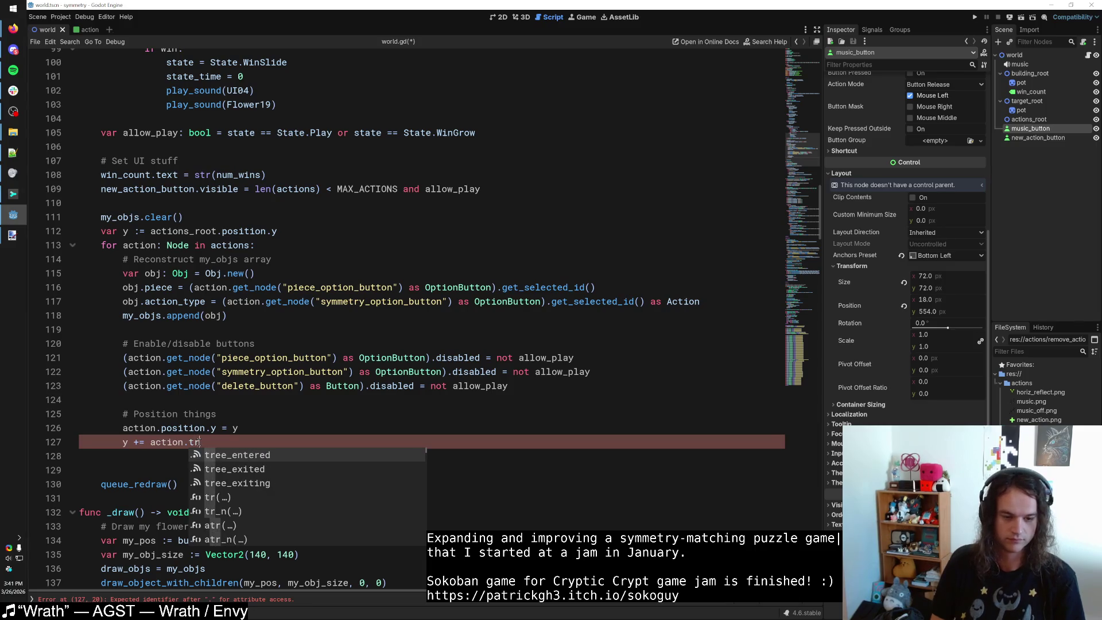
text(ansf)
key(BackSpace)
key(BackSpace)
key(BackSpace)
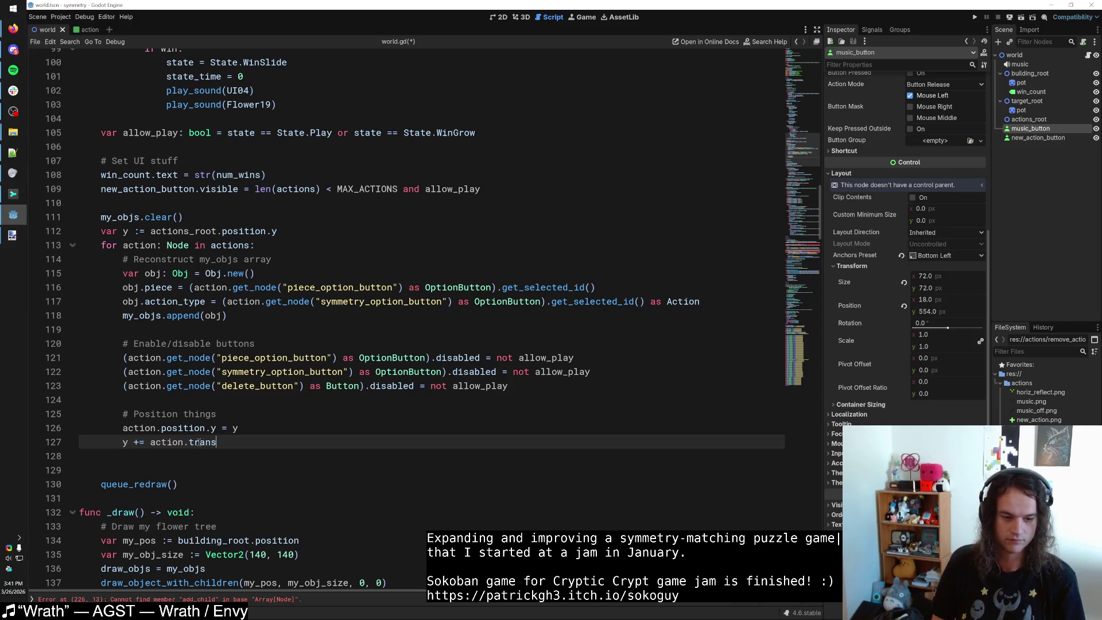
text(.trans)
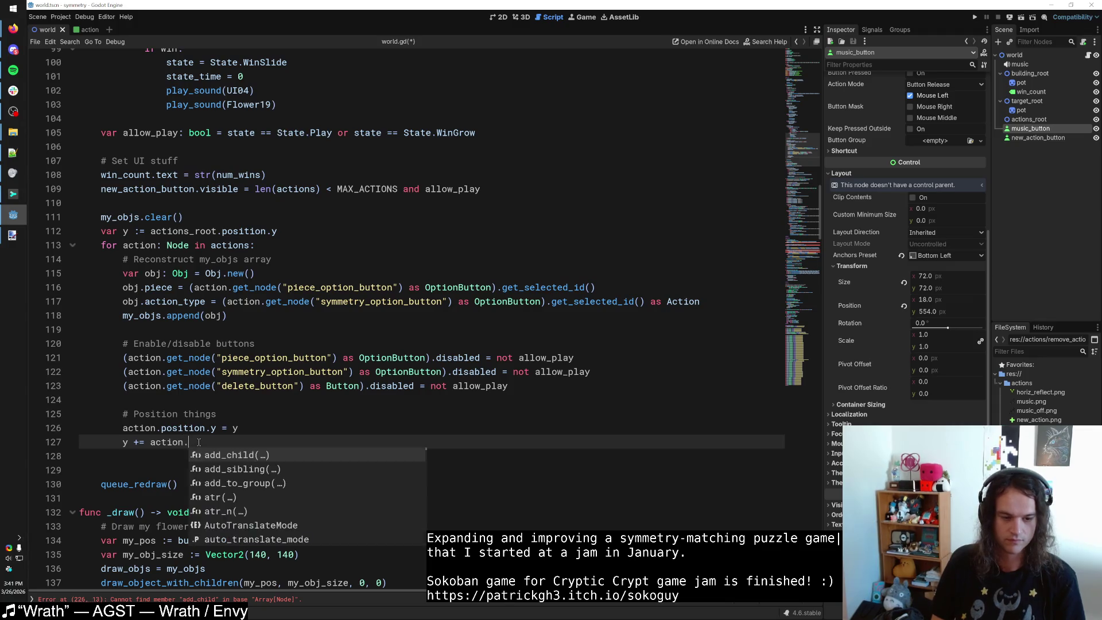
key(Down)
key(Down)
key(Down)
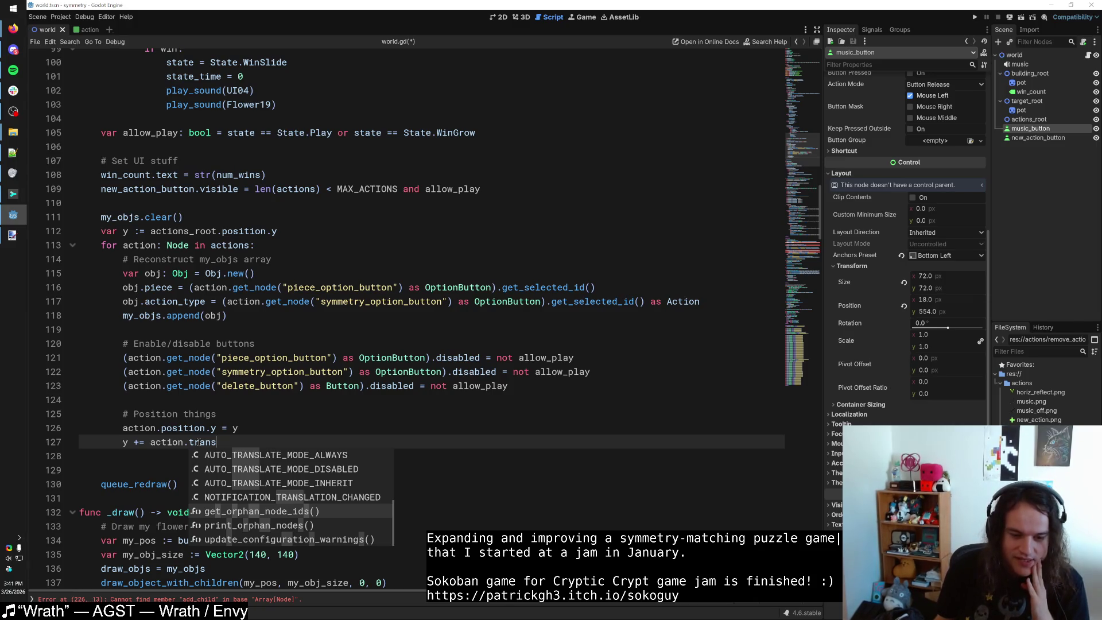
key(Down)
key(Down)
key(Down)
key(Up)
key(Up)
key(Up)
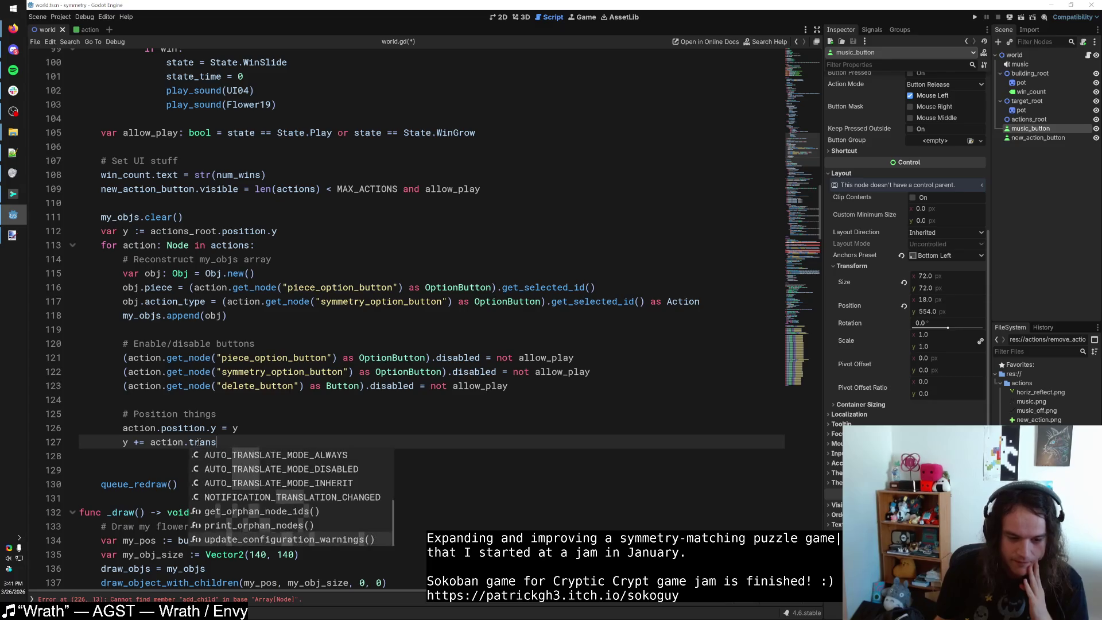
key(Down)
key(BackSpace)
key(BackSpace)
key(BackSpace)
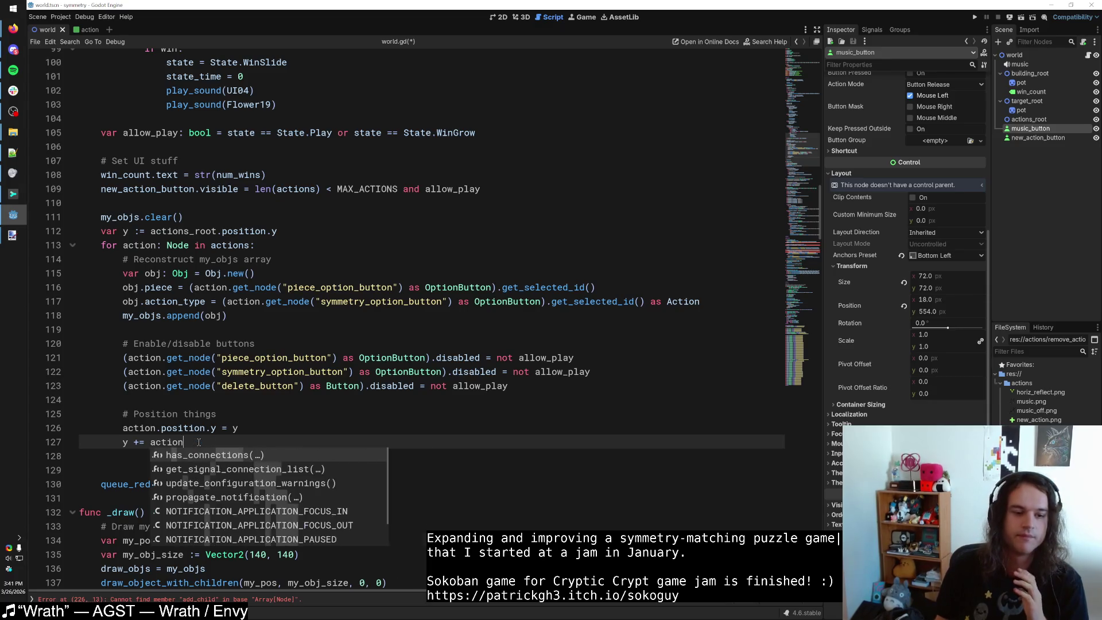
click(179, 246)
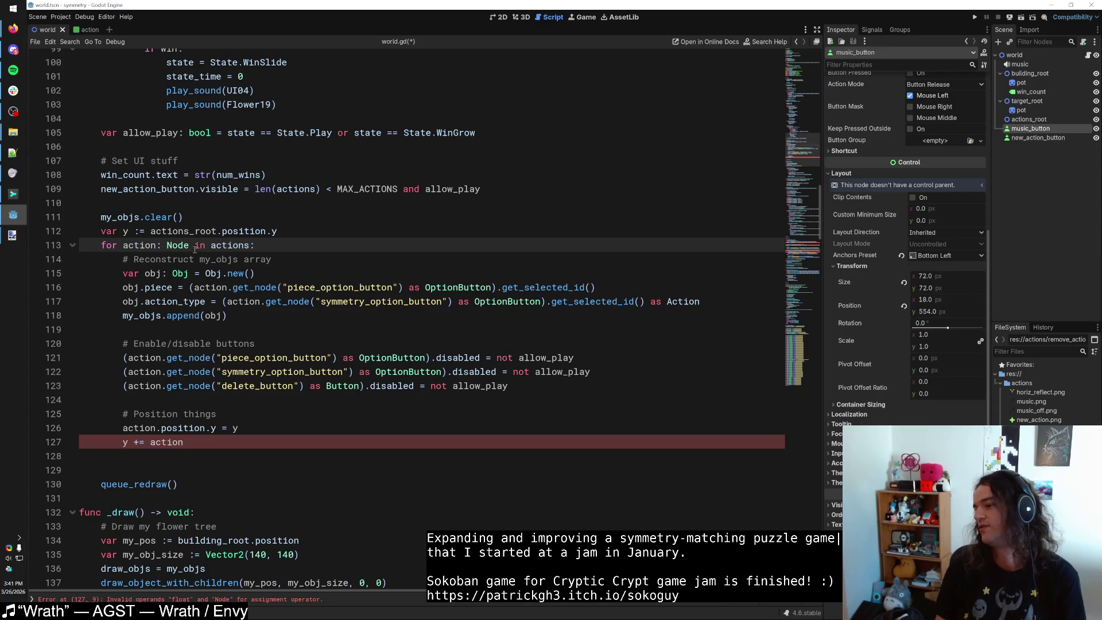
mouse_move(798, 211)
mouse_down()
mouse_move(806, 68)
mouse_move(810, 172)
mouse_move(807, 64)
mouse_up()
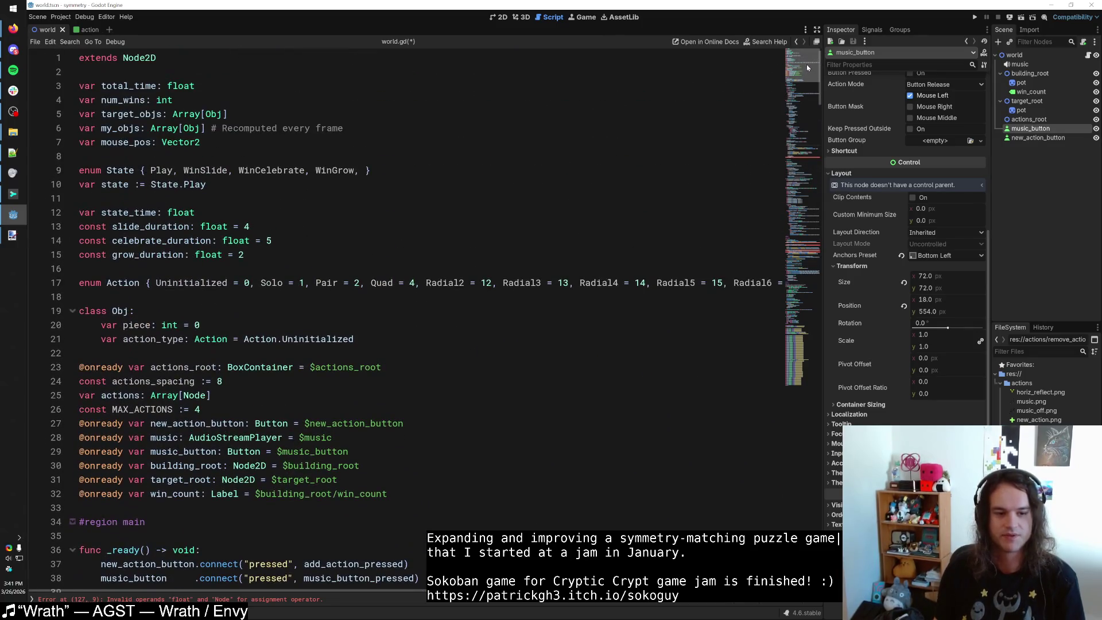
Try trans, size and transform member names after action on line 127, then clear them.
click(201, 400)
mouse_move(807, 80)
mouse_down()
mouse_move(808, 197)
mouse_move(807, 180)
mouse_up()
click(275, 222)
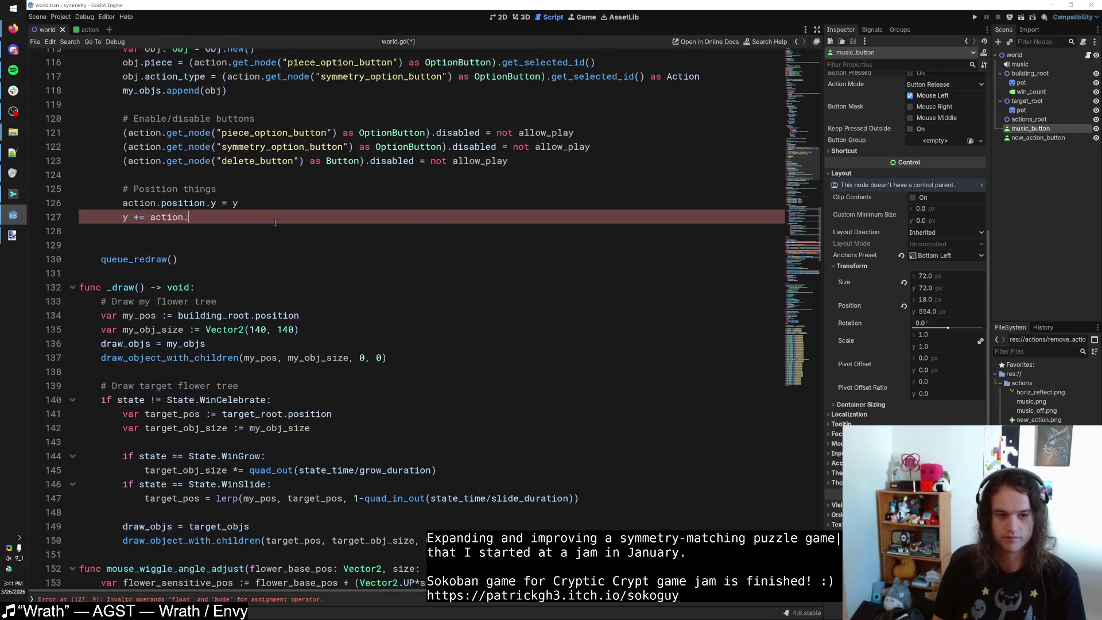
text(trans)
key(BackSpace)
key(BackSpace)
key(BackSpace)
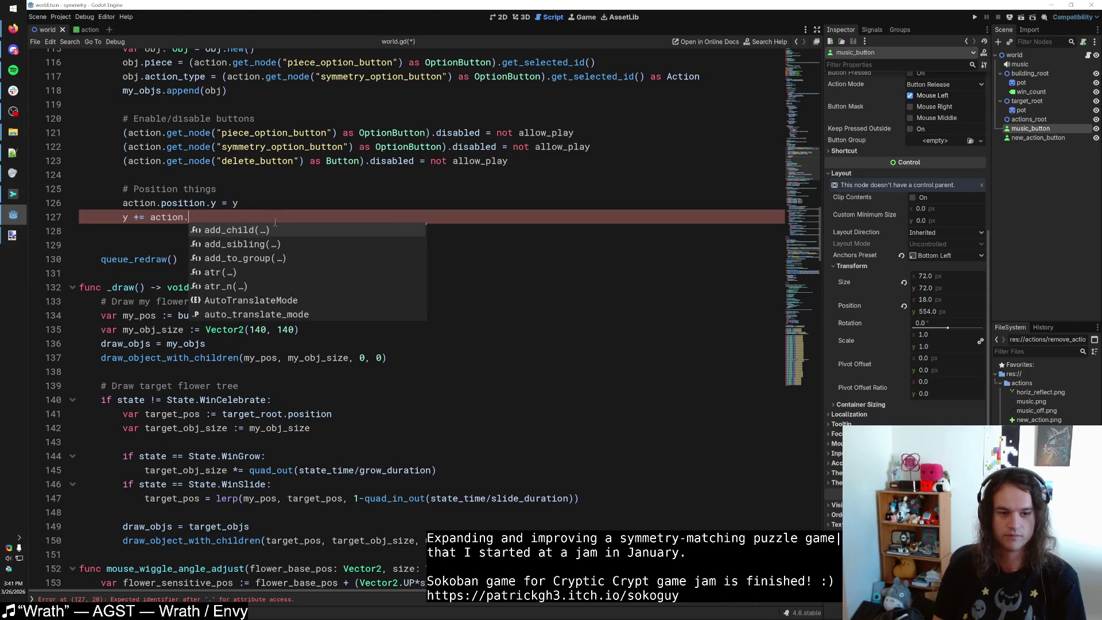
text(ph)
key(BackSpace)
key(BackSpace)
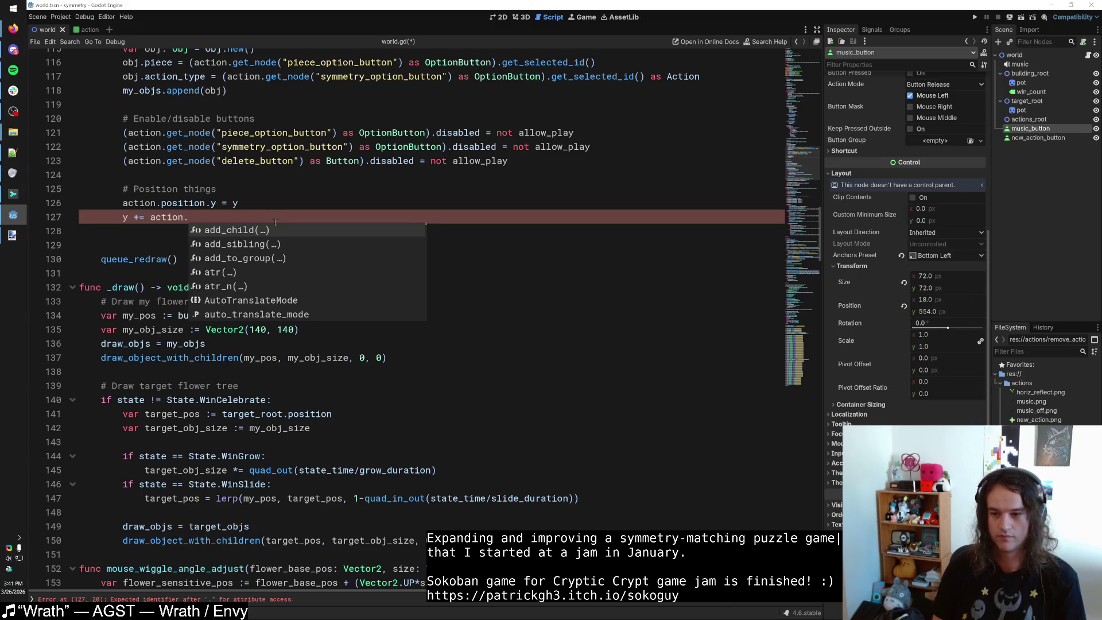
text(size)
key(BackSpace)
key(BackSpace)
key(BackSpace)
text(ph)
key(BackSpace)
key(BackSpace)
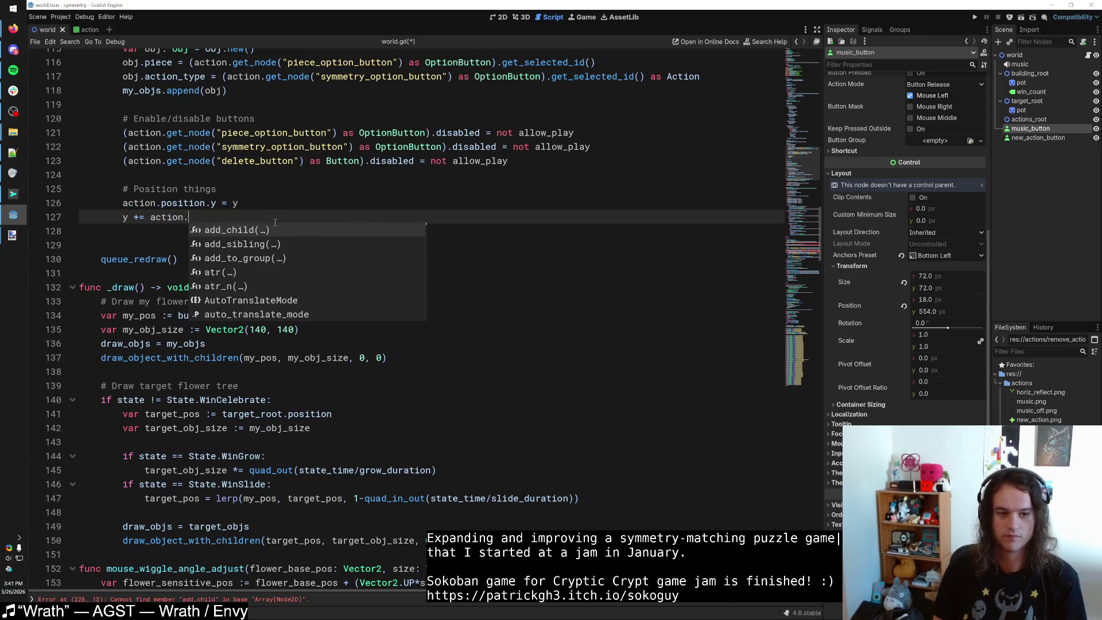
text(transfo)
key(BackSpace)
key(BackSpace)
key(BackSpace)
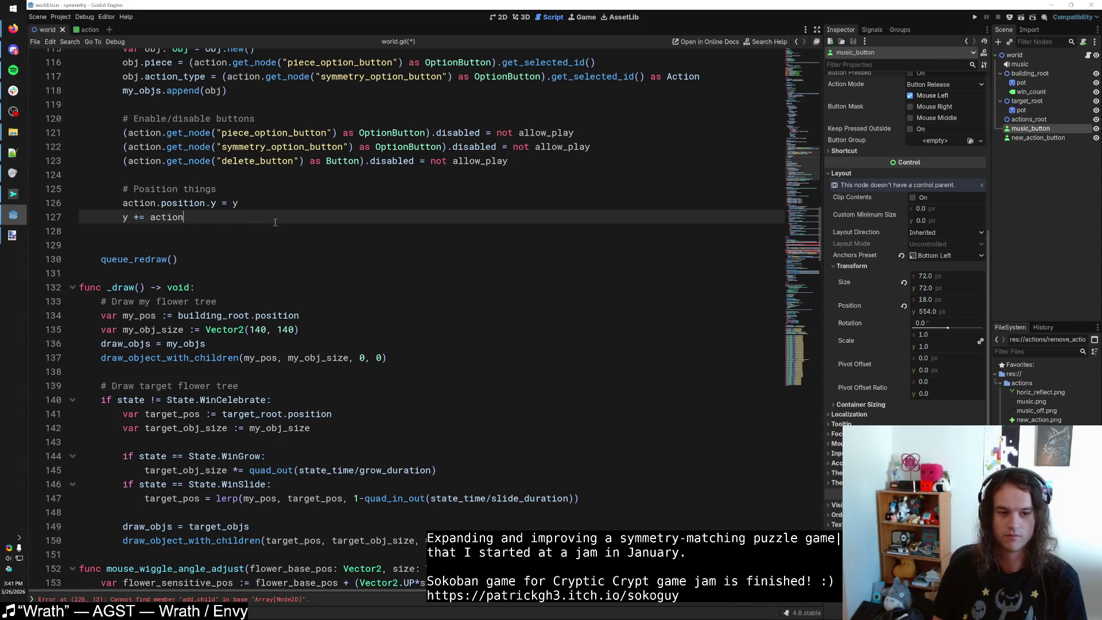
text(.)
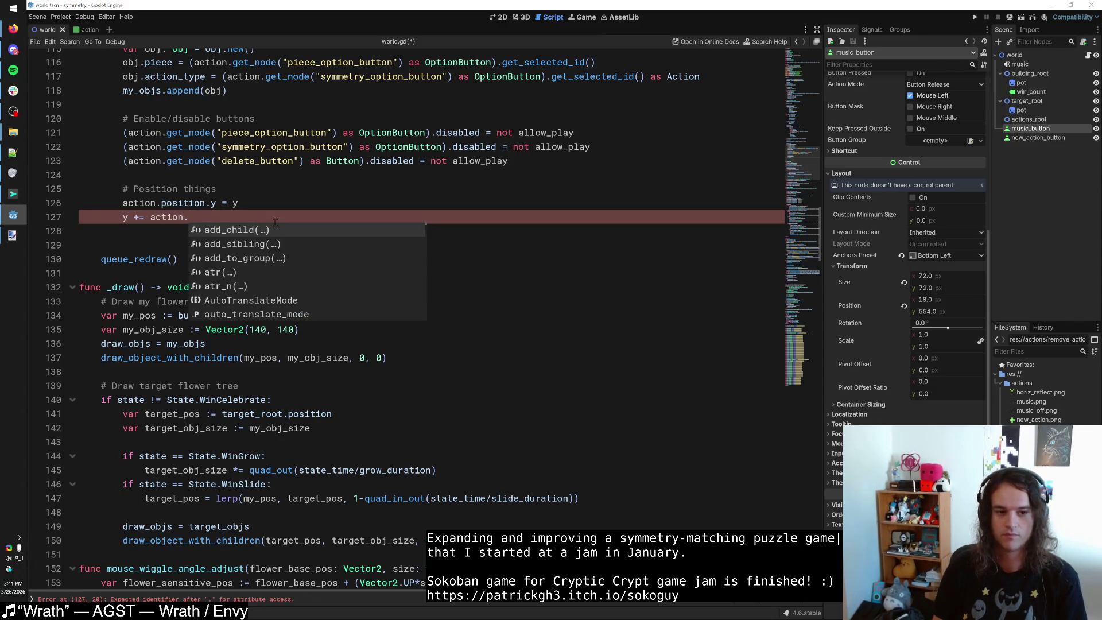
key(BackSpace)
Change the loop variable type on line 113 from Node to Node2D.
scroll(274, 205, up, 3)
click(191, 148)
text(2D)
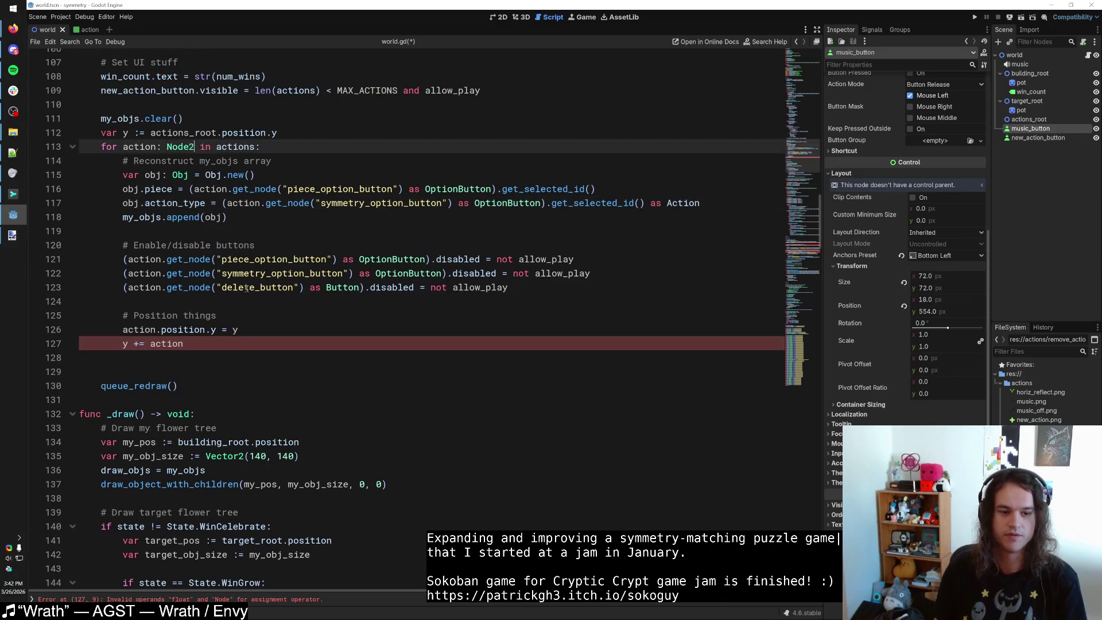
Test posi, size, transform.size and si completions after action on line 127.
click(213, 343)
text(.posi)
key(BackSpace)
key(BackSpace)
key(BackSpace)
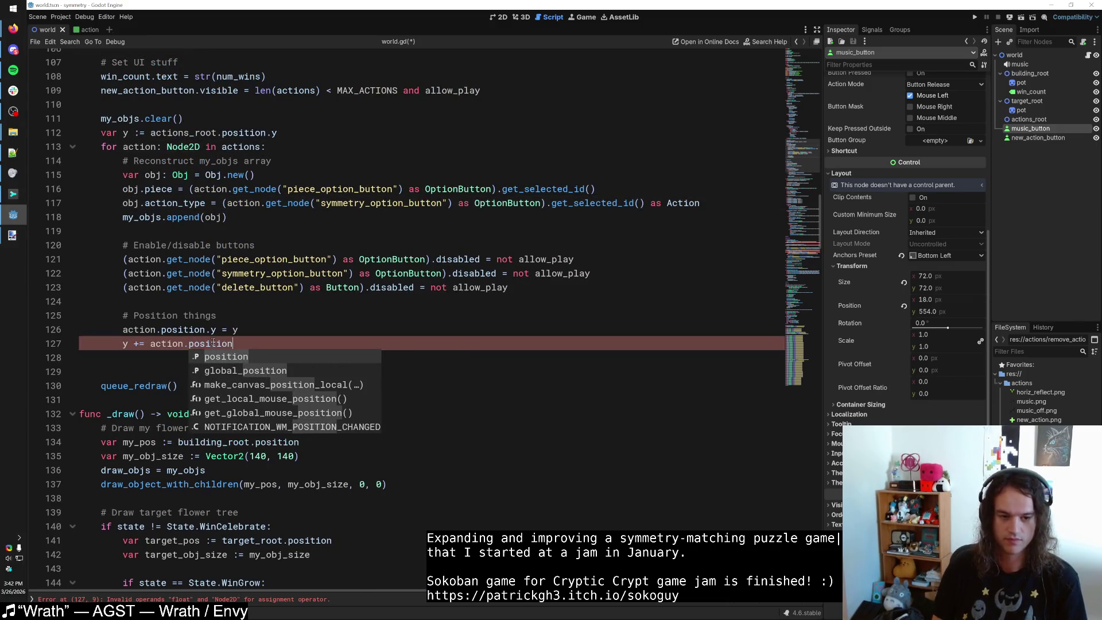
text(size)
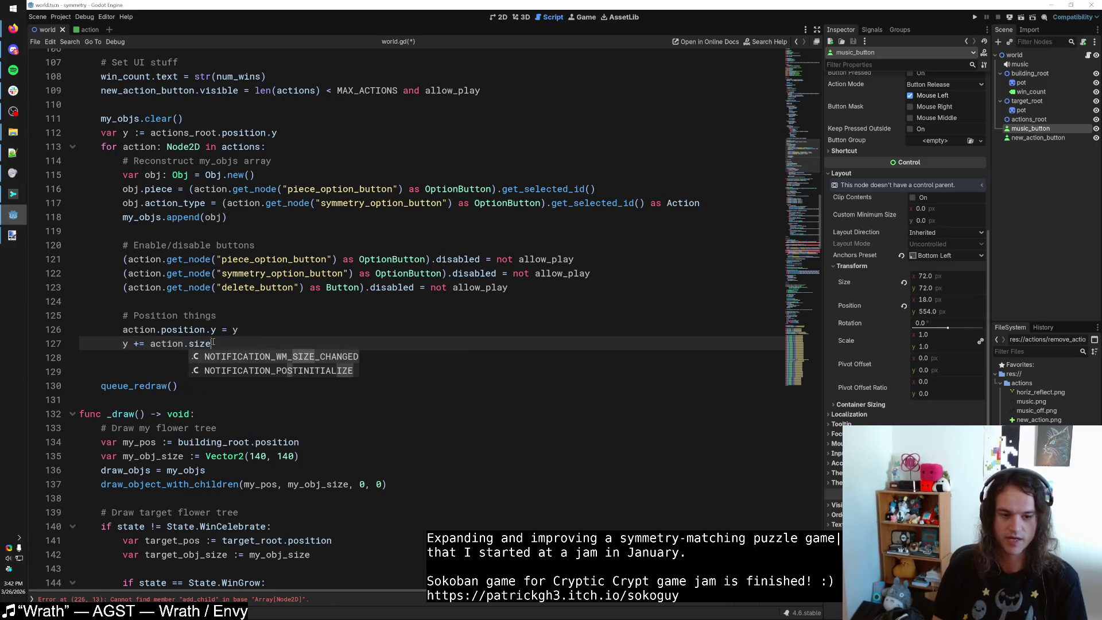
key(BackSpace)
key(BackSpace)
key(BackSpace)
key(BackSpace)
text(transfo)
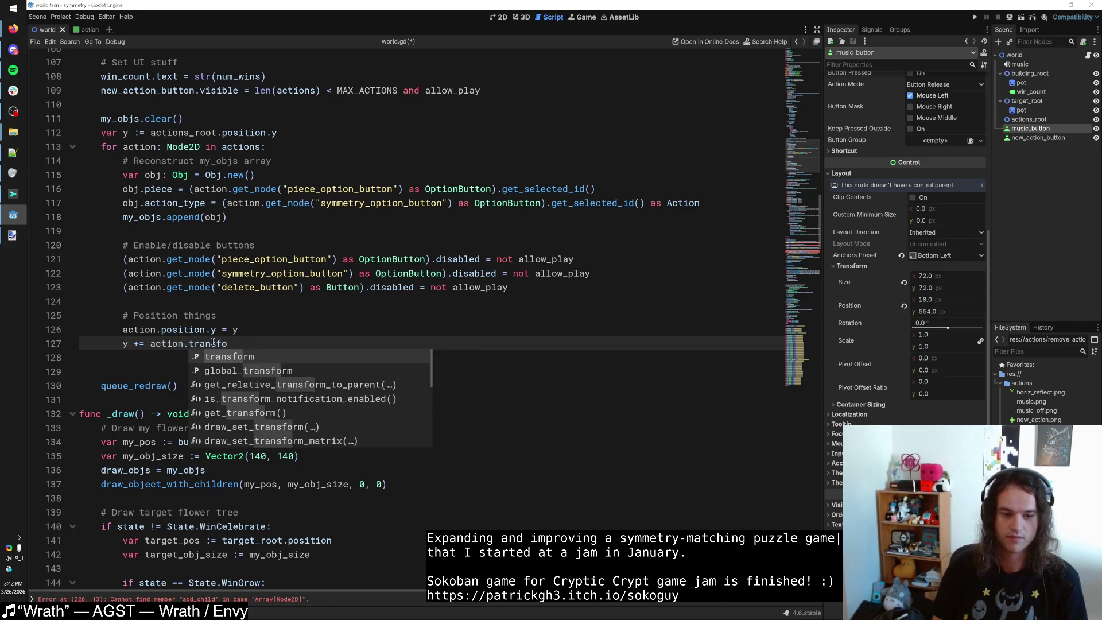
text(rm.size)
key(Escape)
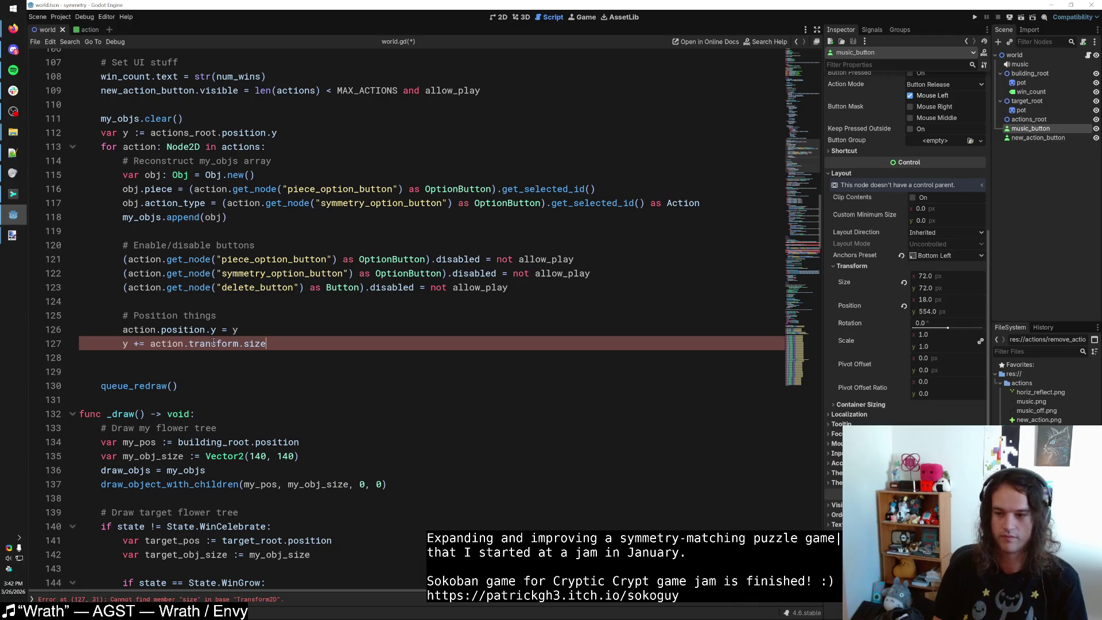
key(BackSpace)
key(BackSpace)
key(BackSpace)
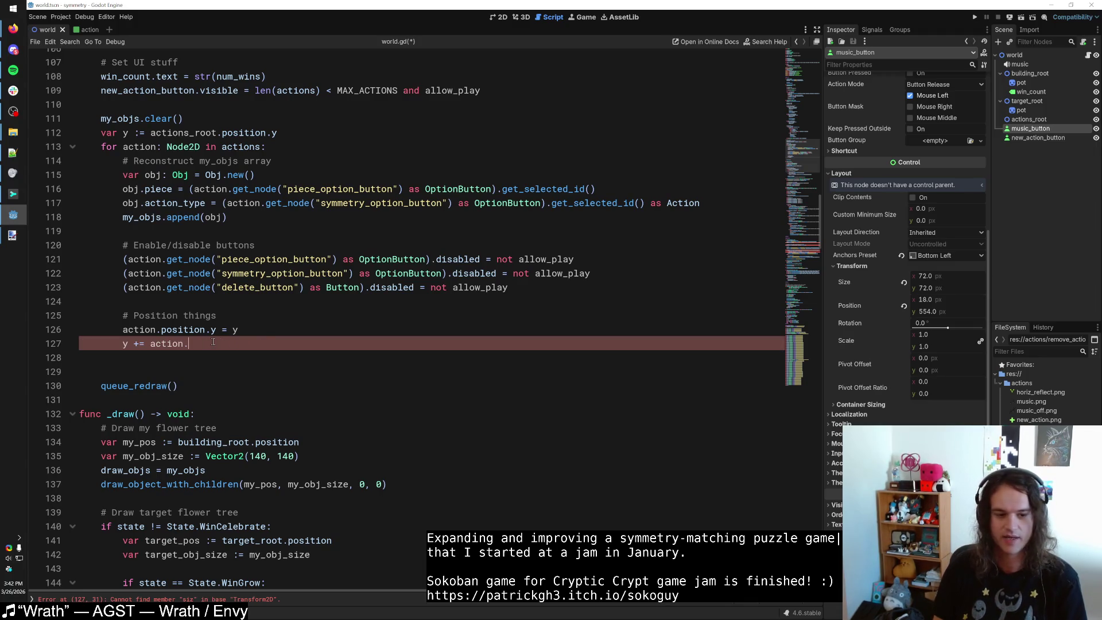
text(si)
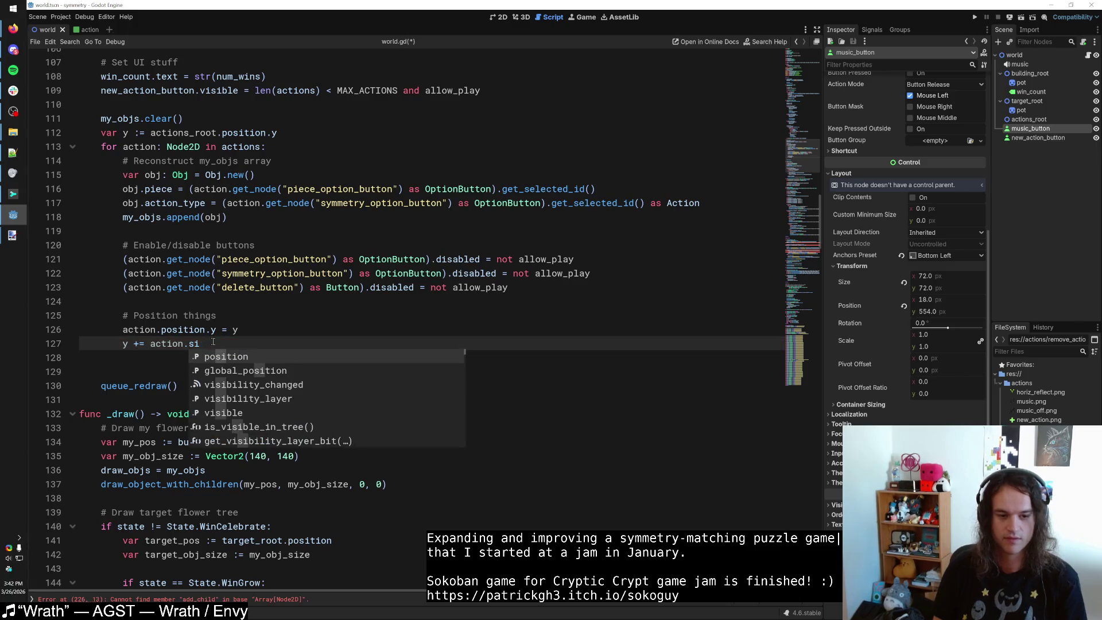
key(Down)
key(Down)
key(Down)
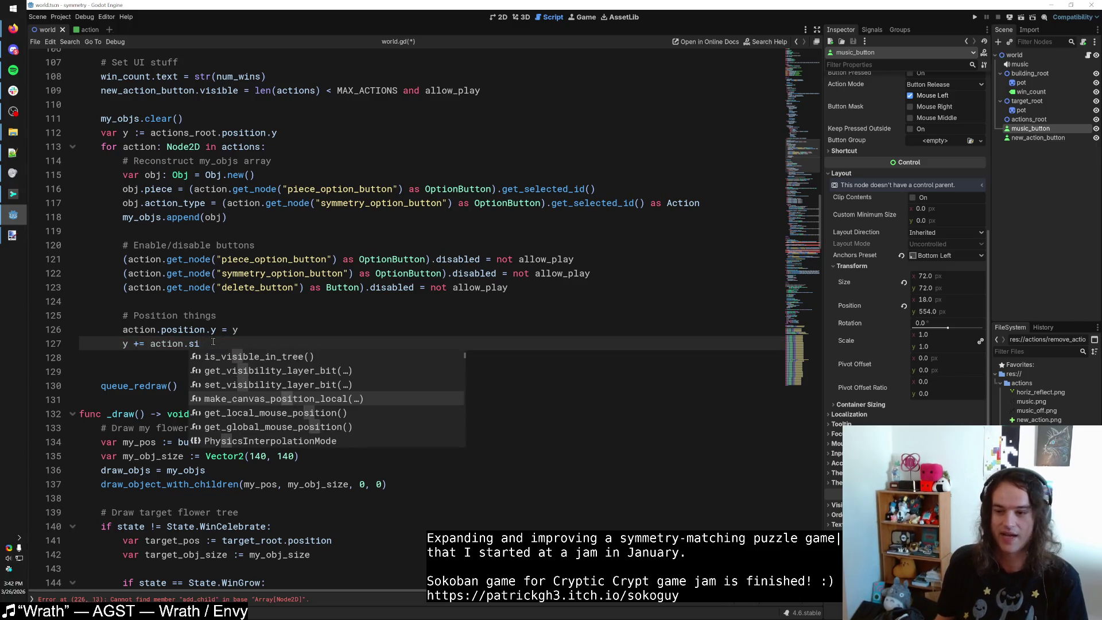
key(Escape)
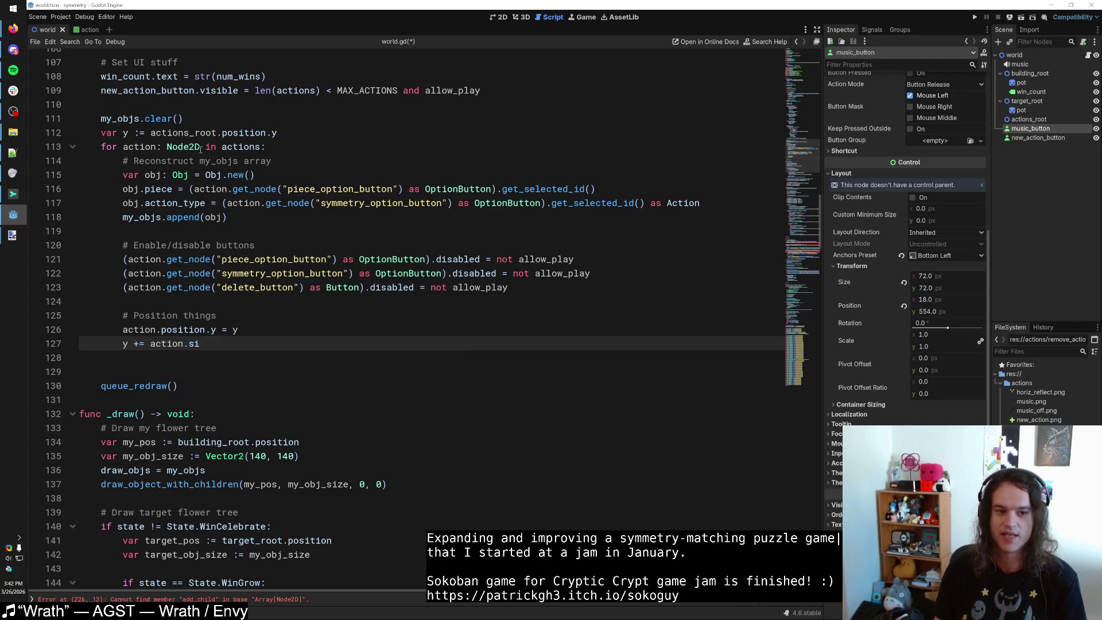
Change Node2D to Control in the loop variable type and the actions Array declaration.
double_click(183, 147)
text(C)
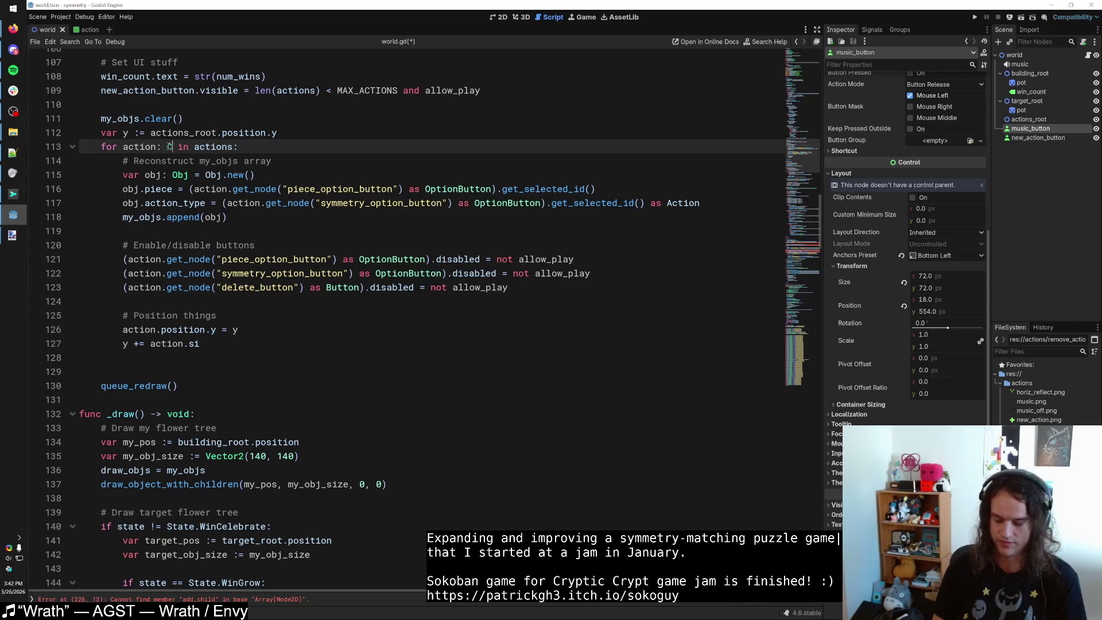
text(ontrol)
key(Escape)
click(805, 84)
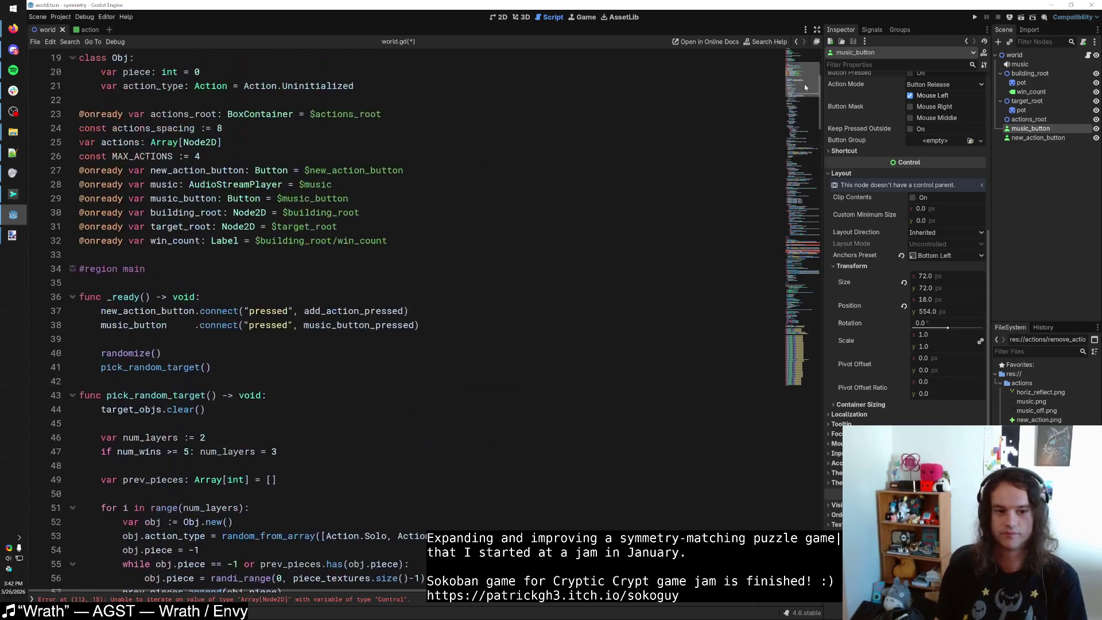
scroll(804, 80, up, 6)
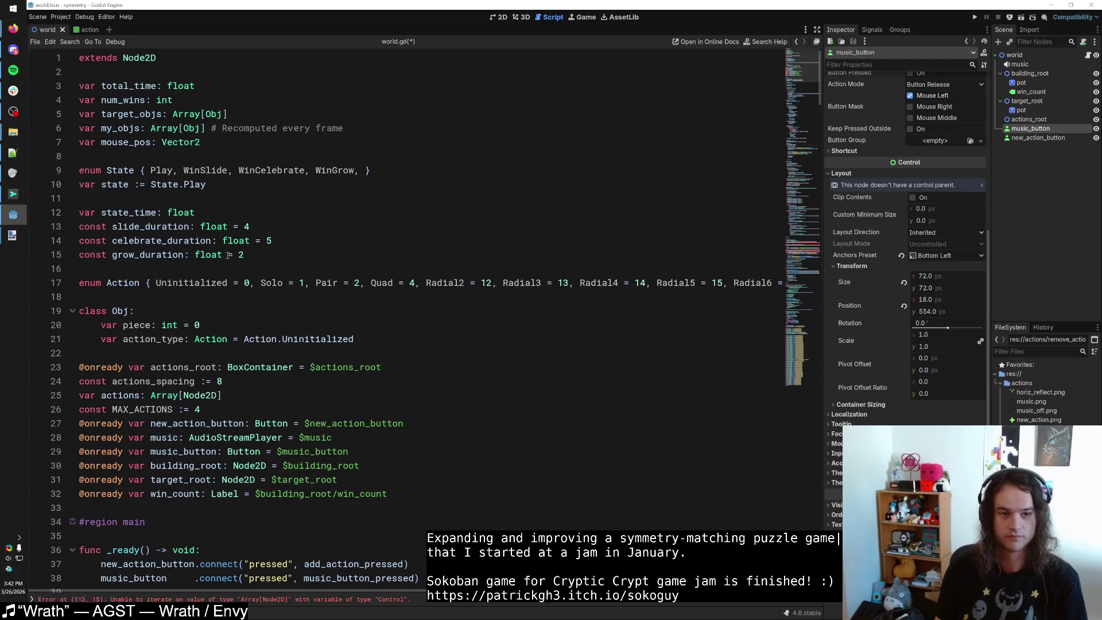
scroll(229, 254, down, 3)
double_click(201, 268)
text(Control)
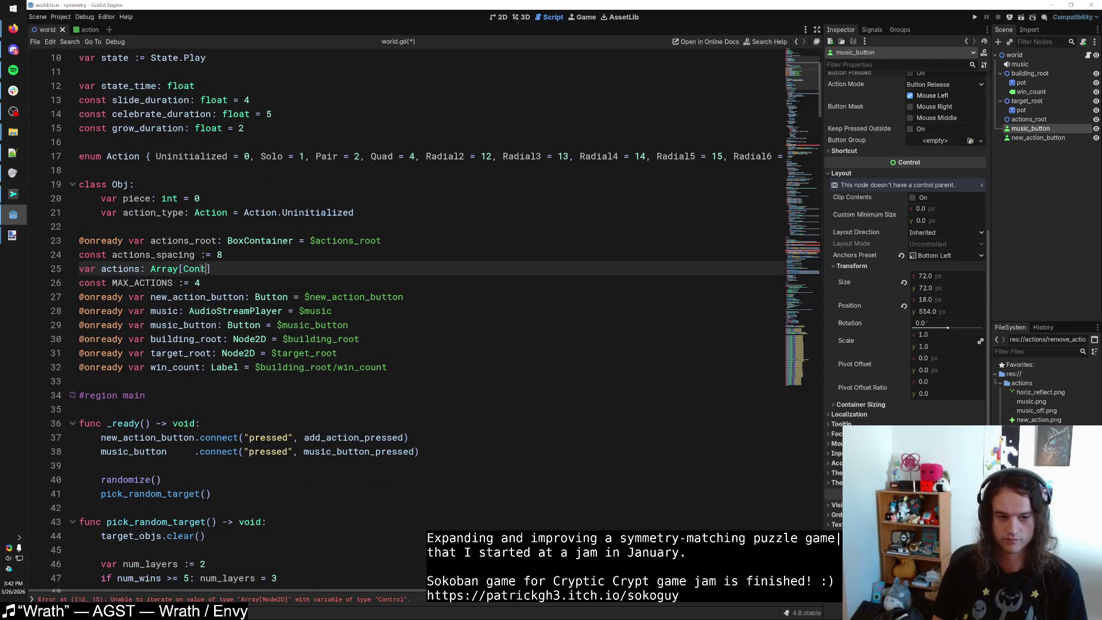
mouse_move(804, 80)
mouse_down()
mouse_move(806, 201)
mouse_move(807, 191)
mouse_up()
Complete line 127 as 'y += action.size.y' and add a blank line after the loop.
scroll(806, 191, up, 12)
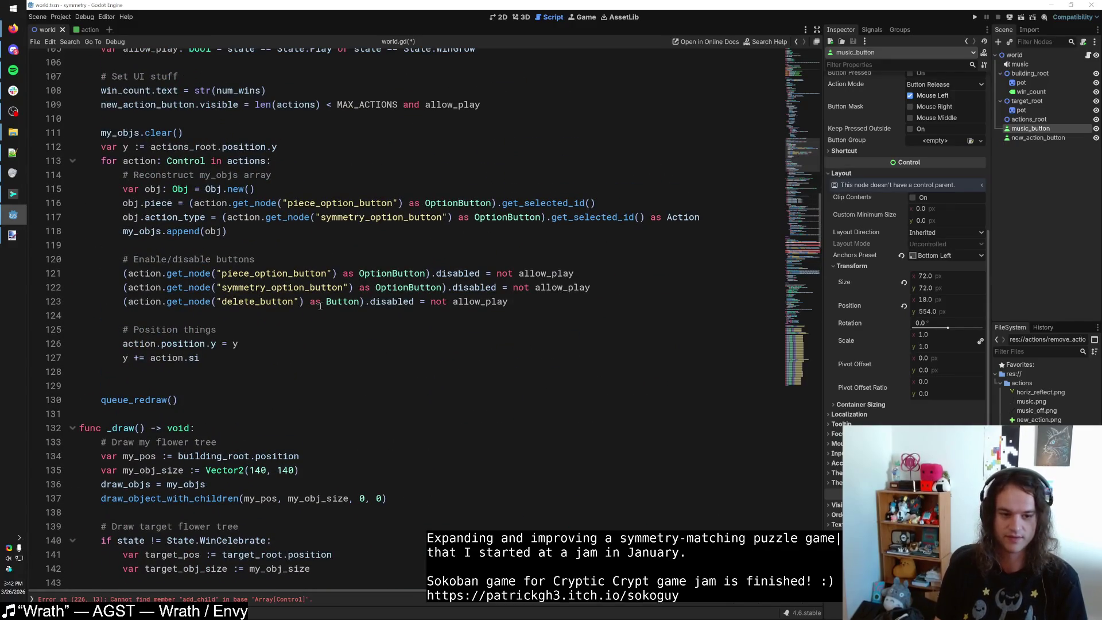
click(249, 357)
key(BackSpace)
key(BackSpace)
key(BackSpace)
text(.si)
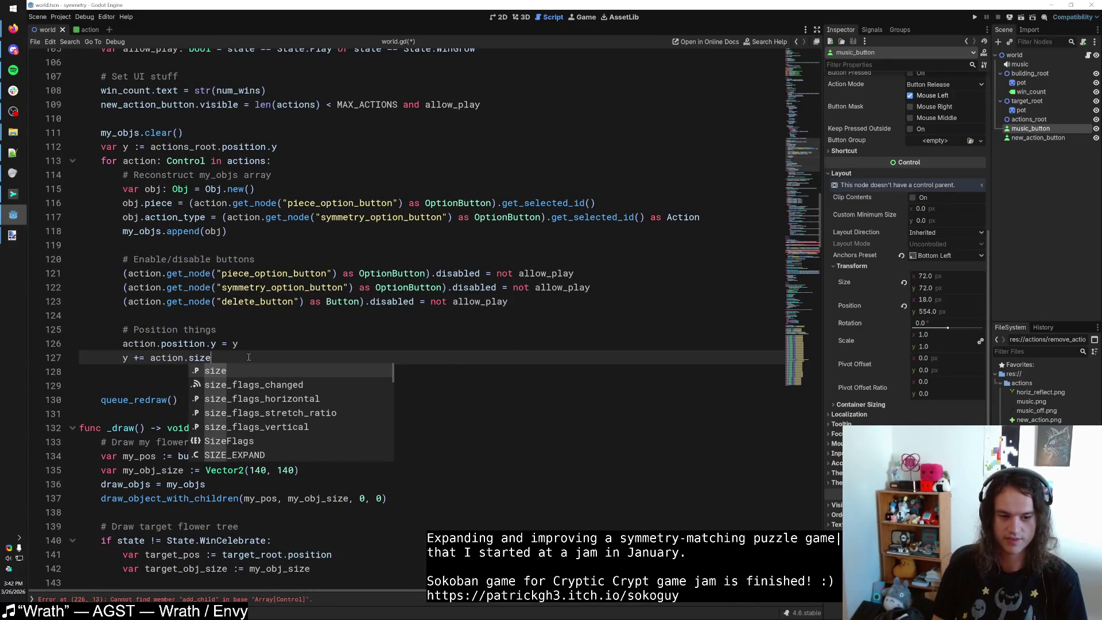
key(Return)
text(.y)
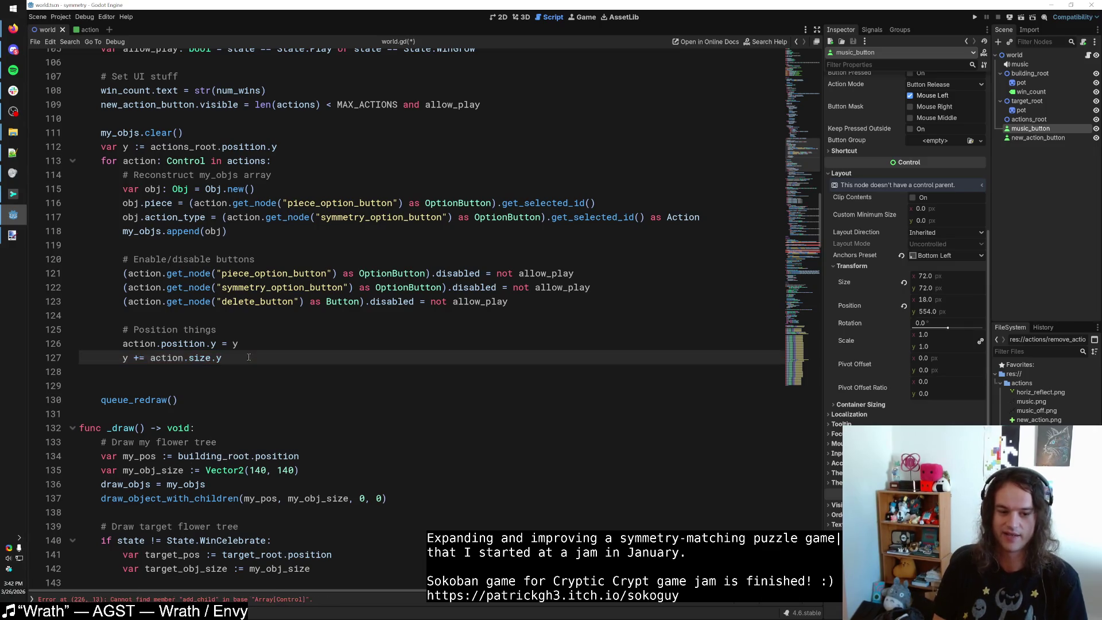
key(Down)
key(Return)
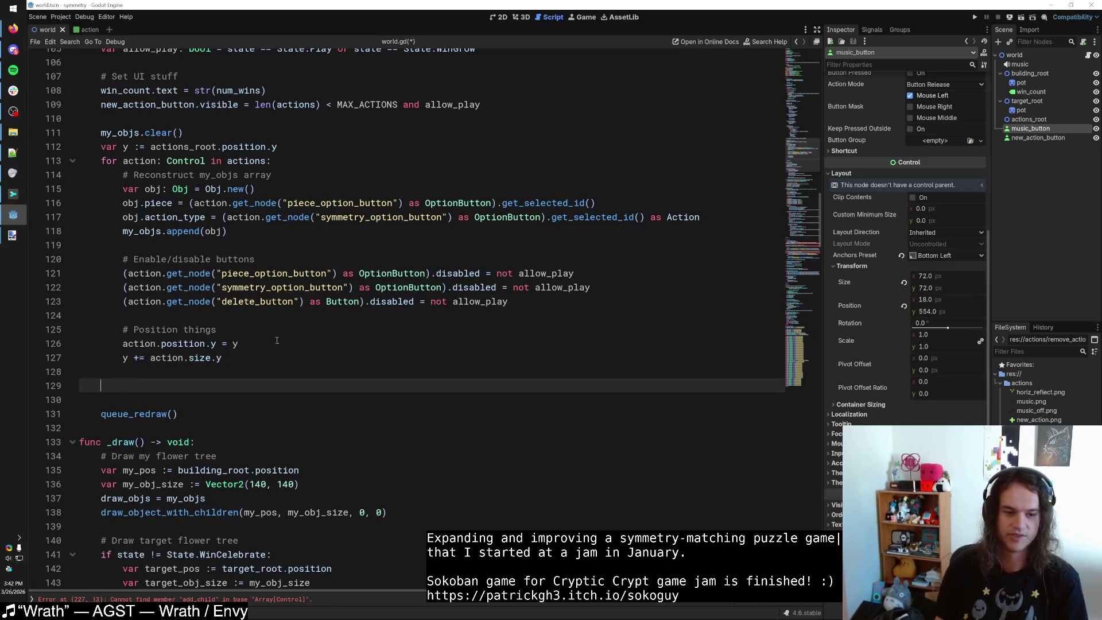
Below the actions loop, add a '# Position the new button' comment and new_action_button.position.y = y.
double_click(182, 330)
key(BackSpace)
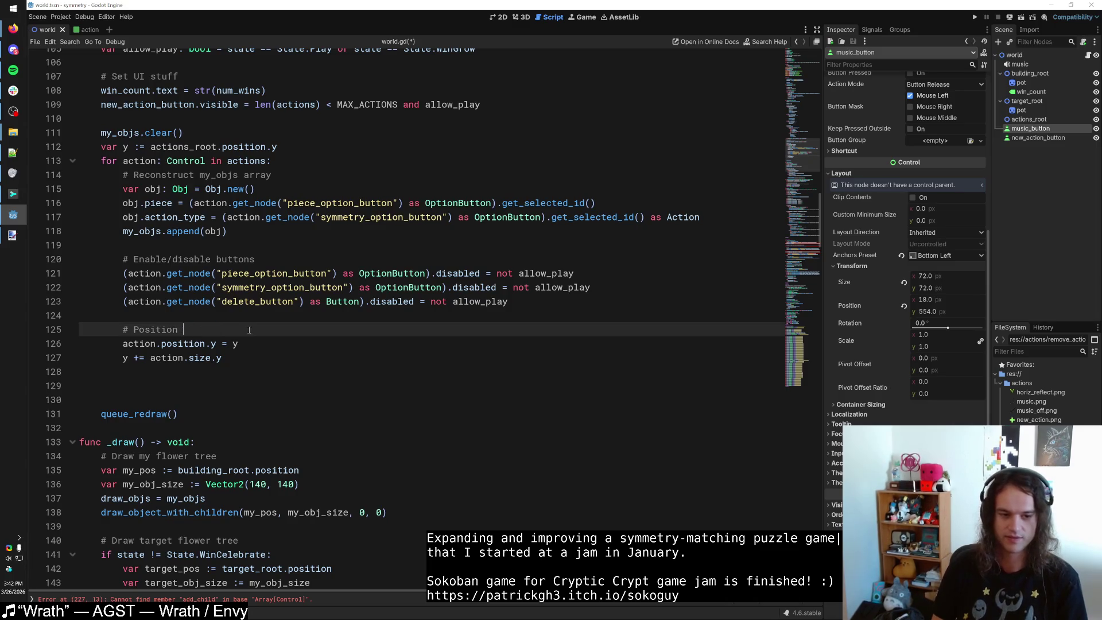
text(things)
click(170, 380)
text(# )
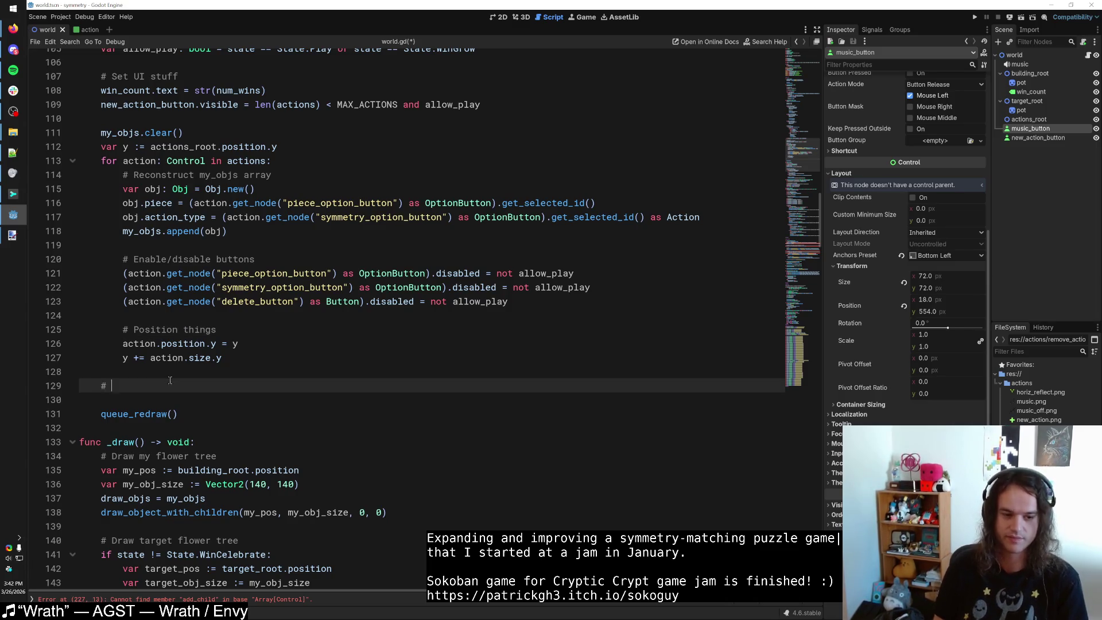
text(Position the new bu)
text(tton)
key(Return)
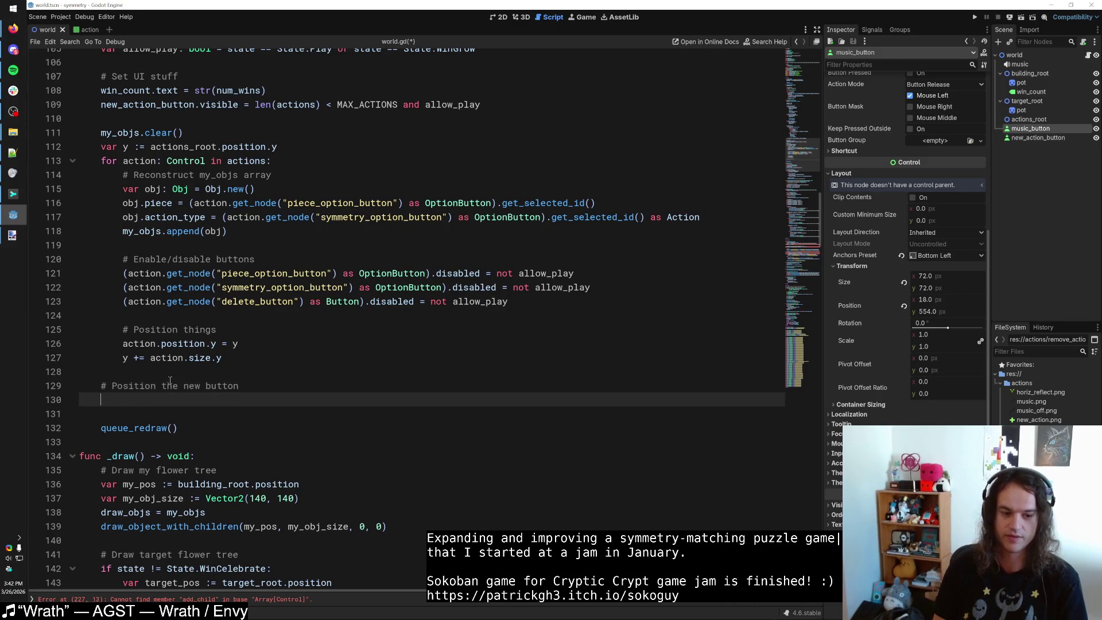
text(new_ac)
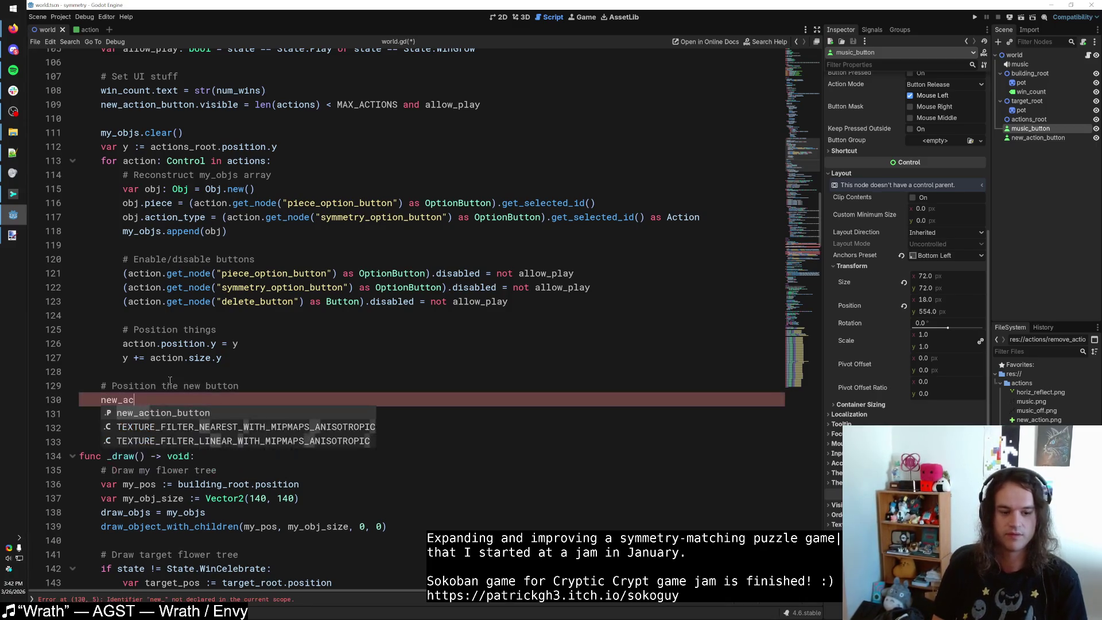
text(tion_button.position = y)
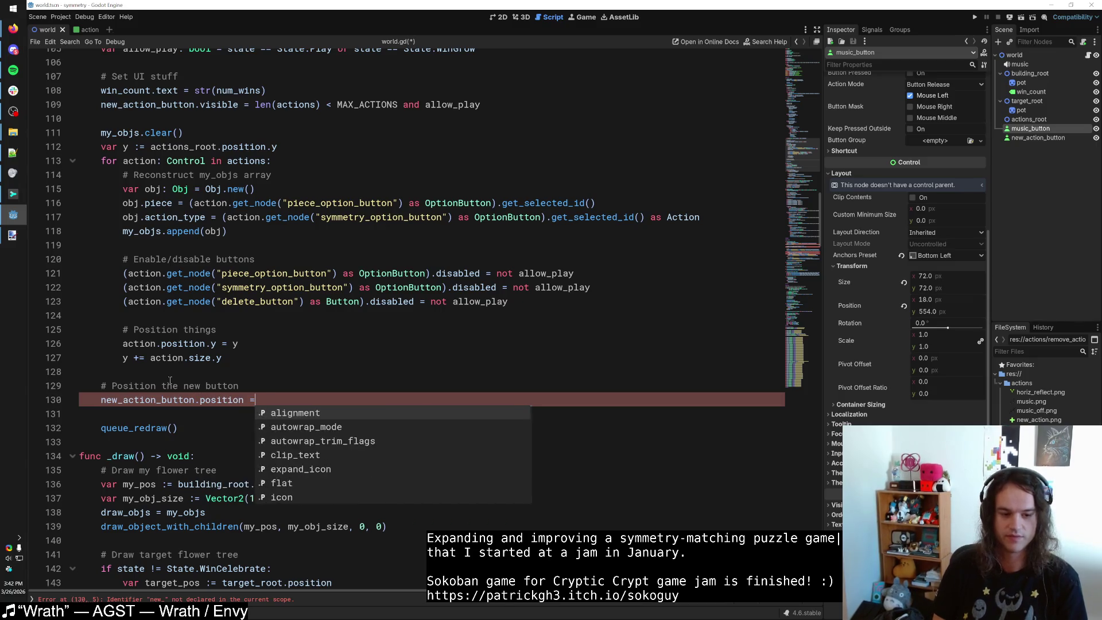
key(Escape)
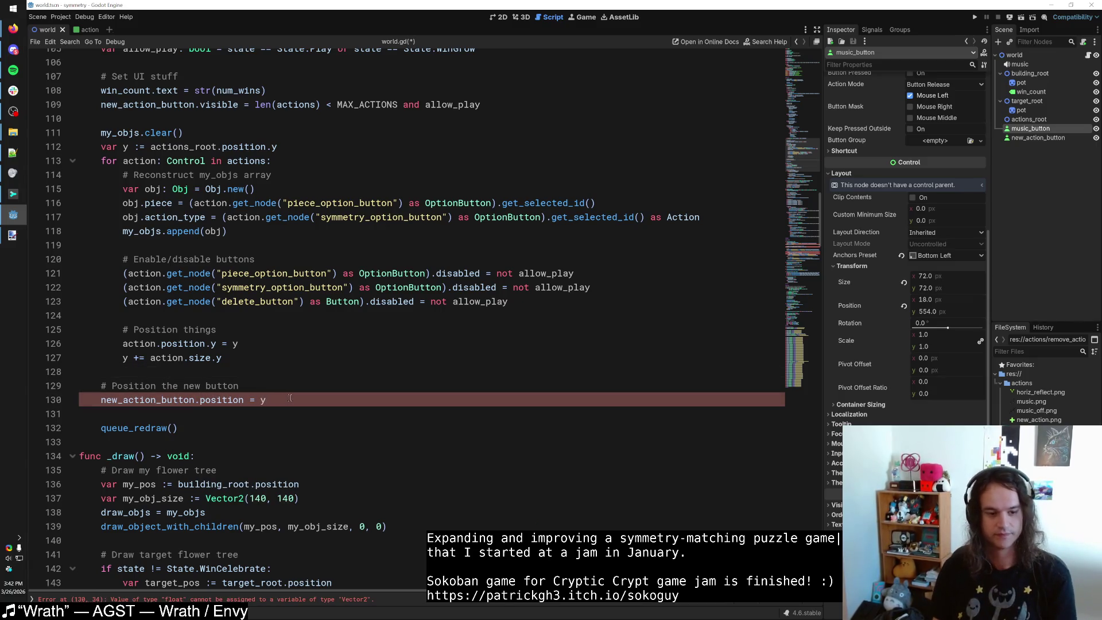
text(.y)
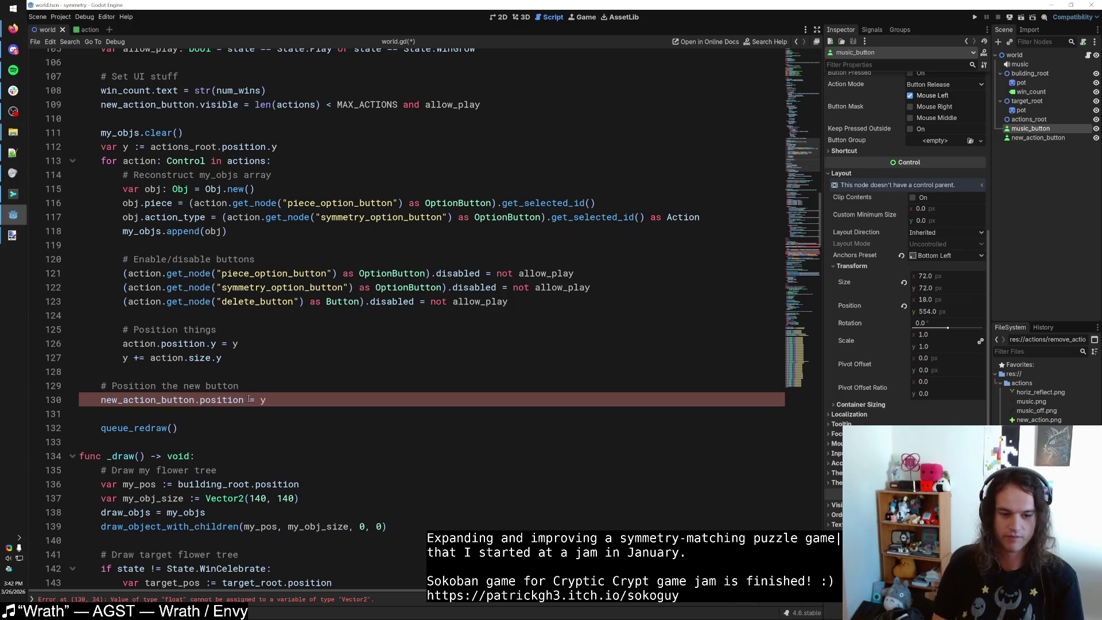
Move the new_action_button.visible line under the new button comment.
click(540, 105)
key(shift+Home)
key(ctrl+c)
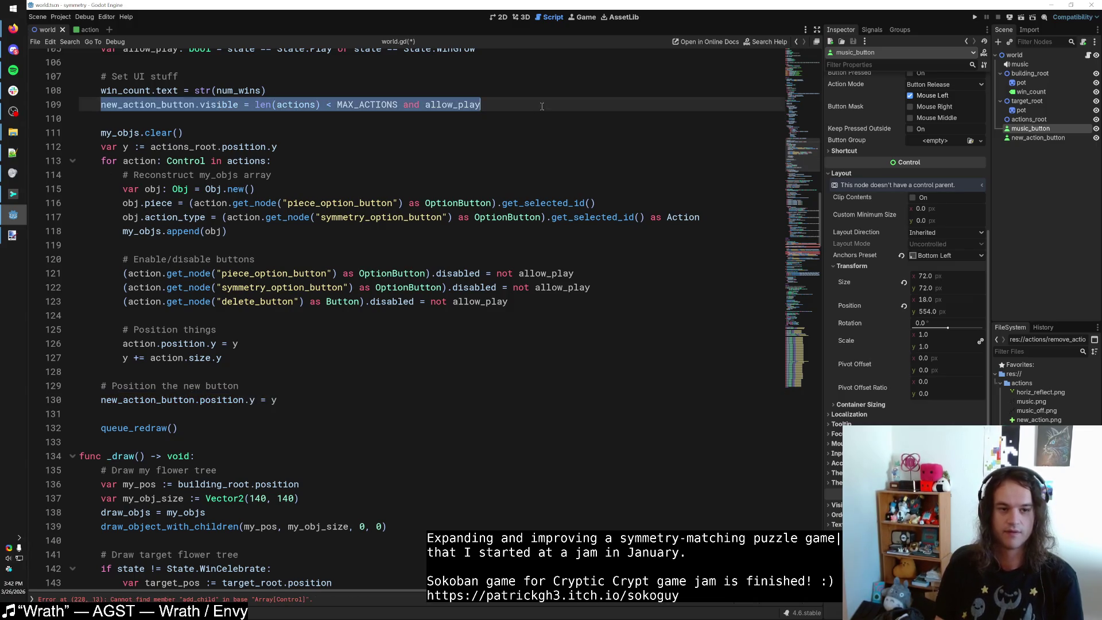
key(BackSpace)
click(263, 390)
key(Return)
key(ctrl+v)
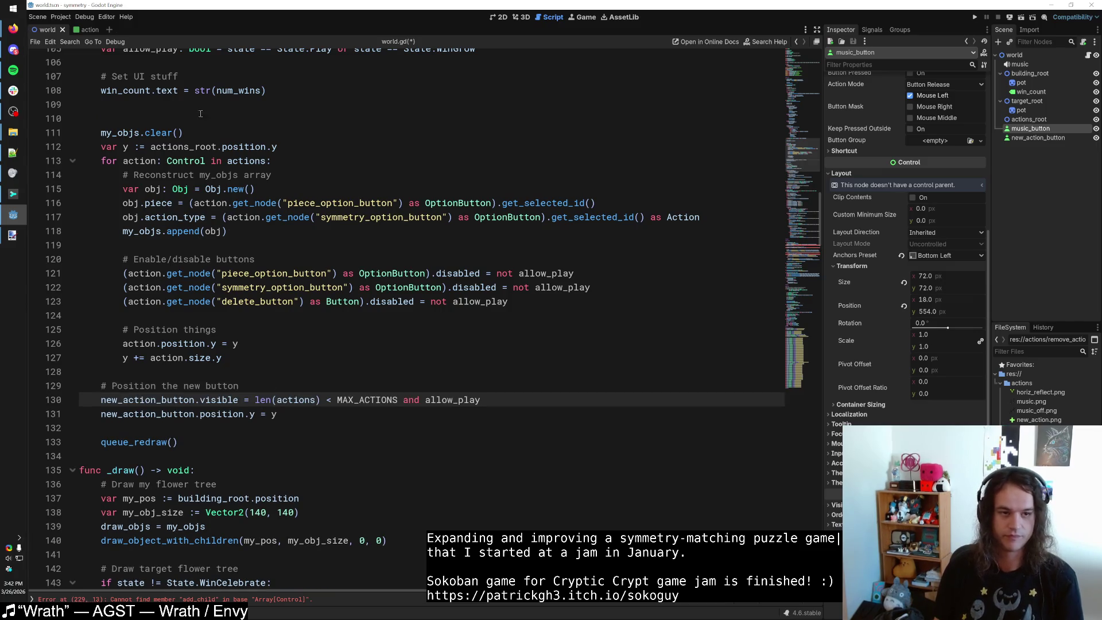
Move the win_count.text line to just after the button positioning code.
click(188, 108)
triple_click(117, 92)
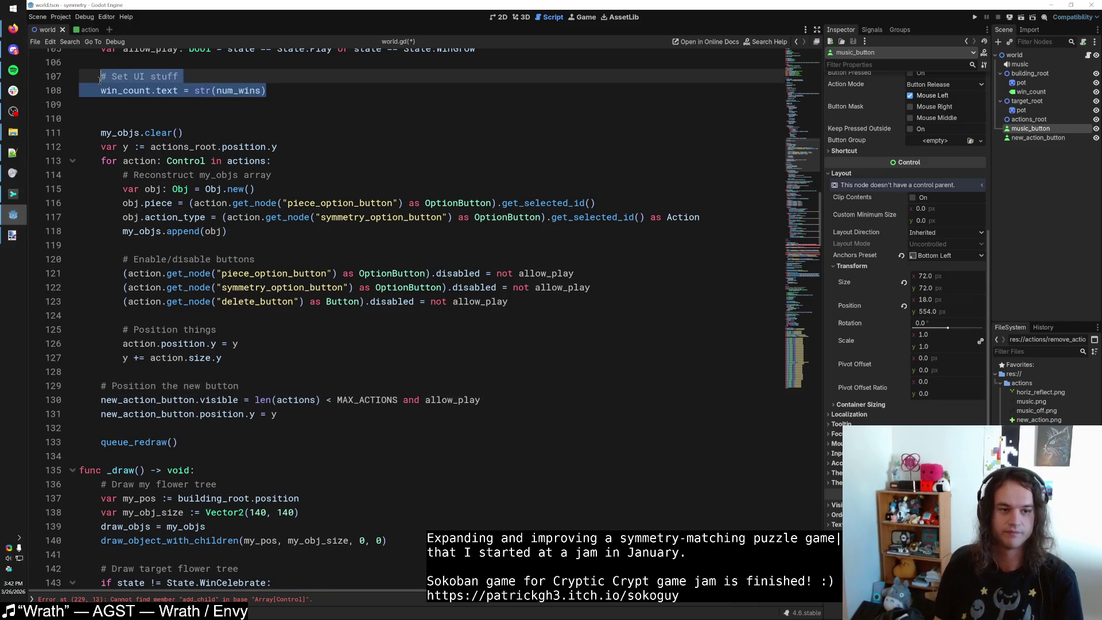
key(ctrl+x)
click(306, 412)
key(Return)
key(Return)
key(ctrl+v)
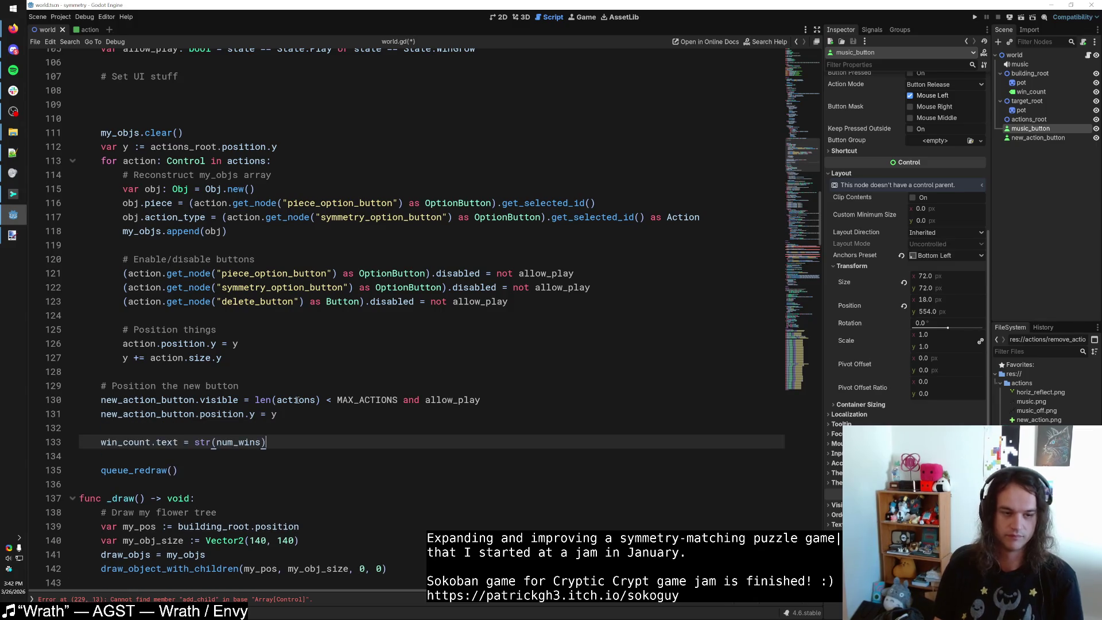
scroll(155, 206, up, 2)
Remove leftover blank lines, turn 'Set UI stuff' into a boxed '# Update UI' header, and save.
click(155, 206)
key(BackSpace)
key(BackSpace)
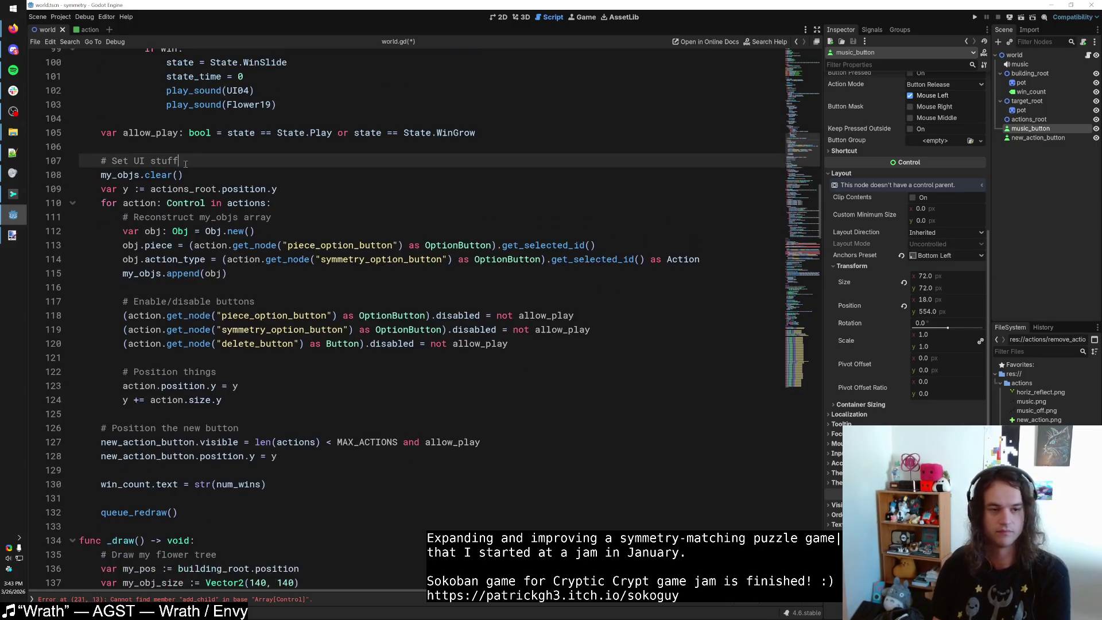
drag(112, 161, 198, 158)
text(Update )
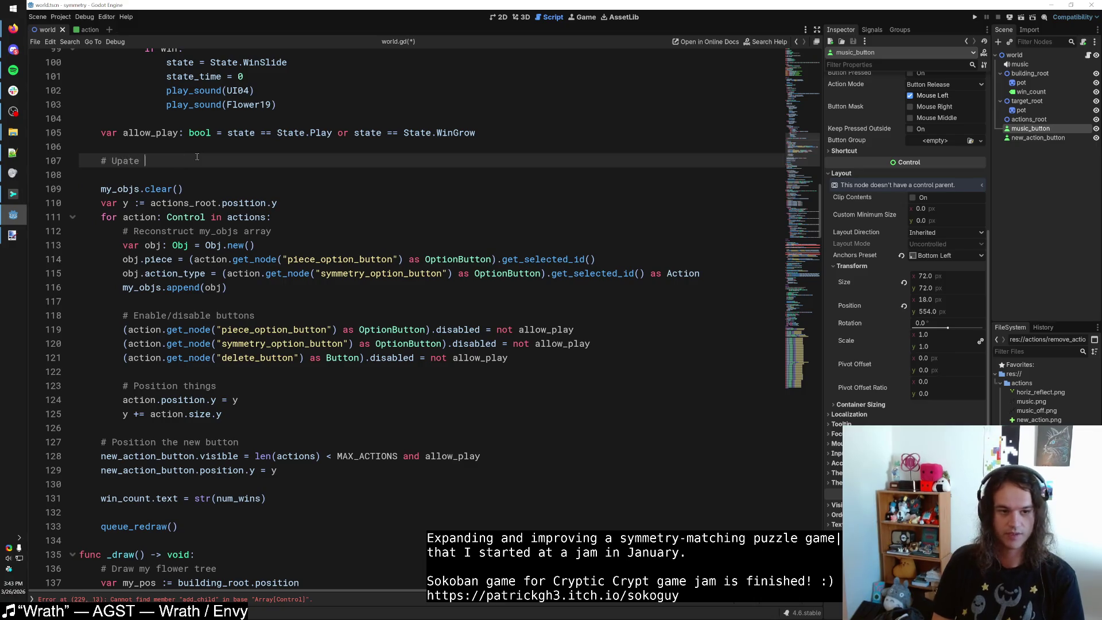
text(UI)
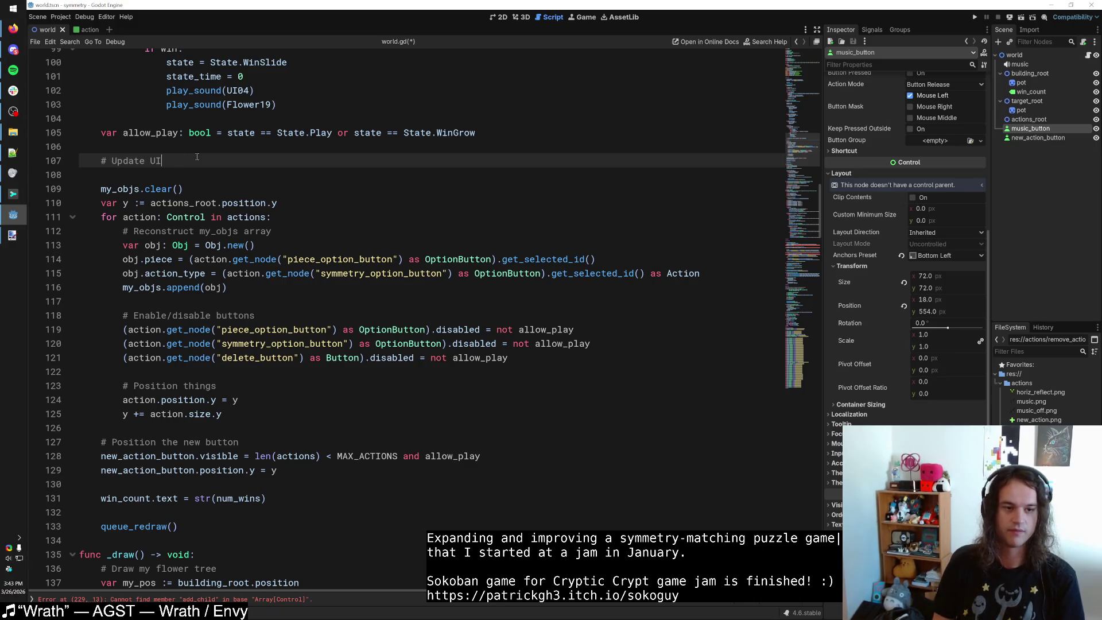
key(Return)
text(#)
key(Up)
key(ctrl+shift+Return)
text(#)
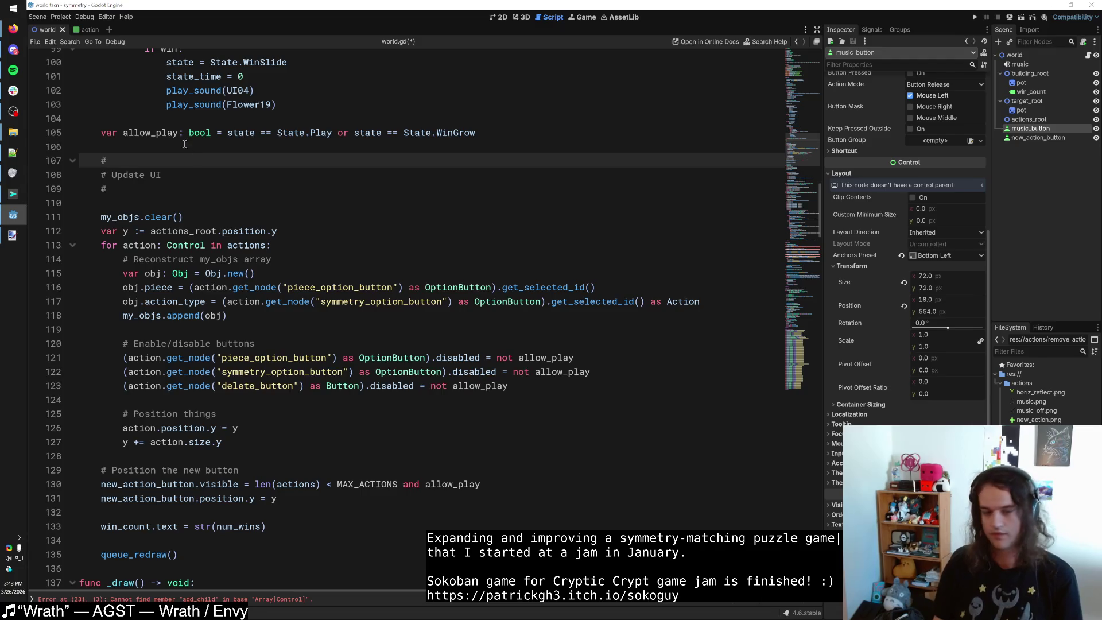
key(ctrl+s)
click(160, 207)
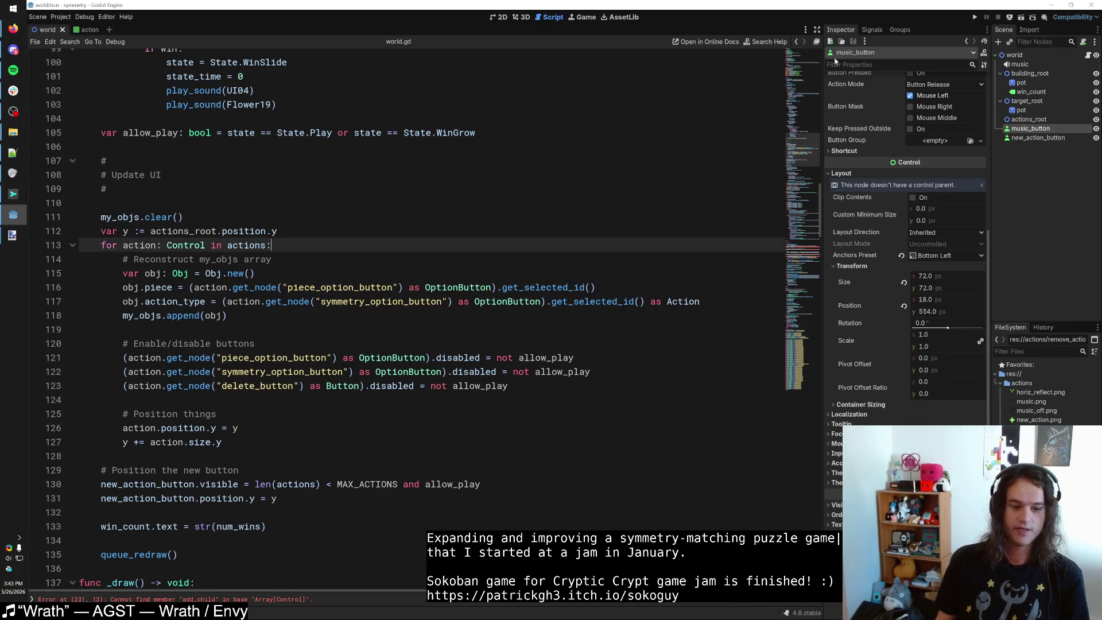
scroll(361, 361, down, 5)
Search for 'actions' and replace actions.add_child(action) on line 231 with actions.append().
scroll(360, 361, up, 4)
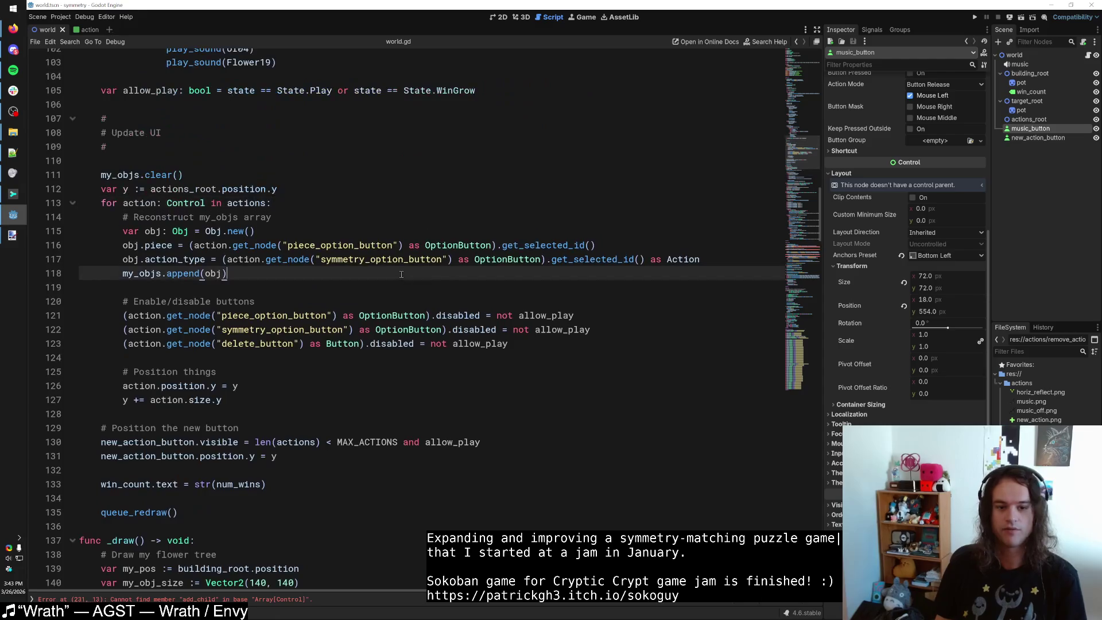
key(ctrl+f)
key(Return)
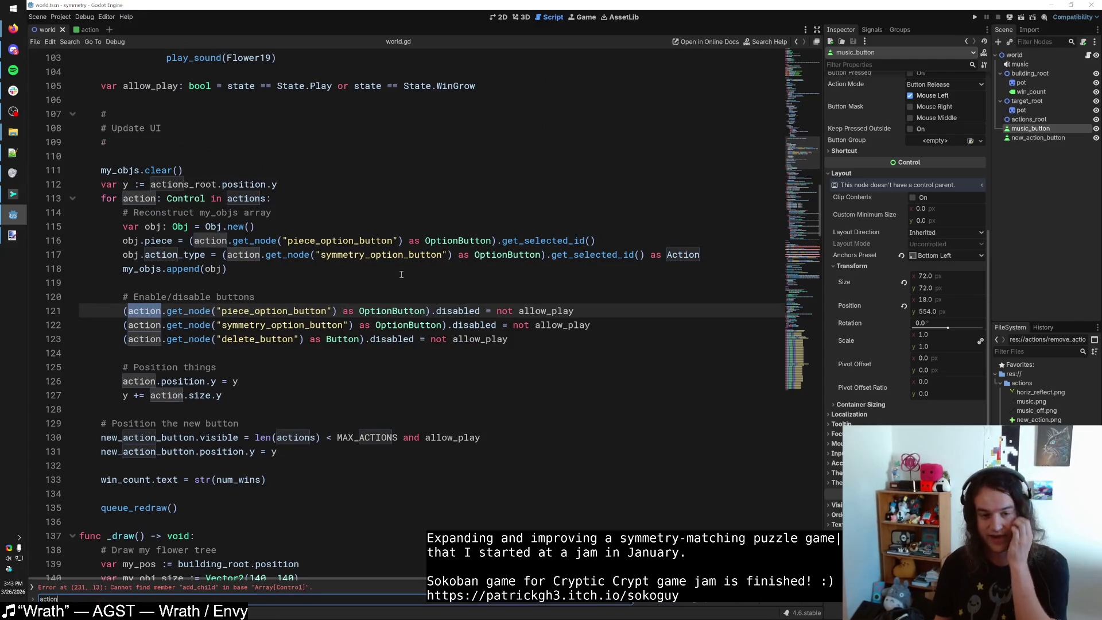
text(s)
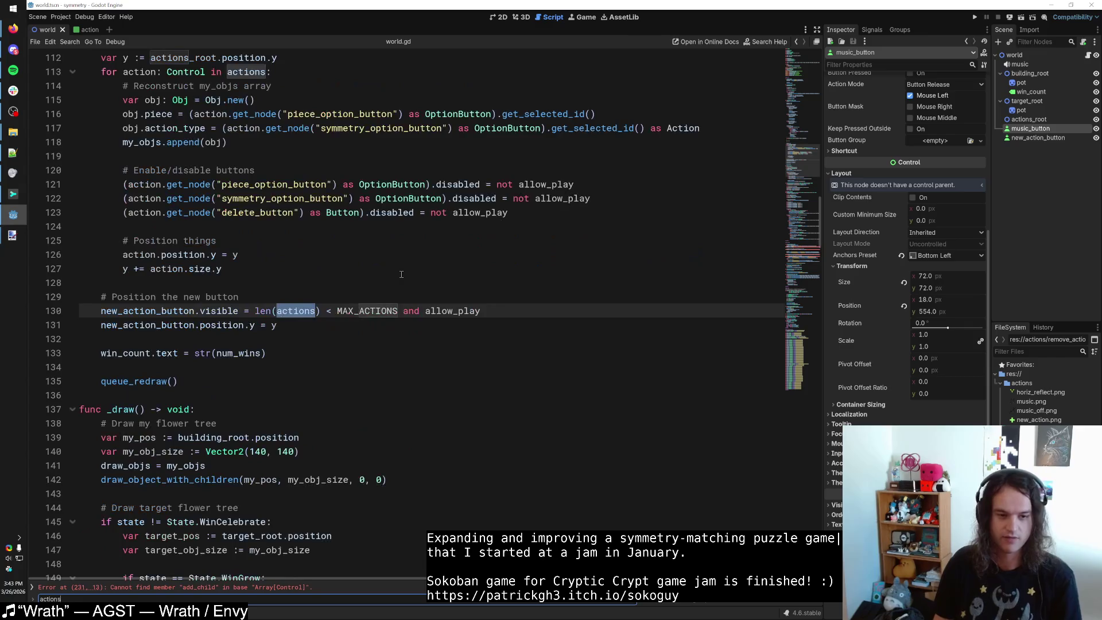
key(Return)
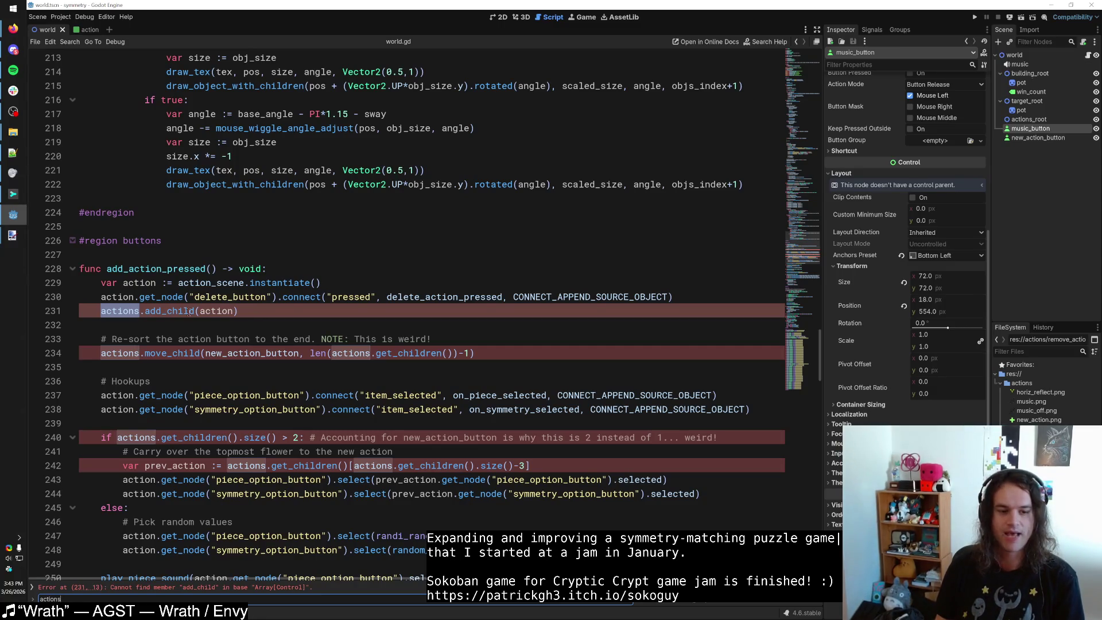
drag(238, 310, 146, 310)
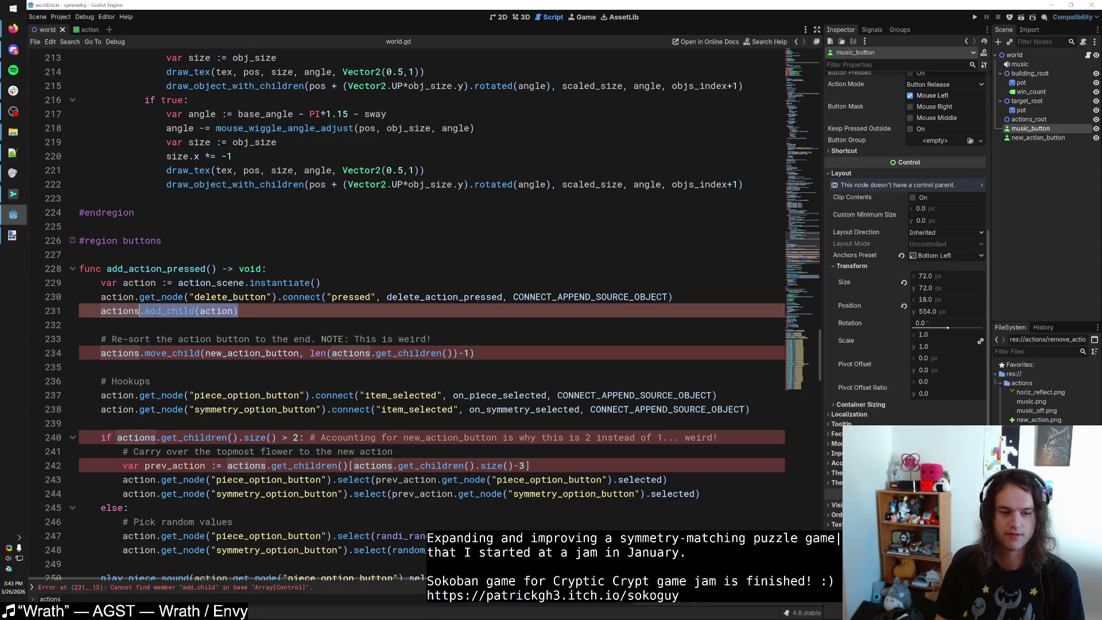
key(BackSpace)
text(add)
key(BackSpace)
key(BackSpace)
key(BackSpace)
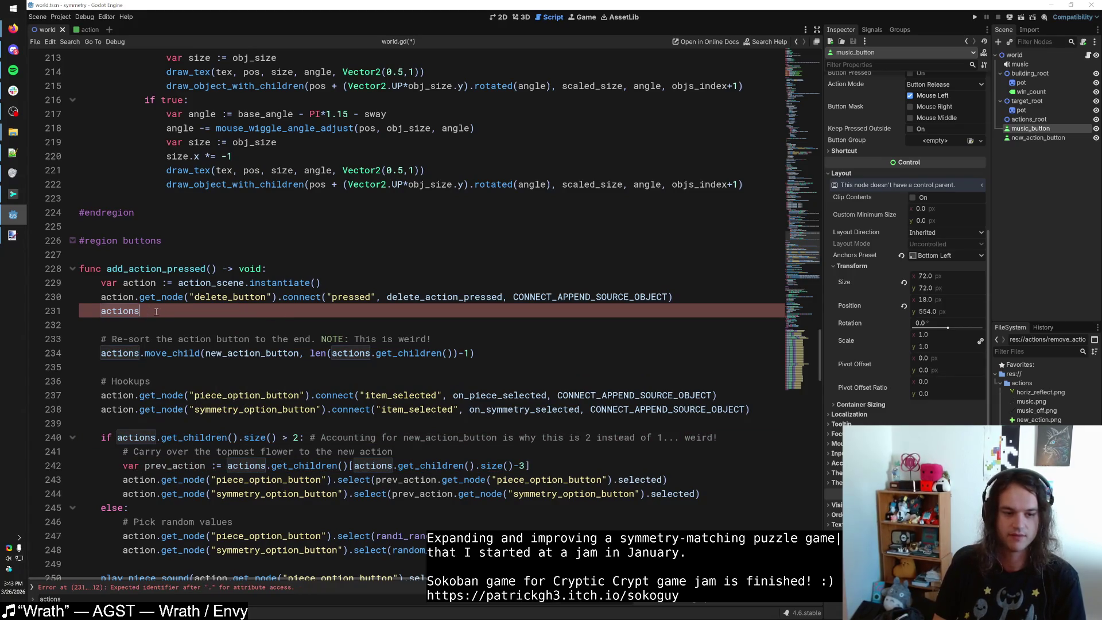
text(.push)
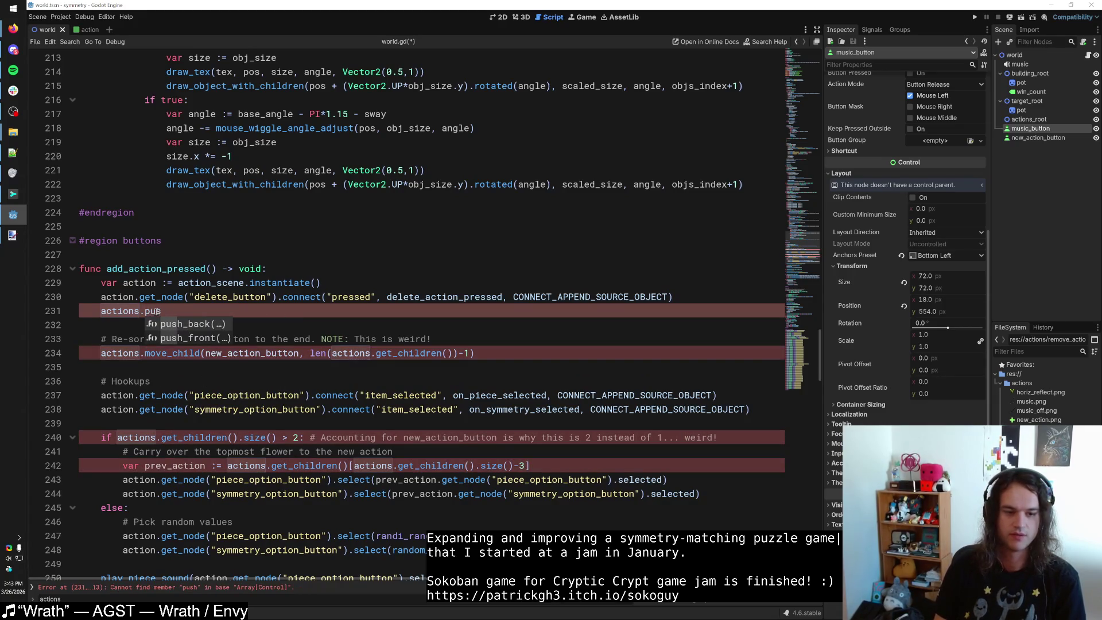
key(BackSpace)
key(BackSpace)
key(BackSpace)
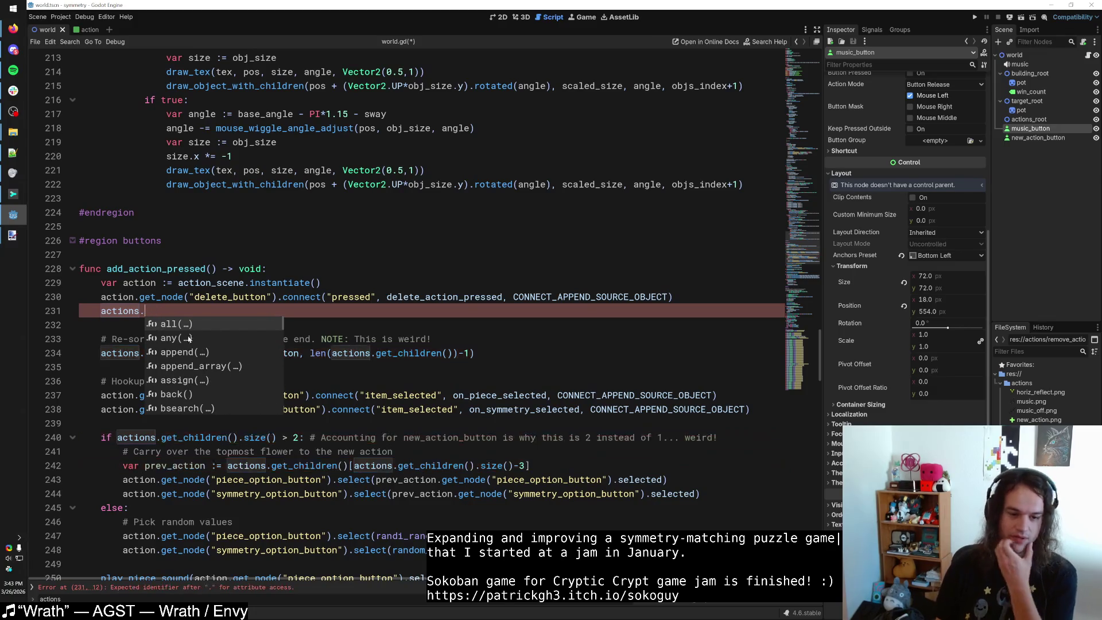
click(202, 352)
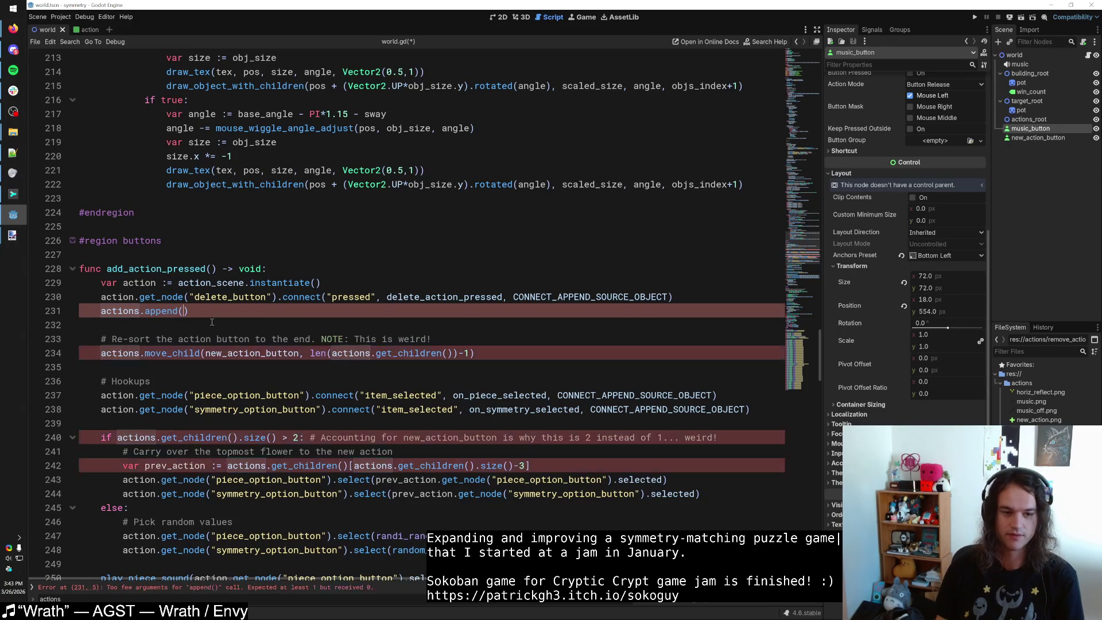
Check the Array docs for push_back and change line 231 to actions.push_back(action).
text(action)
right_click(174, 313)
click(207, 422)
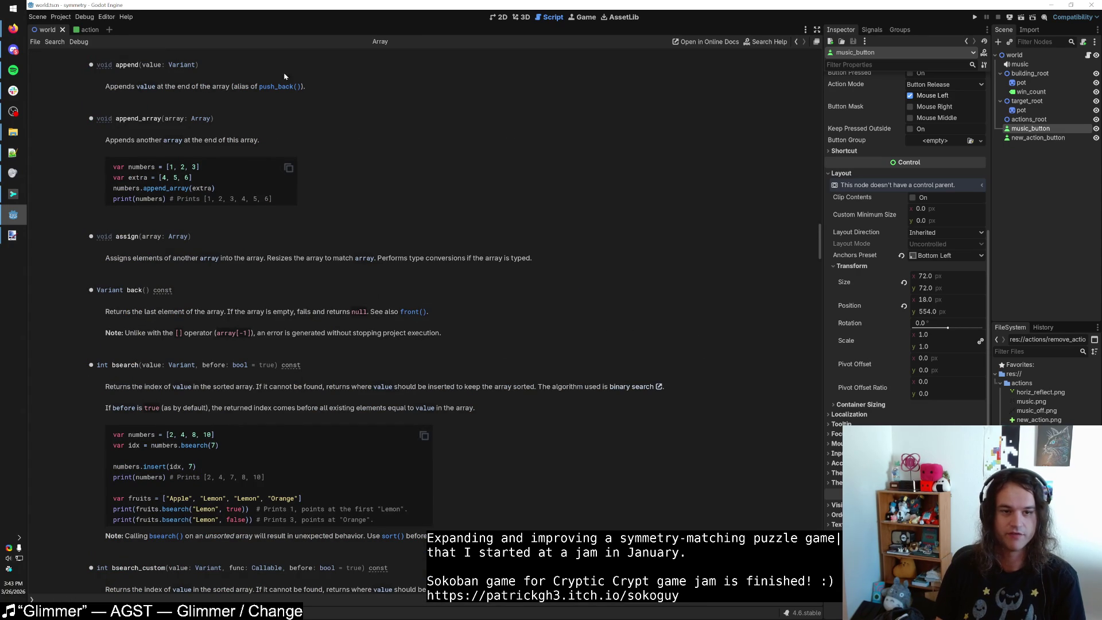
click(278, 86)
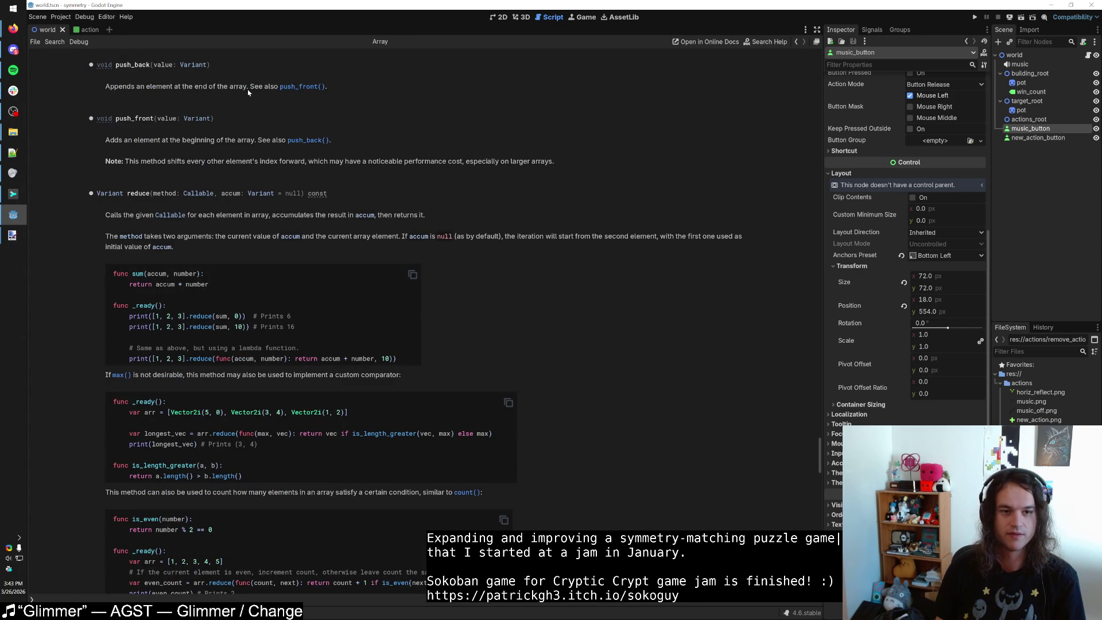
key(alt+Left)
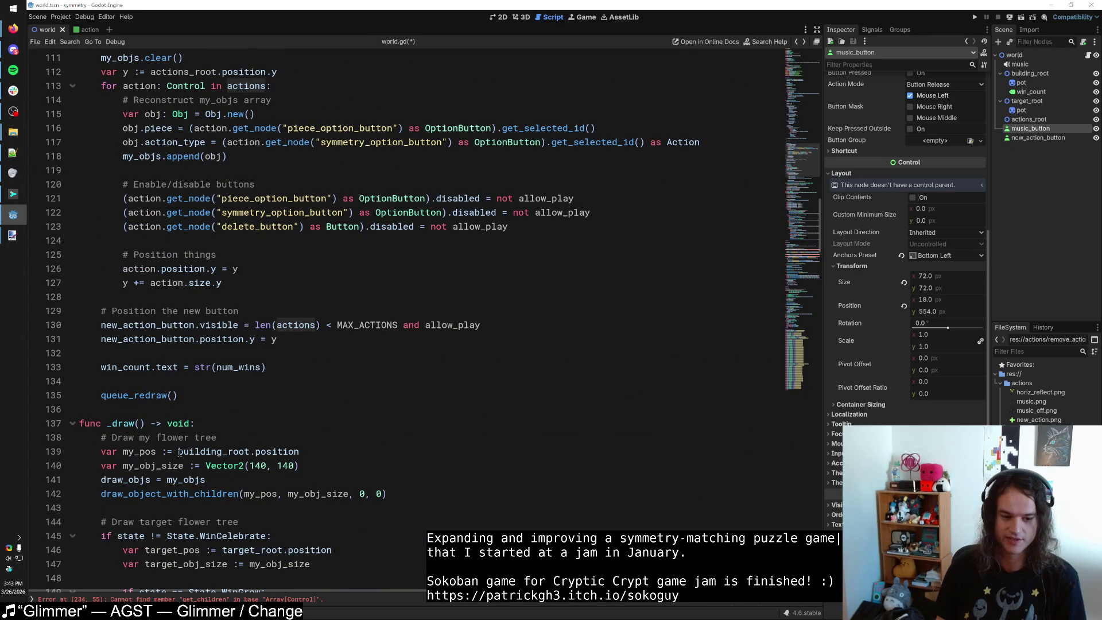
key(alt+Left)
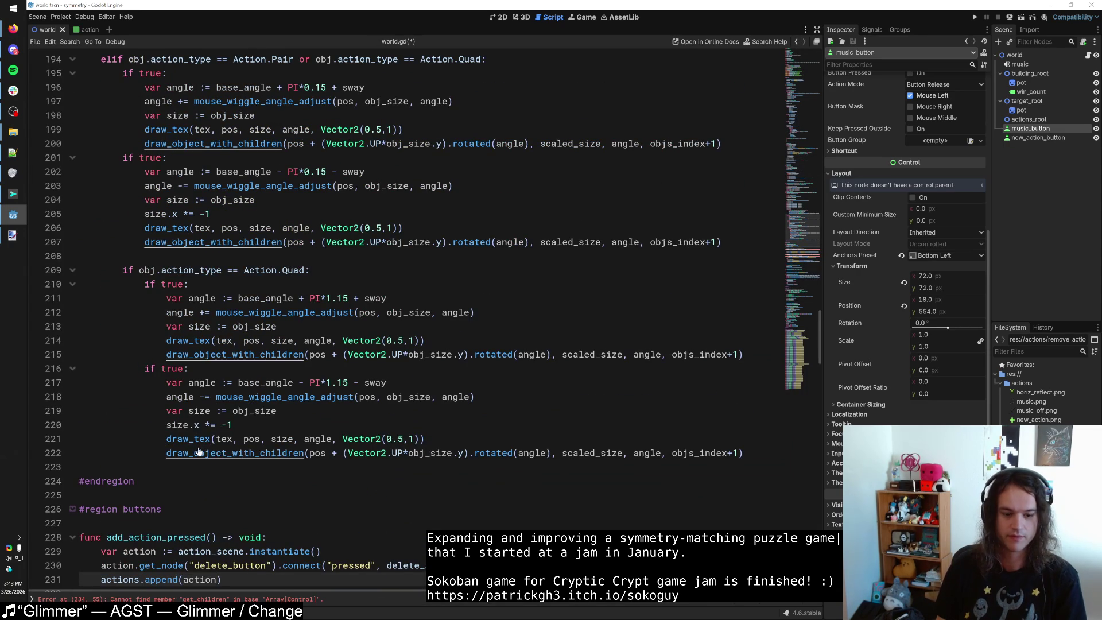
scroll(202, 448, down, 1)
double_click(159, 453)
text(push_back)
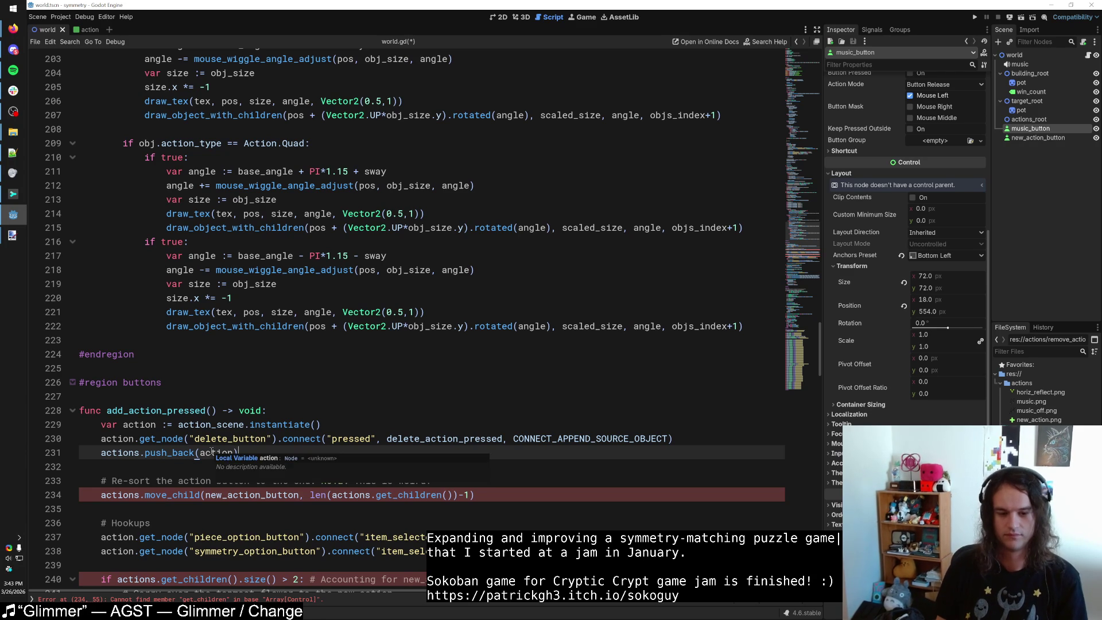
click(266, 452)
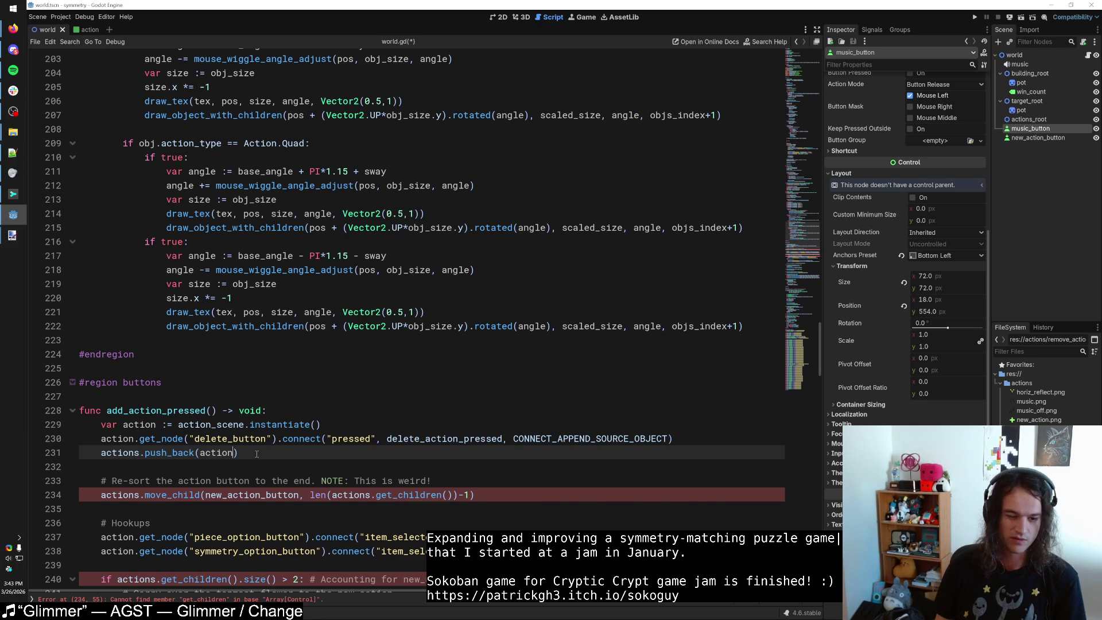
Delete the obsolete move_child re-sort comment and code, then save the script.
scroll(271, 449, down, 2)
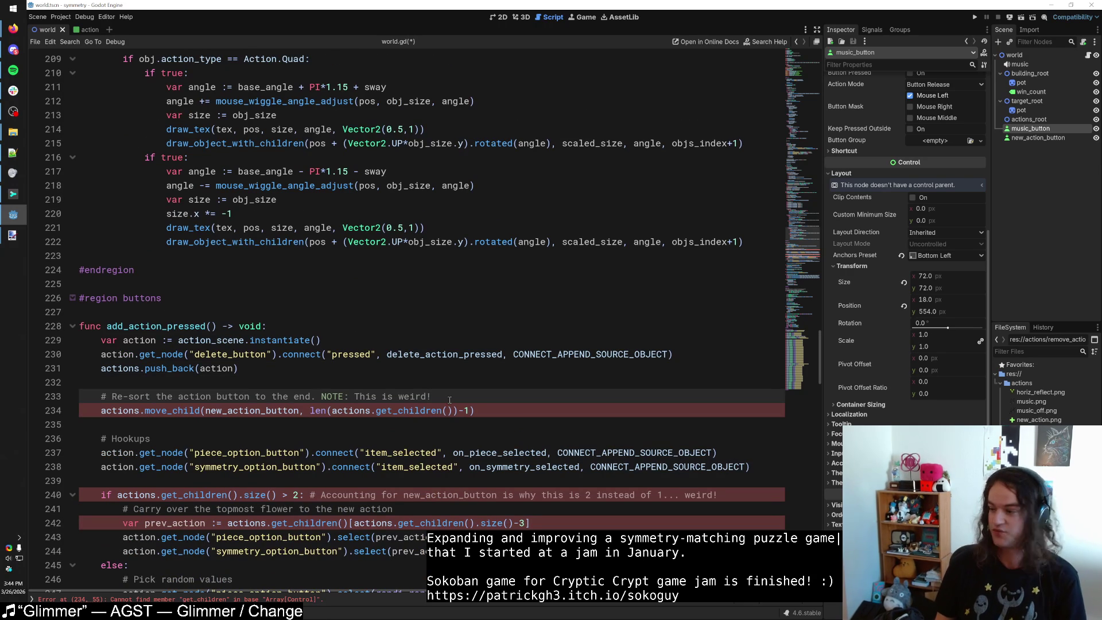
drag(474, 410, 420, 410)
drag(330, 402, 2, 373)
key(BackSpace)
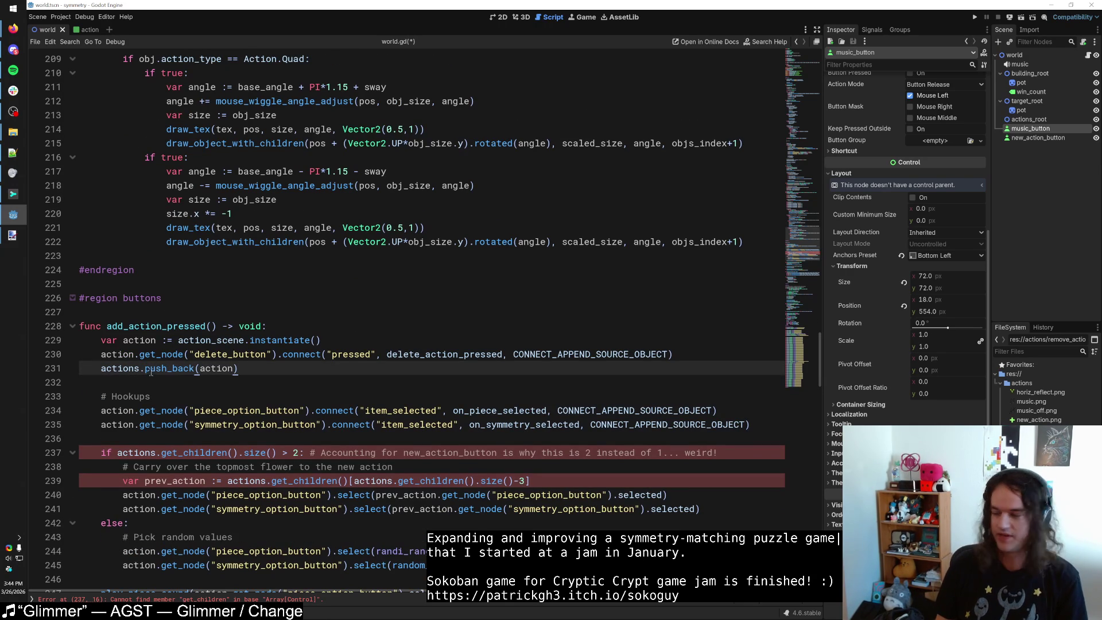
click(155, 368)
key(ctrl+s)
Replace get_children().size() with actions.size() in the line 237 check.
click(118, 368)
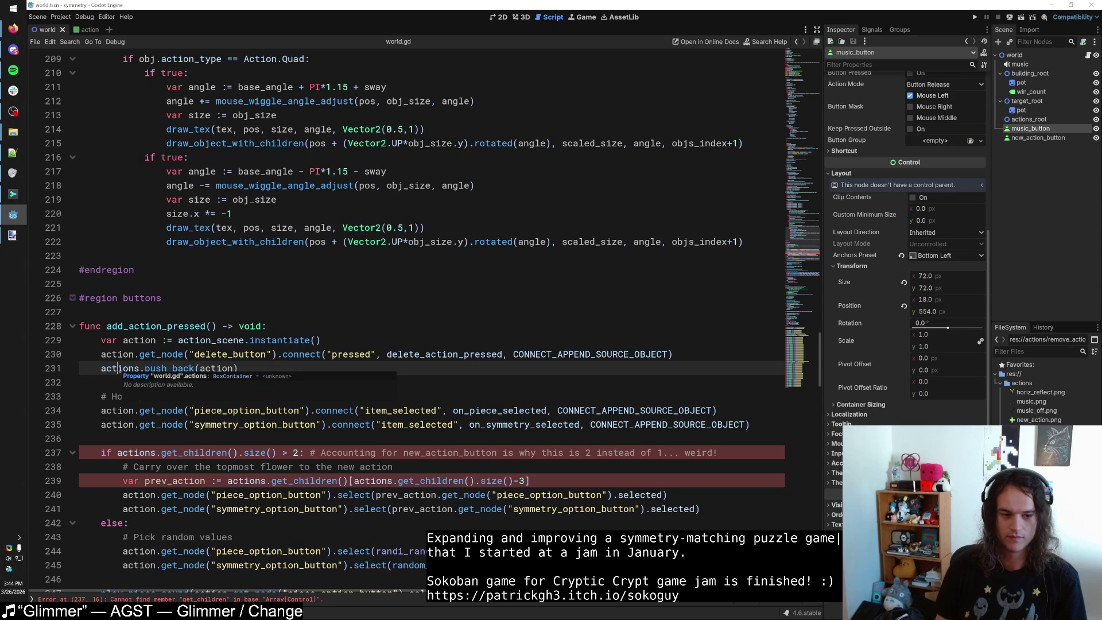
click(252, 372)
scroll(251, 372, down, 2)
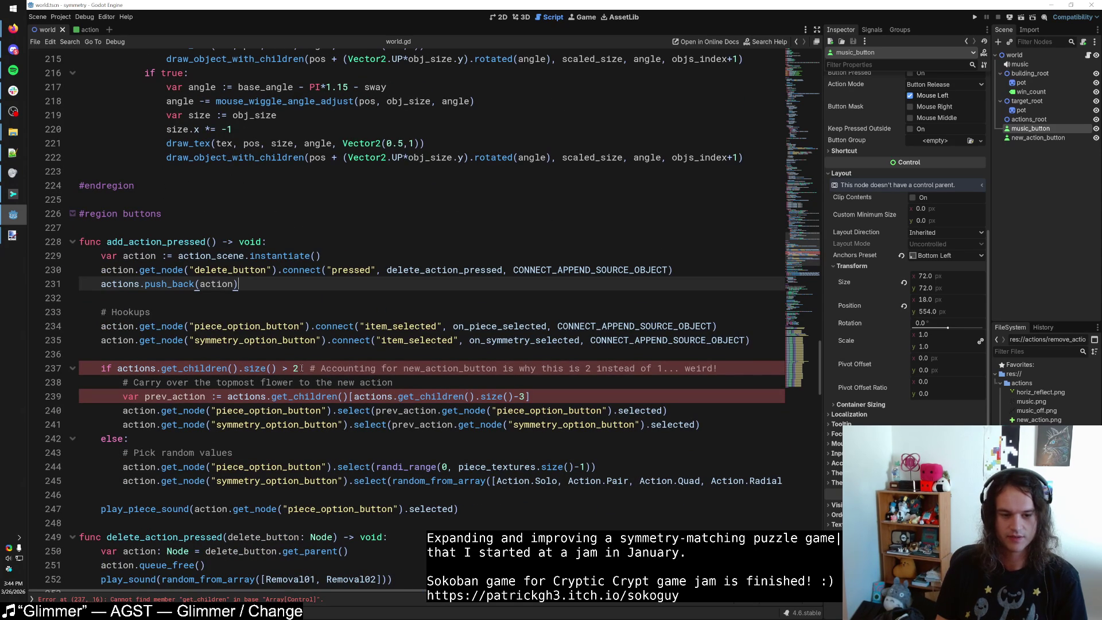
double_click(192, 368)
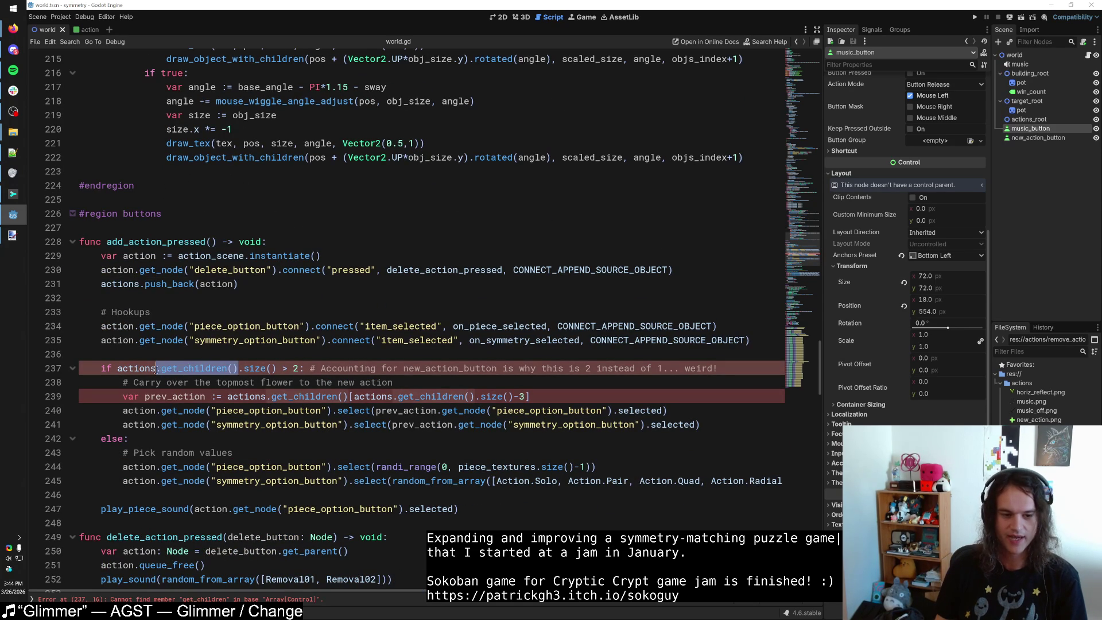
key(BackSpace)
key(Delete)
key(Delete)
key(Delete)
drag(193, 368, 156, 368)
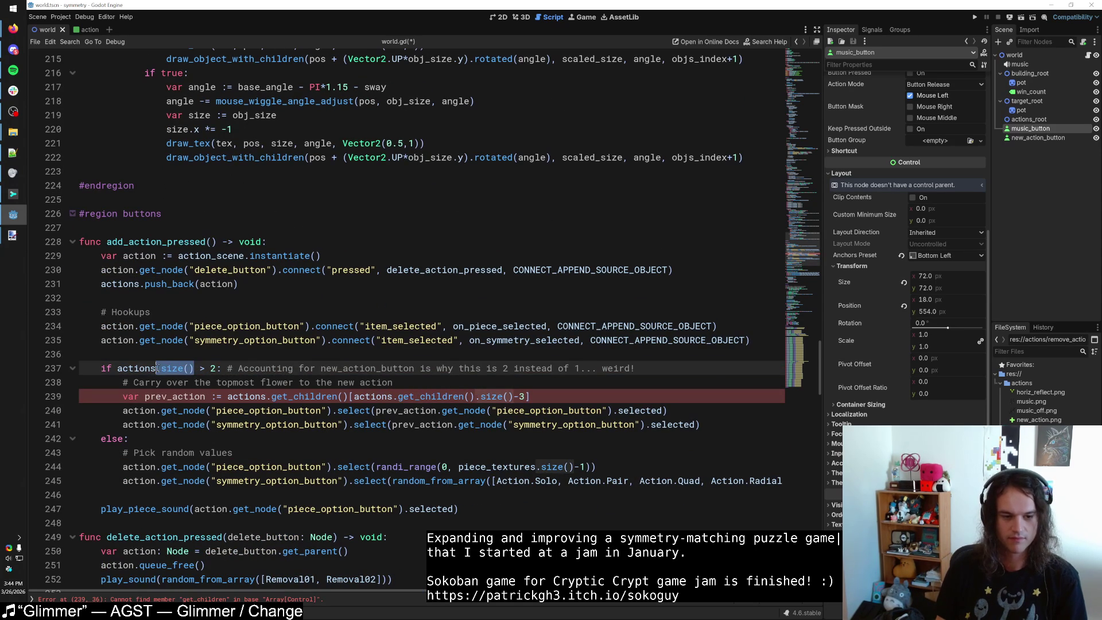
text(.size())
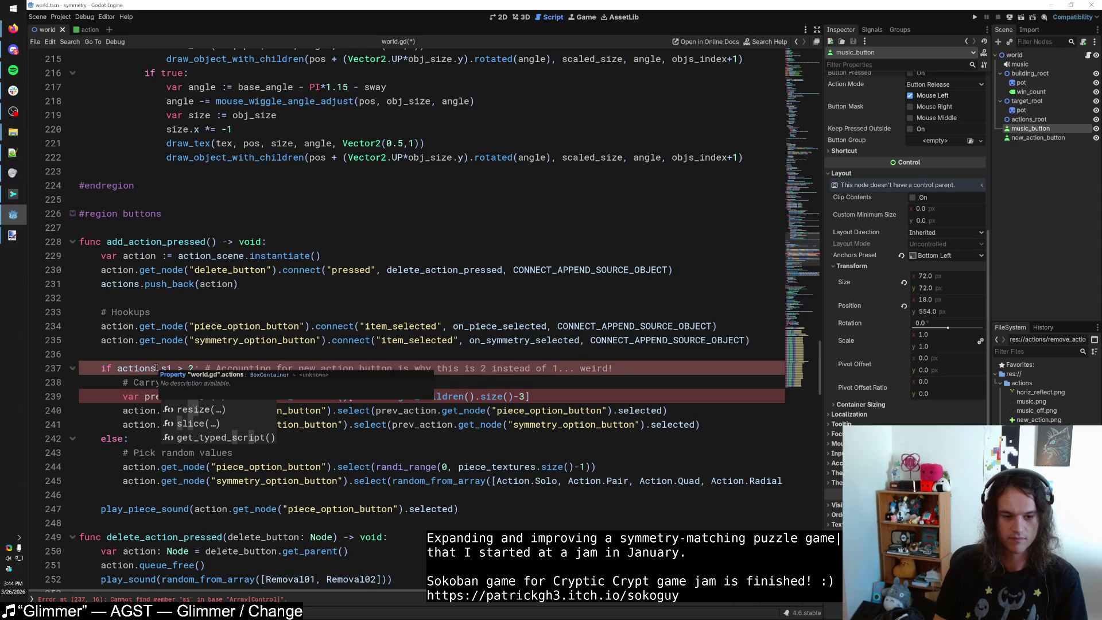
Find len(actions) and replace it with actions.size() on line 130.
key(ctrl+f)
text(len(actions)
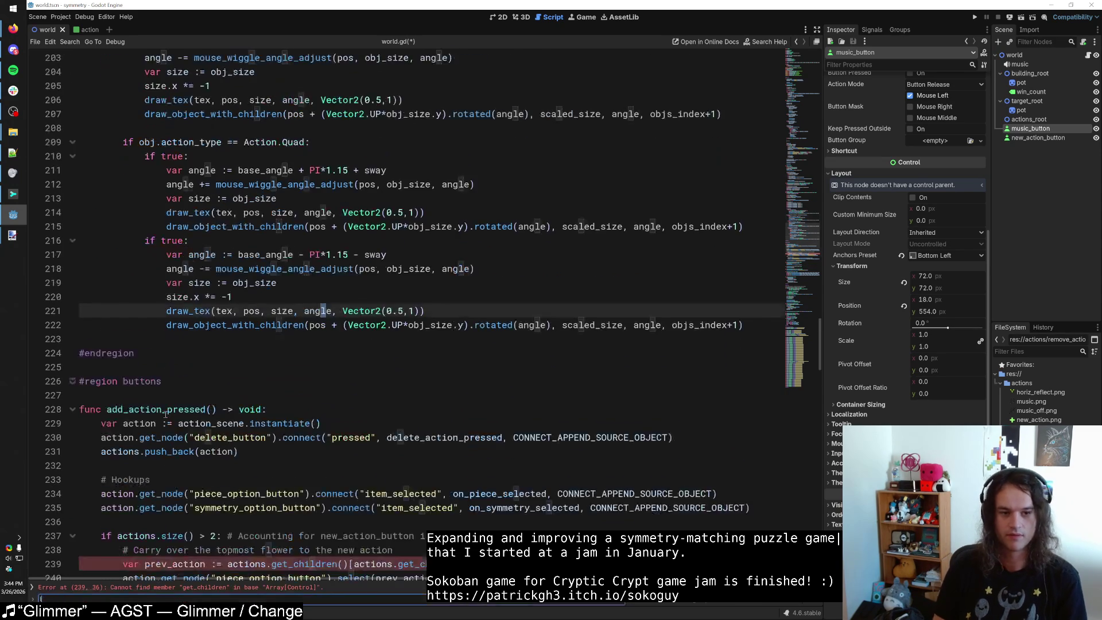
click(339, 333)
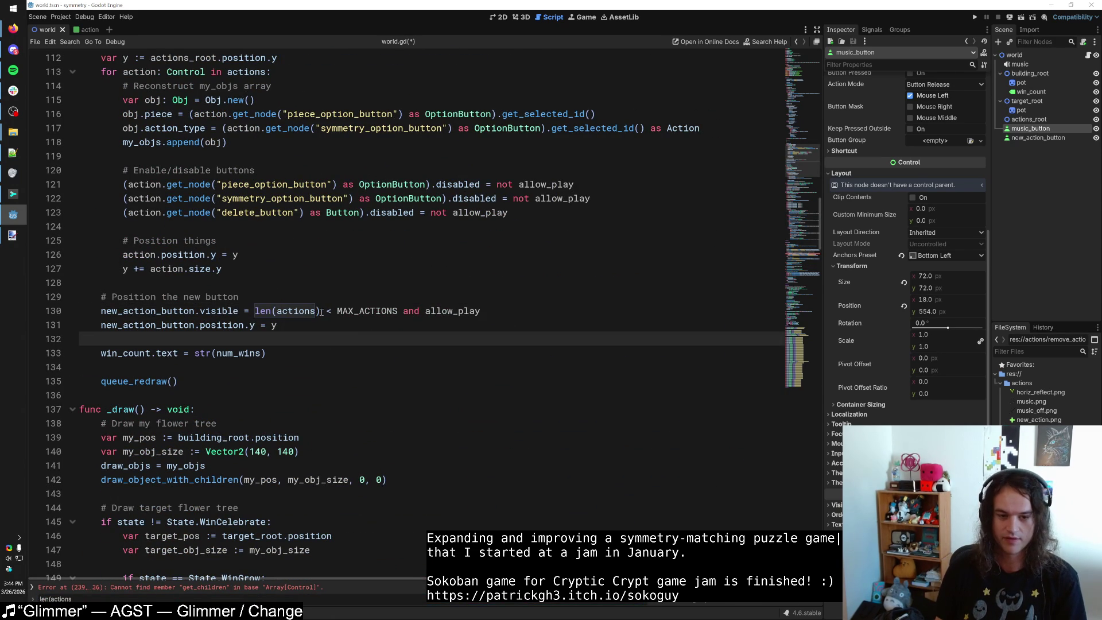
drag(322, 312, 253, 311)
text(actions.)
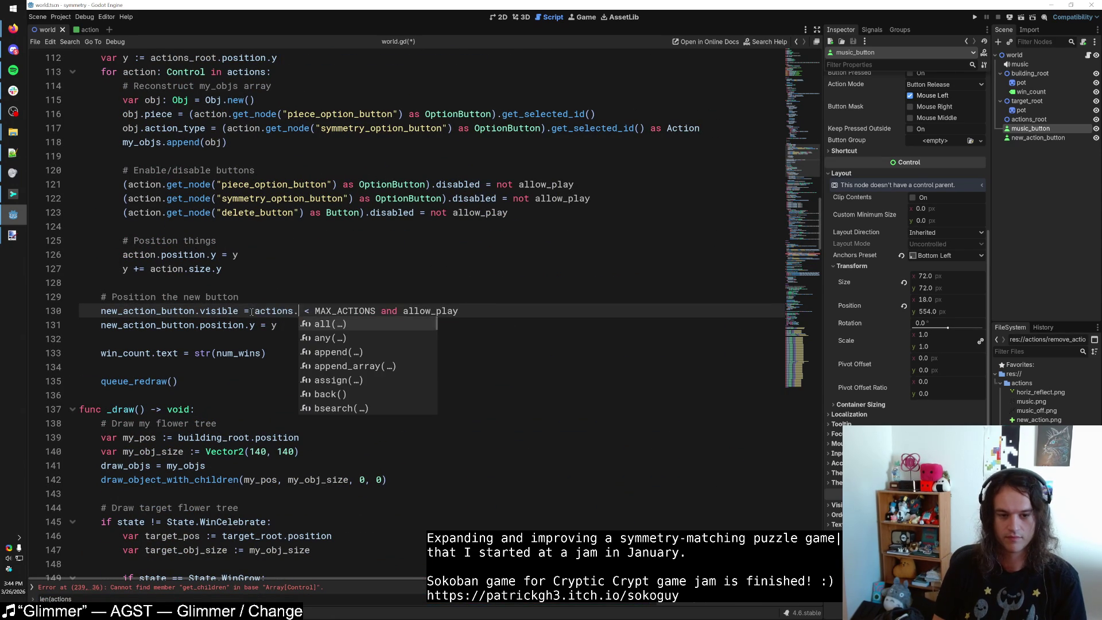
text(lengt)
key(BackSpace)
key(BackSpace)
key(BackSpace)
text(s)
key(Return)
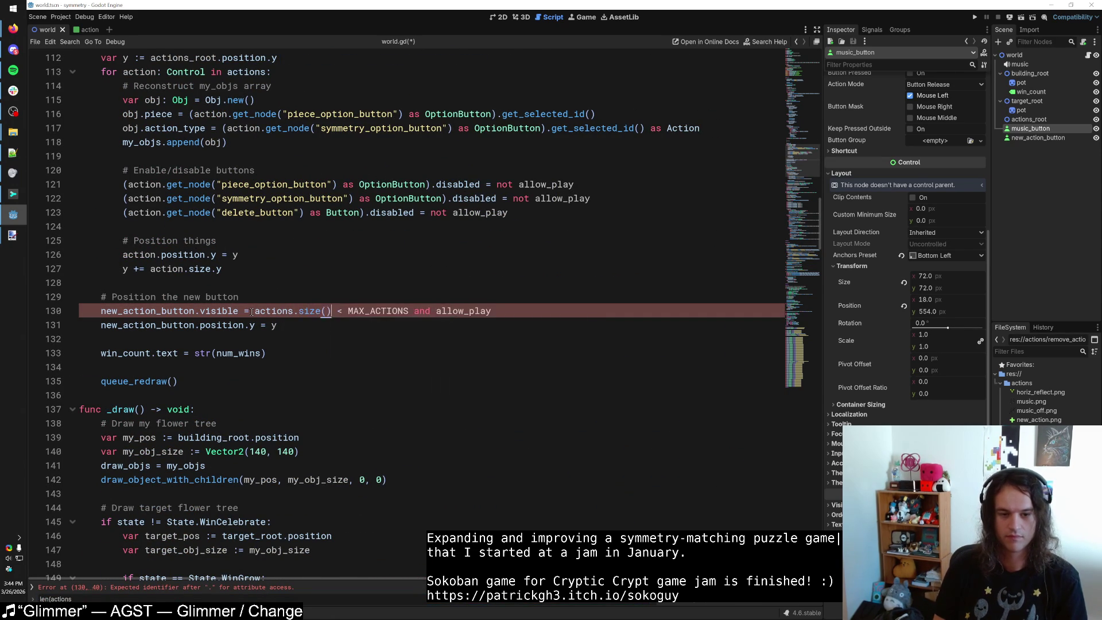
Search for any remaining len calls and jump to the error on line 239.
key(ctrl+f)
text(len)
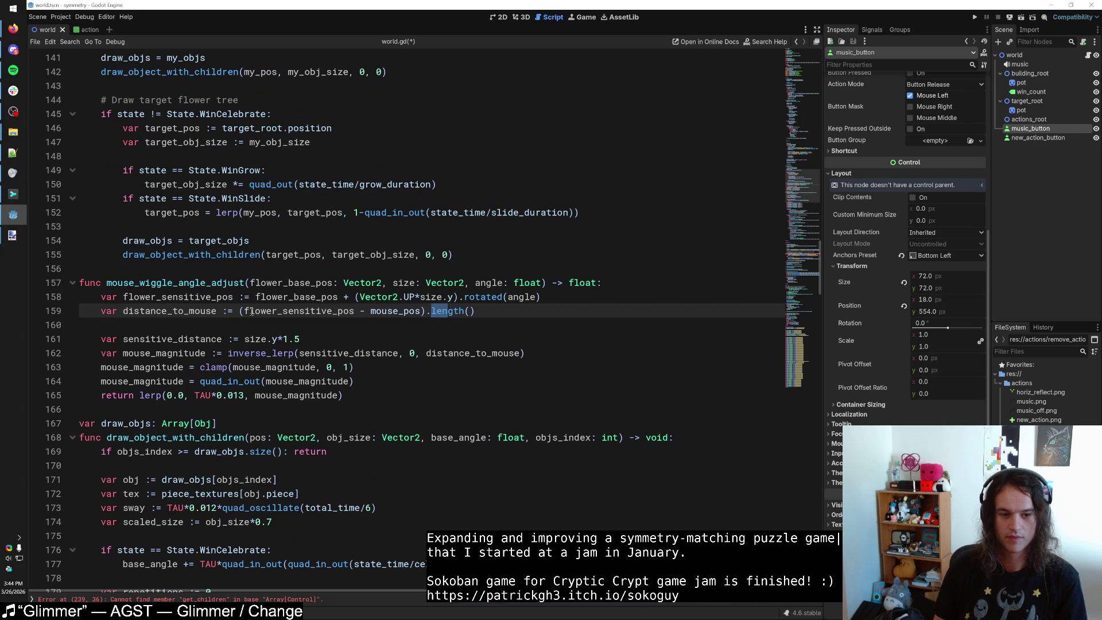
drag(252, 311, 255, 297)
scroll(231, 510, up, 6)
click(115, 599)
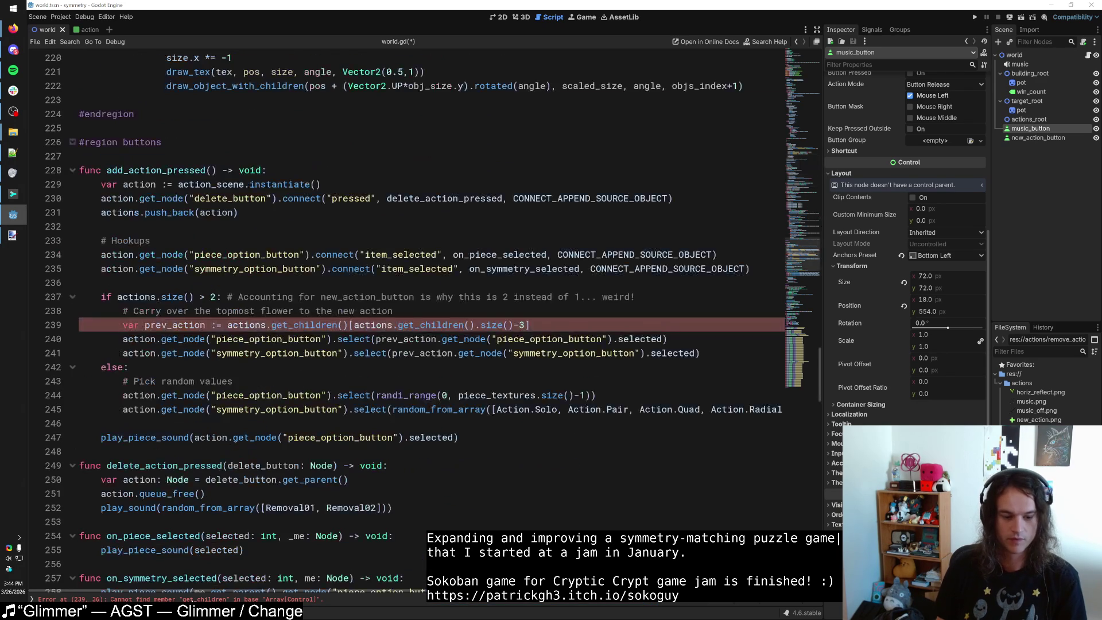
scroll(188, 381, up, 2)
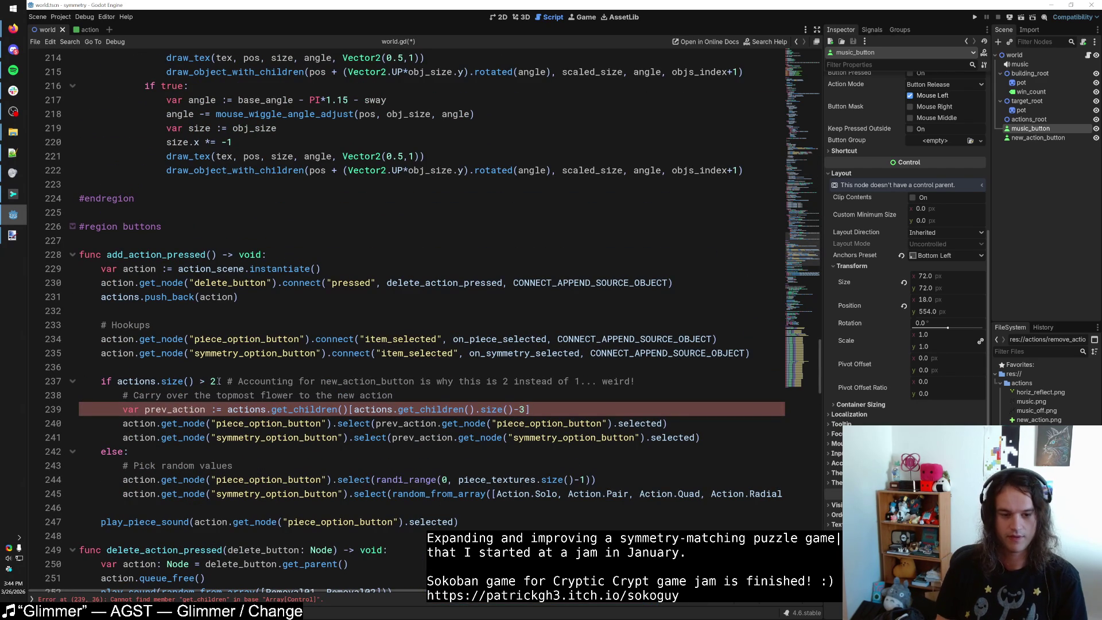
Delete the outdated comment and make the check actions.size() >= 2.
mouse_move(636, 383)
mouse_down()
mouse_move(344, 394)
mouse_move(213, 385)
mouse_move(222, 381)
mouse_up()
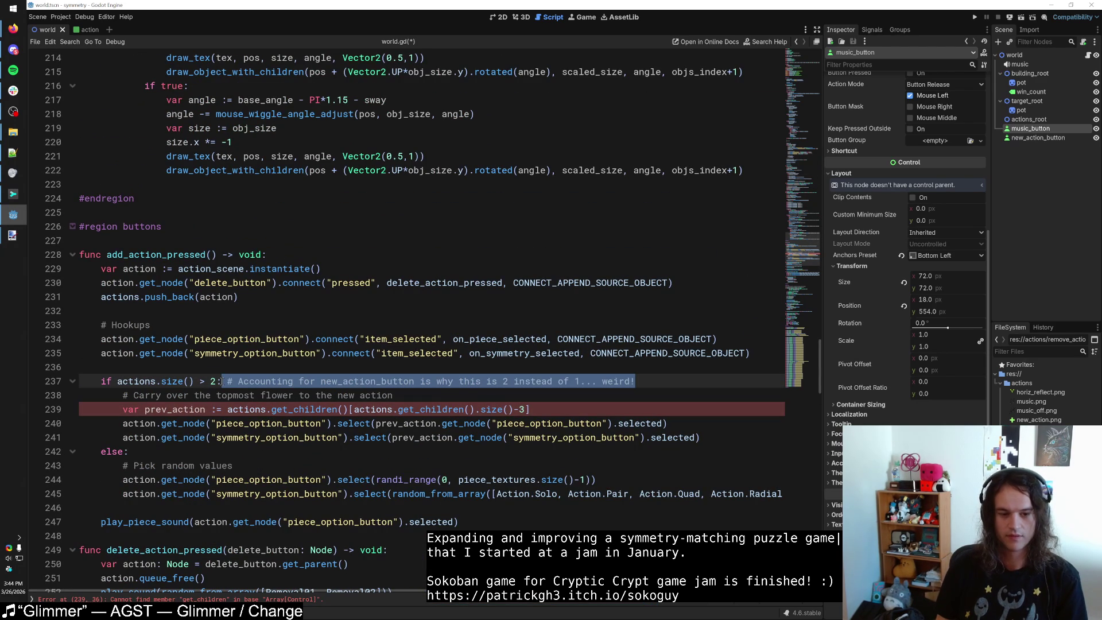
key(BackSpace)
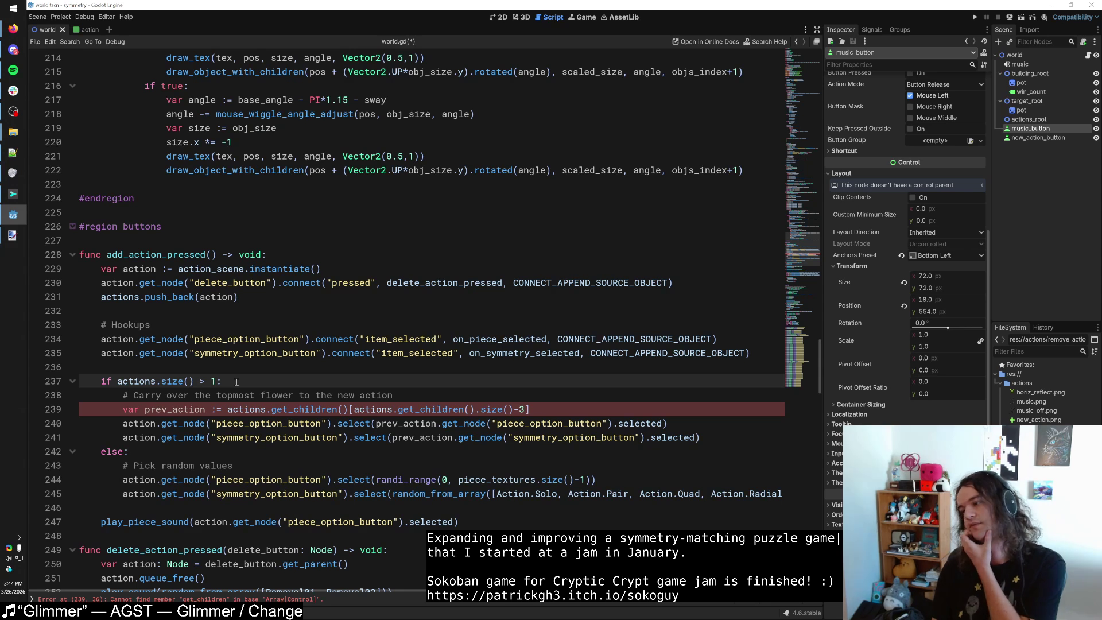
key(BackSpace)
text(2)
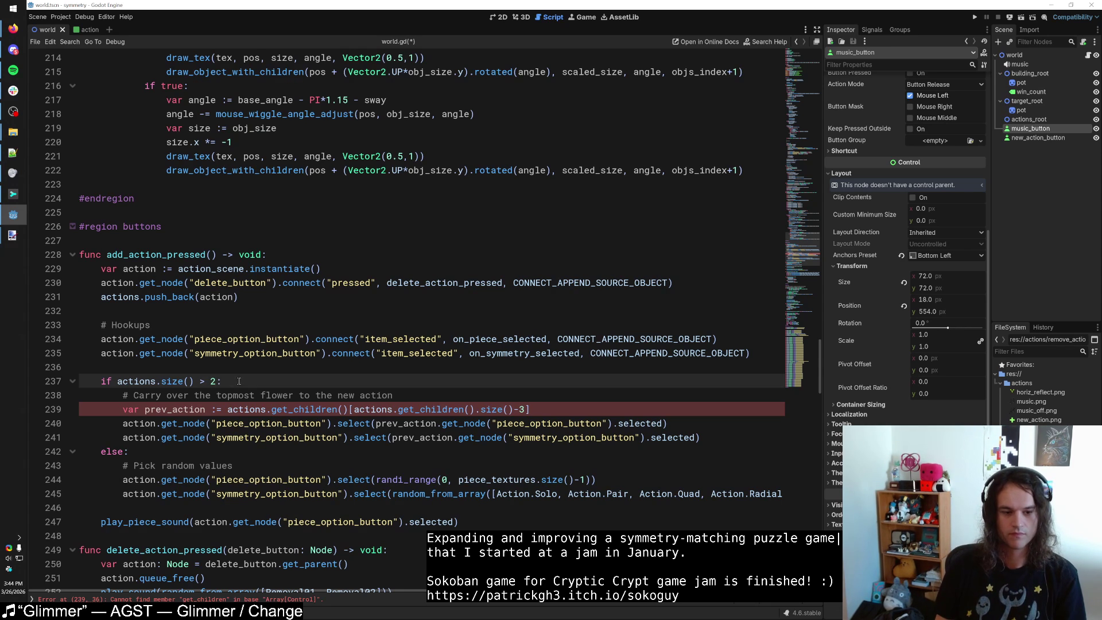
key(Left)
key(Left)
text(=)
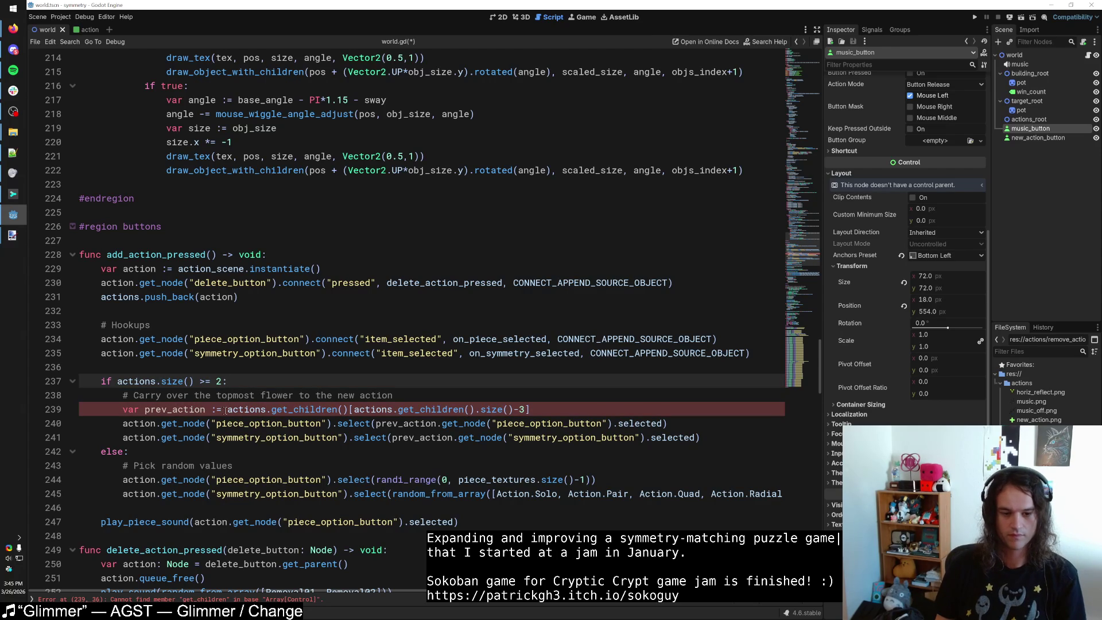
Rewrite line 239 to index the actions array directly using actions.size() - 1.
drag(348, 409, 267, 409)
key(BackSpace)
key(Up)
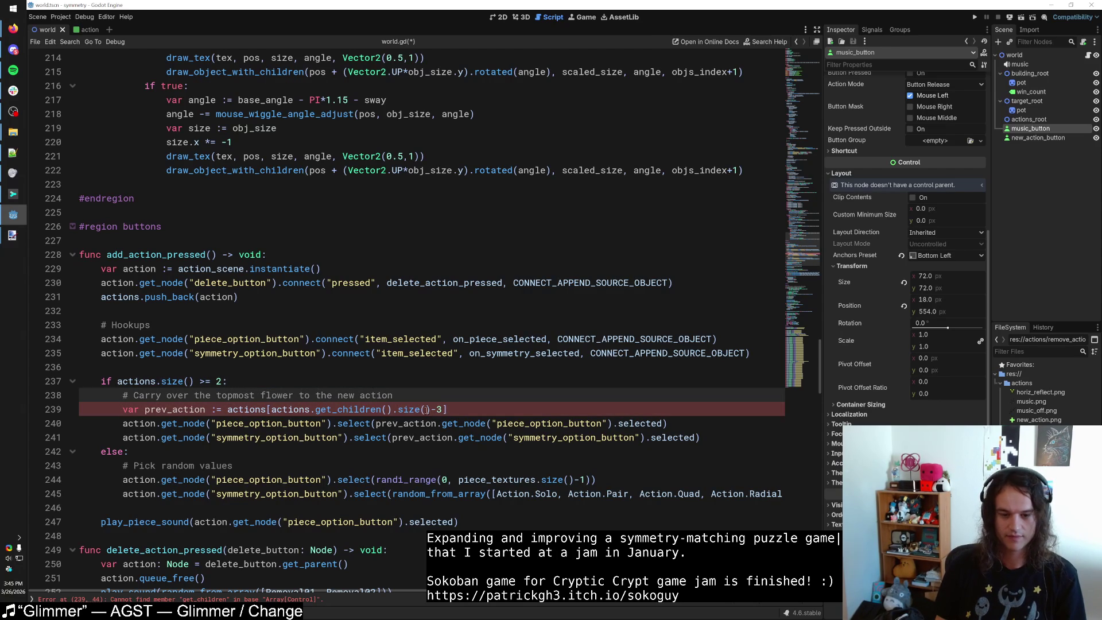
drag(393, 410, 310, 409)
key(BackSpace)
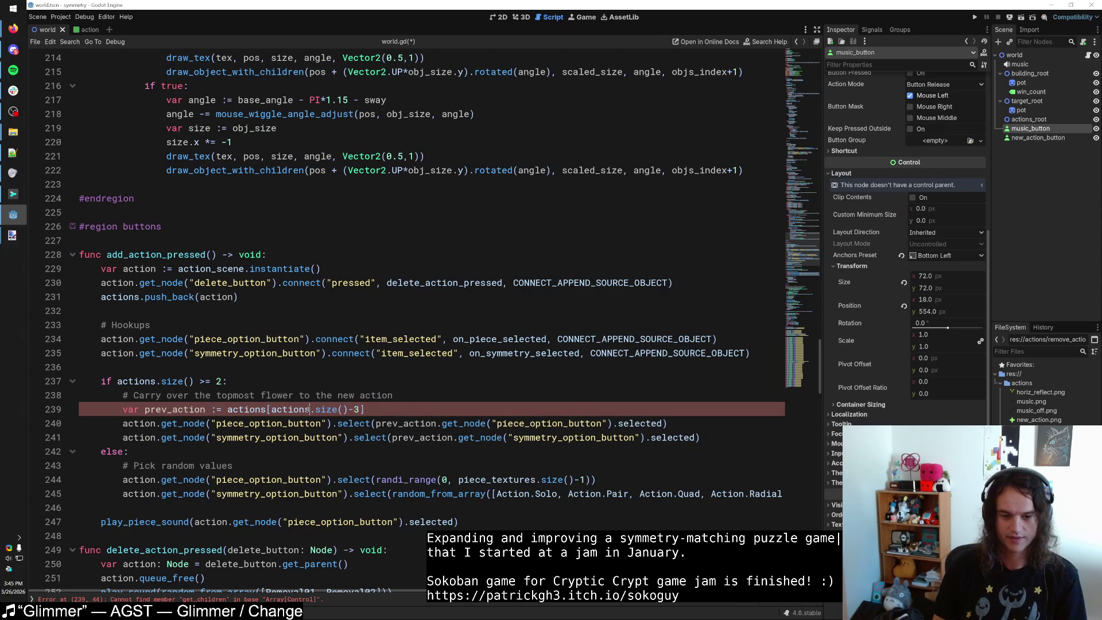
click(397, 406)
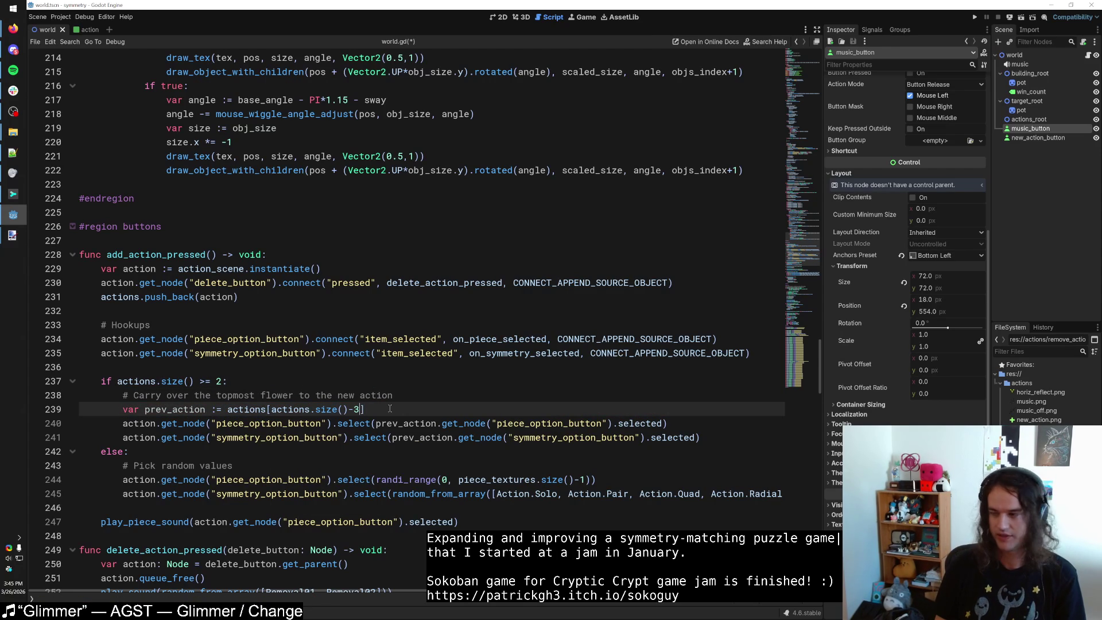
key(Left)
key(BackSpace)
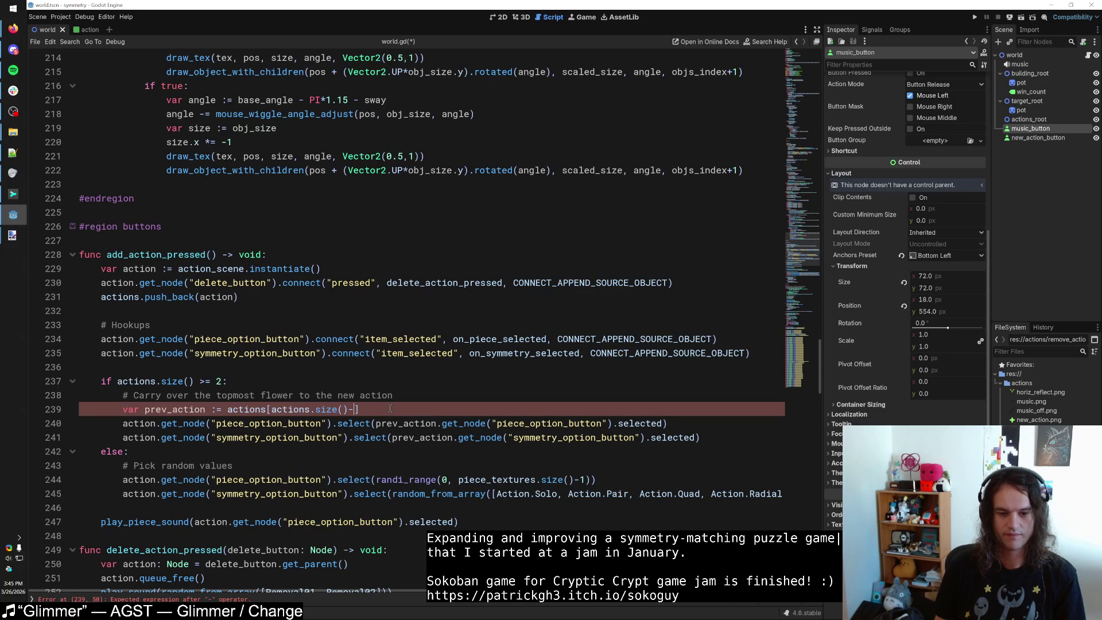
key(ctrl+z)
key(ctrl+z)
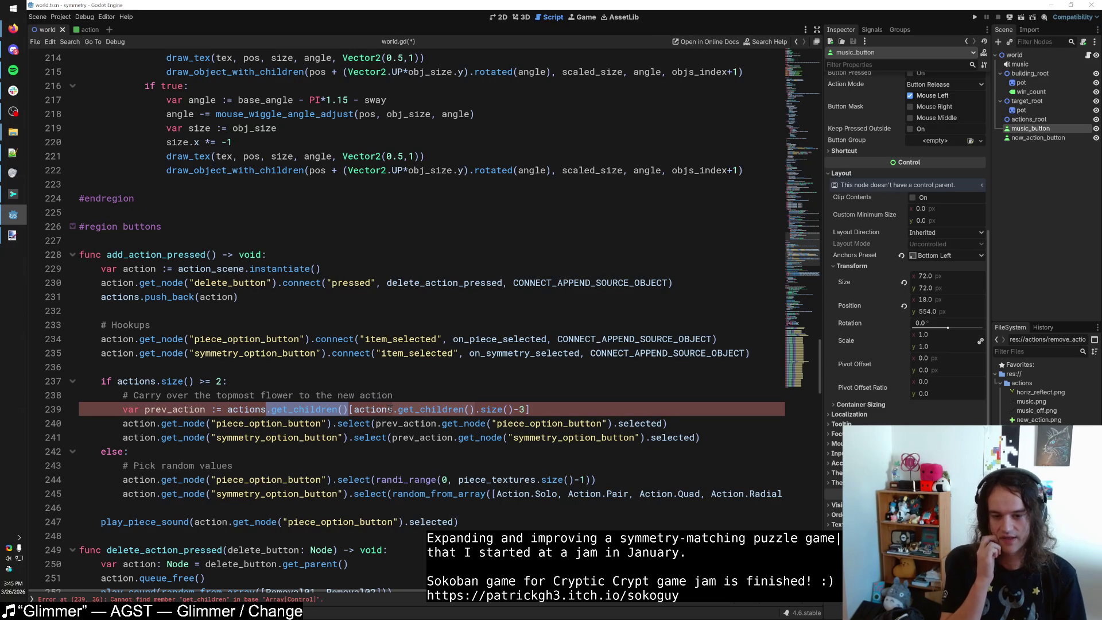
key(ctrl+shift+z)
key(ctrl+shift+z)
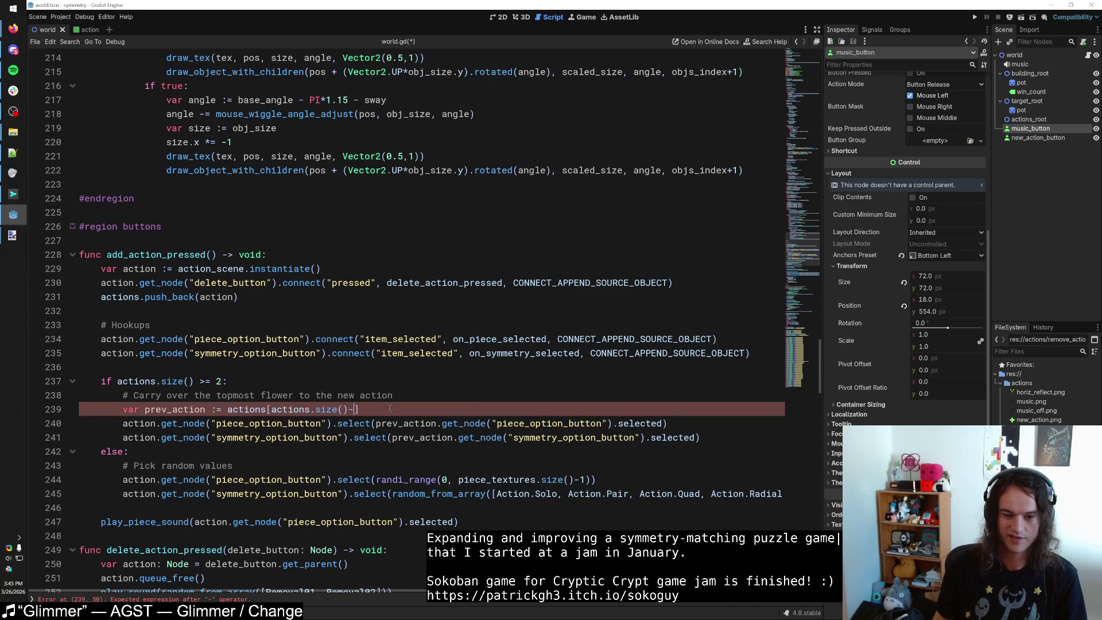
text(1)
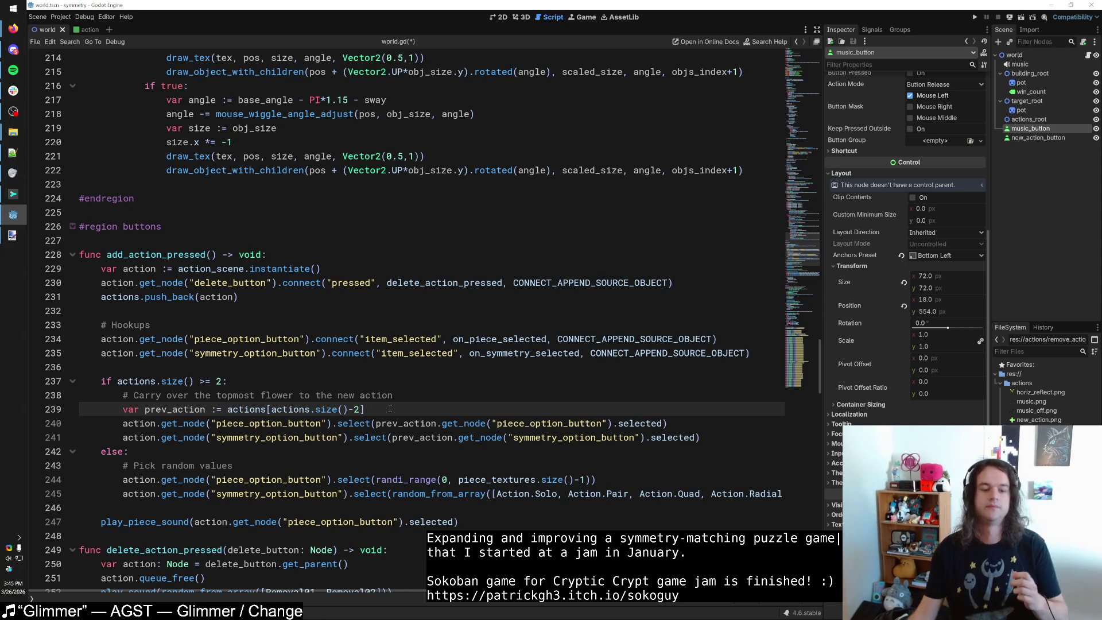
Try replacing the line 239 index with .last, undo it, and inspect prev_action.
drag(385, 409, 266, 409)
text(.last)
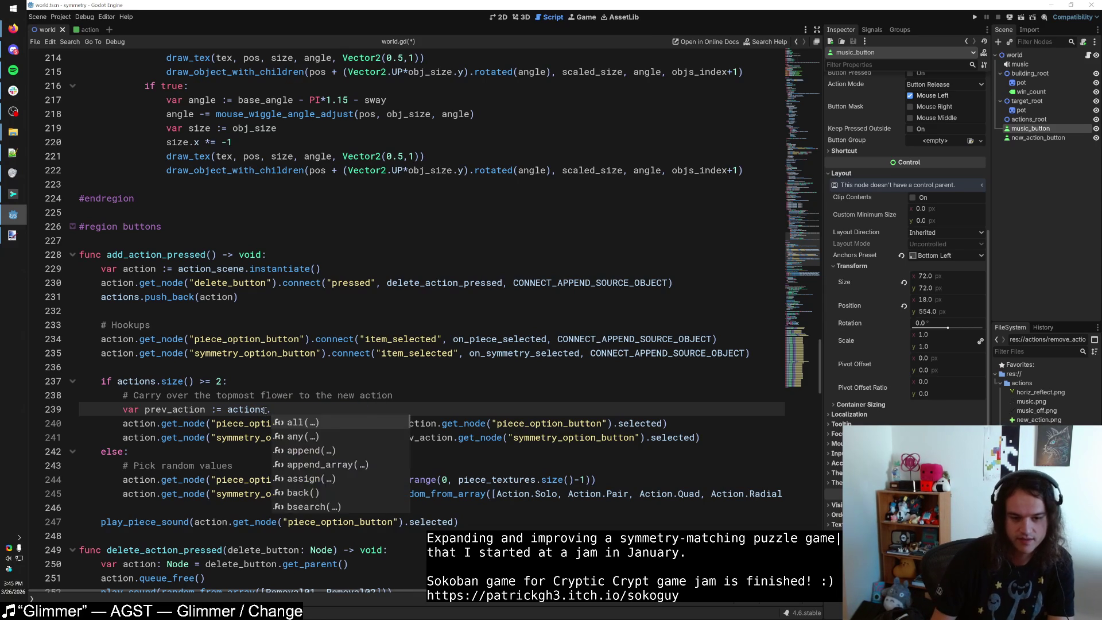
key(ctrl+z)
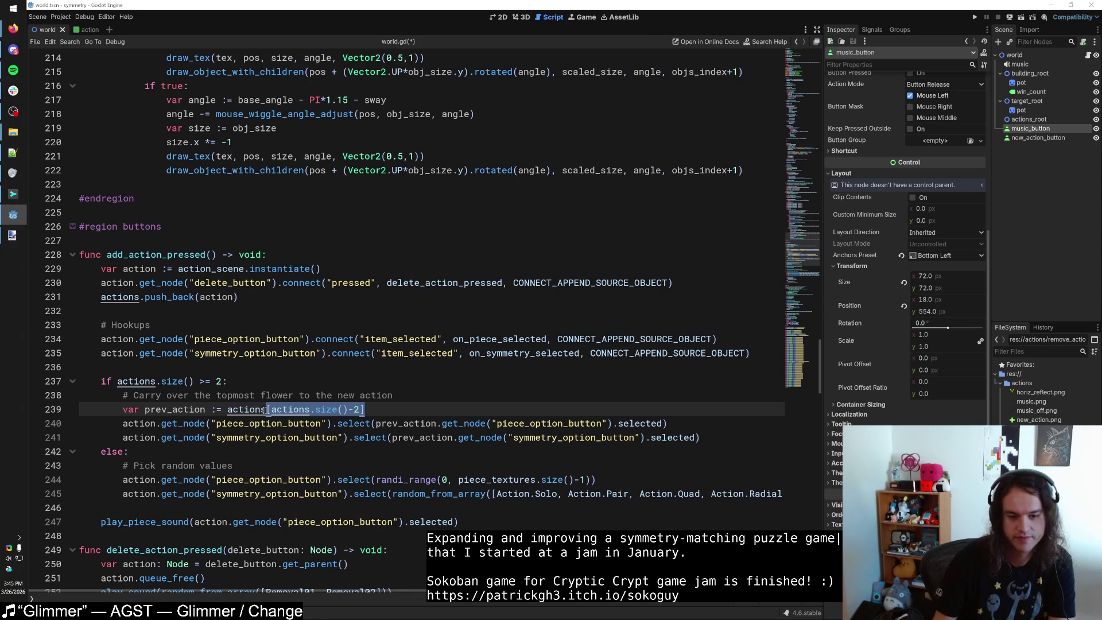
click(329, 406)
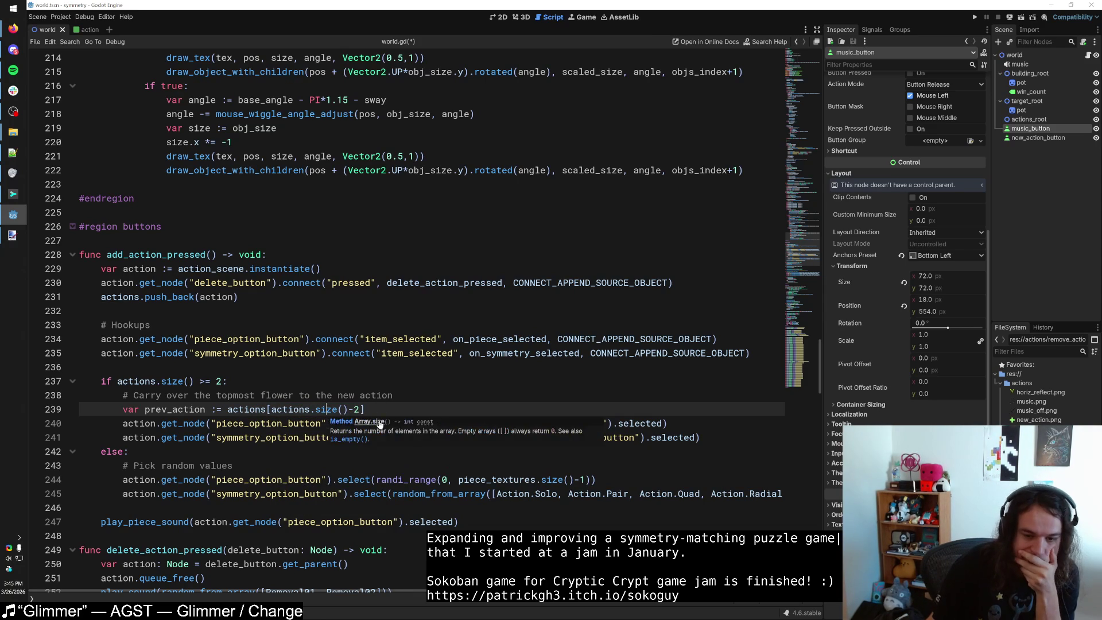
click(403, 423)
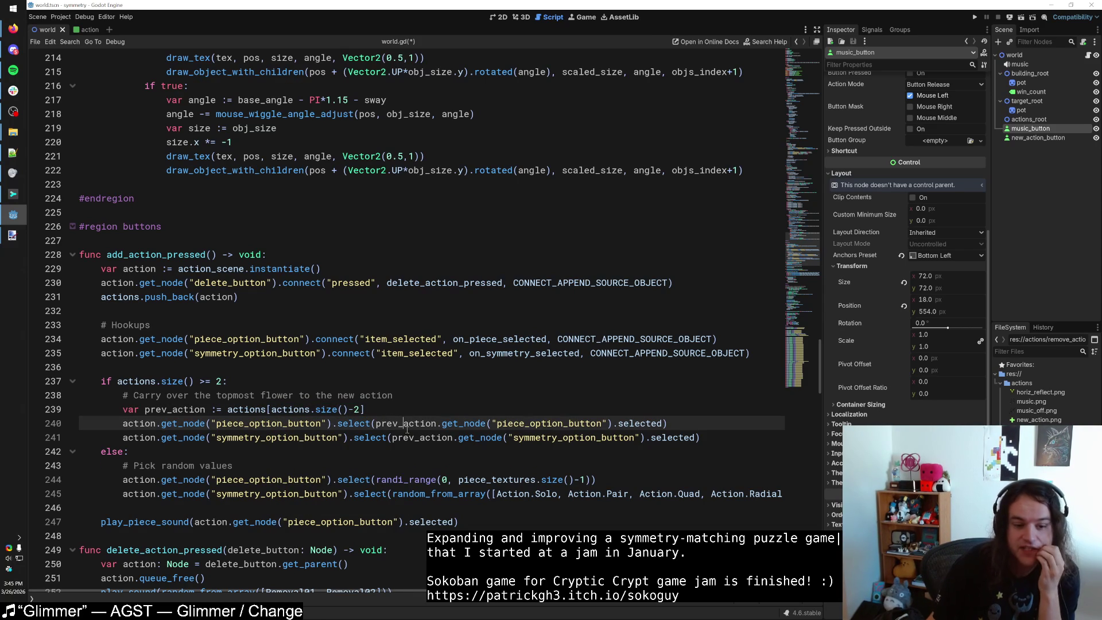
scroll(265, 474, down, 2)
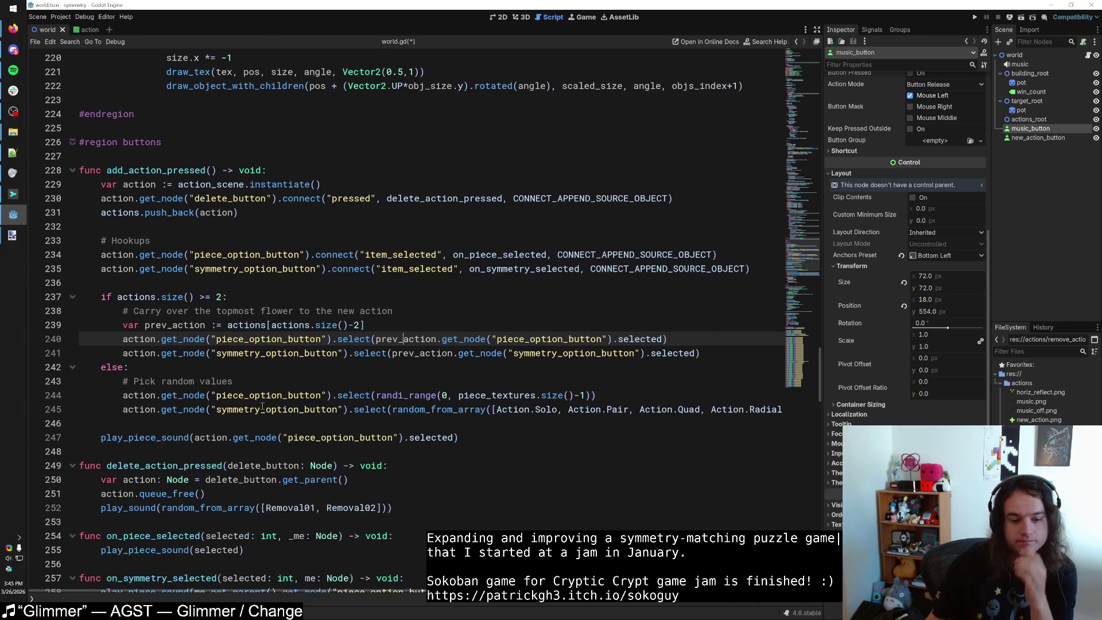
Step through the 'actions' search matches up to actions_root on line 23, then save.
click(261, 397)
key(ctrl+f)
text(actions)
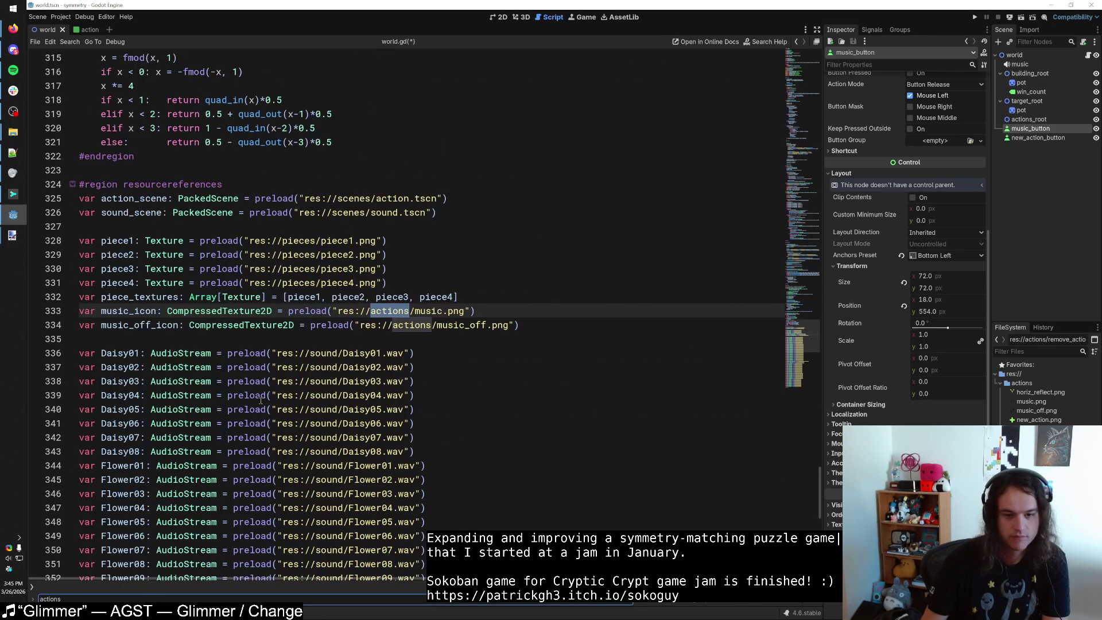
key(Return)
key(shift+Return)
key(shift+Return)
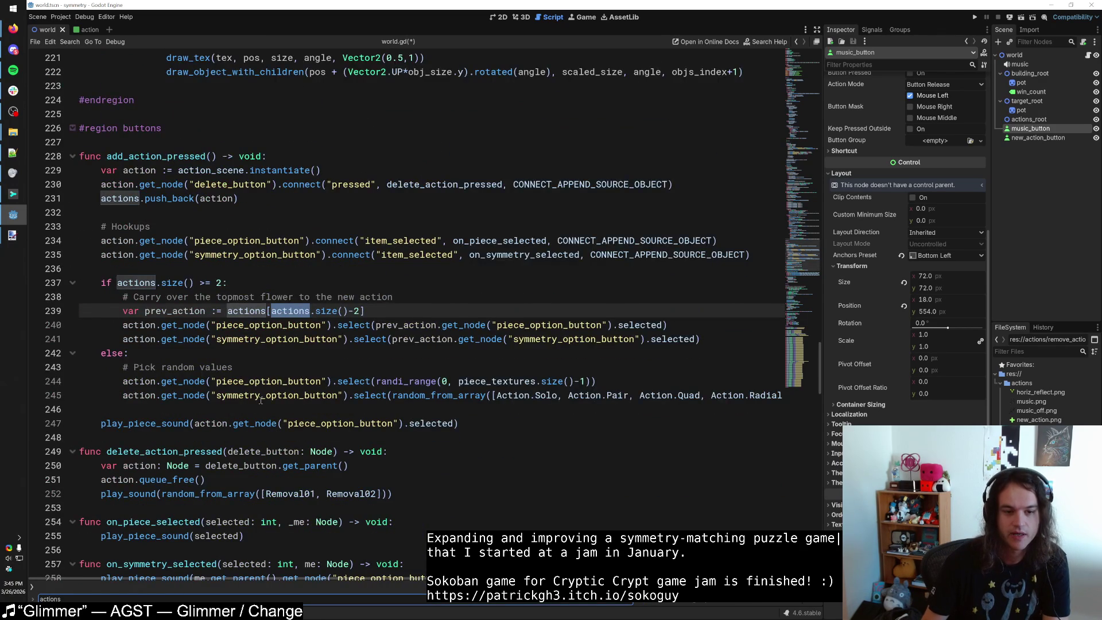
key(Return)
key(Return)
key(Return)
key(Return)
key(Return)
key(ctrl+a)
text(ACTIONS)
key(Escape)
key(ctrl+s)
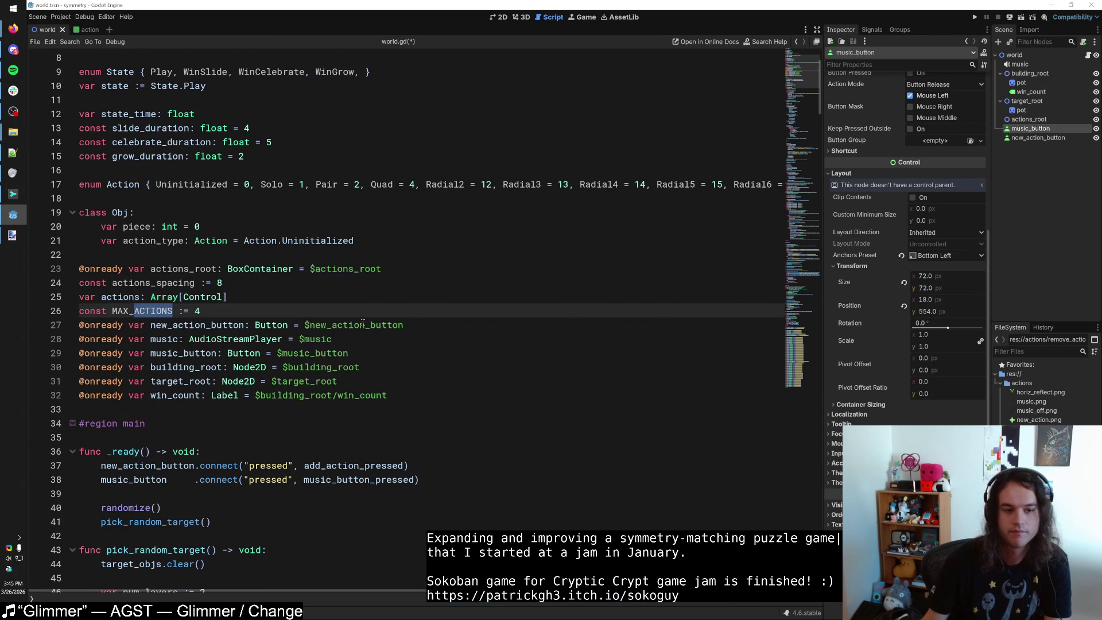
Delete the unused const actions_spacing := 8 on line 24 and run the game with F5.
click(231, 281)
double_click(174, 283)
click(237, 282)
key(shift+Home)
key(BackSpace)
key(BackSpace)
key(F5)
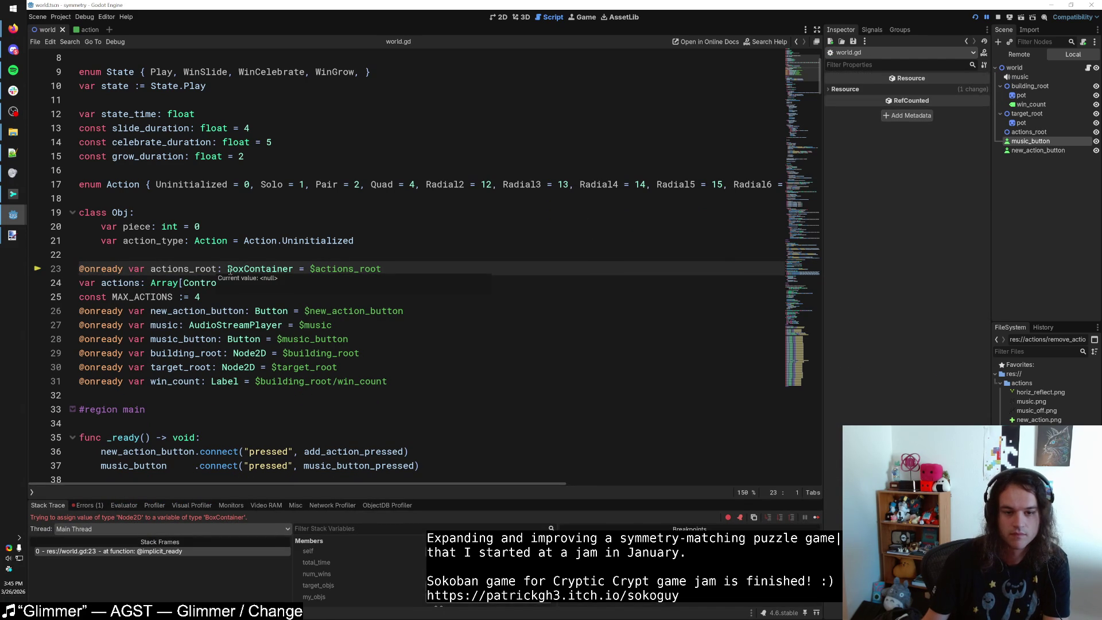
Change actions_root's type on line 23 from BoxContainer to Node2D and run the game again.
mouse_move(344, 269)
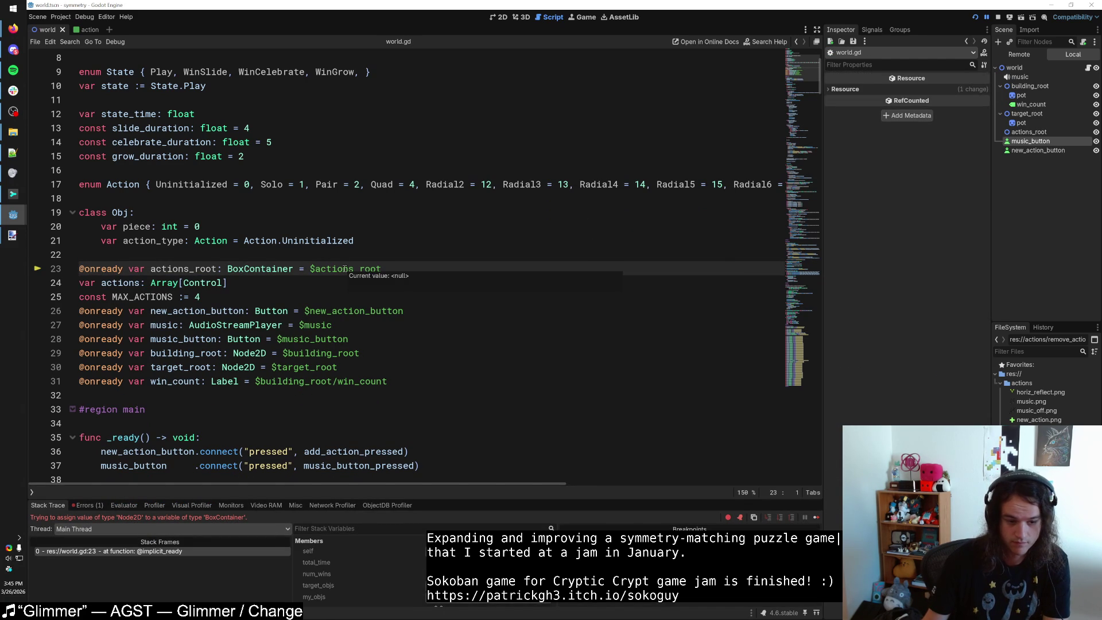
double_click(262, 268)
text(Node2D)
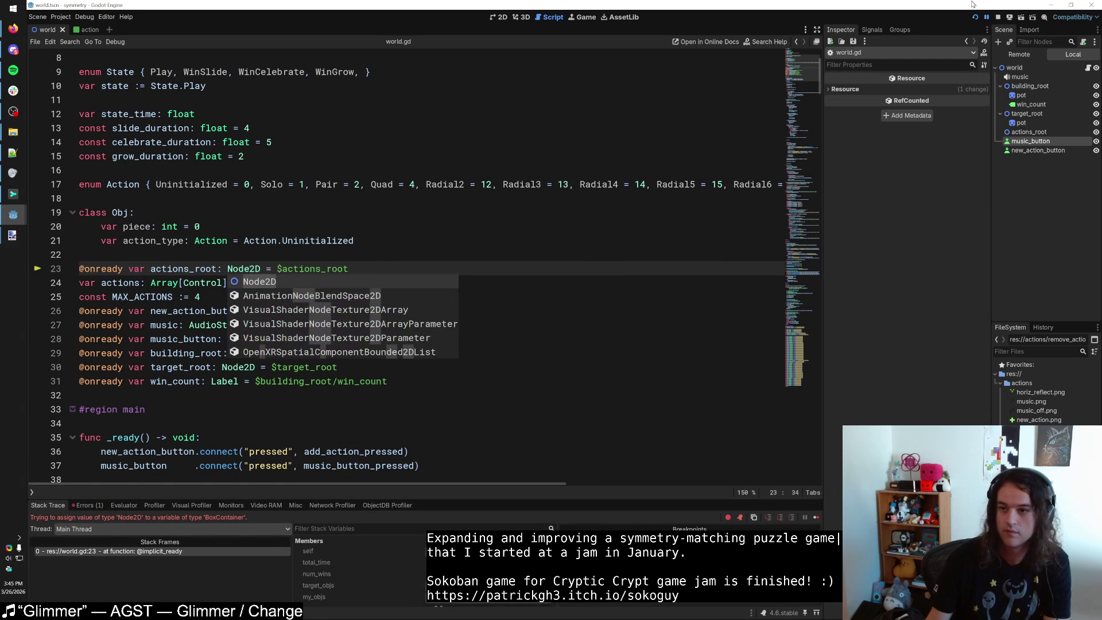
click(976, 17)
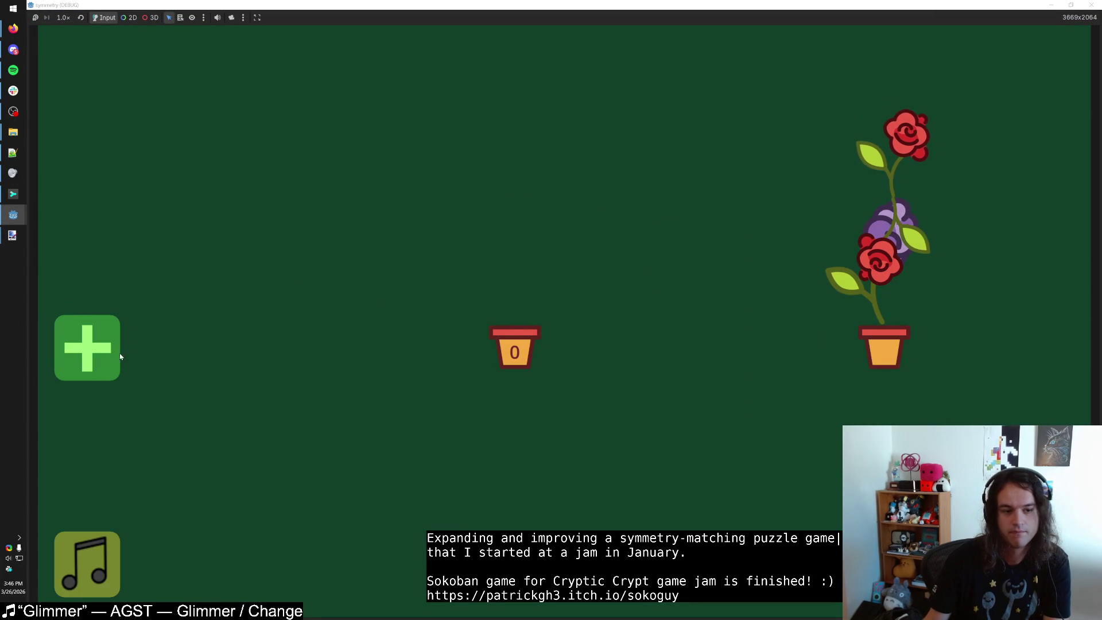
Add three tulip actions to the centre pot, then close the game window.
click(112, 356)
click(112, 442)
click(112, 512)
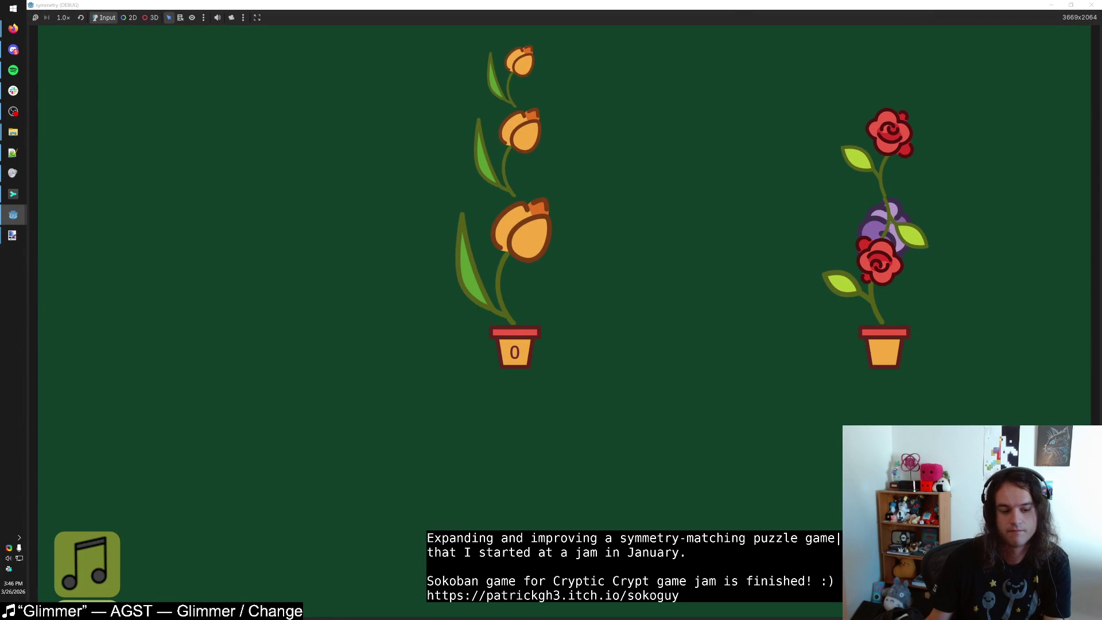
drag(606, 5, 606, 41)
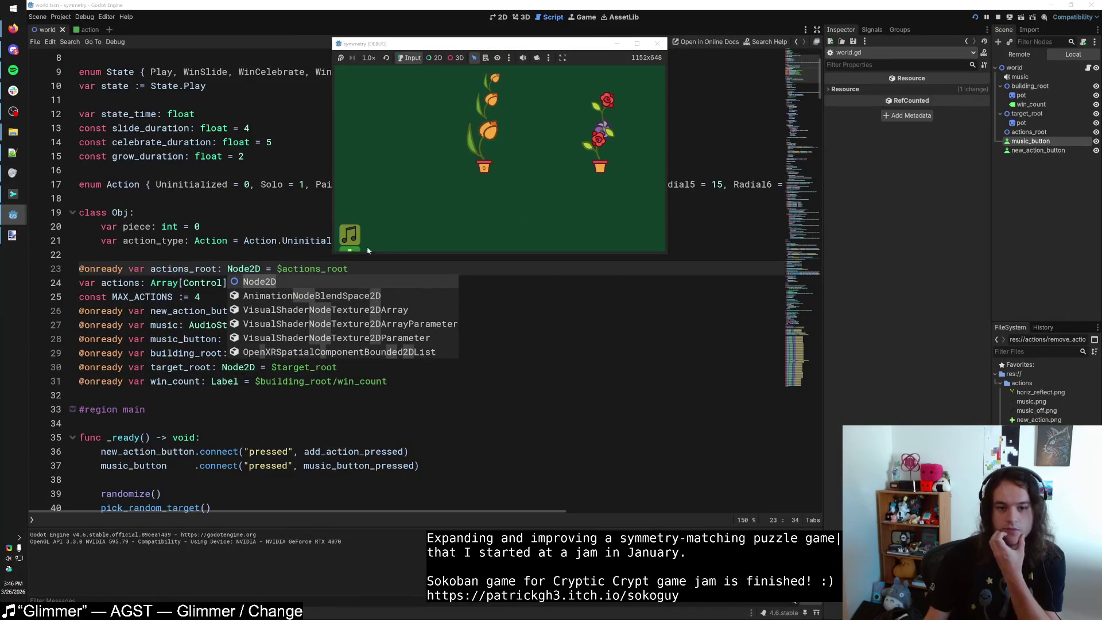
click(657, 44)
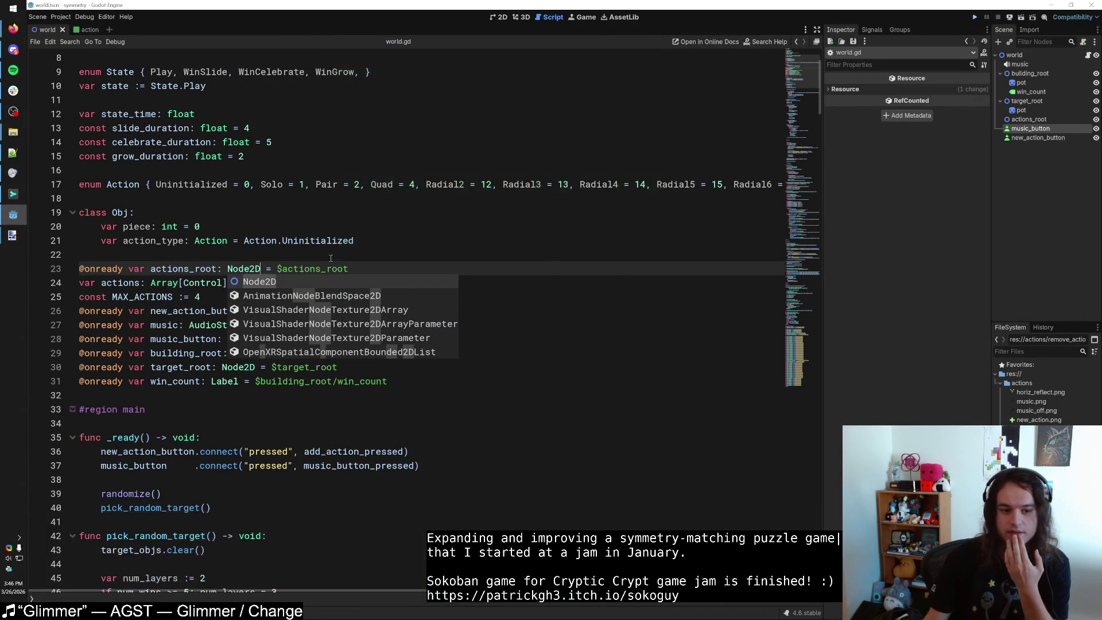
Search world.gd for 'position.y' to find the action stacking line.
click(298, 268)
key(ctrl+f)
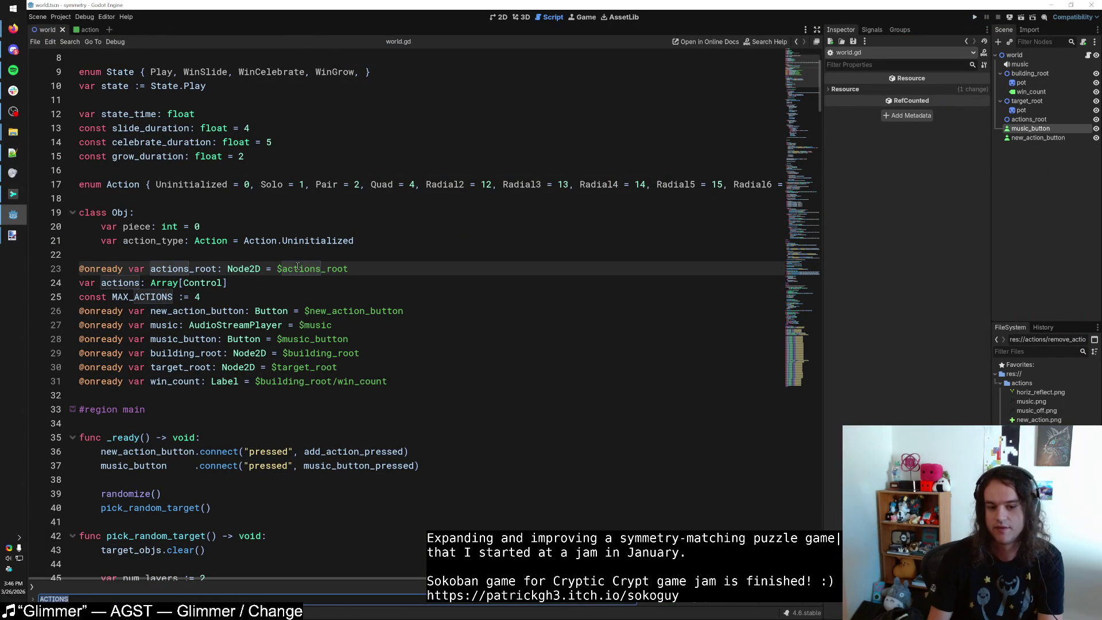
text(position.y =)
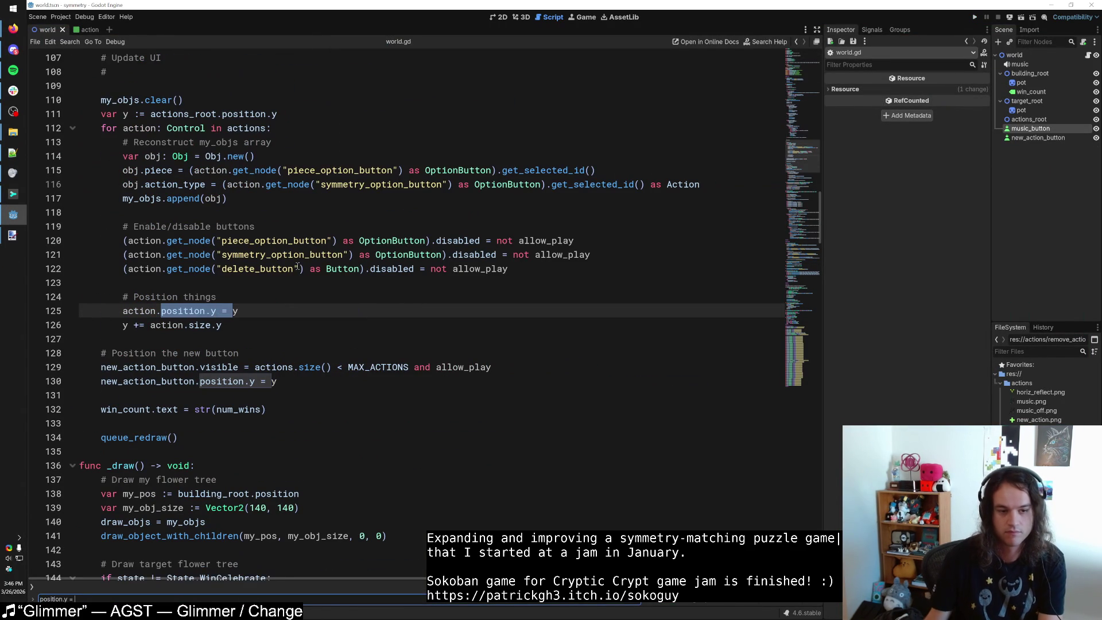
key(Escape)
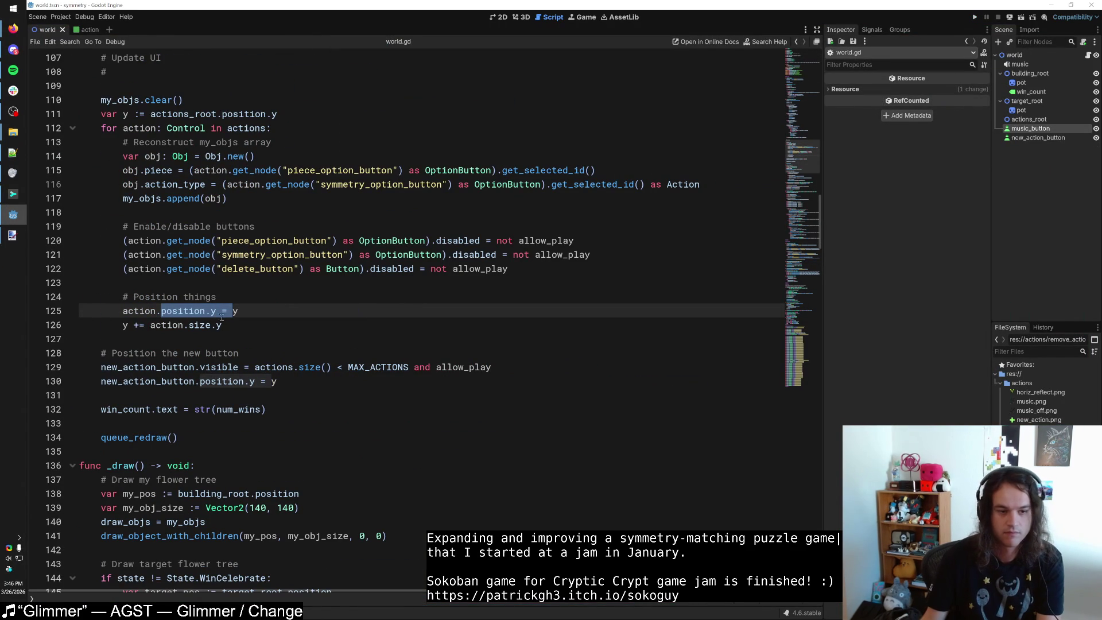
Change line 126's '+=' to '-=' so actions stack upward, and save the script.
click(143, 326)
key(BackSpace)
text(-)
key(ctrl+s)
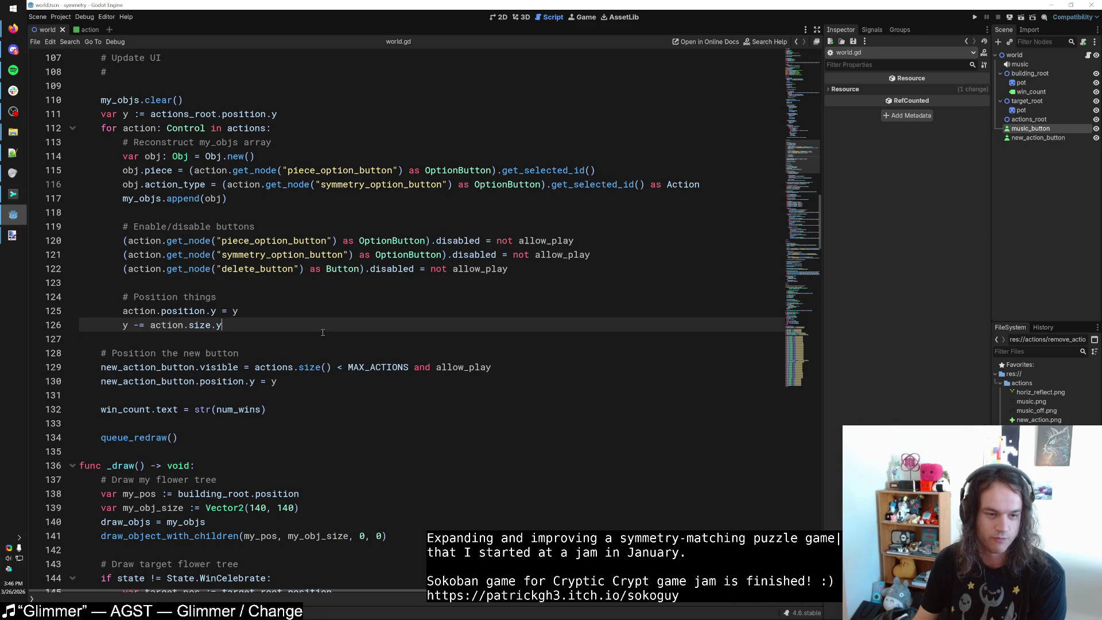
Bring up the published Flower Symmetry game on itch.io in full screen.
mouse_move(17, 30)
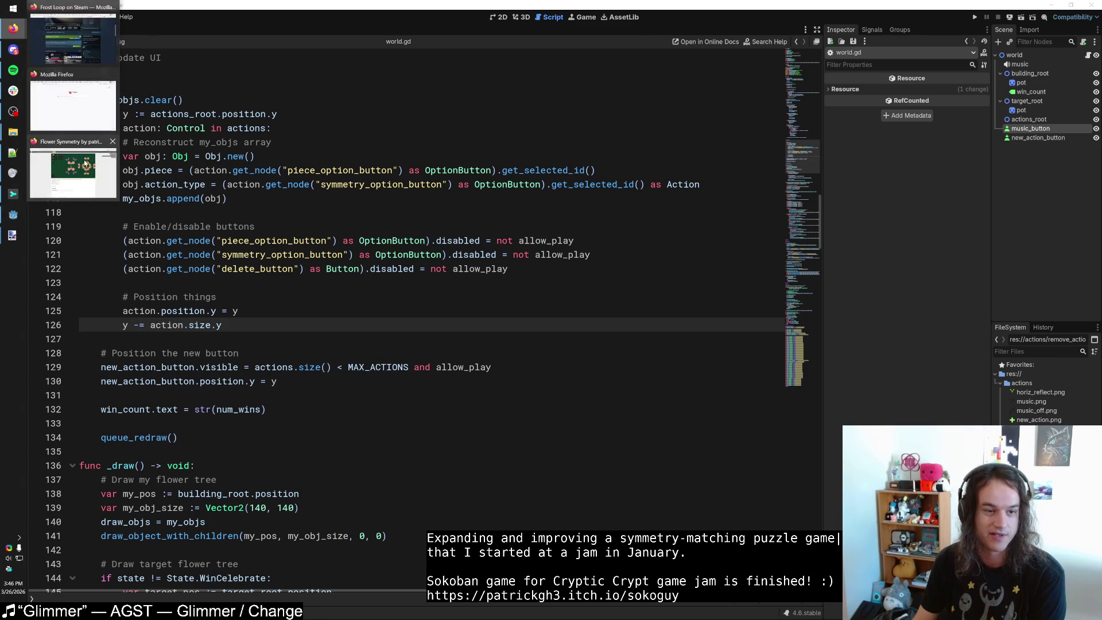
click(75, 164)
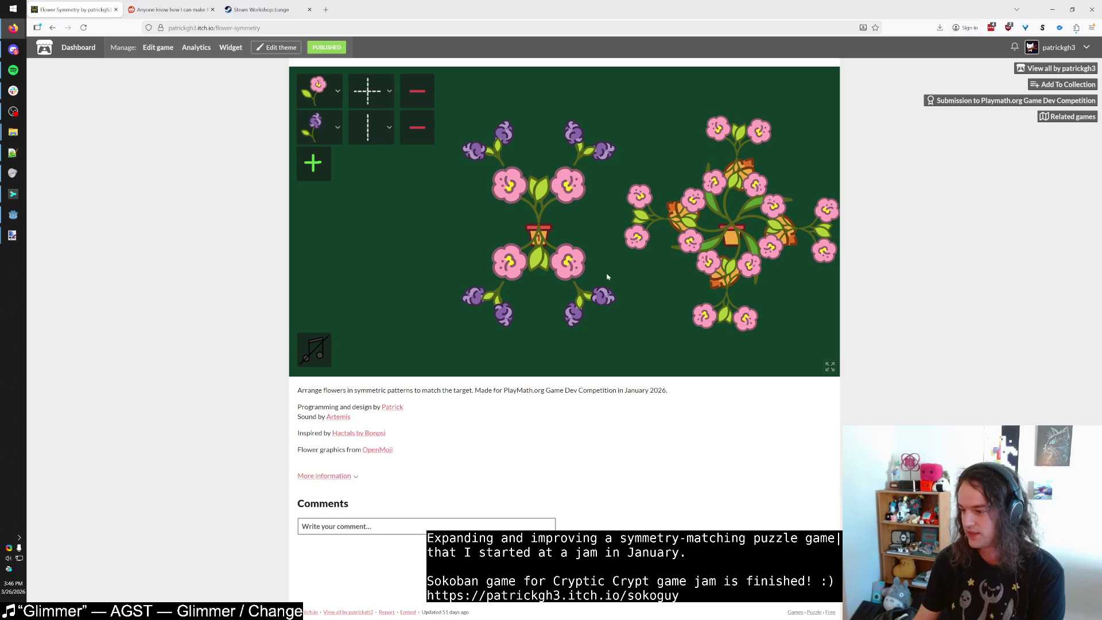
key(f)
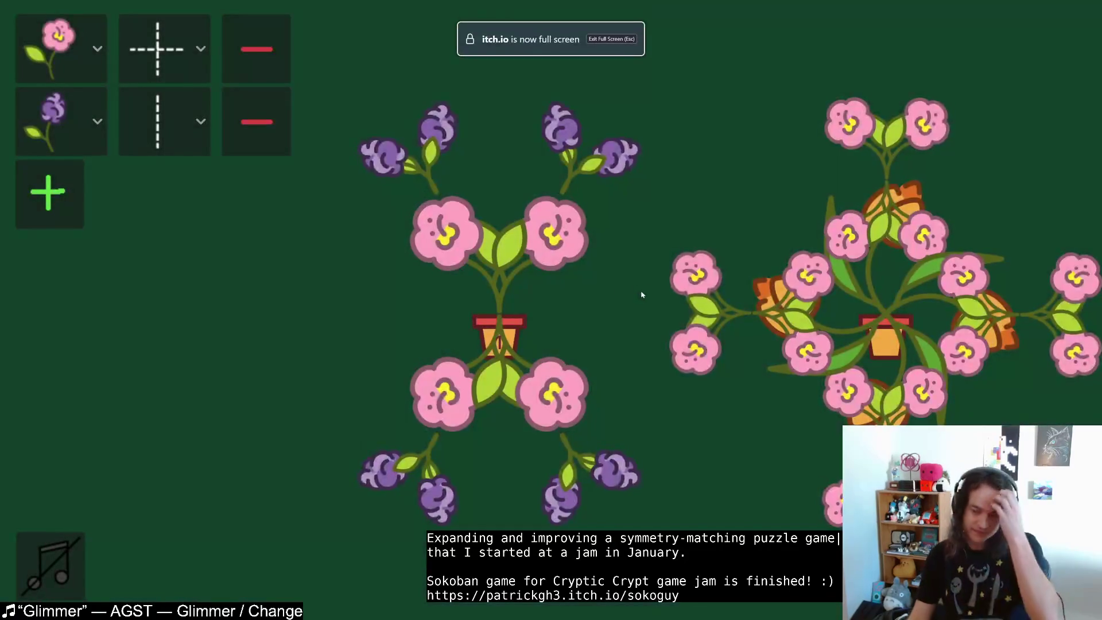
Replace both flower rules with a single new orange tulip rule.
key(z)
key(z)
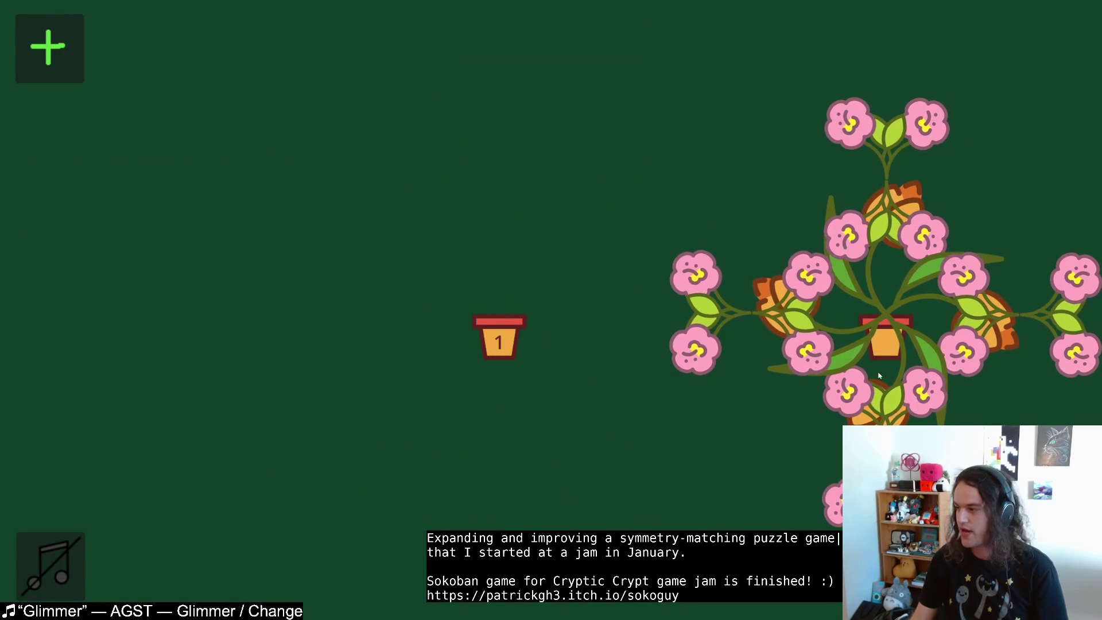
click(49, 49)
click(64, 49)
click(77, 183)
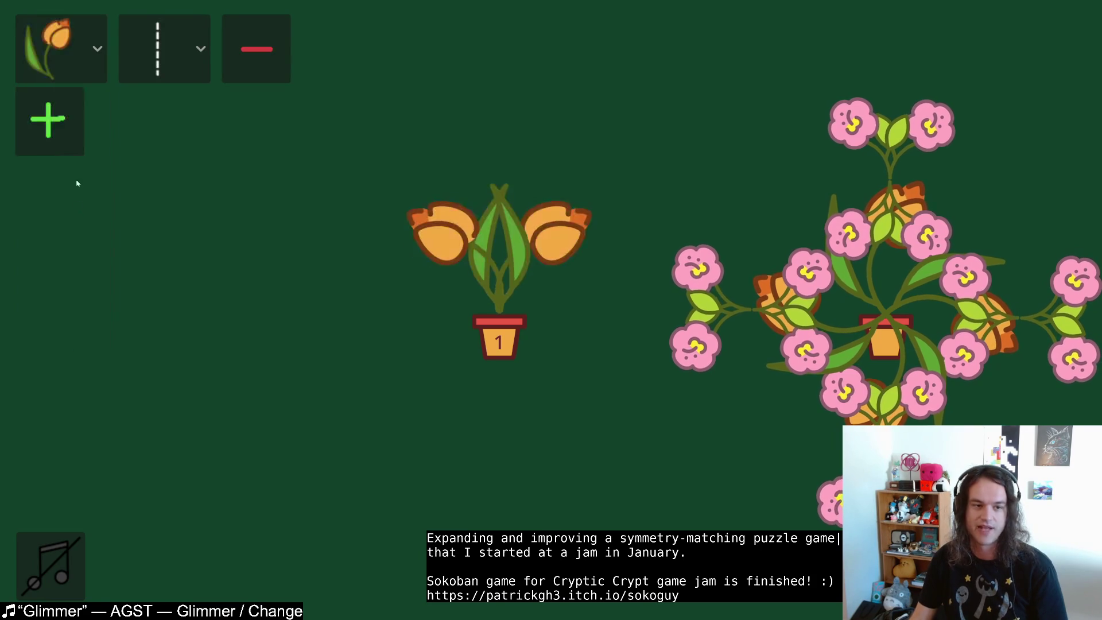